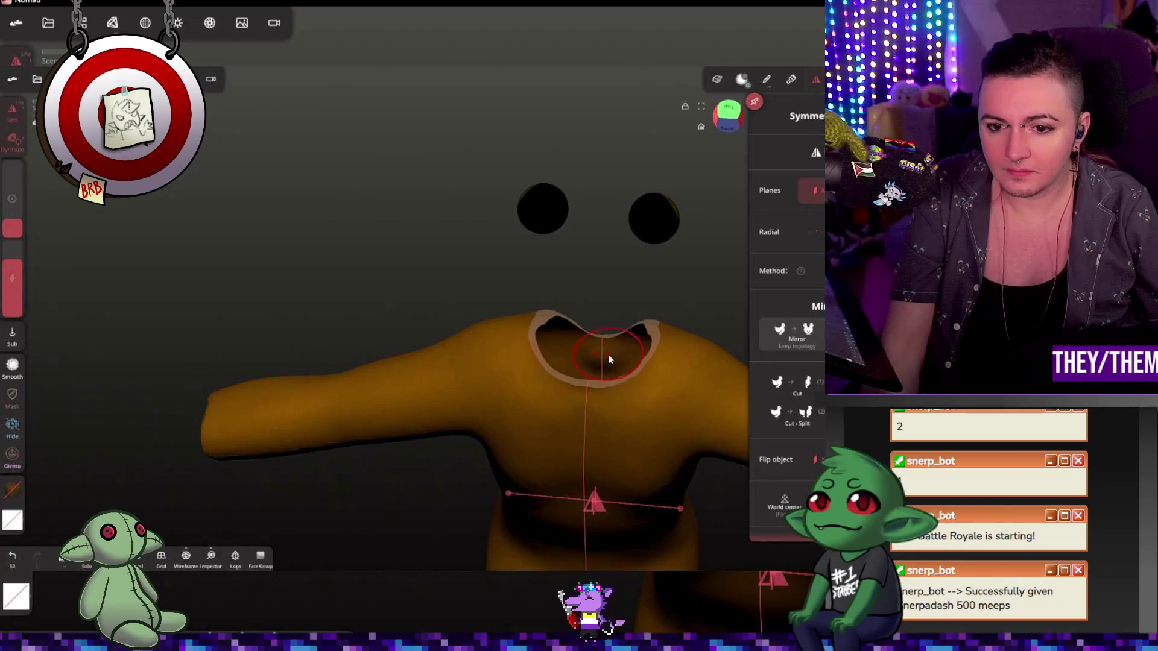
- Undo the trial inflate bump and crease strokes inside the shirt's neck opening
key("ctrl+z")
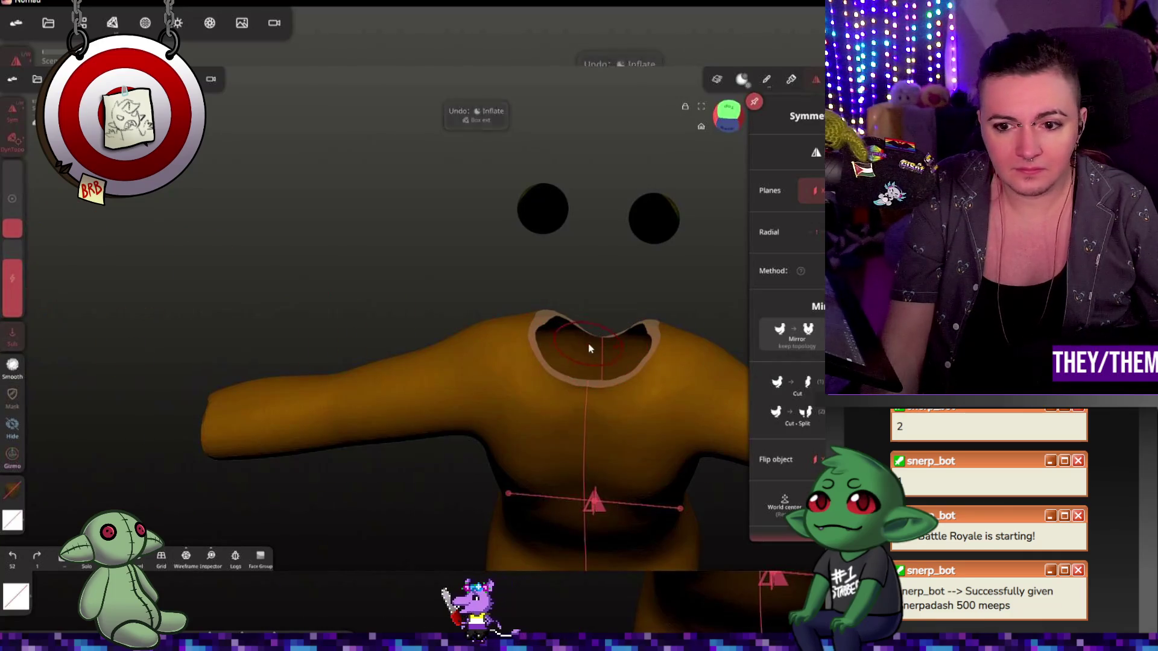
left_click_drag(590, 348, 591, 358)
key("ctrl+z")
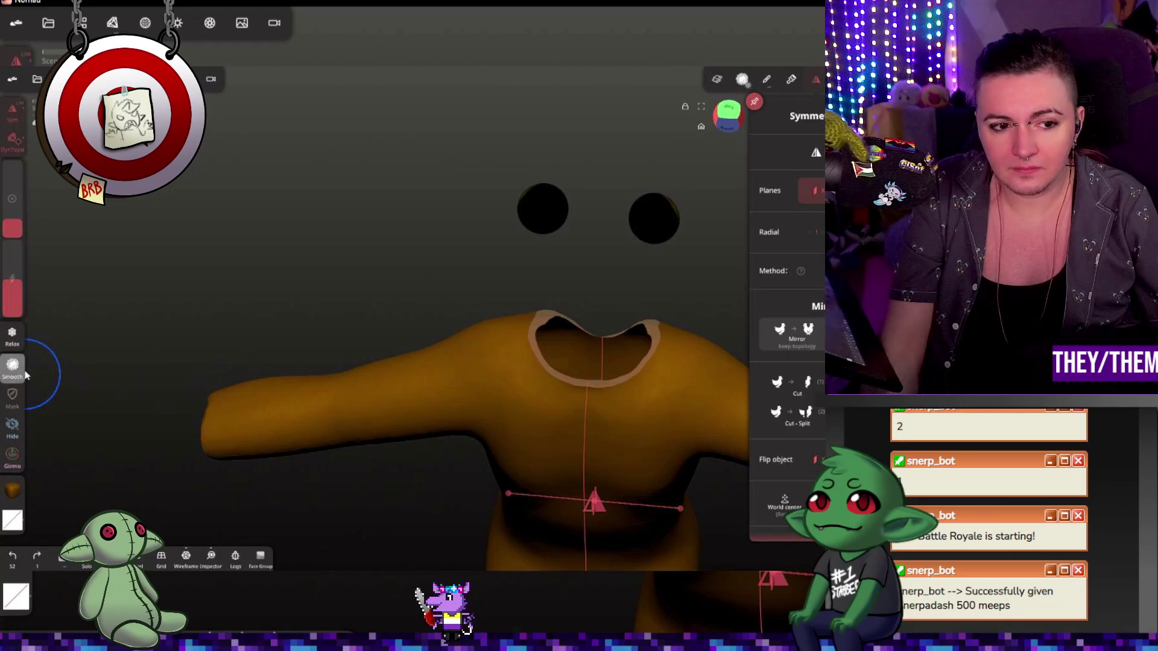
key("shift")
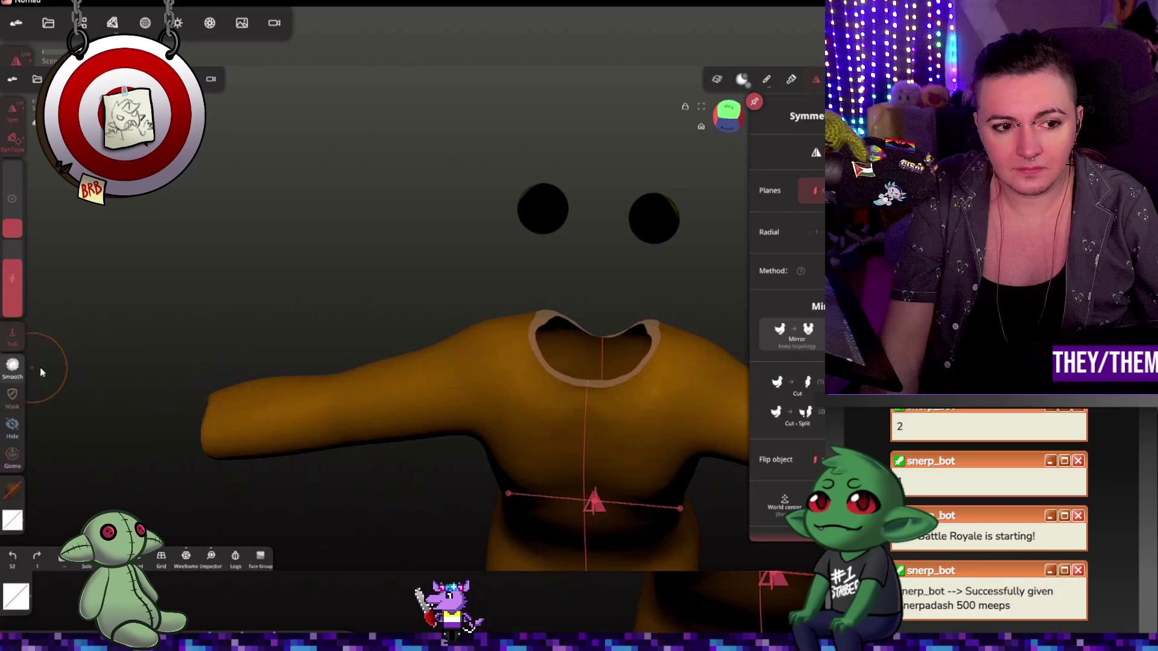
key("shift")
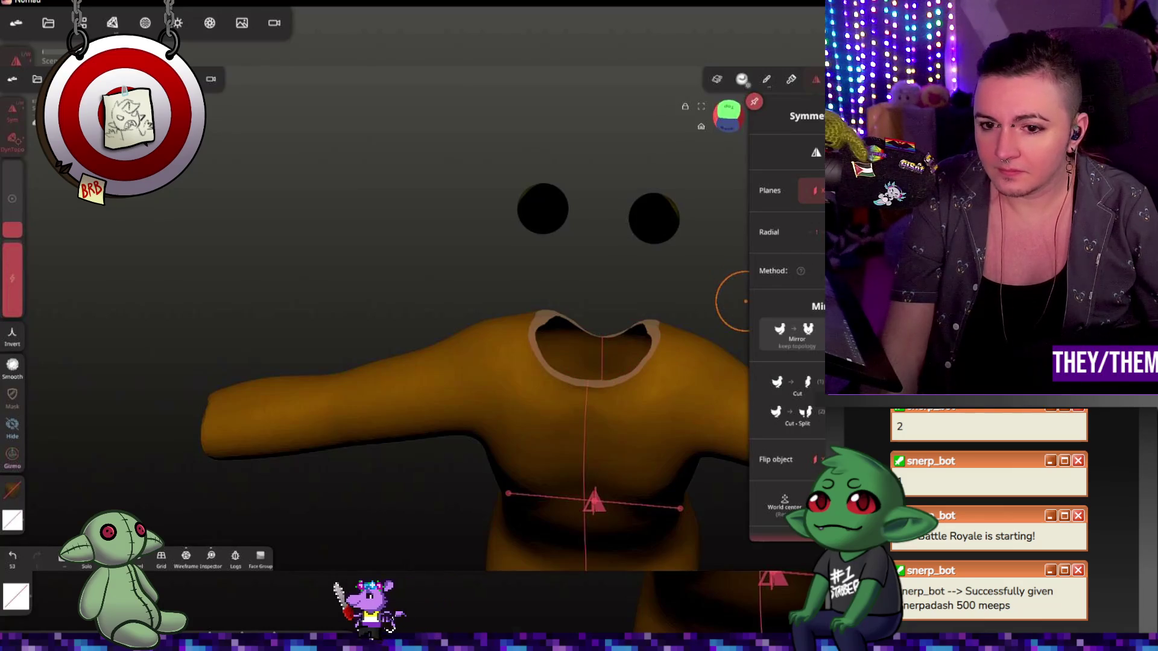
key("ctrl+z")
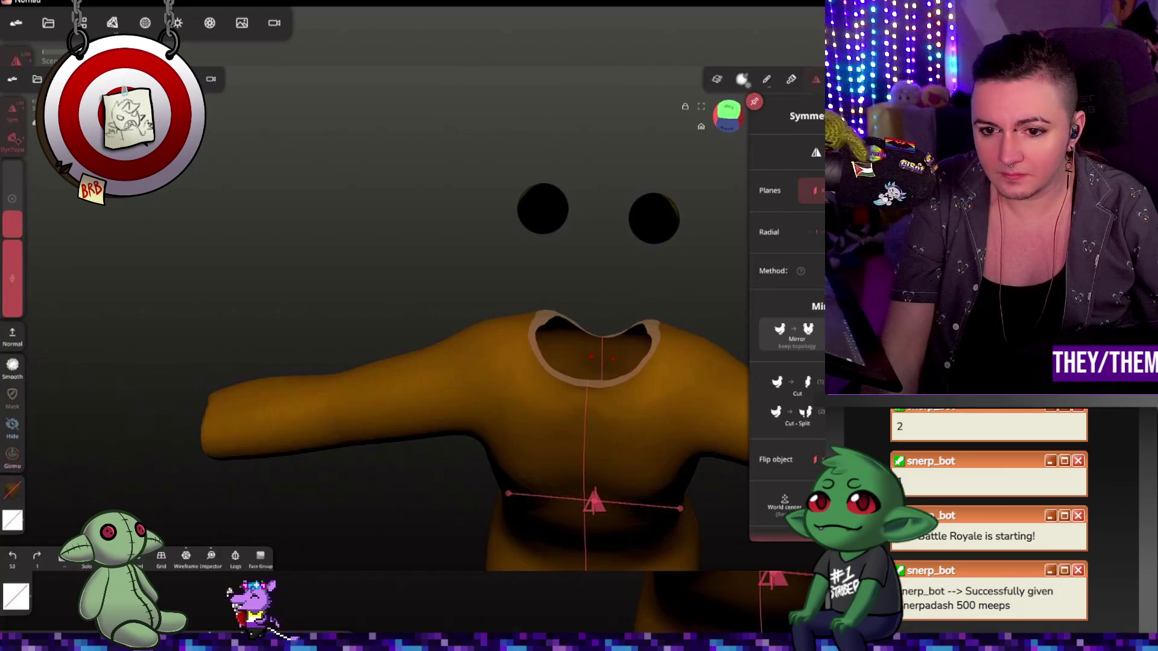
key("ctrl+z")
- With a smaller brush radius, rework the surface inside the V-neck opening and face it front-on
left_click_drag(11, 222, 12, 233)
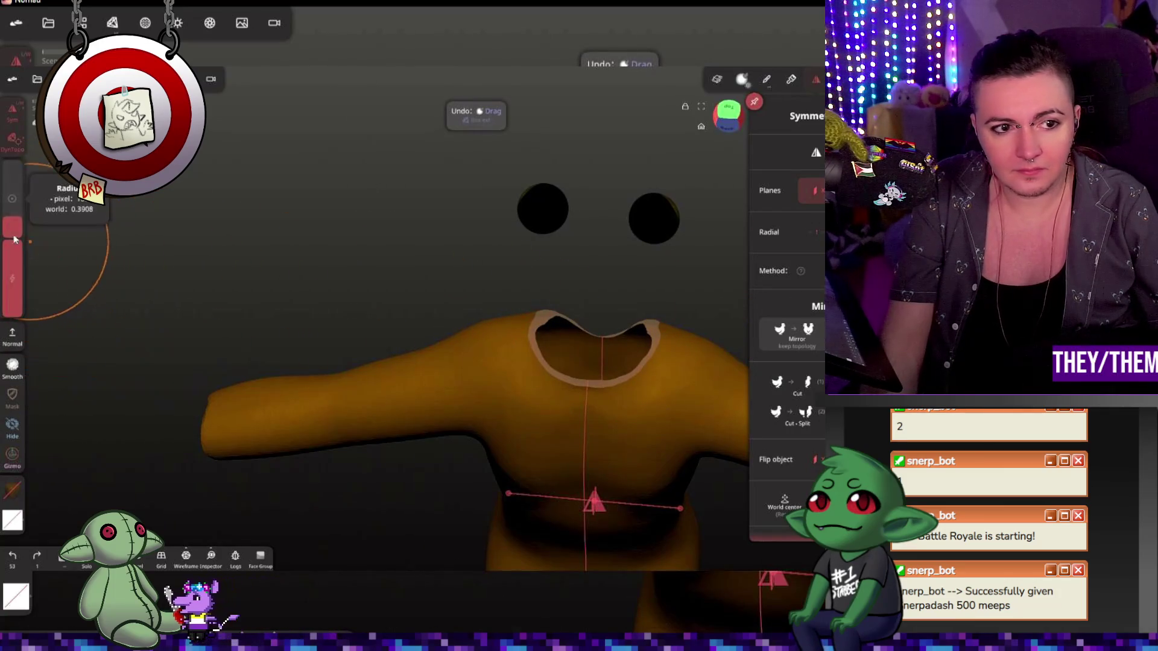
left_click(598, 364)
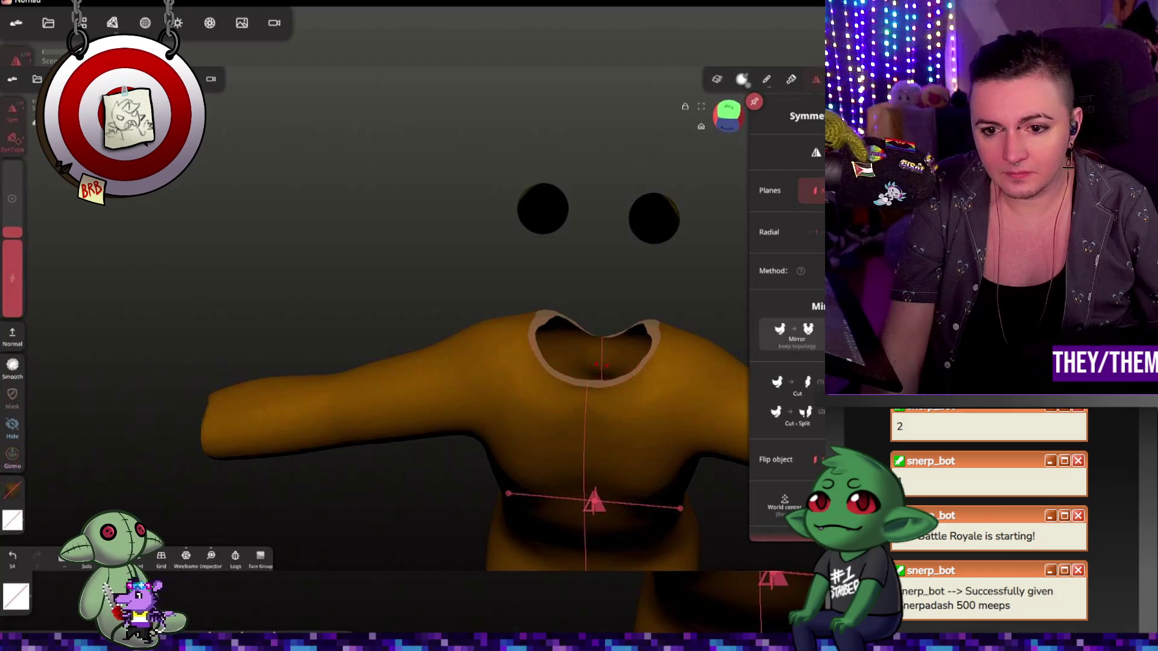
middle_click_drag(661, 350, 363, 230)
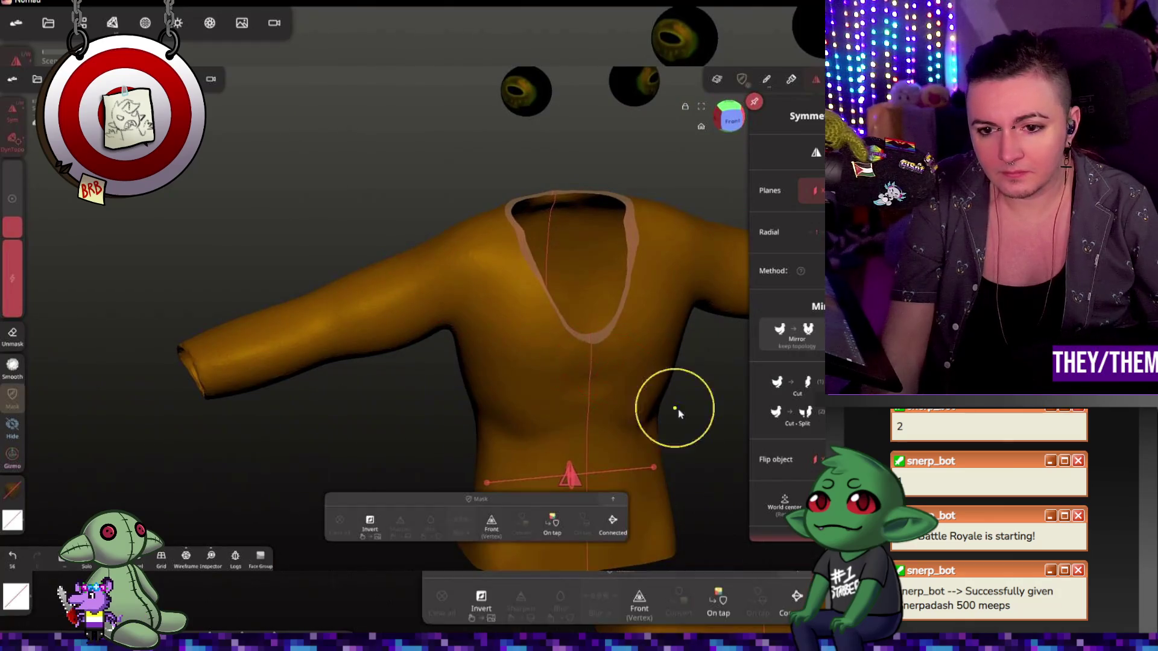
- Review the Dynamic Topology, scene and material panels, undoing the stray drag edits
key("ctrl+z")
left_click(111, 23)
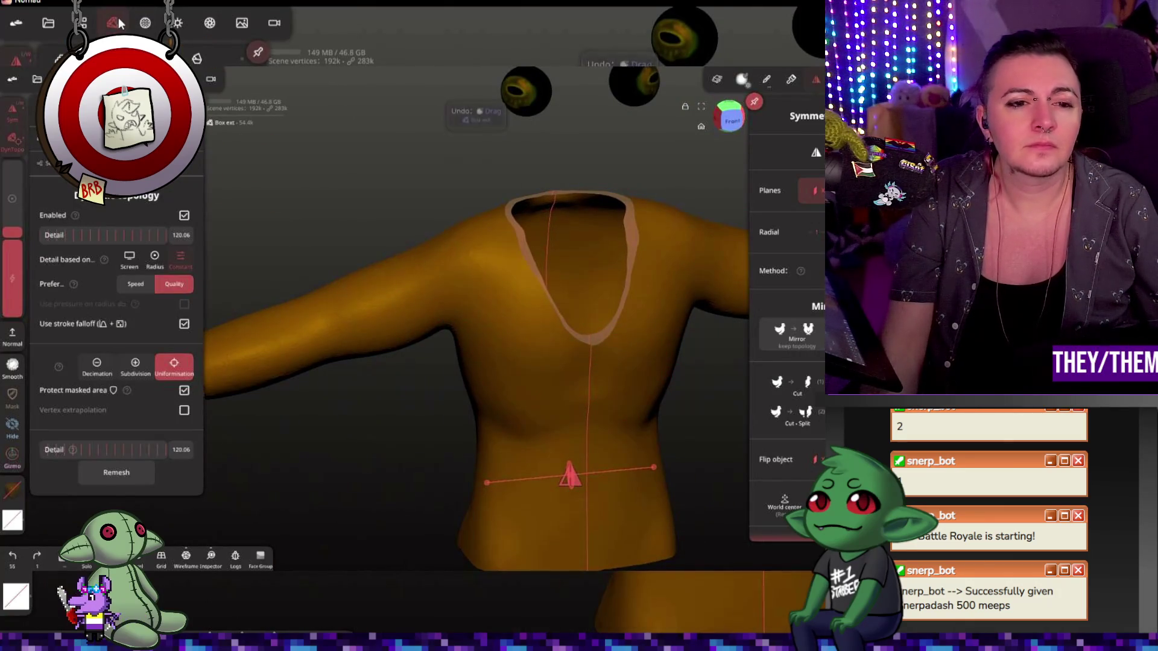
left_click(79, 22)
left_click(145, 23)
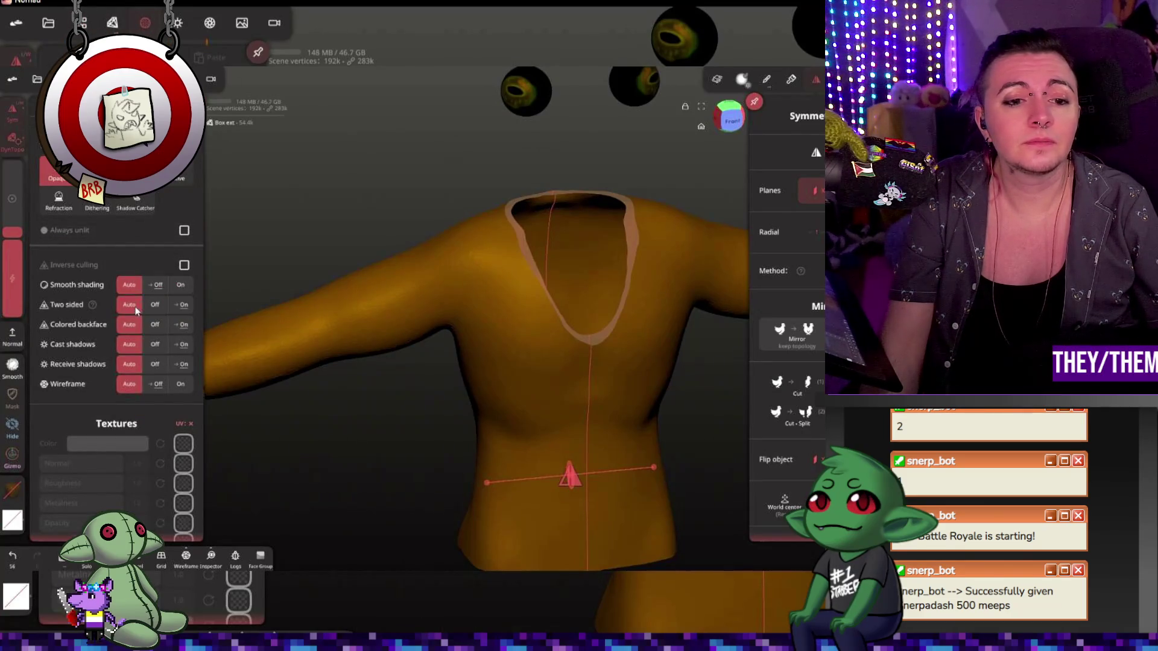
left_click(615, 372)
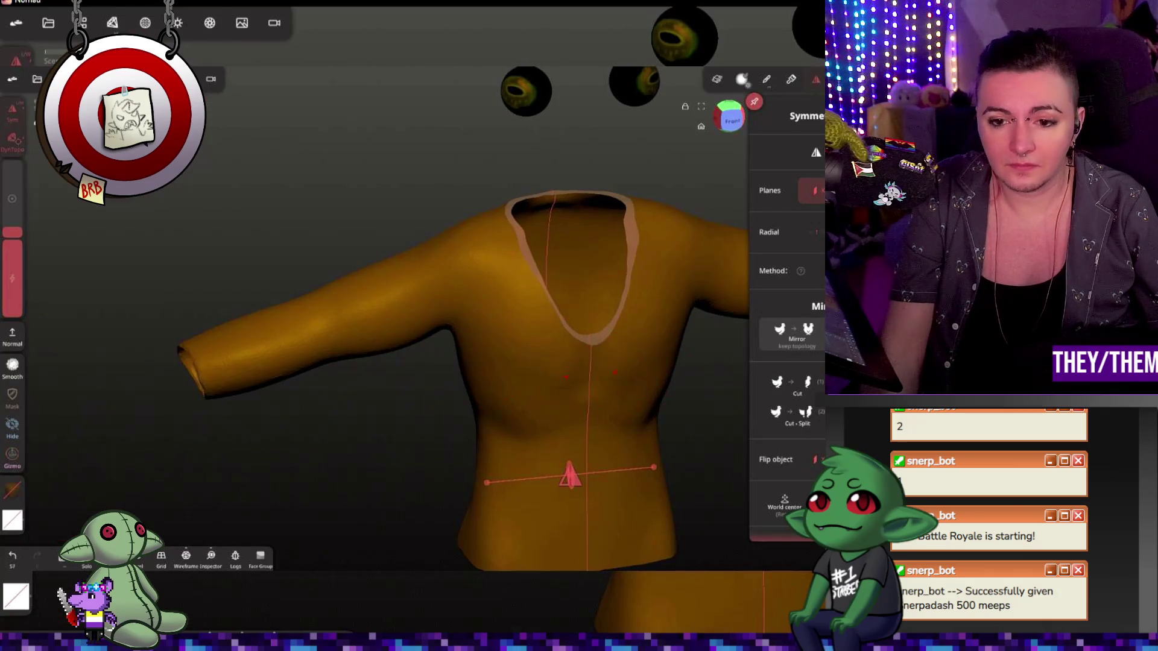
right_click_drag(619, 355, 724, 413)
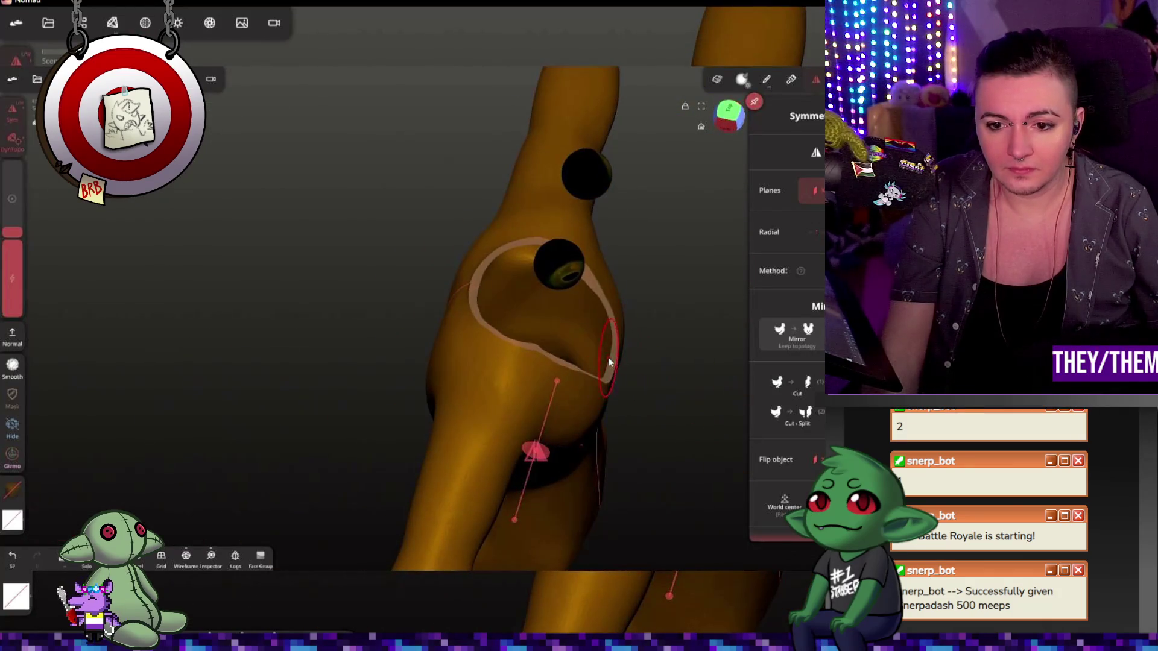
key("ctrl+z")
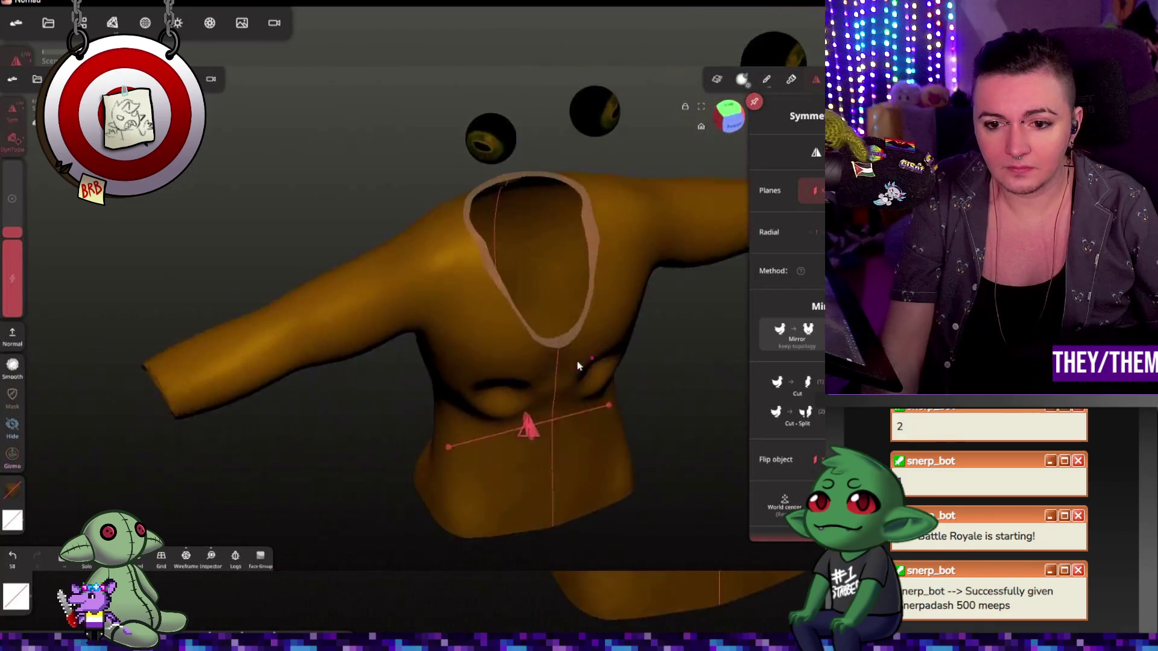
key("ctrl+z")
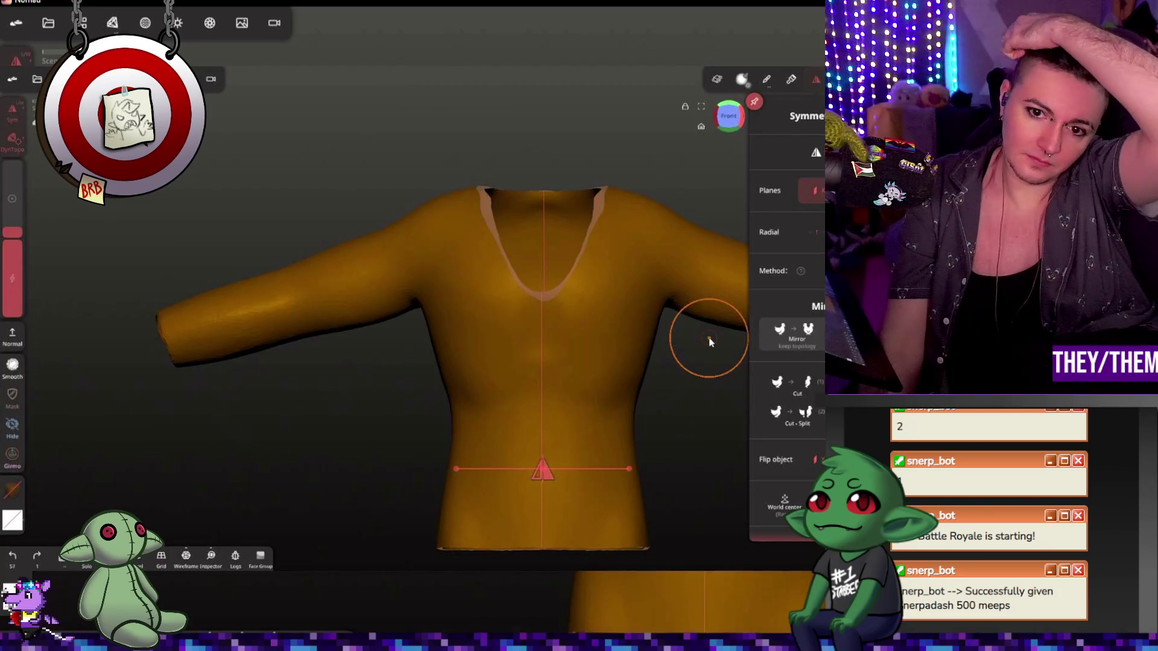
- Smooth the neckline edge, revert it, snap to a straight front view and activate the Trim tool
right_click_drag(667, 286, 654, 346)
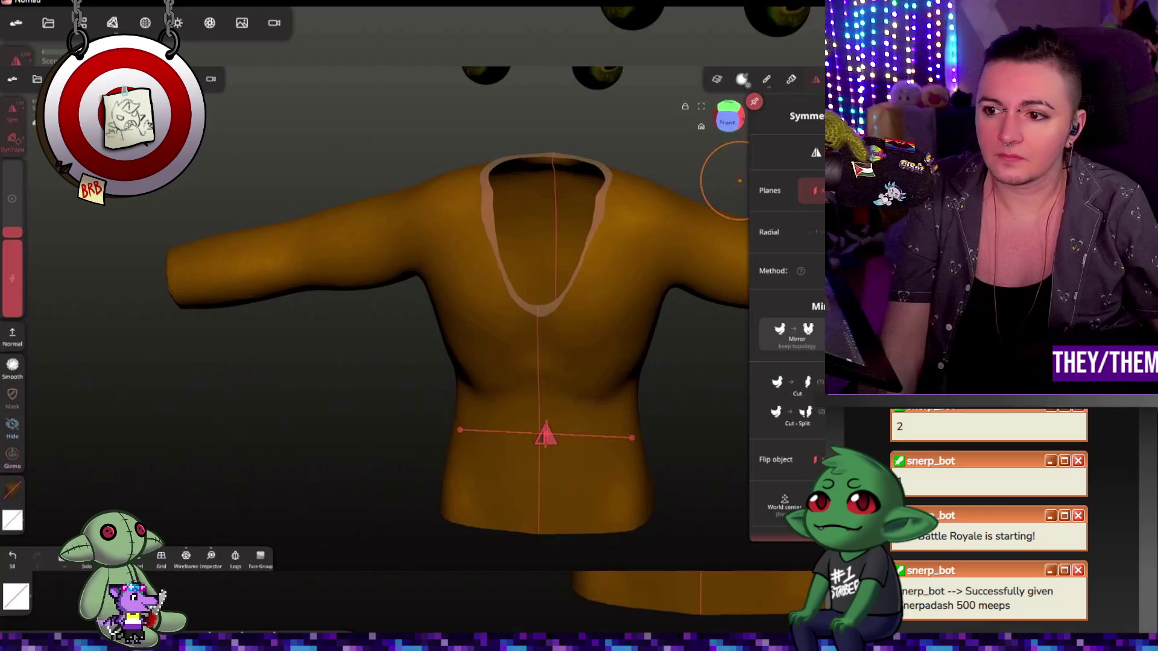
left_click_drag(579, 194, 517, 194)
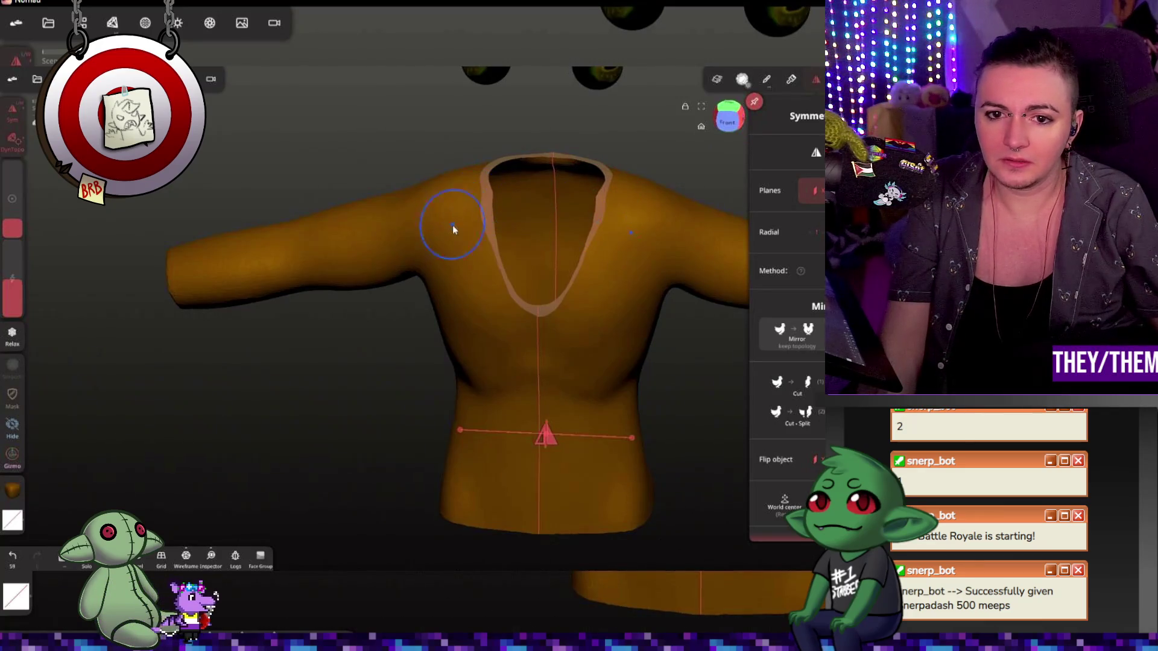
key("ctrl+z")
key("ctrl+z")
key("shift")
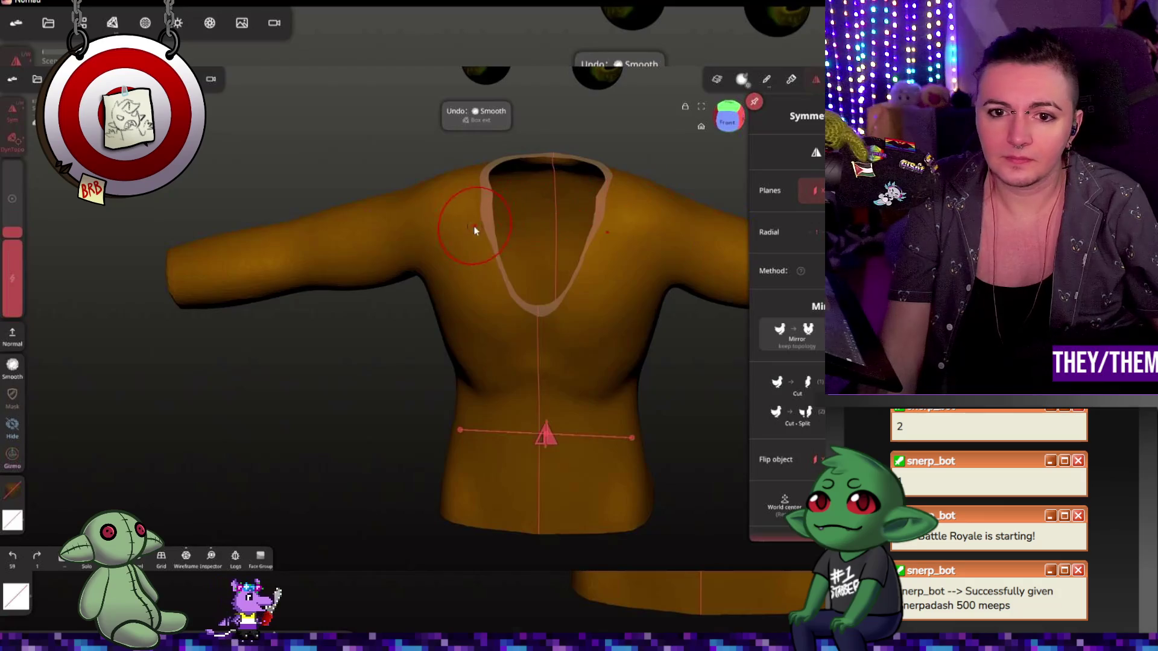
left_click(729, 121)
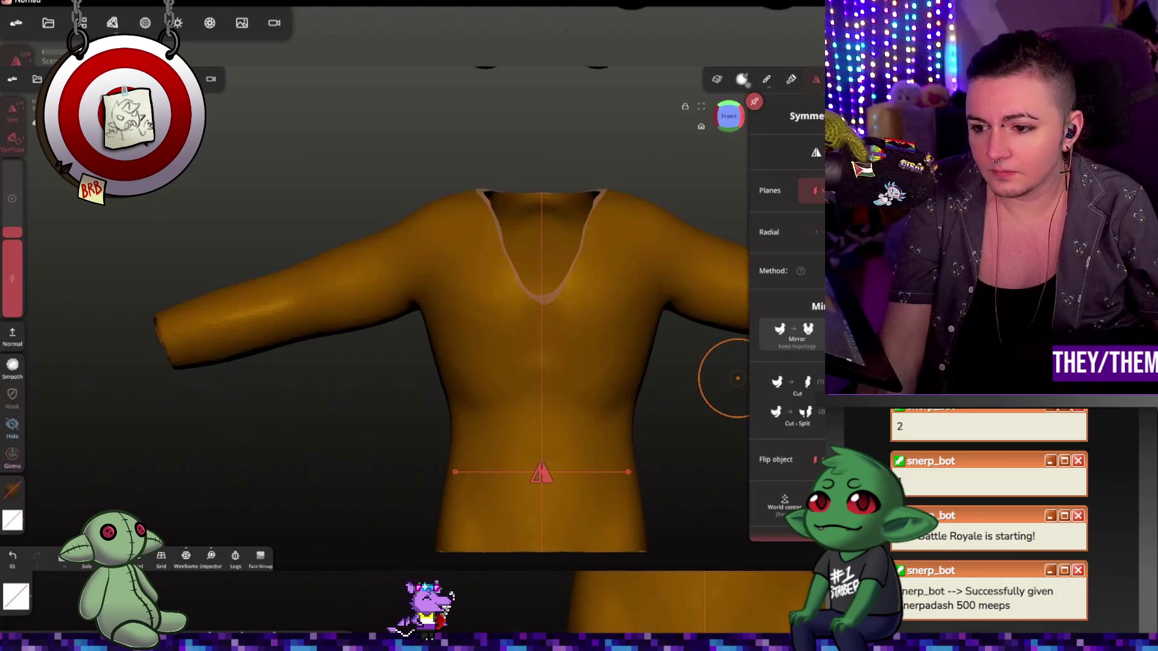
key("t")
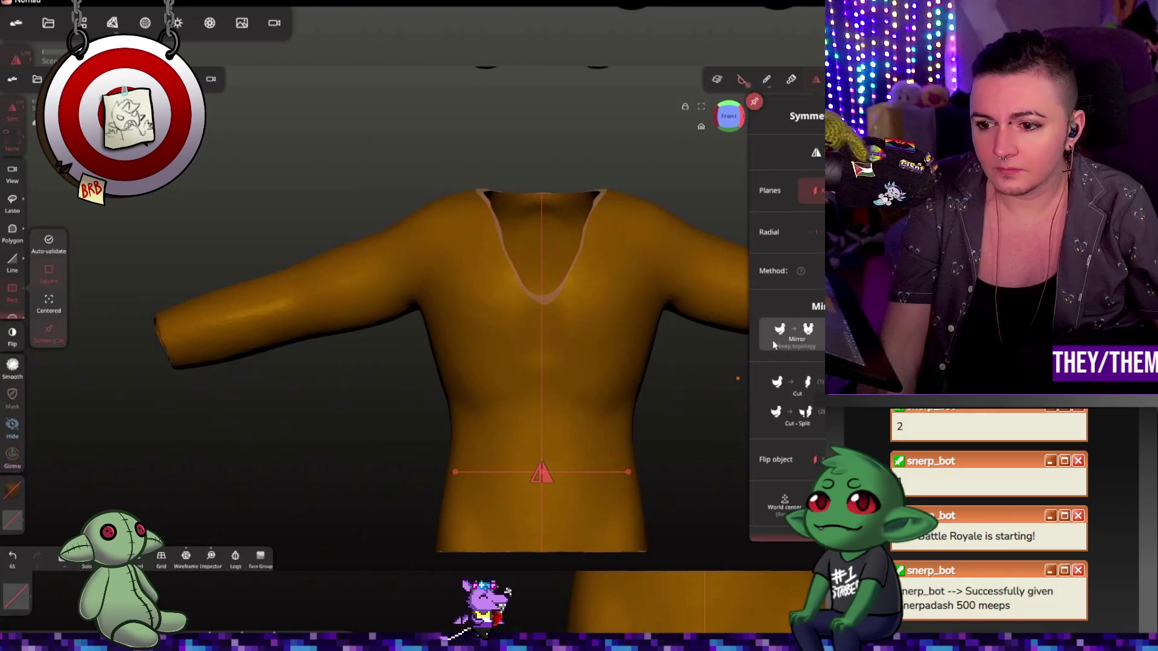
- Draw a box trim over the neckline from the Trim settings, check it, then cancel it
left_click(742, 81)
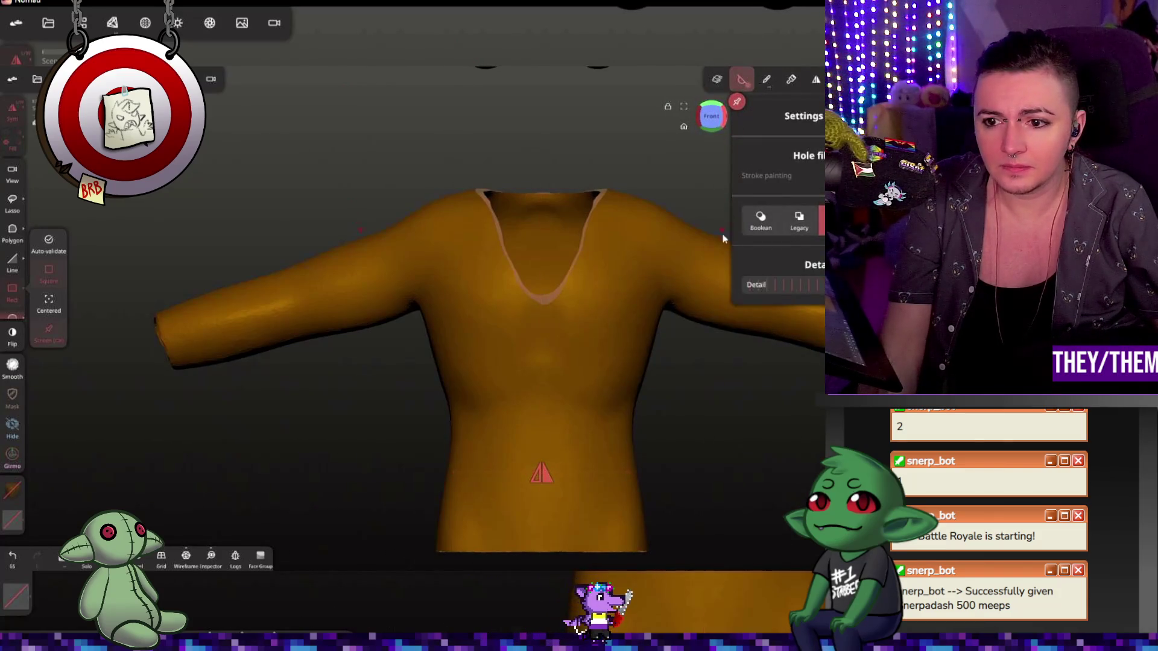
left_click(471, 177)
left_click_drag(477, 172, 628, 323)
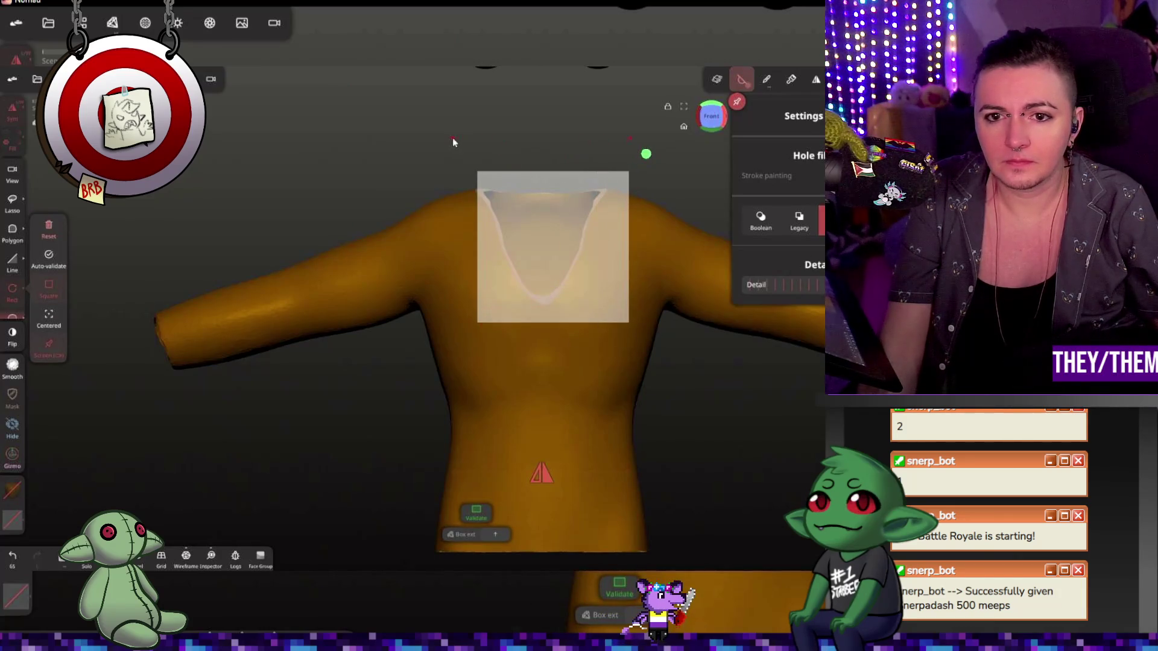
right_click_drag(453, 138, 471, 173)
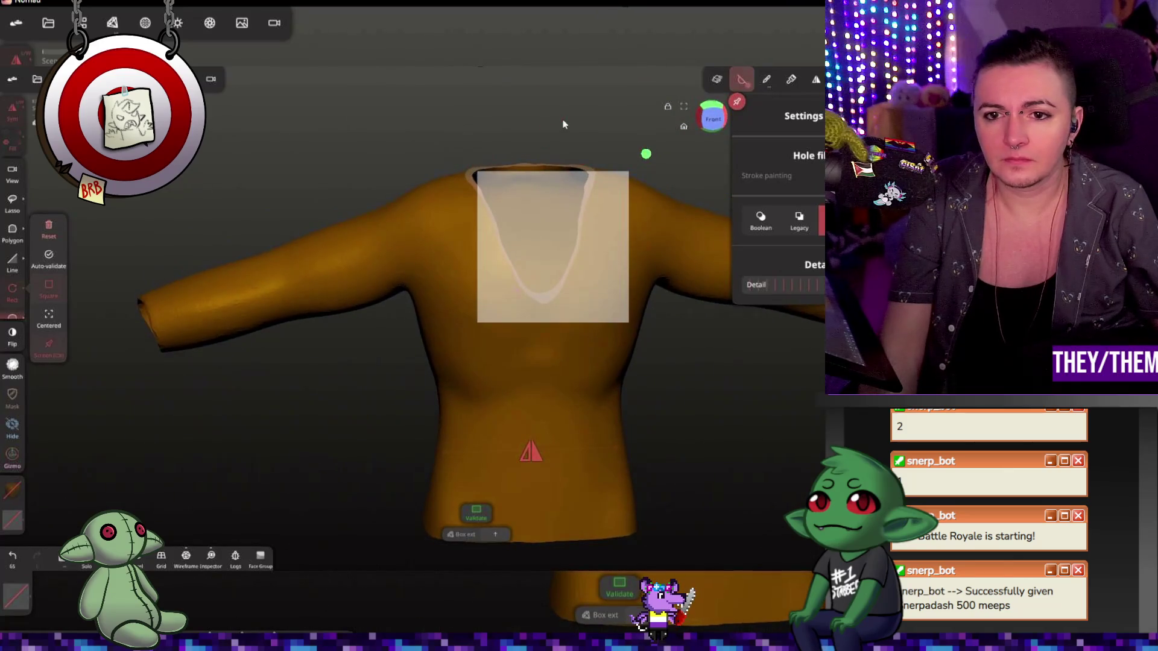
left_click(51, 230)
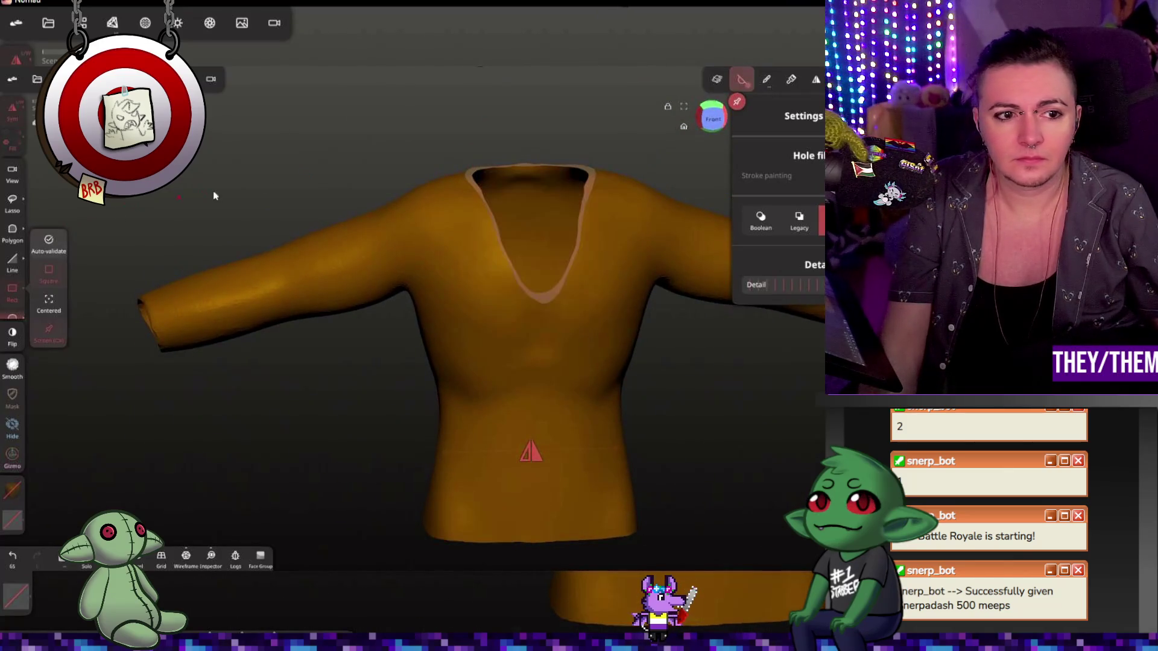
- Mark a smaller trim box over the right part of the neckline and show the interface display options
left_click_drag(623, 153, 543, 231)
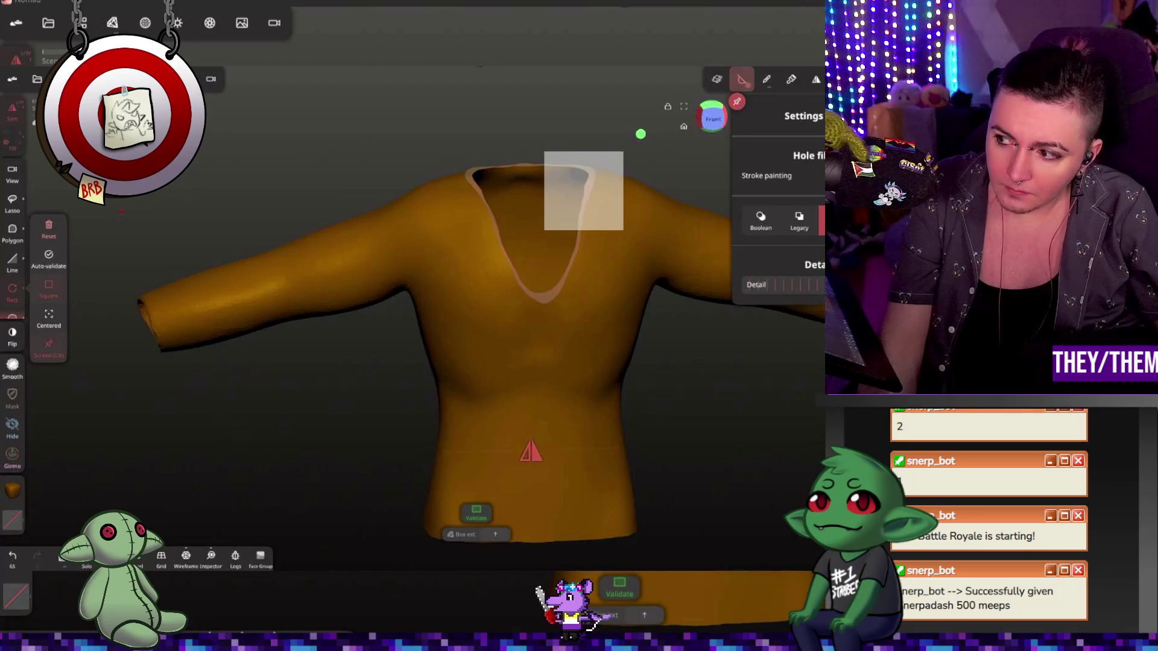
left_click(767, 79)
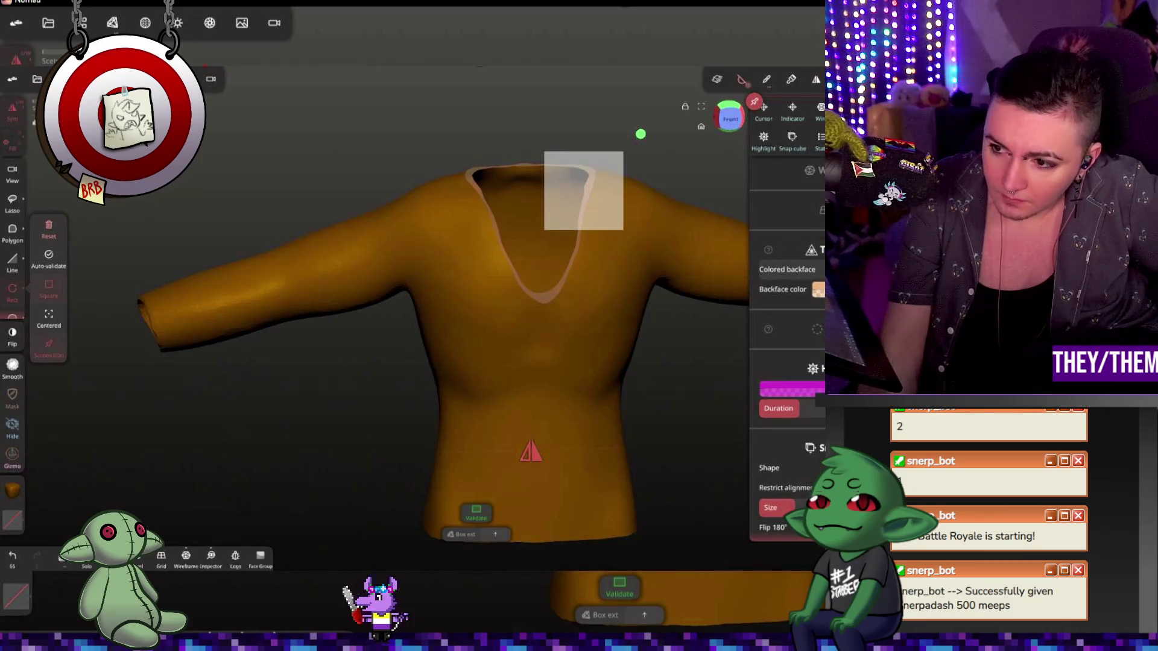
- Set the shirt's backface colour from orange to red so the V-neck's inside edge stands out
left_click(819, 288)
left_click(796, 358)
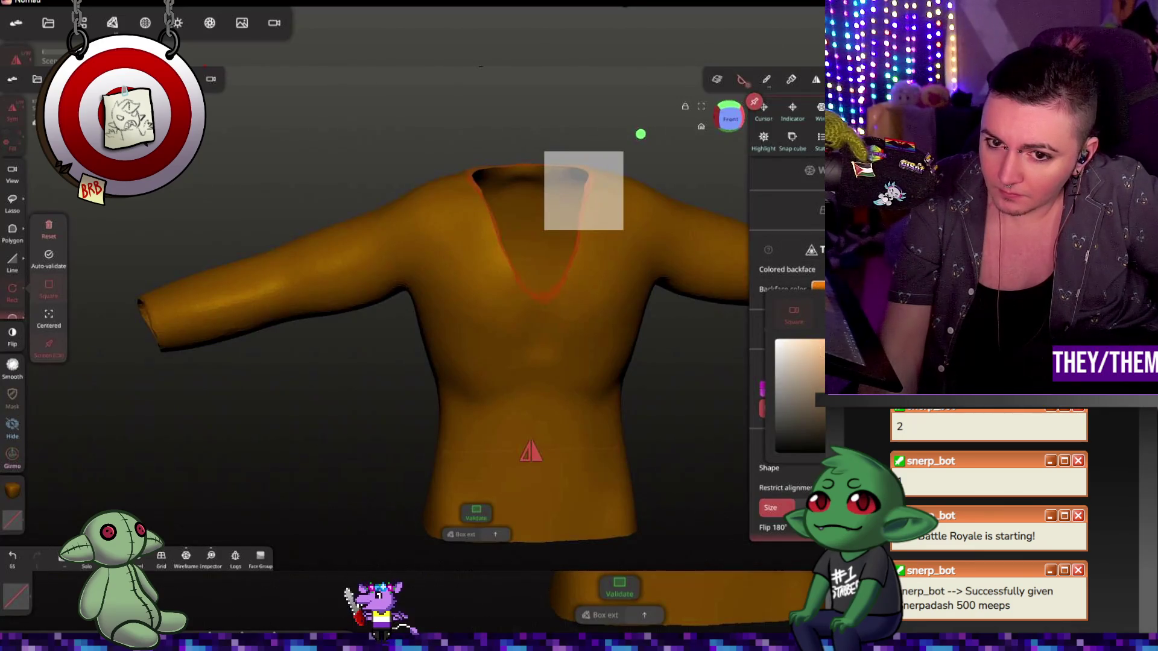
left_click_drag(846, 363, 846, 349)
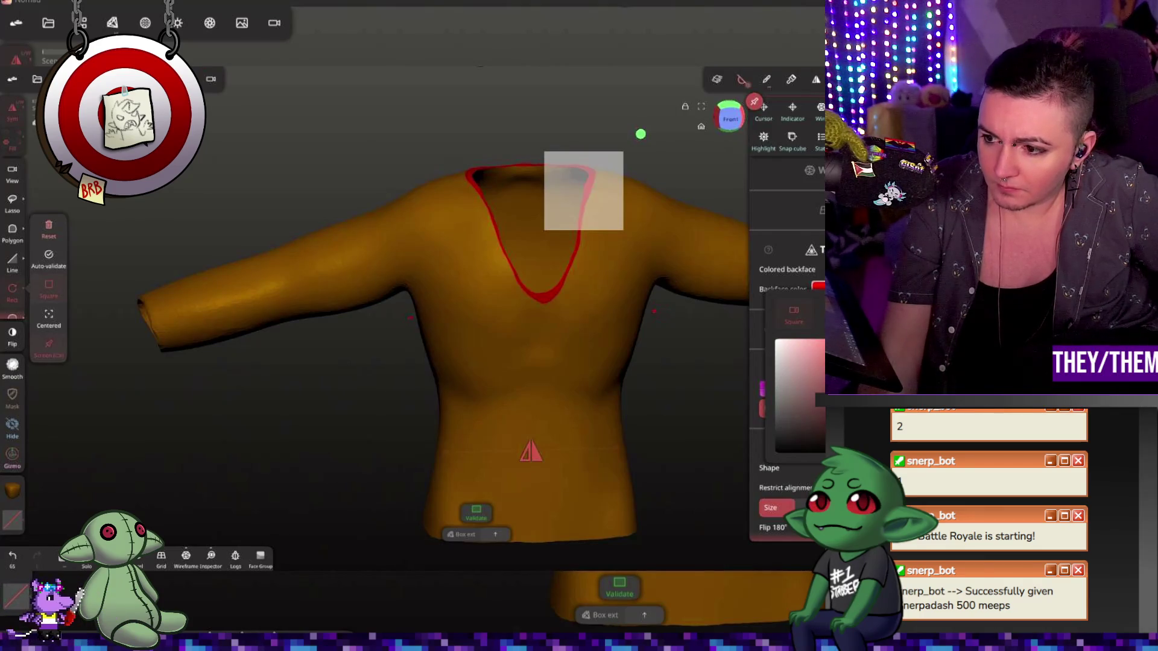
- Toggle Colored backface Off, On, then Auto in the material settings and return to the Trim tool
left_click(145, 22)
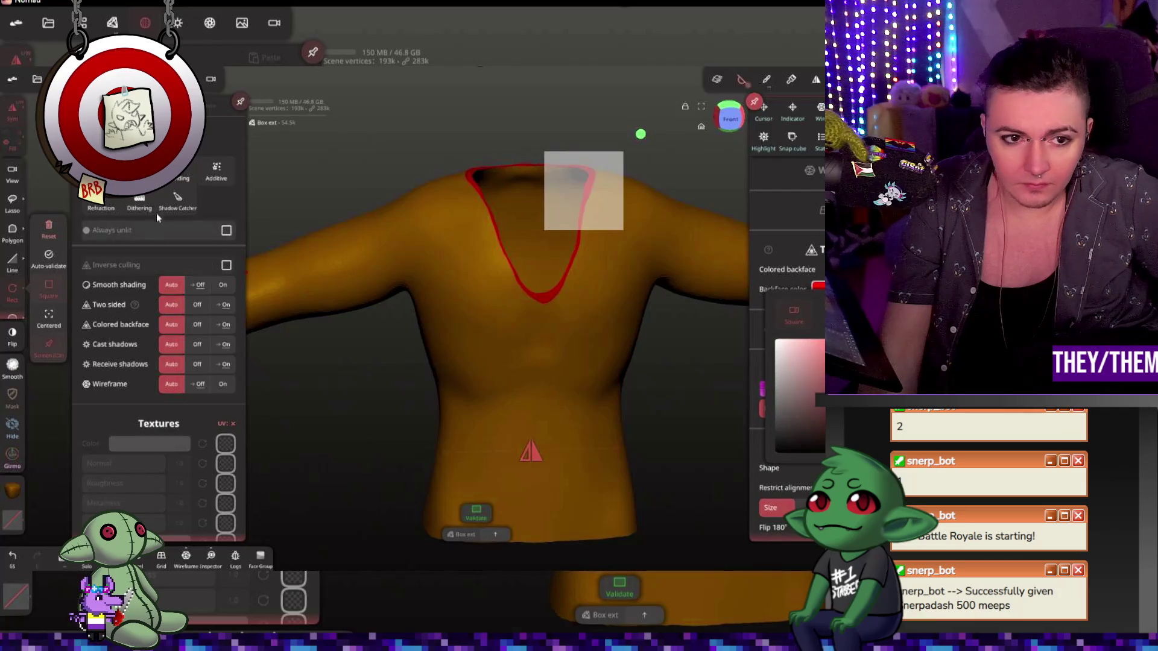
left_click(199, 324)
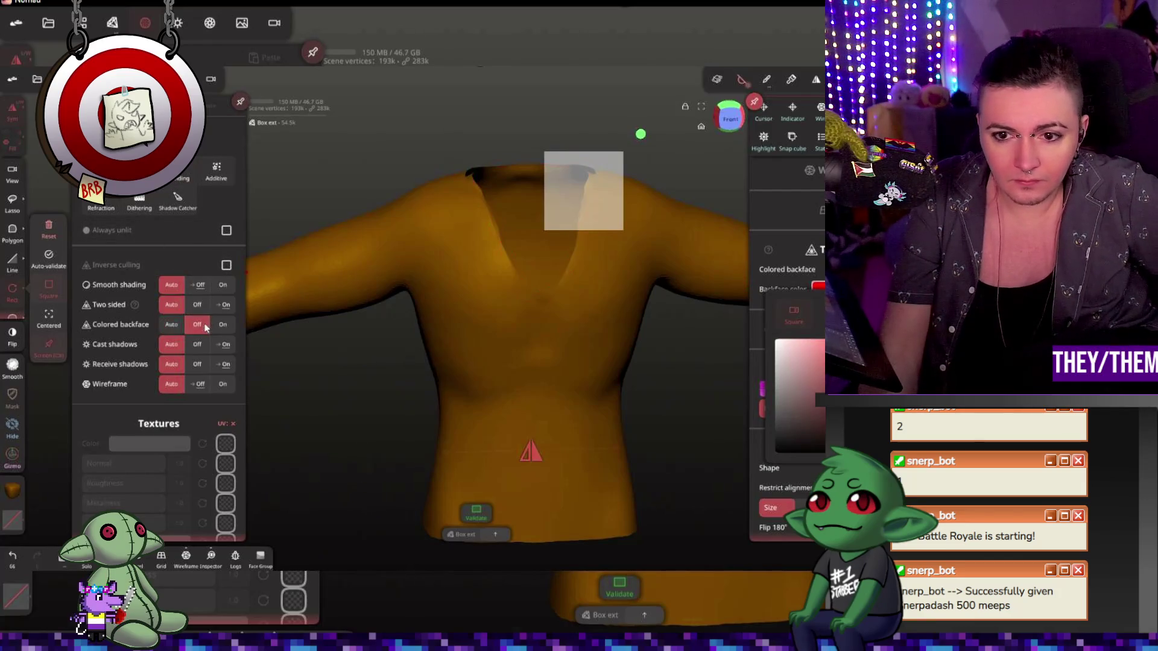
left_click(223, 325)
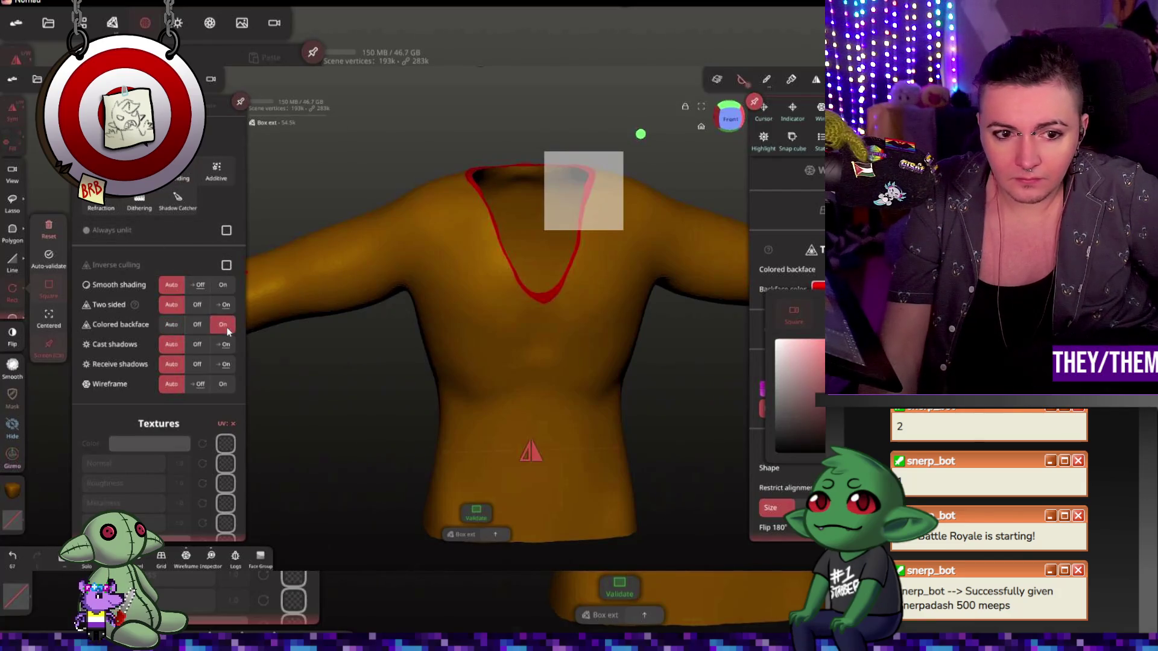
left_click(176, 325)
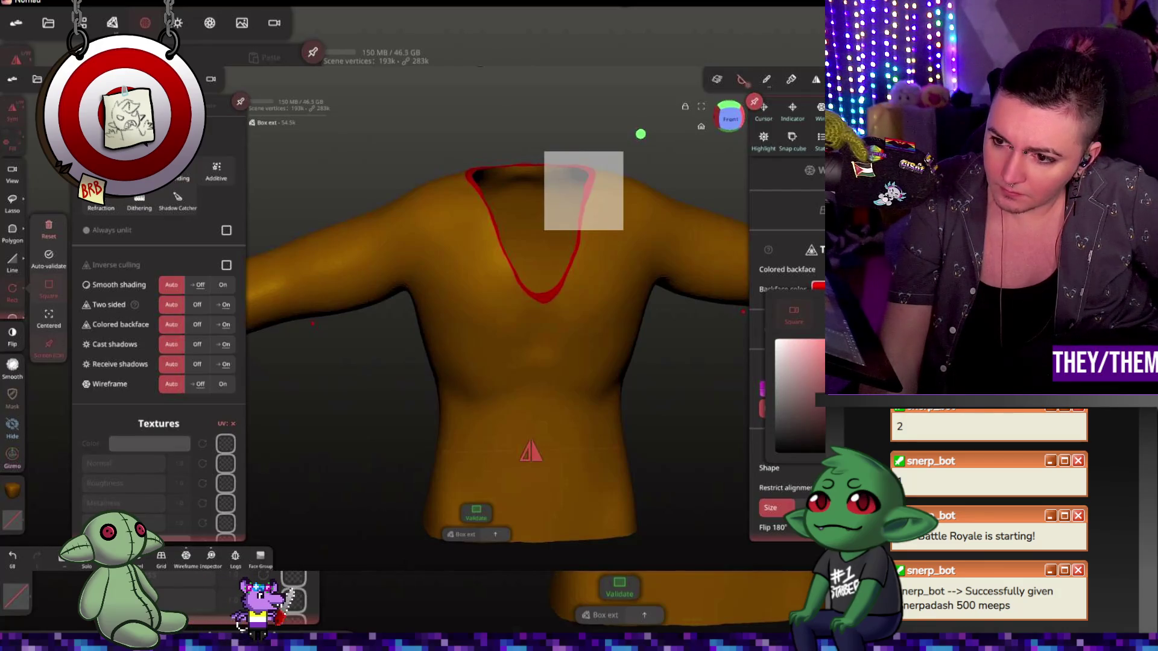
key("Escape")
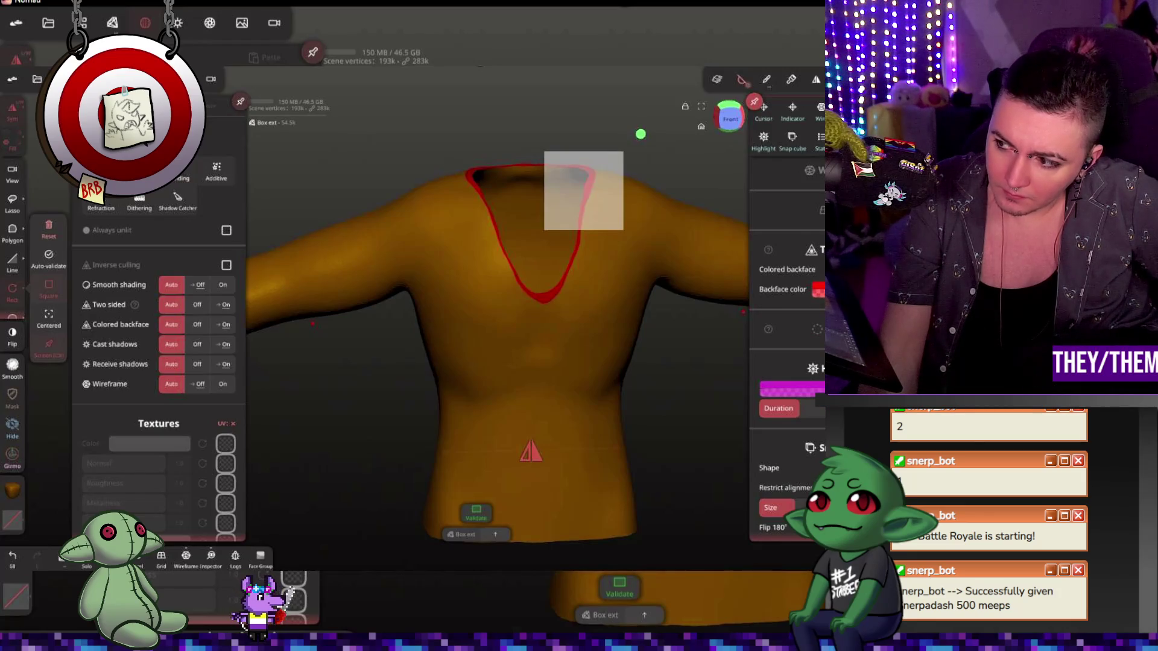
left_click(745, 79)
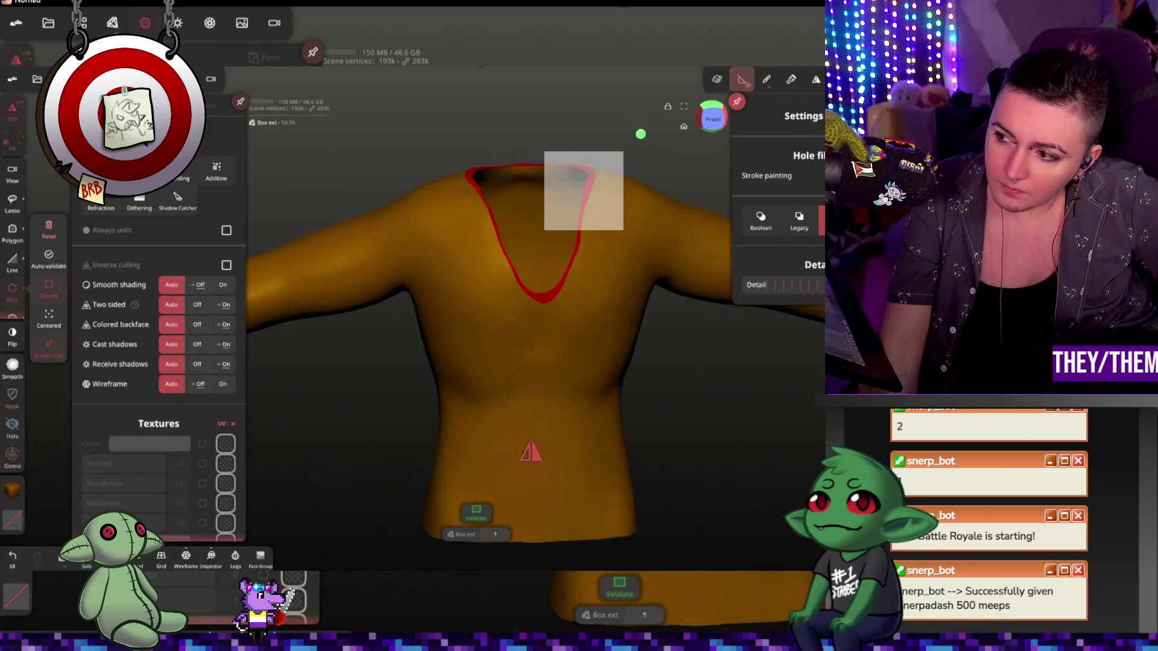
- Restrict strokes to front-facing vertices in the Filter settings and cancel the pending Box extract
left_click(767, 79)
left_click(768, 79)
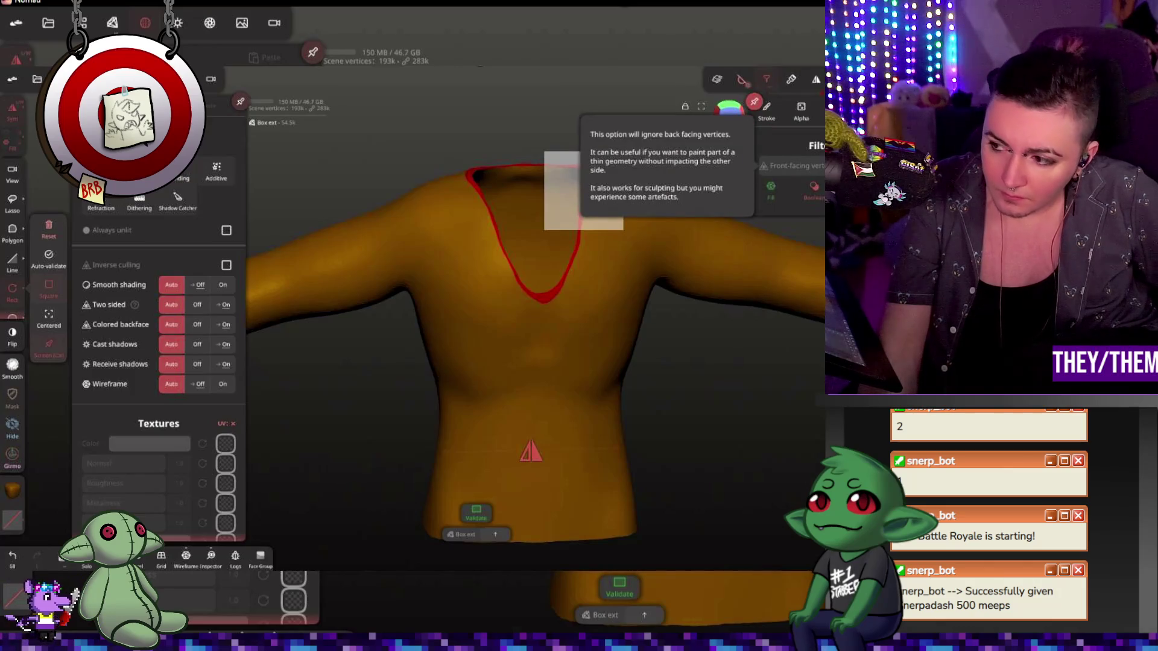
mouse_move(791, 165)
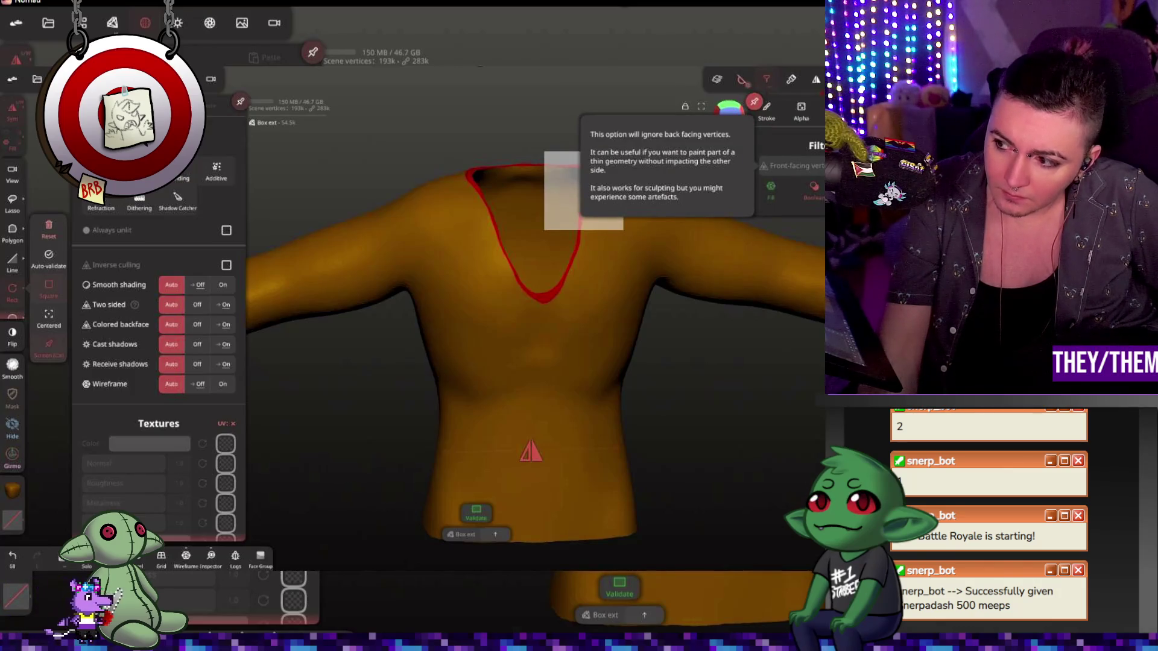
left_click(793, 166)
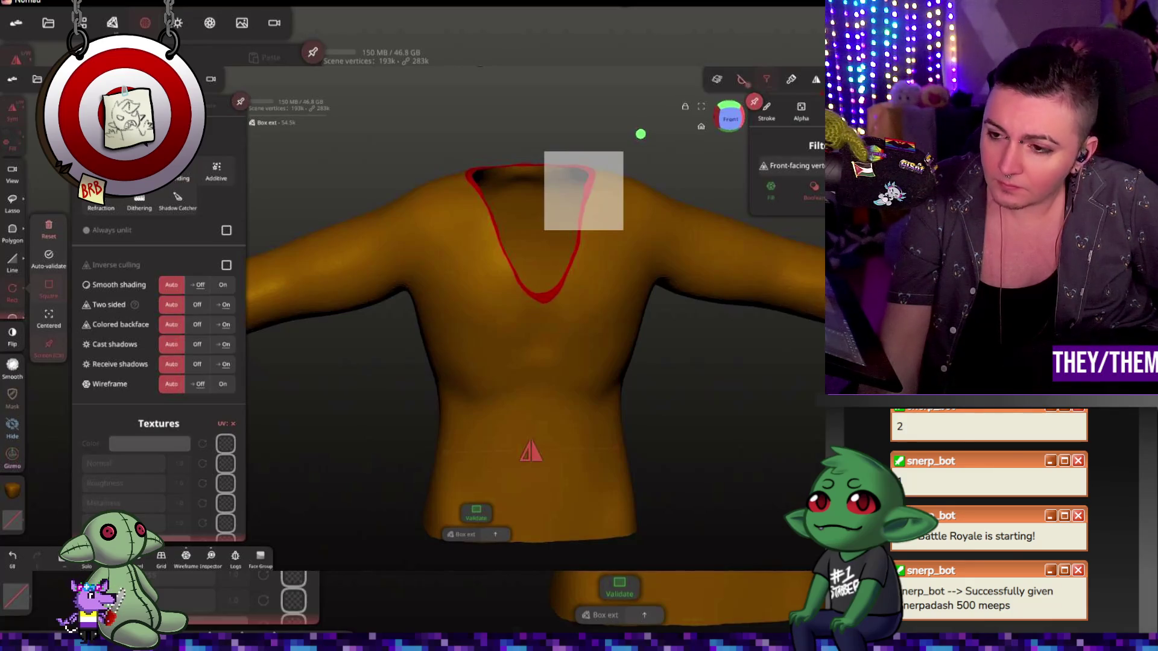
left_click(40, 235)
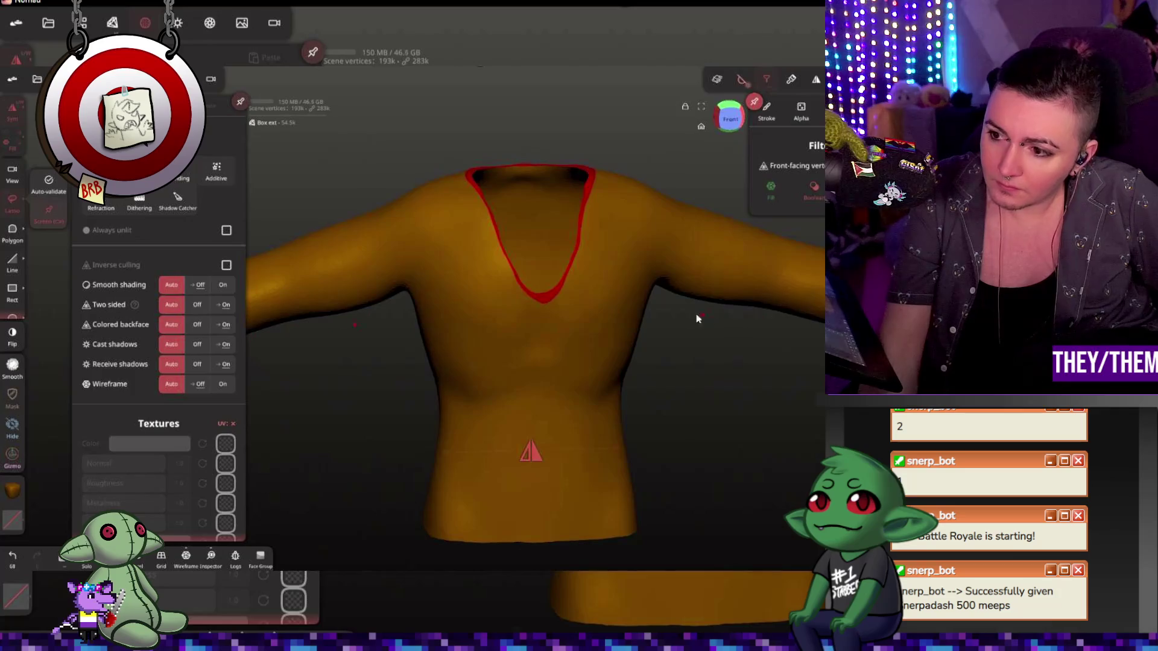
left_click_drag(586, 161, 592, 201)
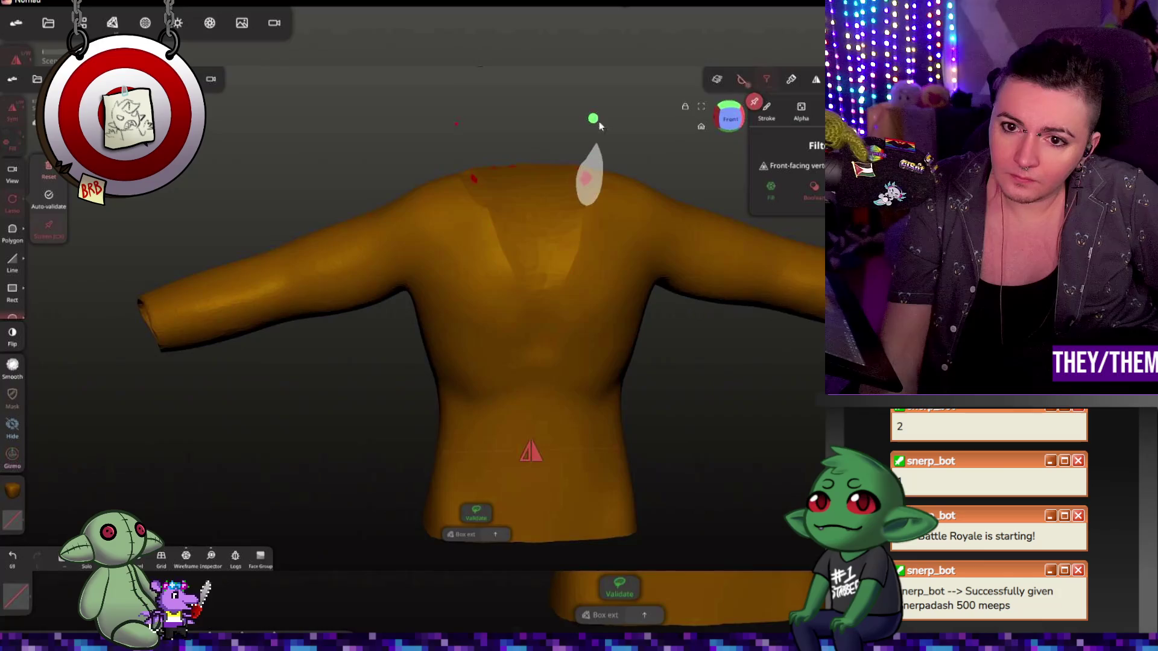
left_click_drag(597, 123, 643, 201)
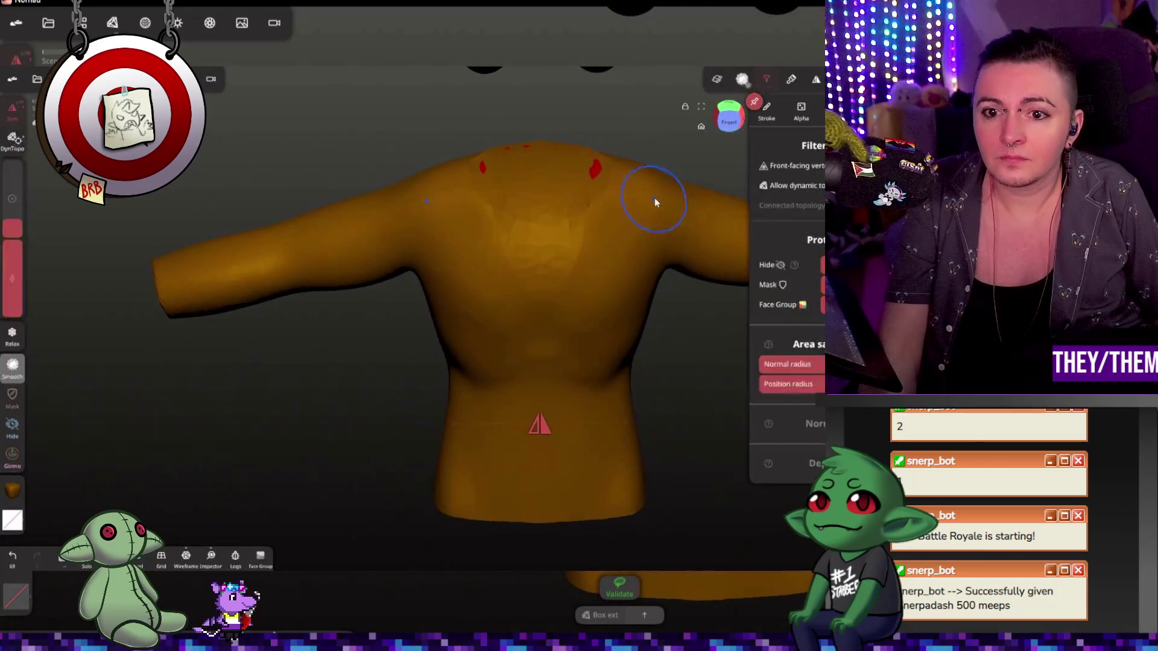
key("ctrl+z")
mouse_move(641, 187)
left_mouse_down()
mouse_move(605, 196)
mouse_move(624, 211)
mouse_move(595, 163)
left_mouse_up()
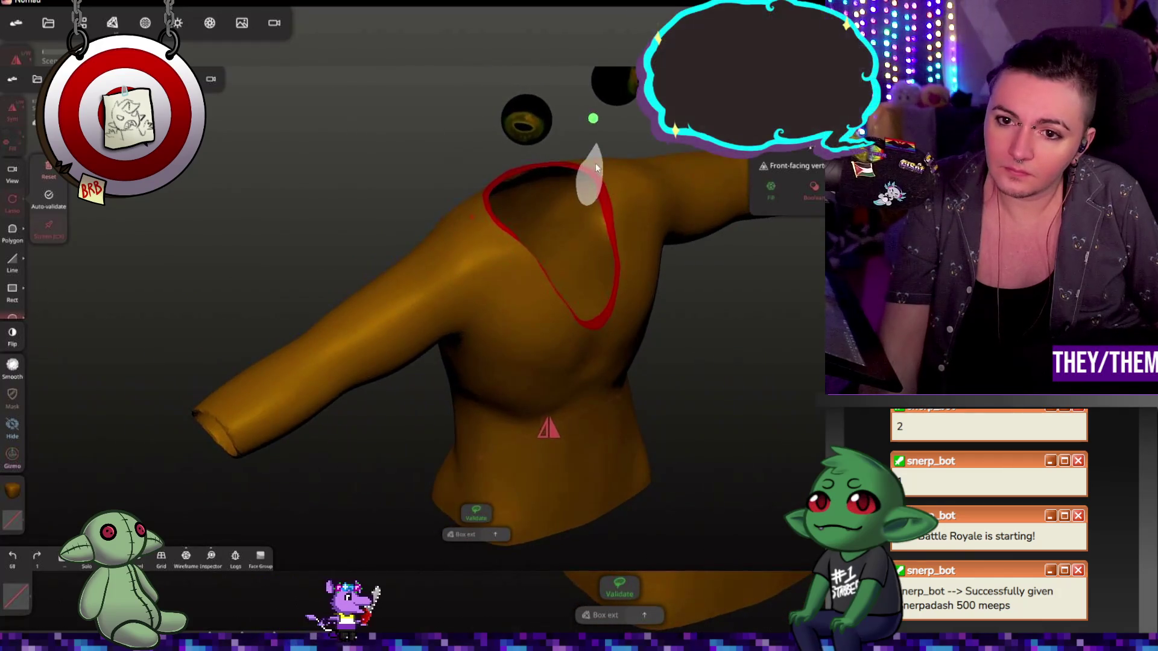
key("ctrl+z")
key("ctrl+z")
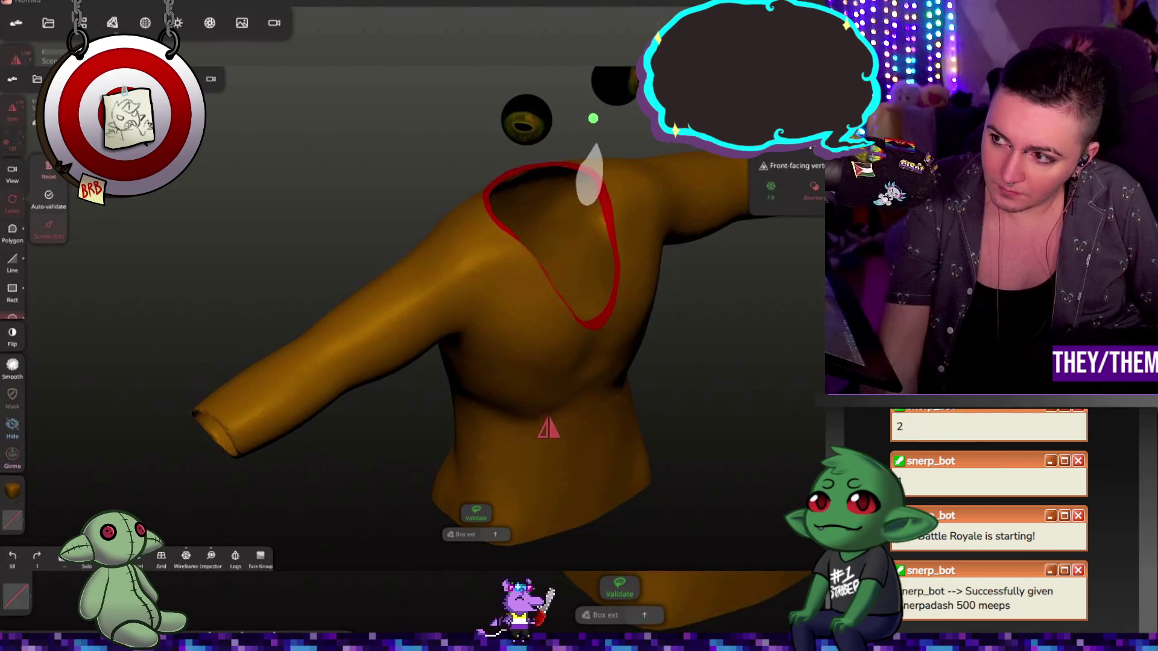
left_click_drag(736, 474, 814, 480)
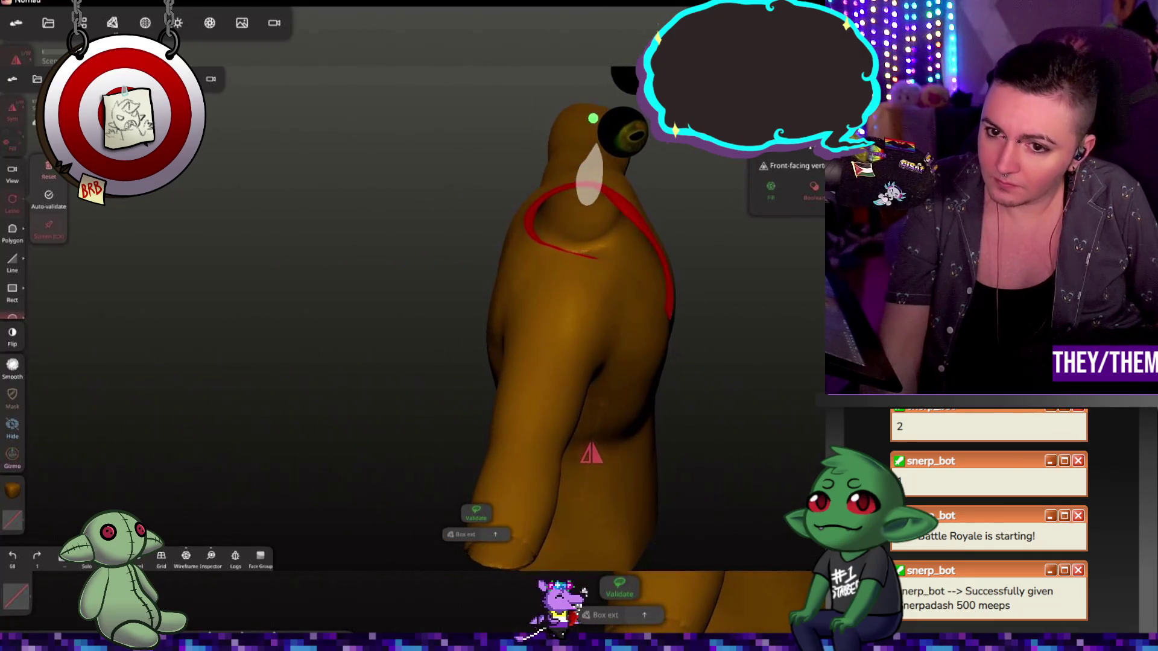
middle_click_drag(633, 204, 636, 222)
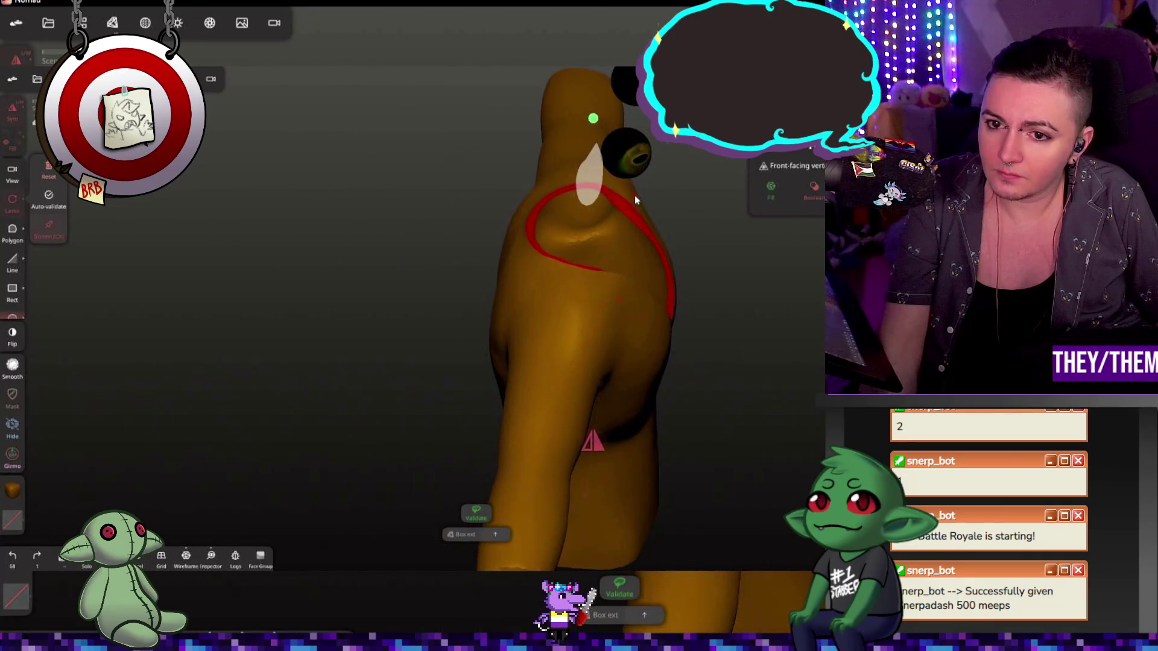
left_click(660, 244)
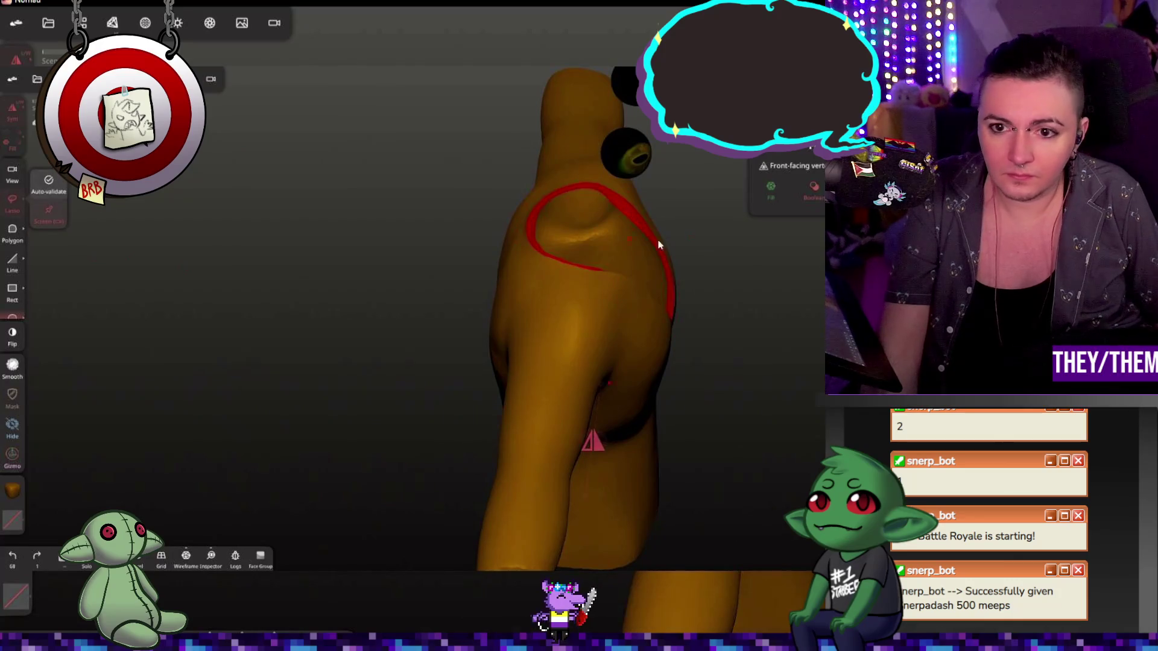
left_click(633, 206)
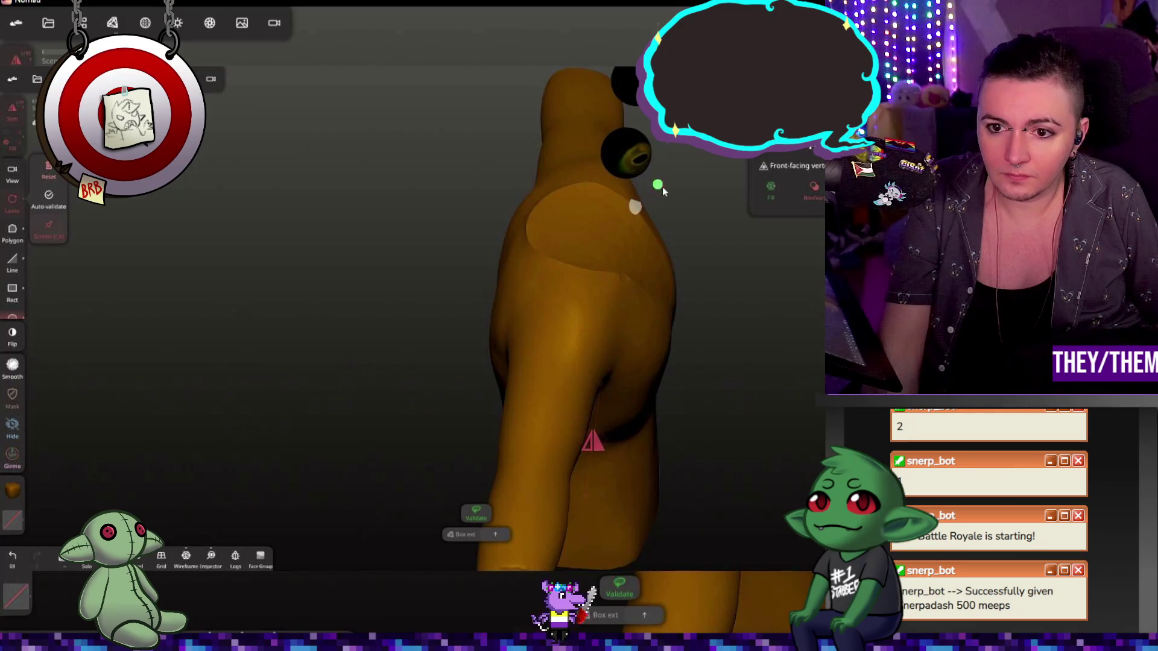
mouse_move(662, 187)
middle_mouse_down()
mouse_move(530, 268)
mouse_move(576, 229)
middle_mouse_up()
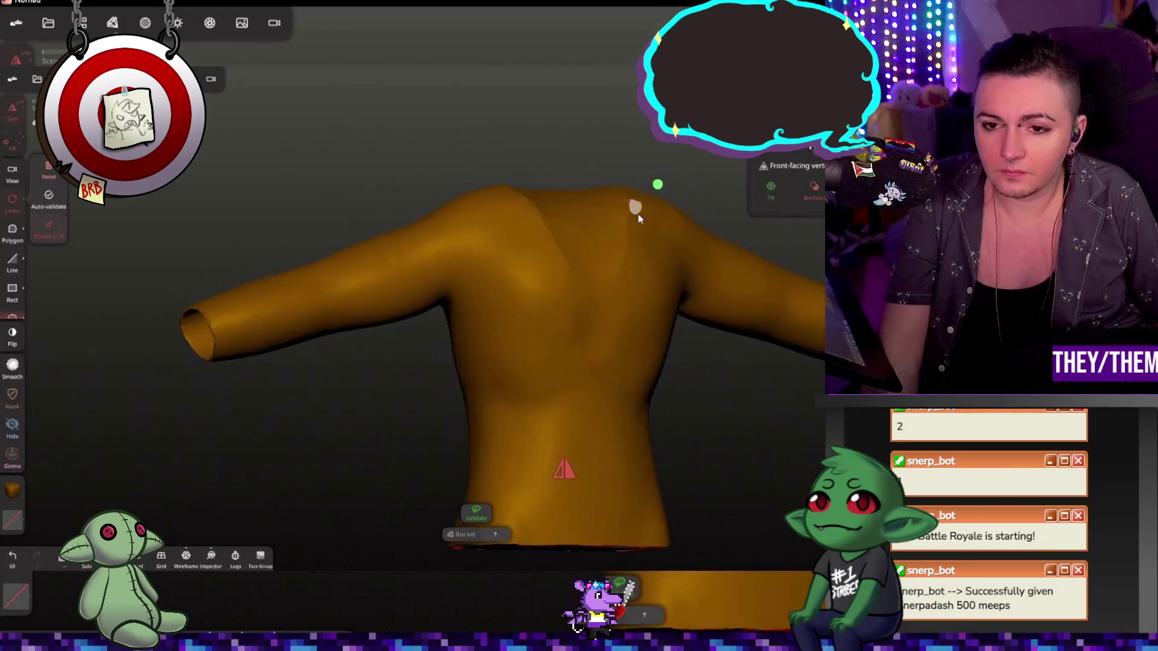
left_click(576, 228)
mouse_move(745, 413)
middle_mouse_down()
mouse_move(817, 417)
mouse_move(651, 400)
mouse_move(748, 407)
middle_mouse_up()
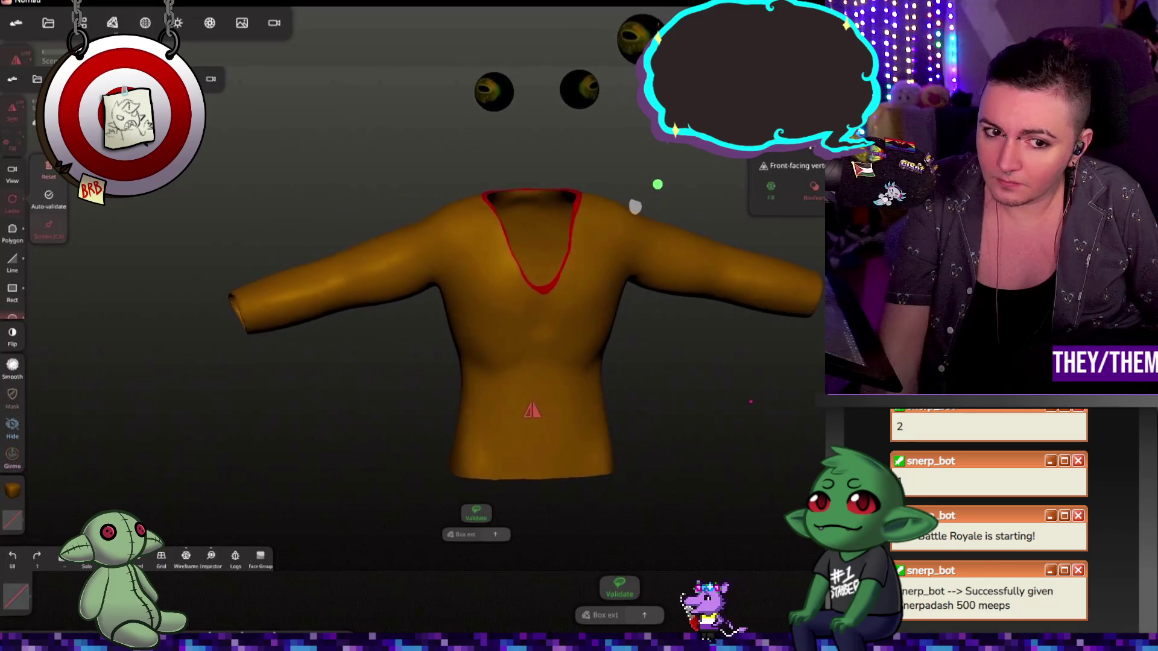
- Try trim shapes on the neck edge and right shoulder, undoing each one
middle_click_drag(811, 412, 751, 262)
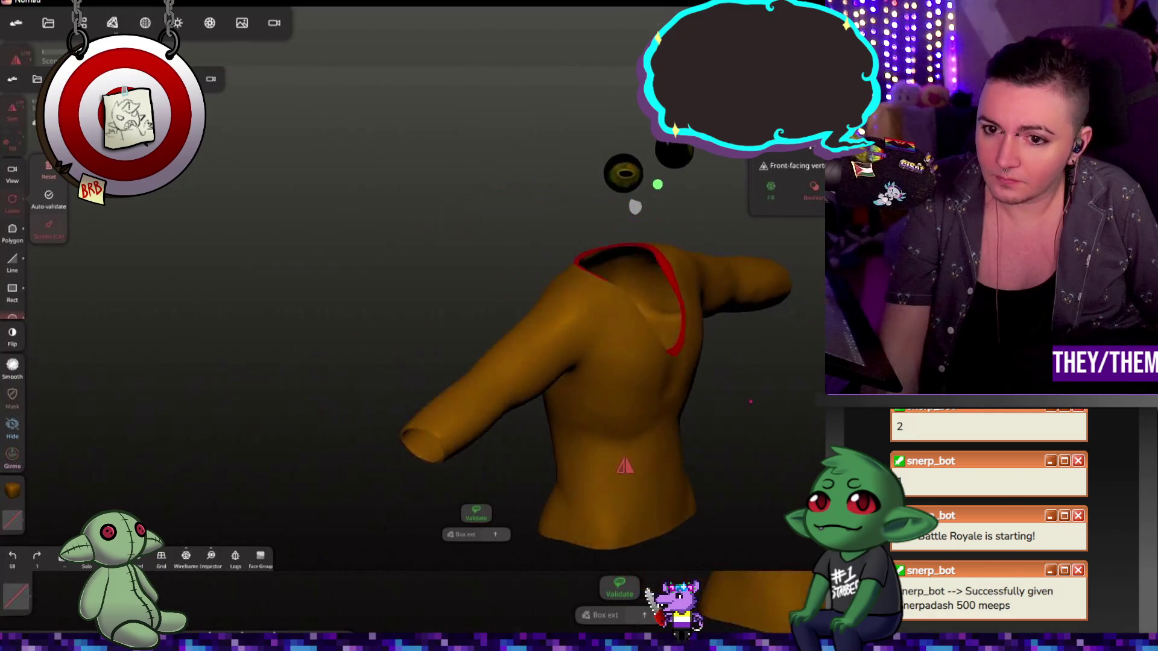
middle_click_drag(685, 210, 685, 224)
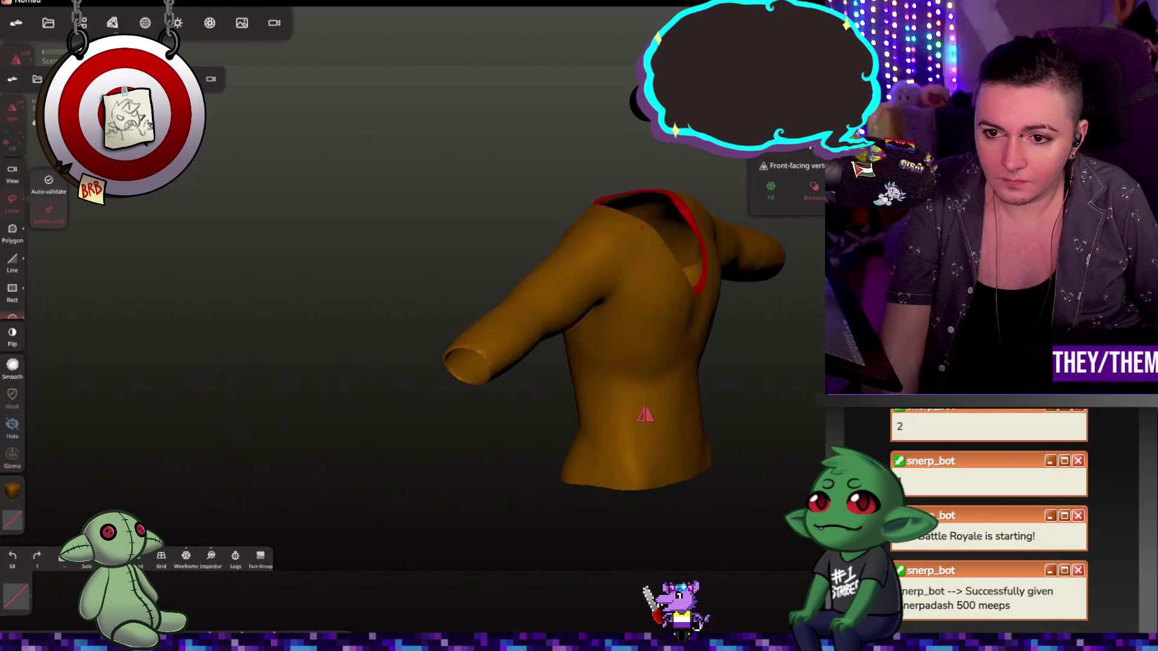
left_click(693, 240)
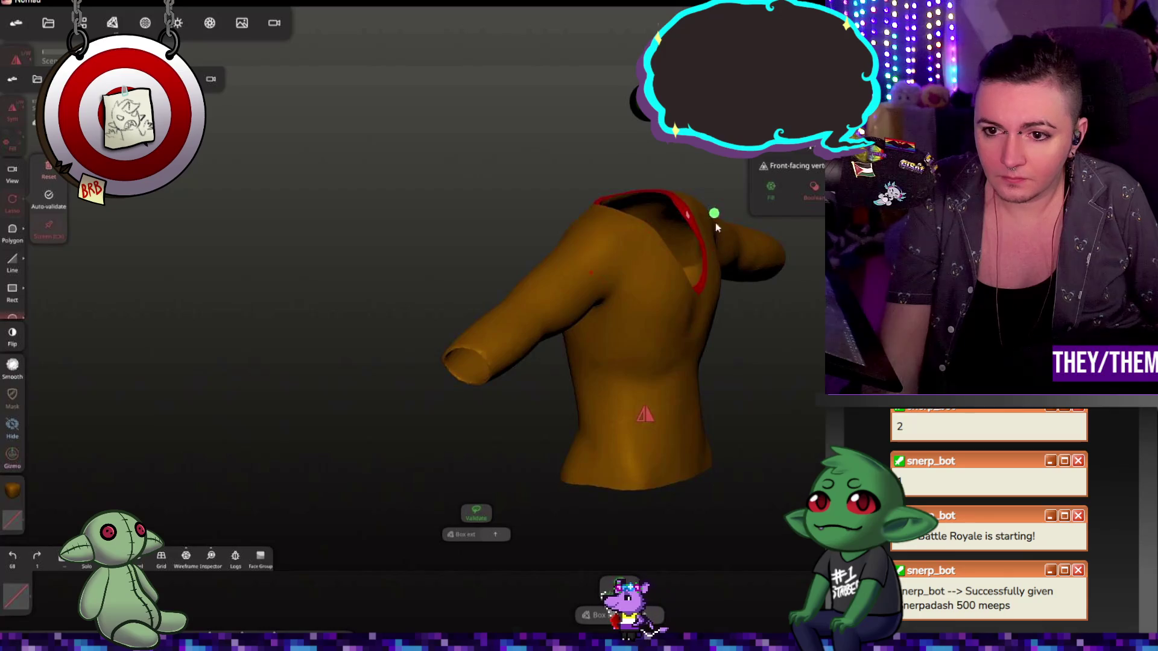
key("ctrl+z")
key("ctrl+z")
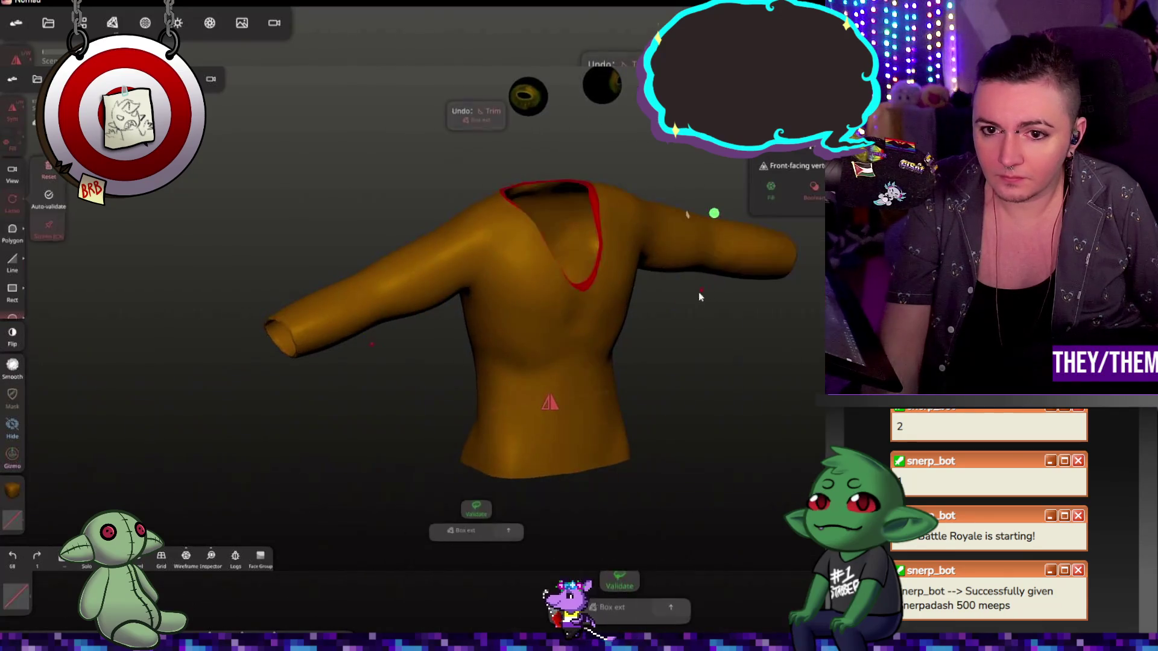
left_click_drag(808, 371, 685, 421)
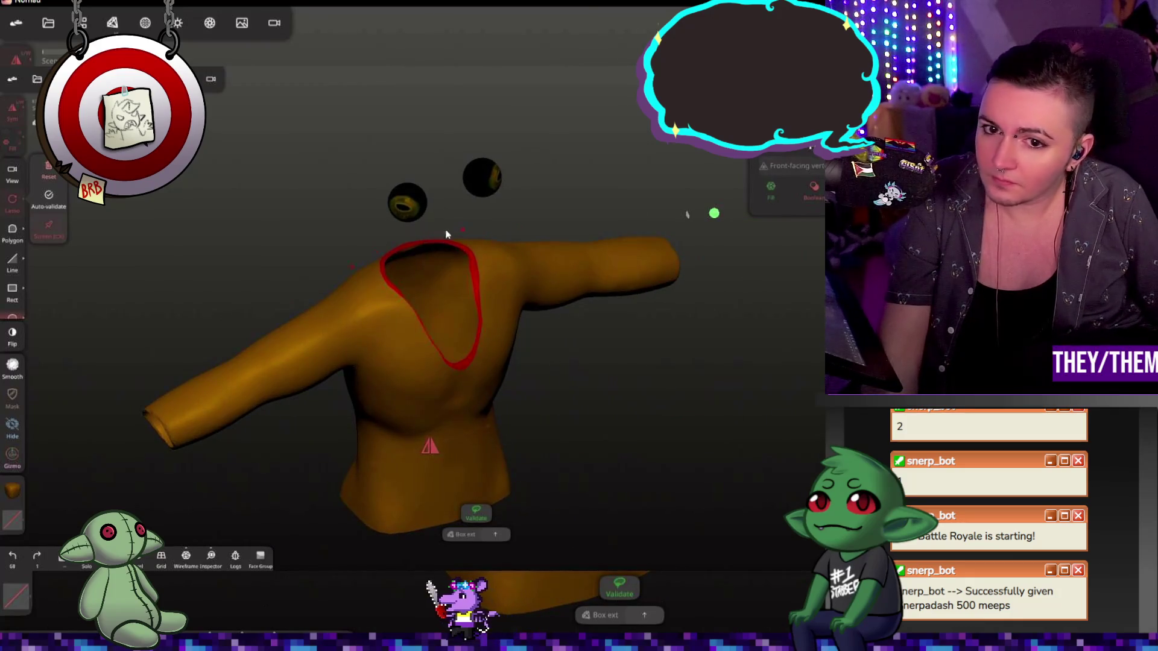
mouse_move(476, 267)
middle_mouse_down()
mouse_move(503, 259)
mouse_move(491, 269)
middle_mouse_up()
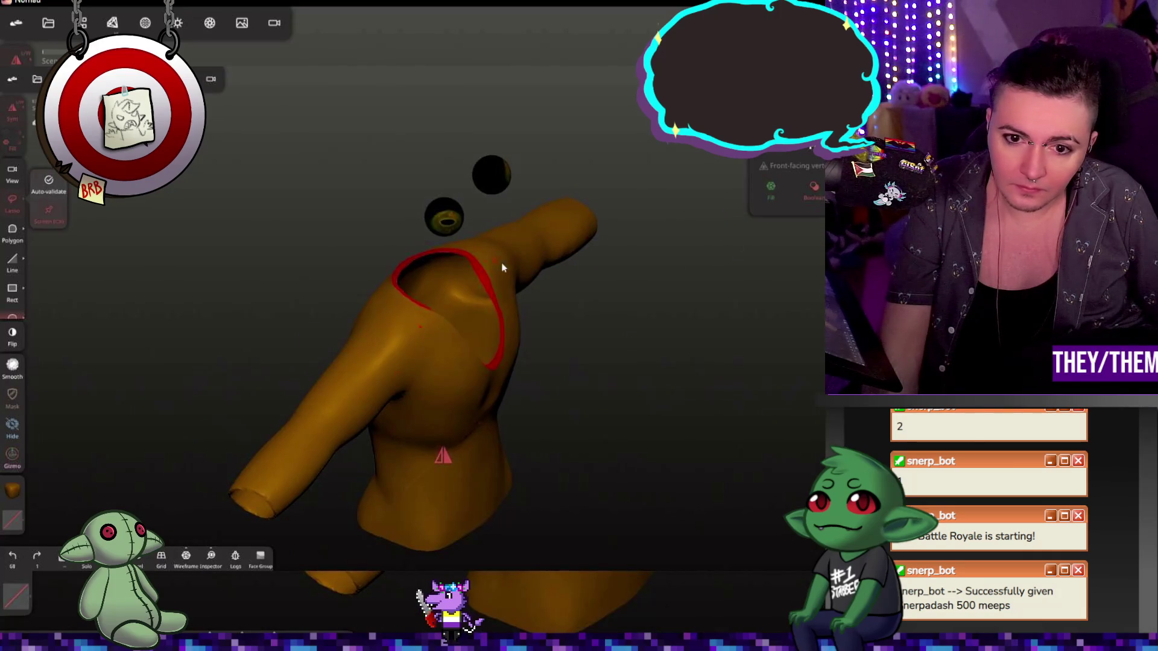
scroll(486, 278, "up", 3)
scroll(485, 278, "up", 3)
left_click(488, 274)
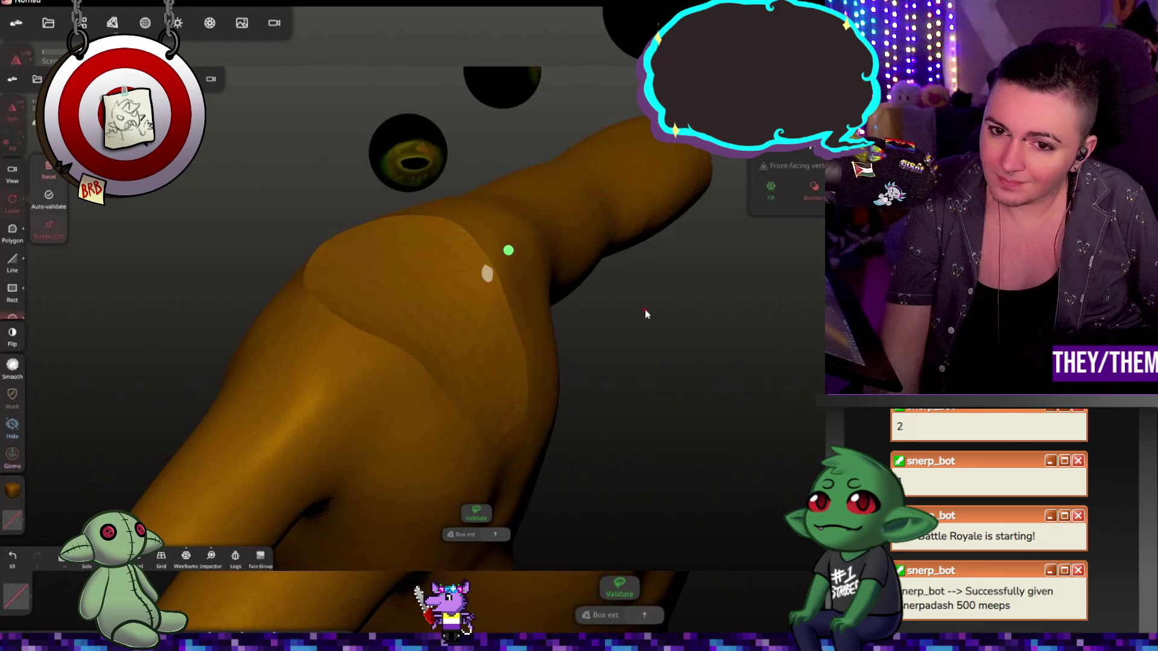
key("ctrl+z")
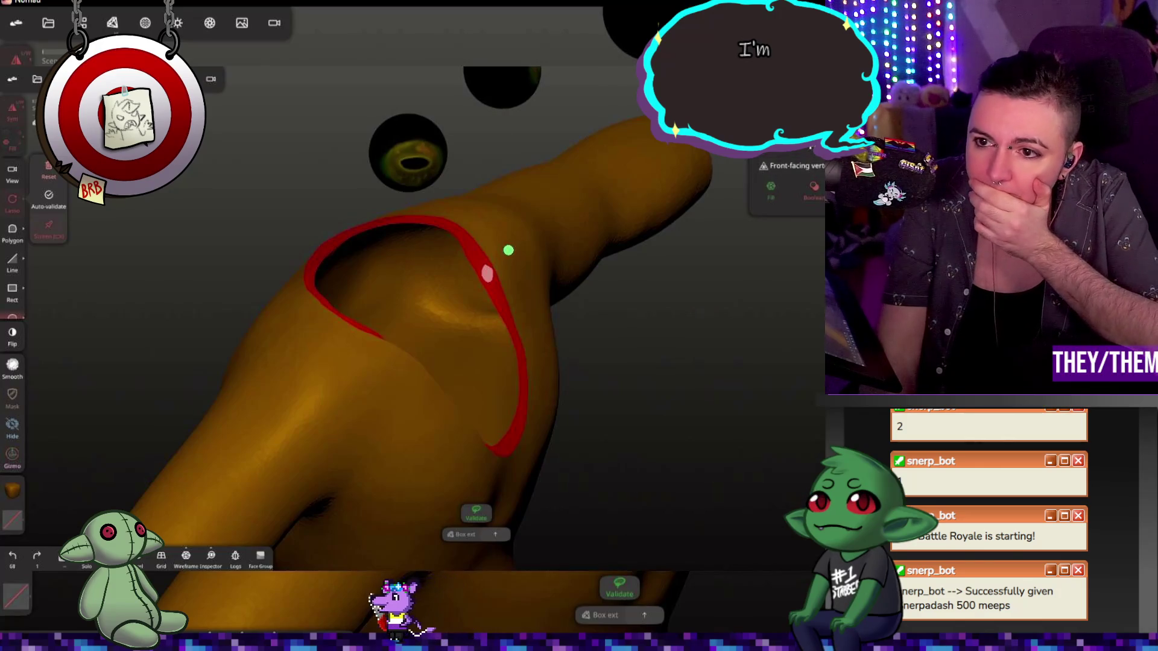
- Switch trimming to freehand Lasso shapes and inspect the sleeve opening and torso
left_click(809, 150)
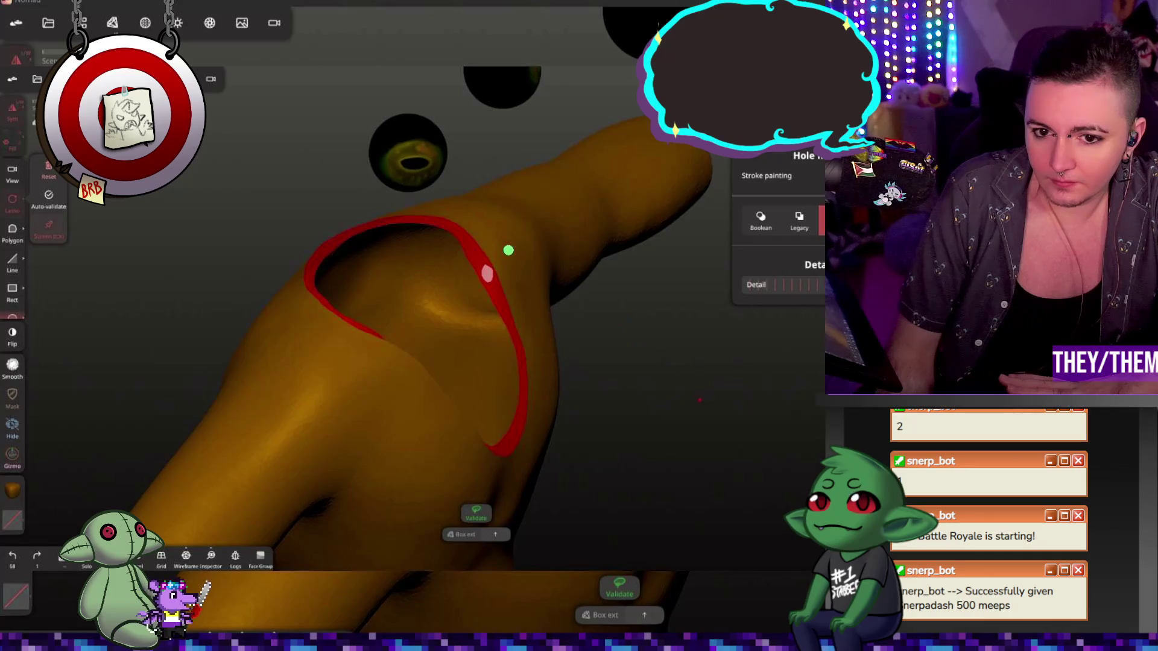
mouse_move(699, 400)
left_mouse_down()
mouse_move(628, 429)
mouse_move(763, 383)
mouse_move(741, 354)
mouse_move(747, 334)
mouse_move(612, 406)
mouse_move(569, 382)
left_mouse_up()
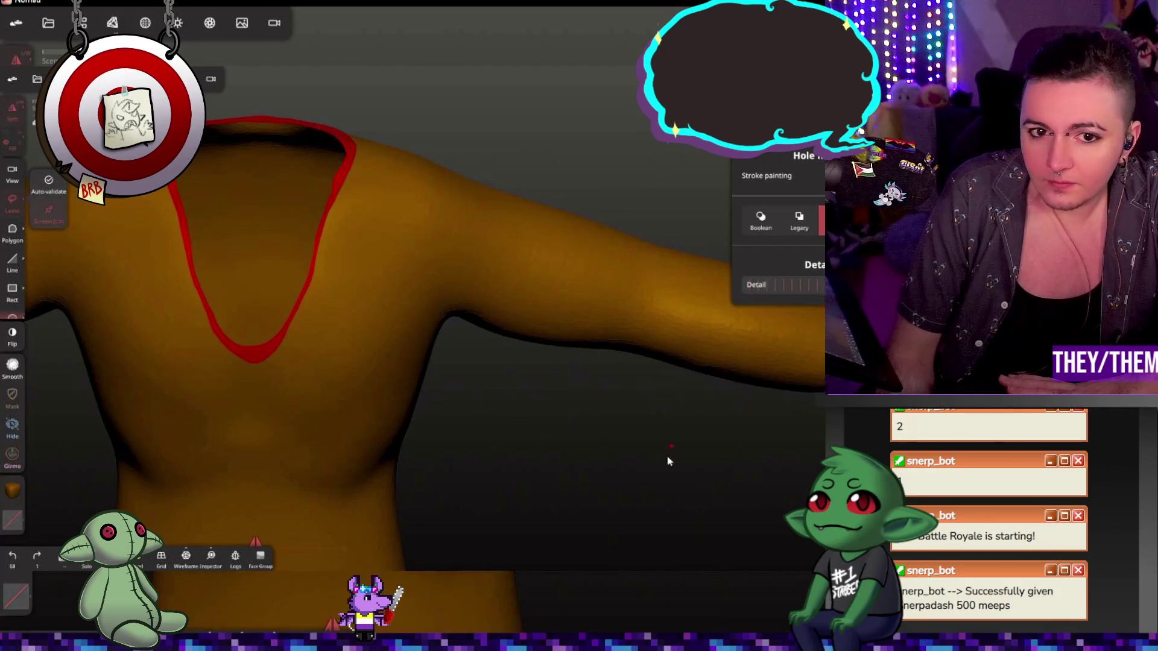
scroll(667, 461, "down", 3)
scroll(660, 447, "down", 3)
scroll(694, 465, "down", 2)
mouse_move(687, 435)
left_mouse_down()
mouse_move(473, 313)
mouse_move(571, 326)
mouse_move(605, 296)
mouse_move(667, 349)
mouse_move(648, 406)
mouse_move(600, 407)
mouse_move(642, 473)
left_mouse_up()
- Step back through undo past the shirt extraction and torso mask, leaving the frog's bare body front-on
key("ctrl+z")
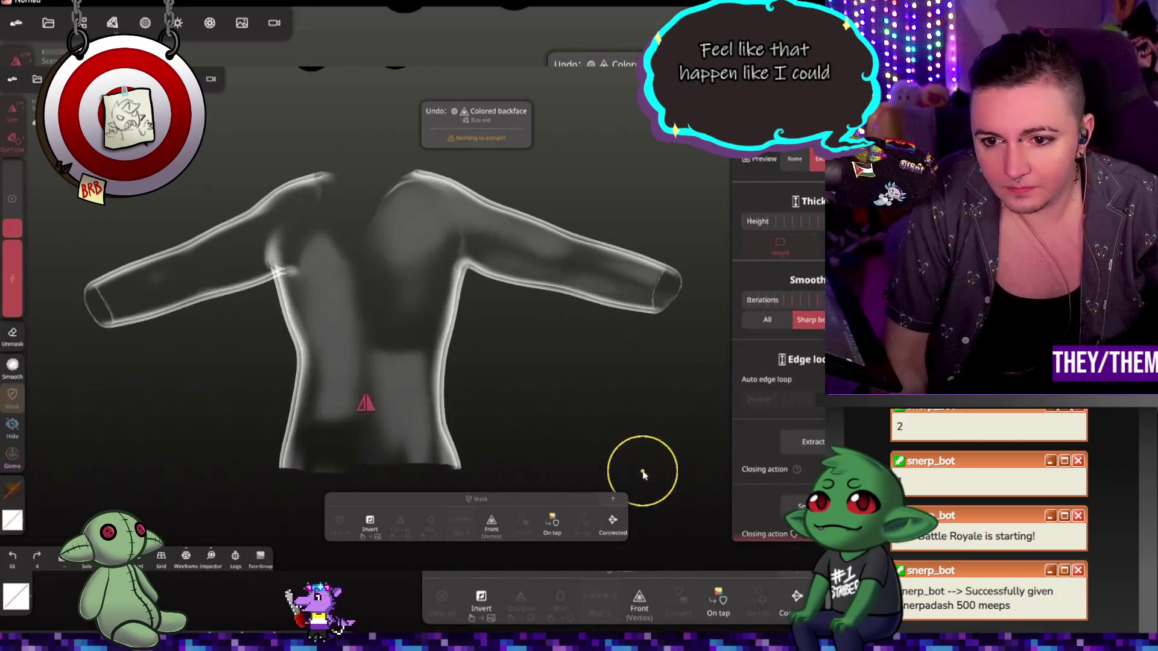
key("ctrl+z")
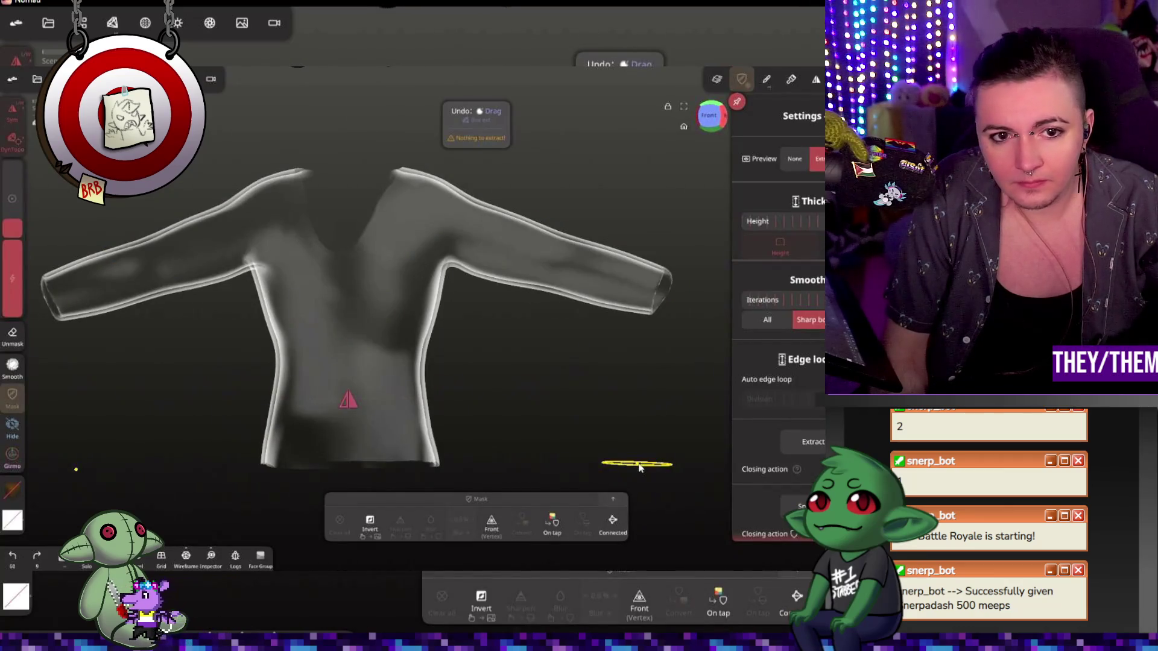
key("ctrl+z")
key("ctrl+z")
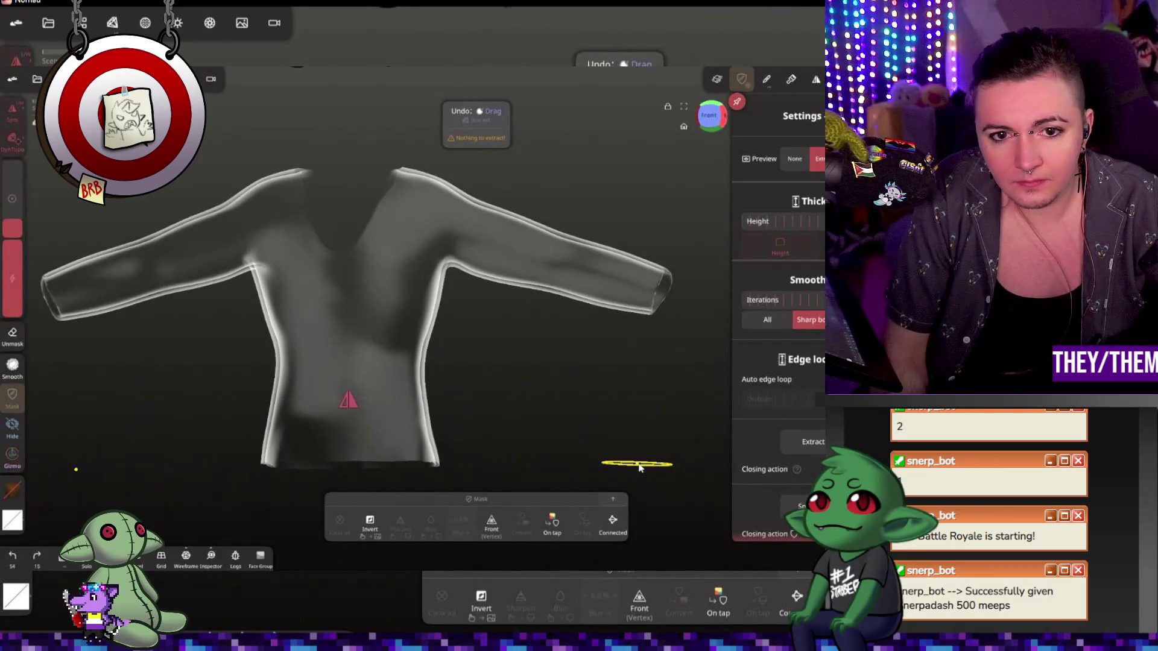
key("ctrl+z")
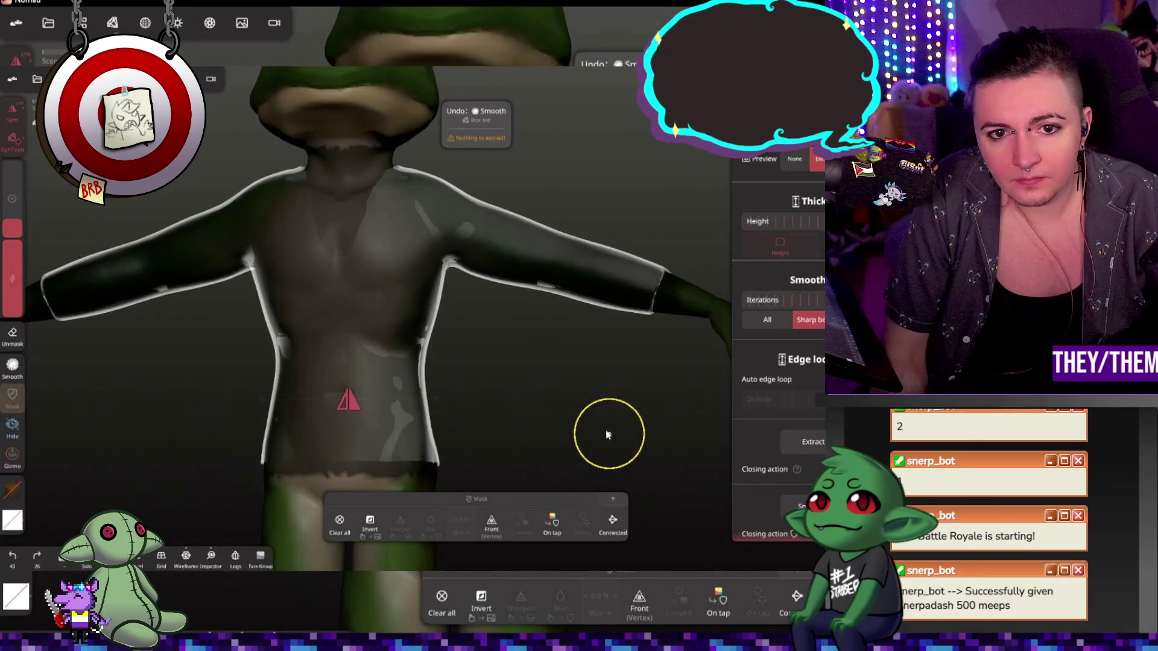
key("ctrl+z")
left_click_drag(587, 421, 491, 445)
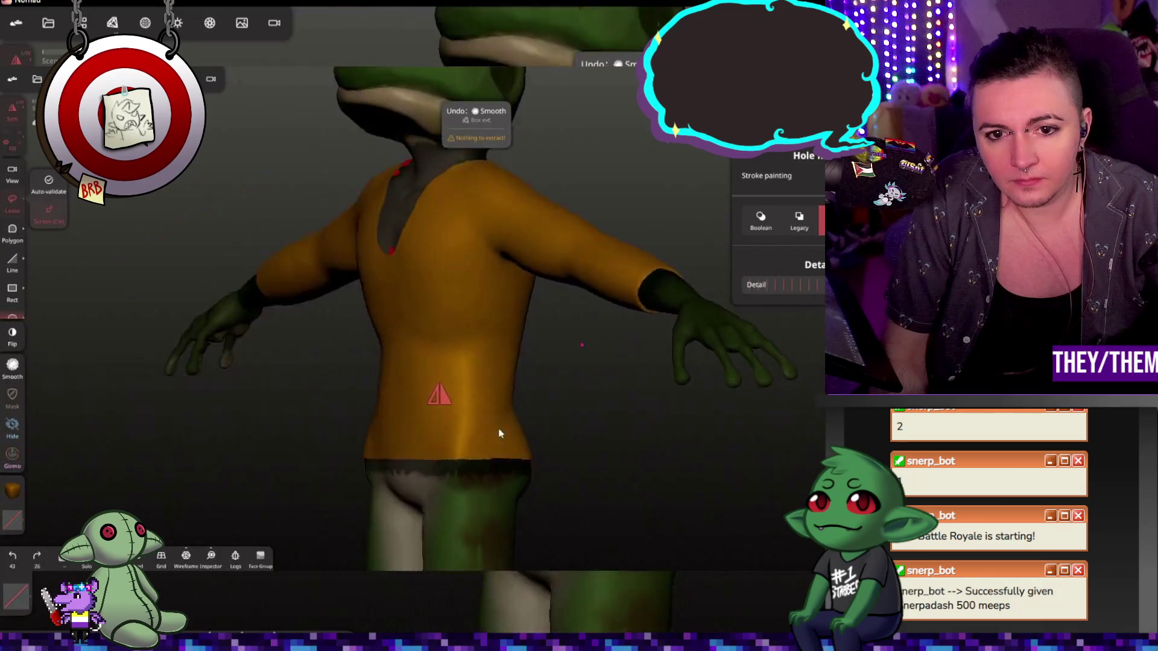
key("ctrl+shift+z")
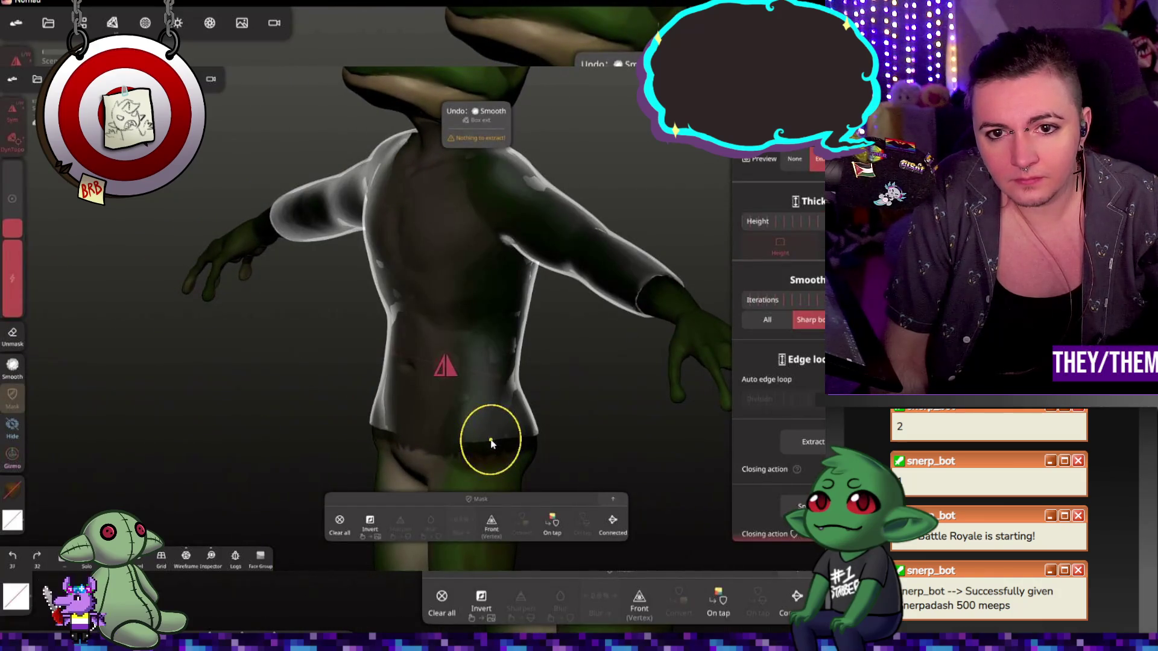
key("ctrl+z")
mouse_move(552, 448)
left_mouse_down()
mouse_move(629, 418)
mouse_move(661, 433)
left_mouse_up()
- Redo the shirt extraction and outline a first Rect trim over the frog's head
left_click_drag(583, 412, 435, 301)
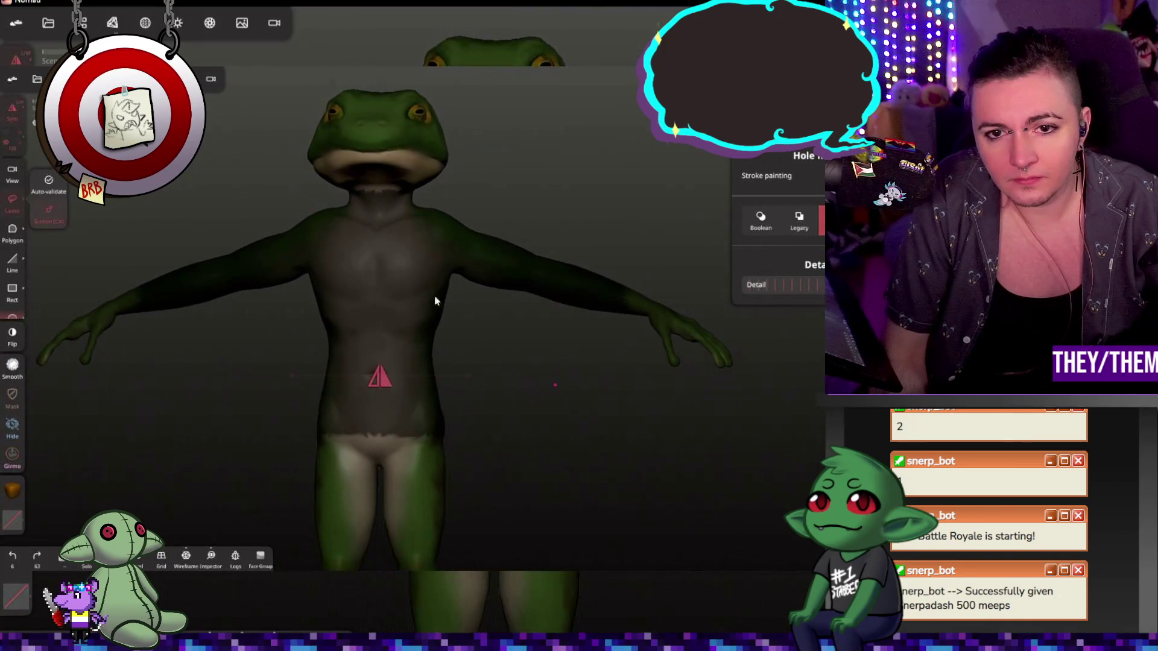
key("ctrl+shift+z")
key("ctrl+shift+z")
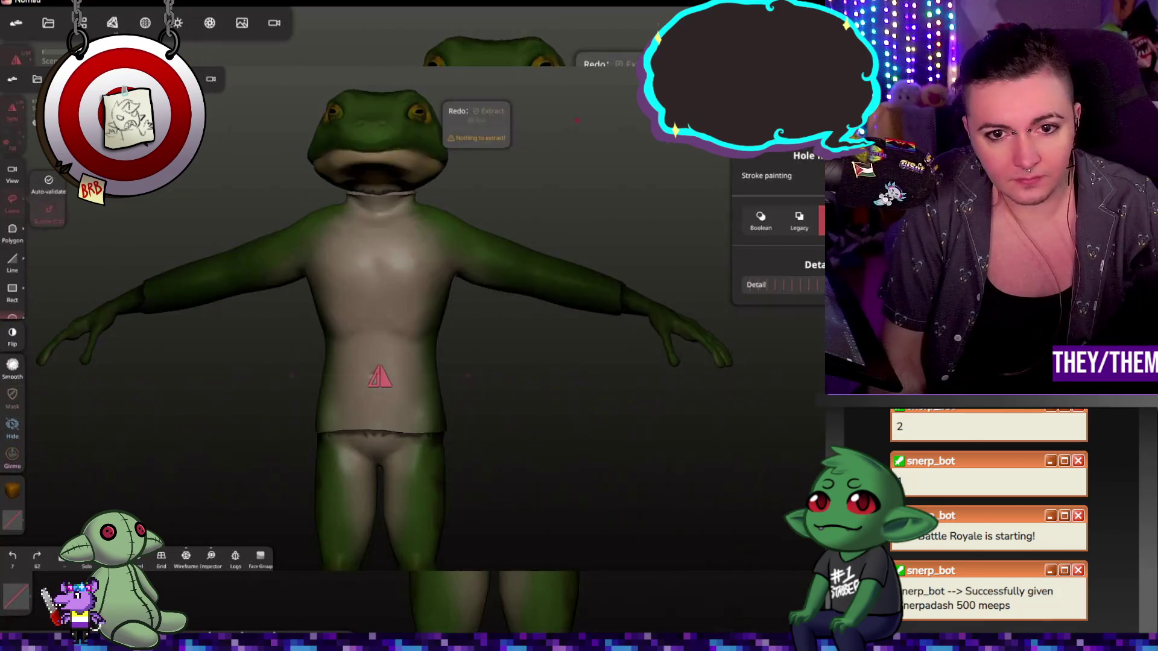
mouse_move(517, 227)
left_mouse_down()
mouse_move(468, 219)
mouse_move(573, 175)
mouse_move(519, 202)
left_mouse_up()
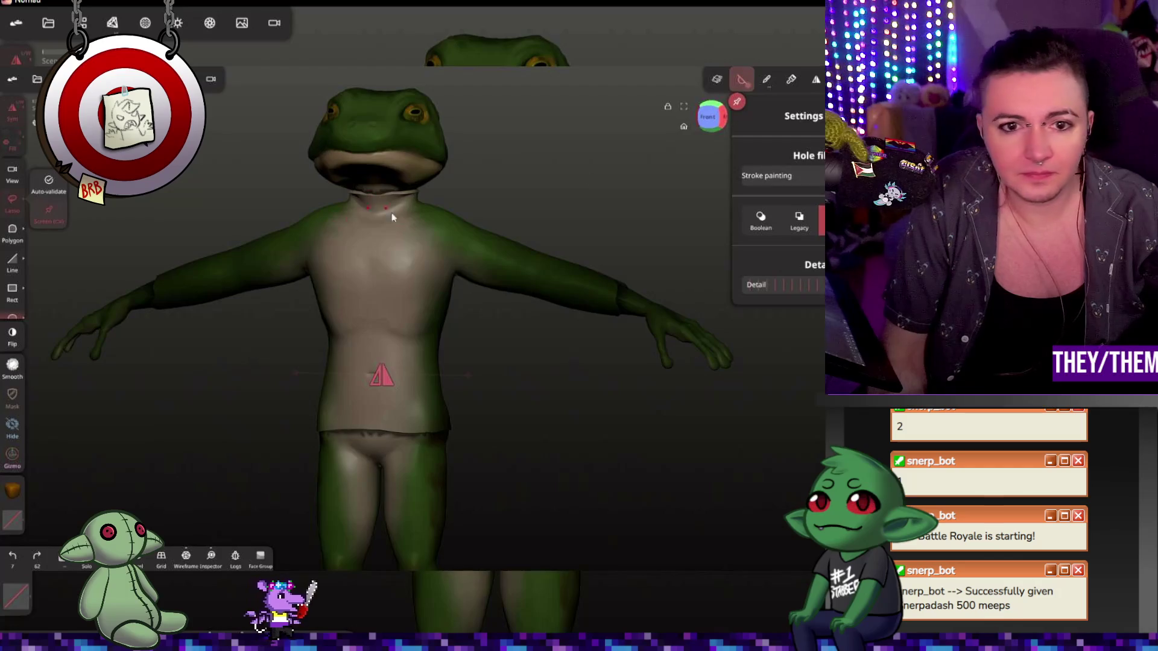
key("ctrl+z")
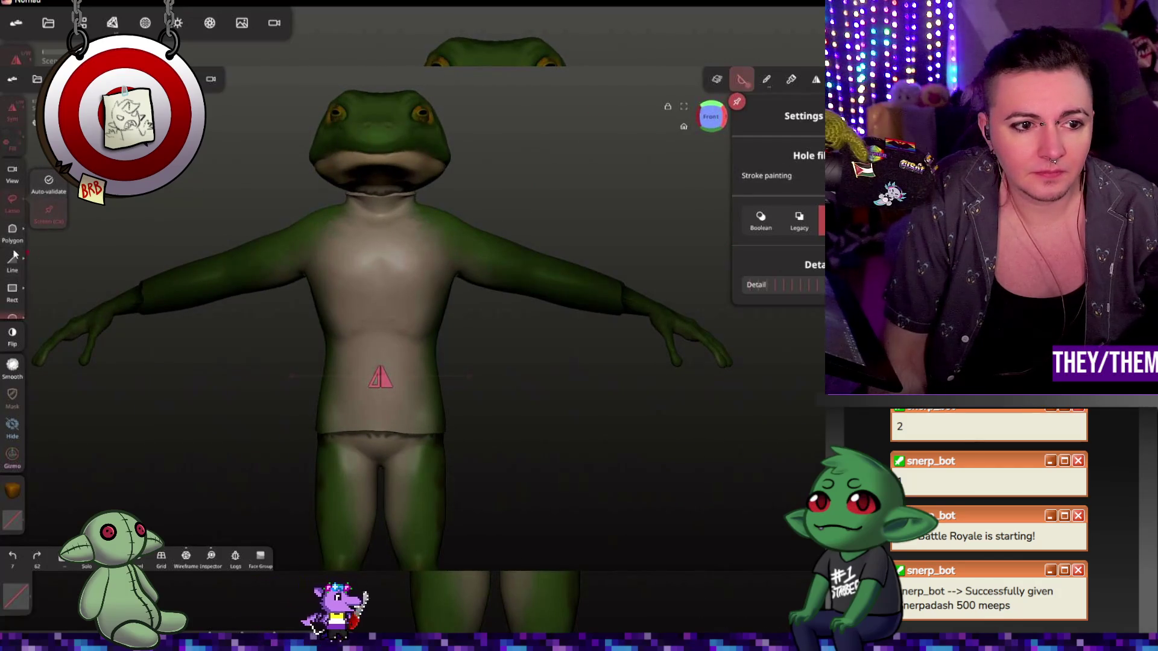
left_click(12, 290)
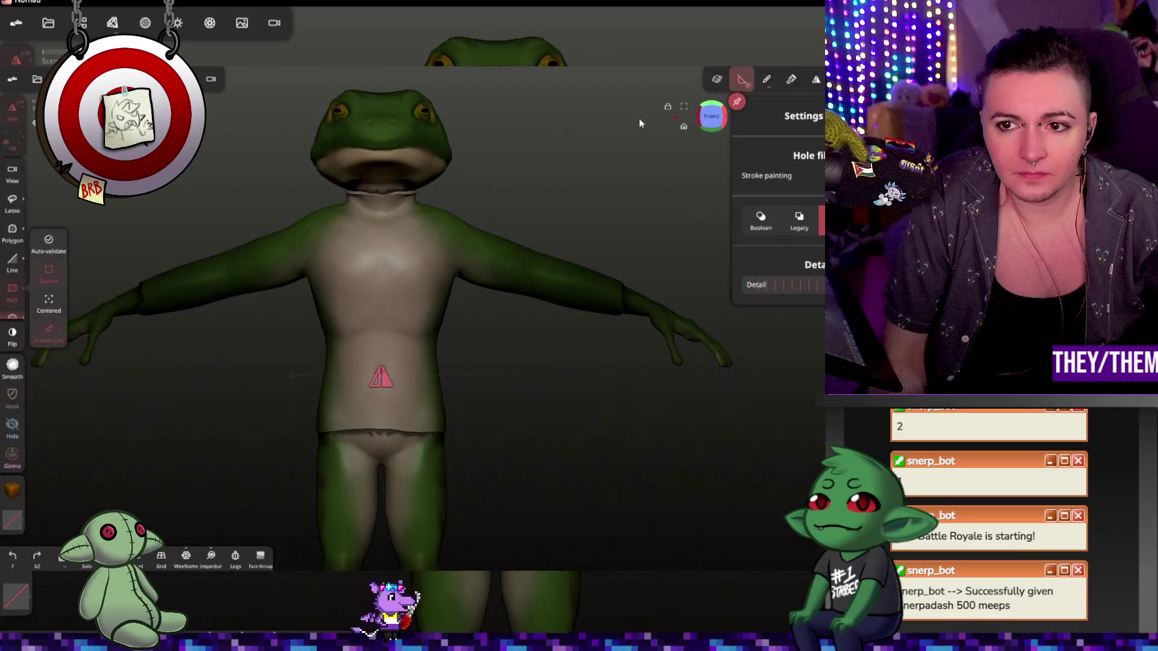
left_click_drag(263, 127, 341, 203)
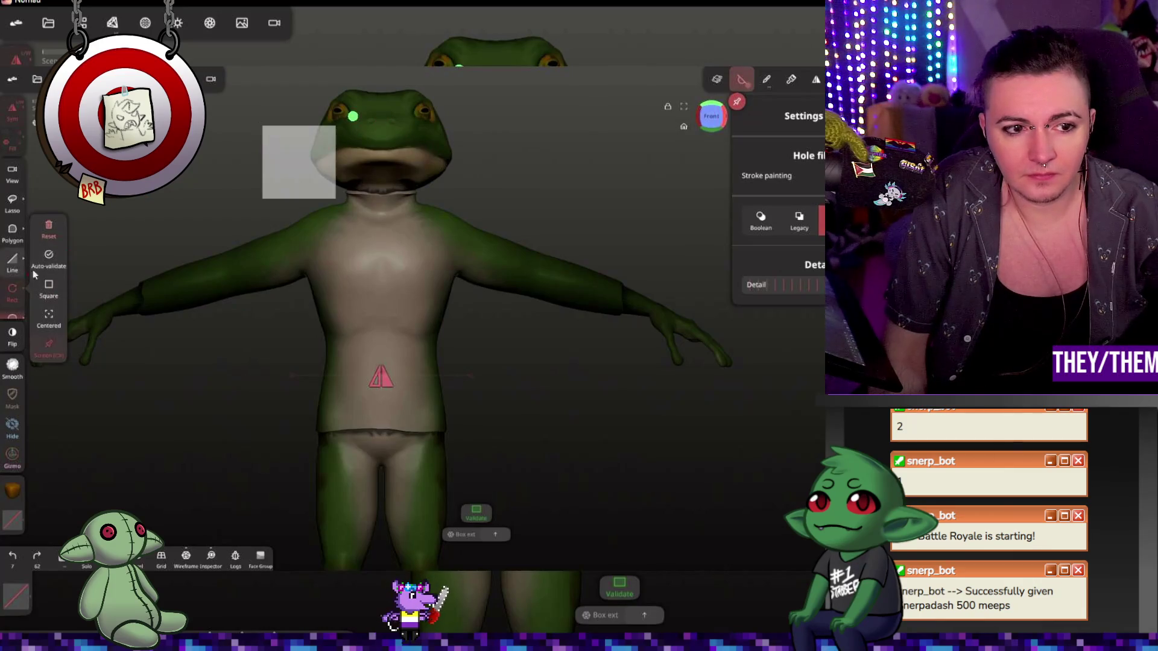
- Box the neckline below the chin as an unapplied trim region, undoing the accidental trim
left_click(49, 228)
left_click_drag(322, 168, 454, 200)
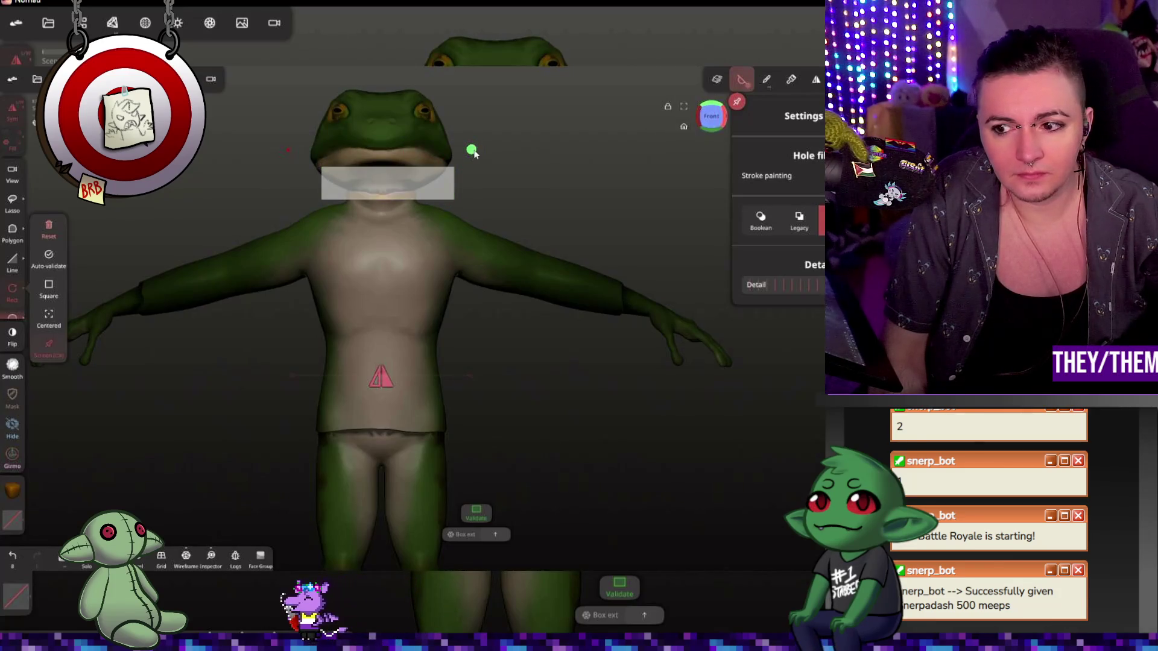
left_click_drag(474, 177, 346, 202)
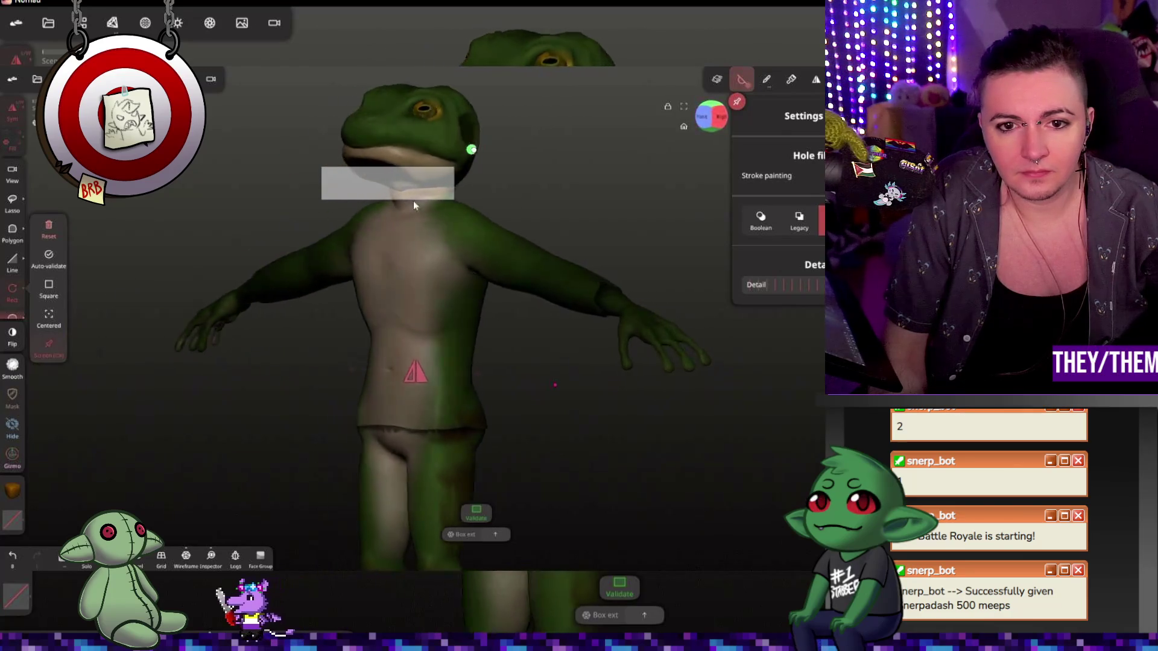
key("ctrl+z")
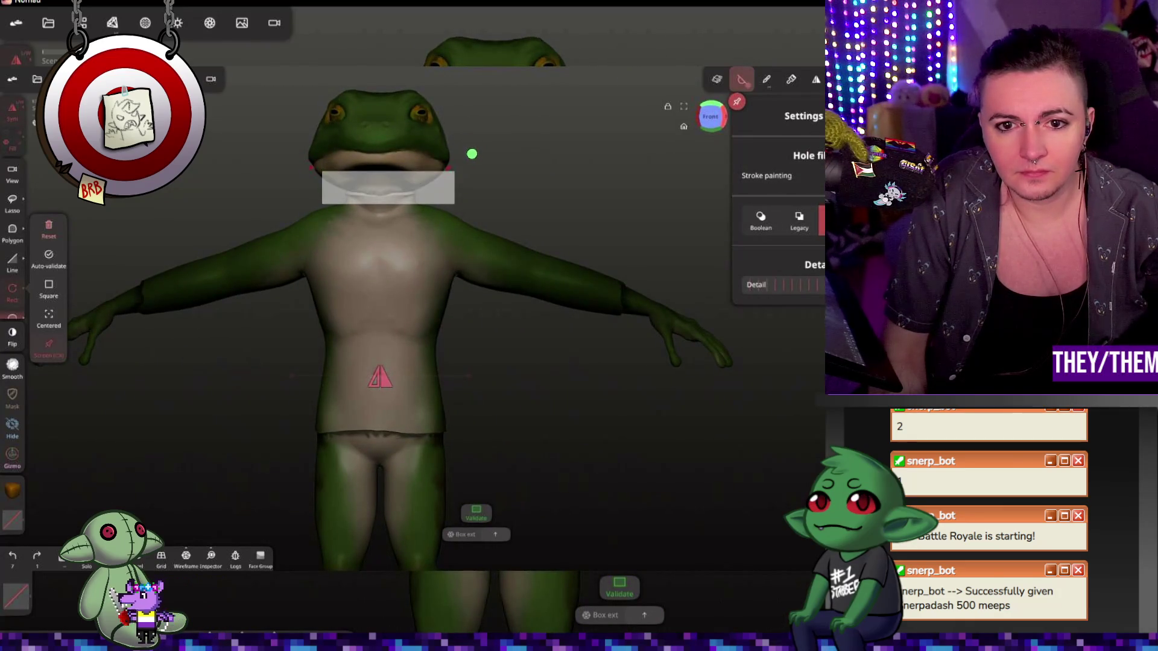
left_click_drag(454, 164, 449, 165)
left_click_drag(534, 191, 545, 189)
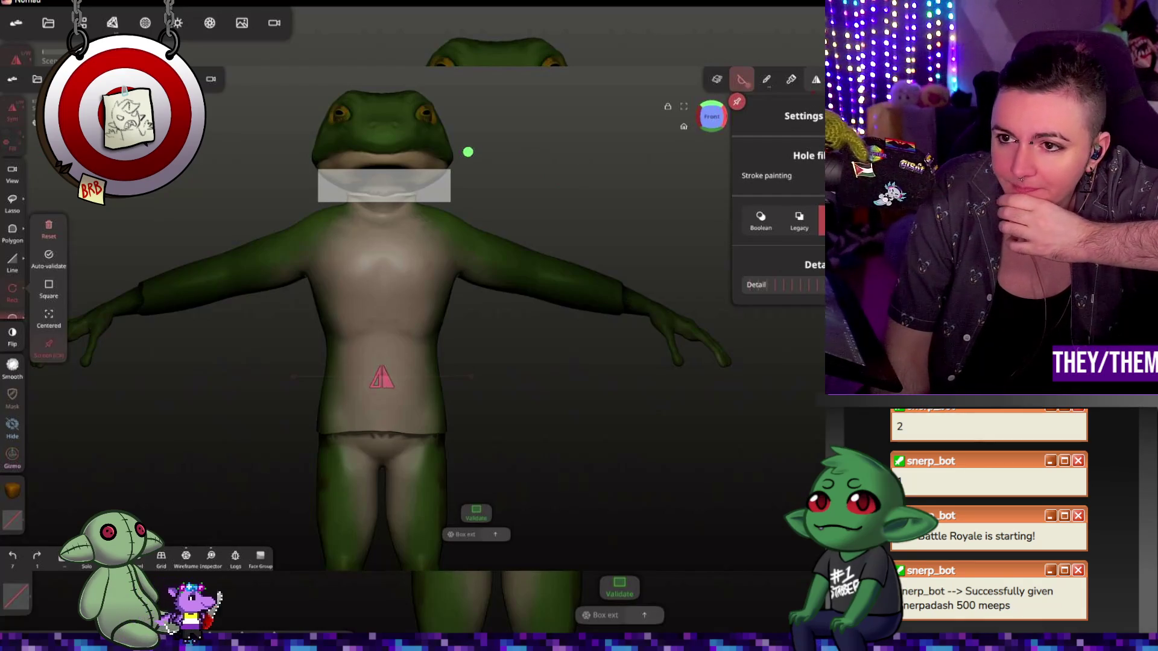
left_click(764, 81)
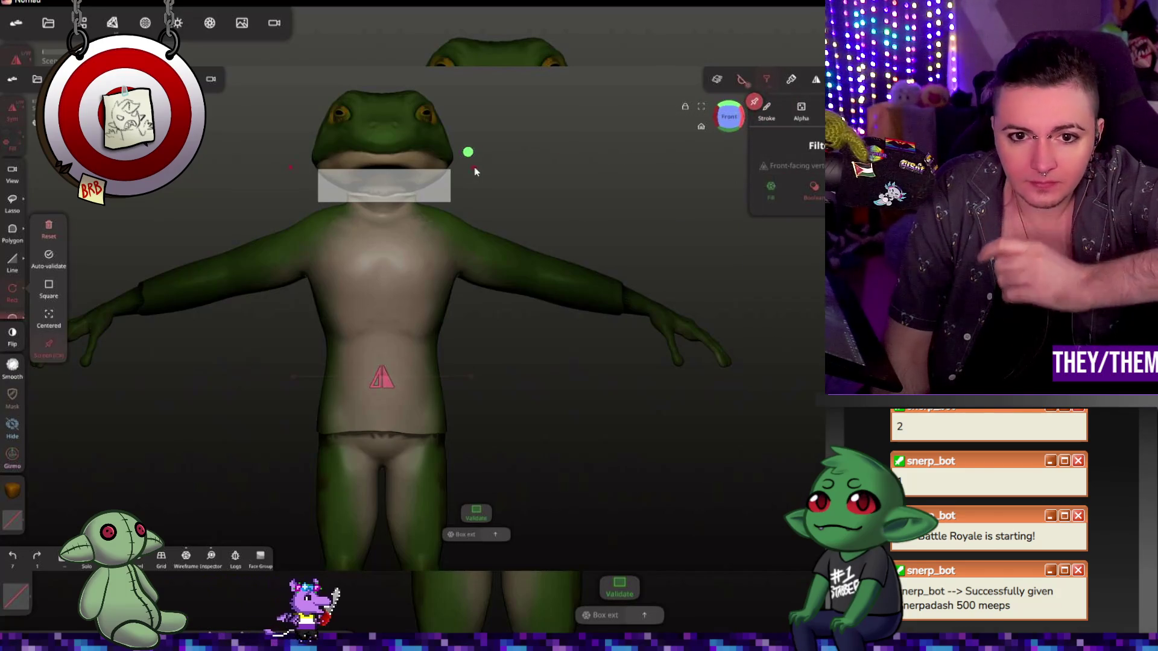
- Reset the pending trim box and inspect the neck opening up close with a sculpting brush
mouse_move(561, 176)
left_mouse_down()
mouse_move(421, 237)
mouse_move(459, 175)
left_mouse_up()
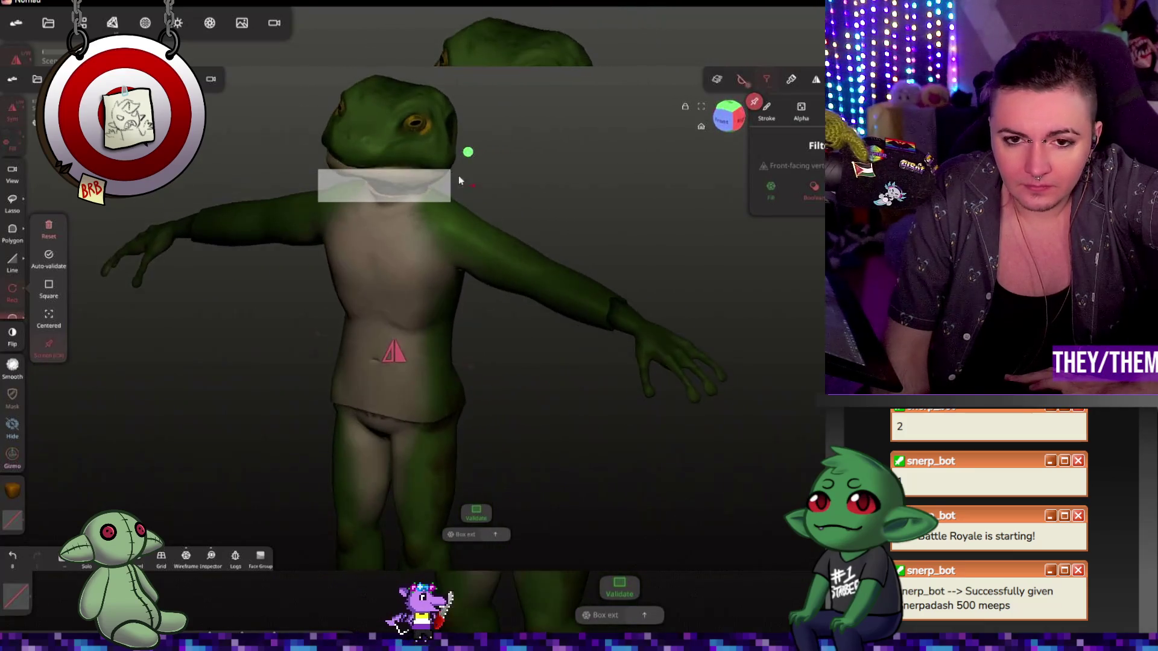
scroll(466, 166, "up", 5)
left_click(48, 230)
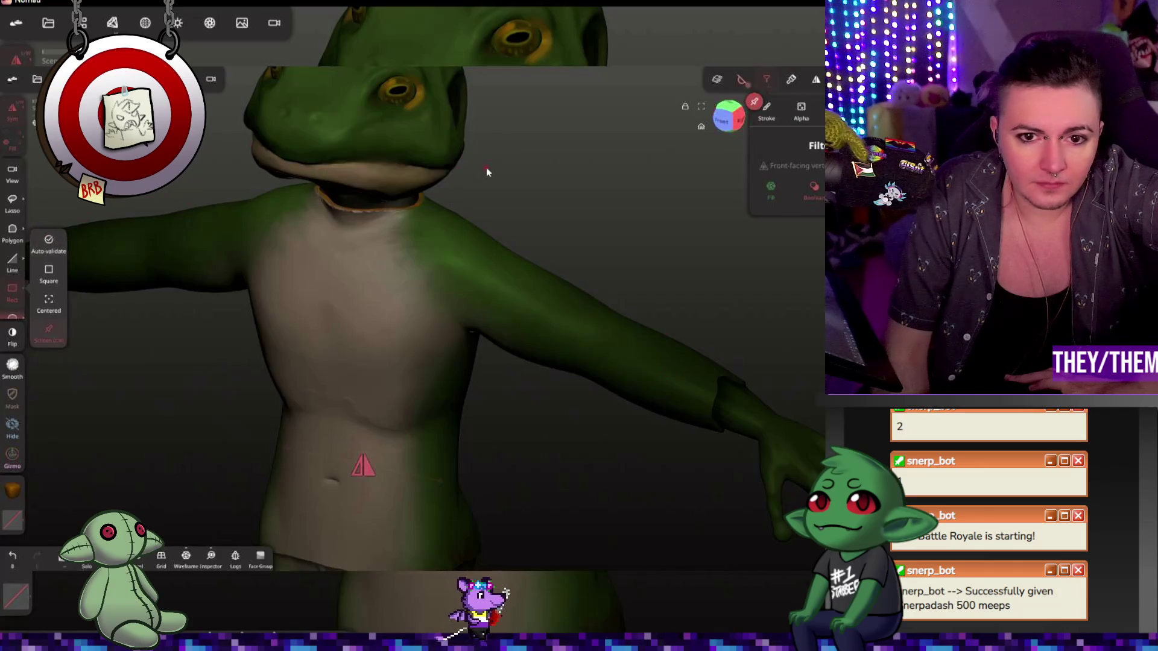
scroll(389, 197, "up", 5)
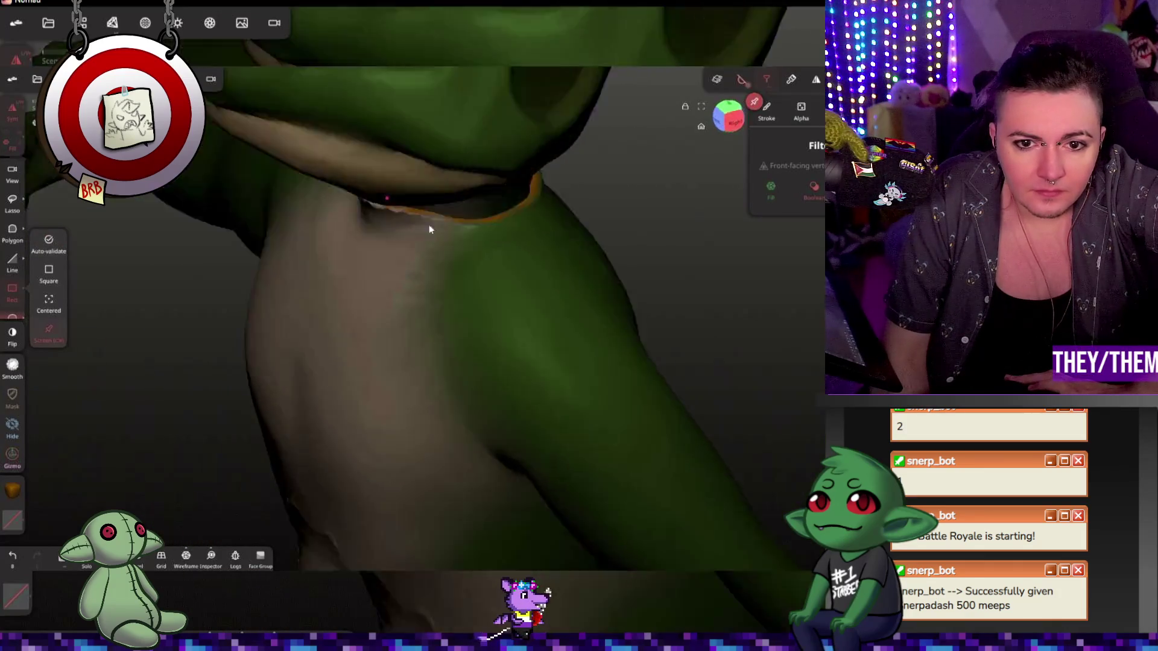
mouse_move(429, 225)
middle_mouse_down()
mouse_move(302, 249)
mouse_move(531, 175)
mouse_move(443, 214)
mouse_move(467, 201)
middle_mouse_up()
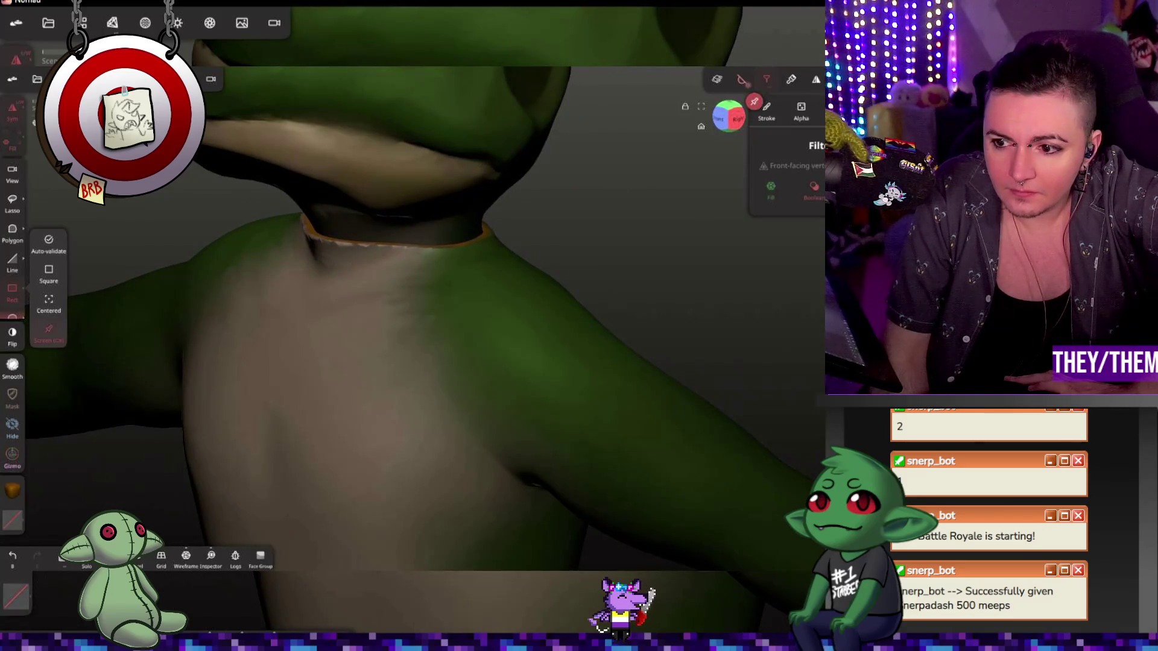
key("c")
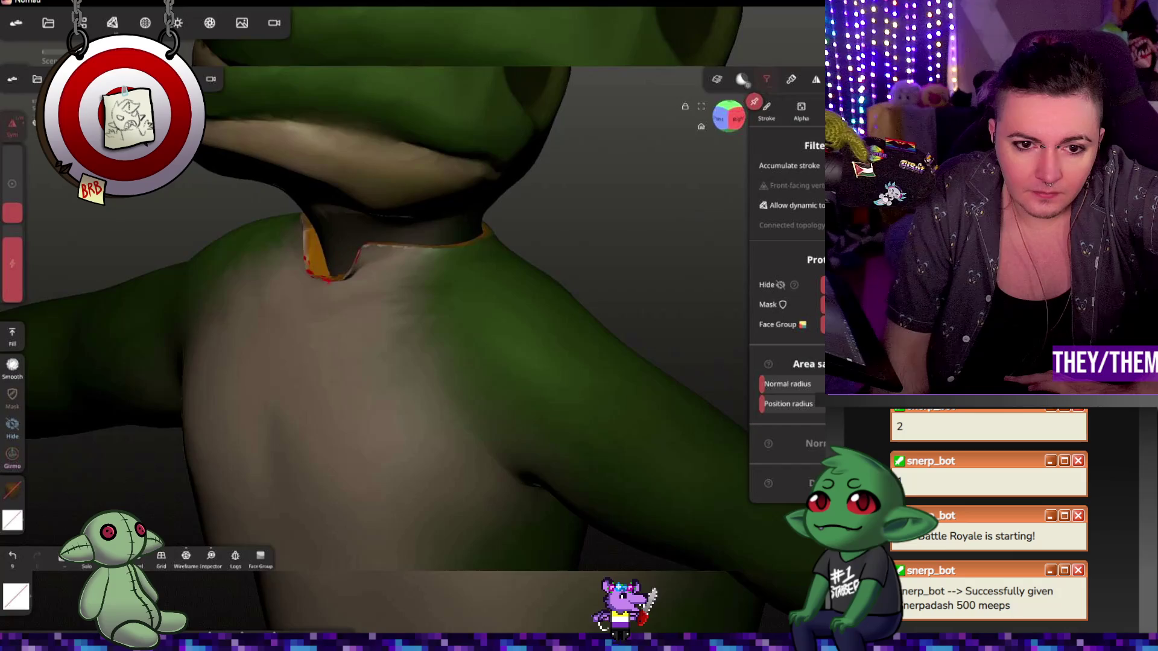
mouse_move(334, 262)
middle_mouse_down()
mouse_move(323, 259)
mouse_move(417, 232)
mouse_move(472, 233)
middle_mouse_up()
- Zoom back out to the whole frog front-on and reselect rectangular trimming
mouse_move(548, 211)
middle_mouse_down()
mouse_move(478, 272)
mouse_move(505, 272)
mouse_move(457, 317)
mouse_move(318, 259)
middle_mouse_up()
scroll(471, 271, "down", 3)
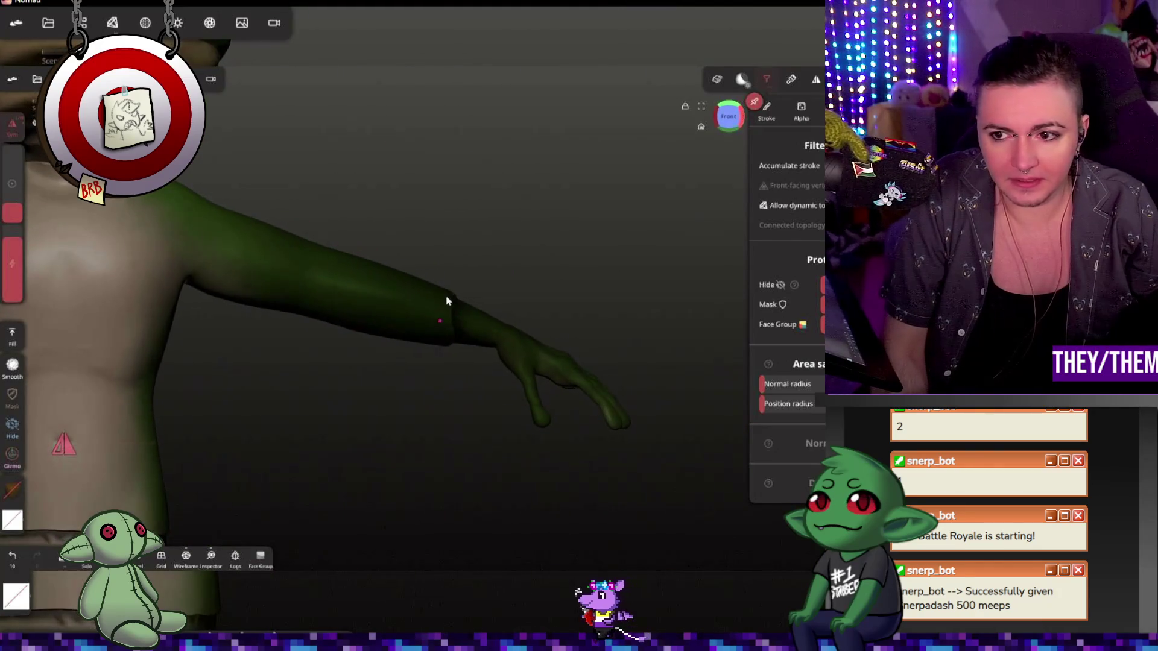
middle_click_drag(483, 297, 388, 316)
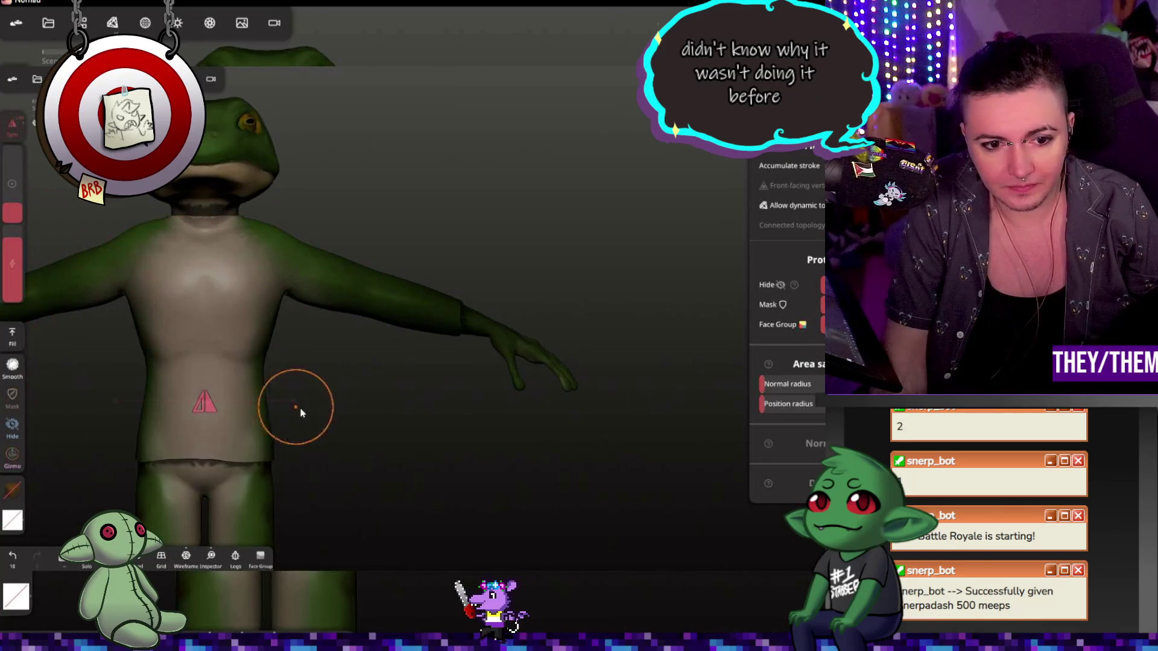
mouse_move(298, 406)
middle_mouse_down()
mouse_move(517, 370)
mouse_move(544, 378)
middle_mouse_up()
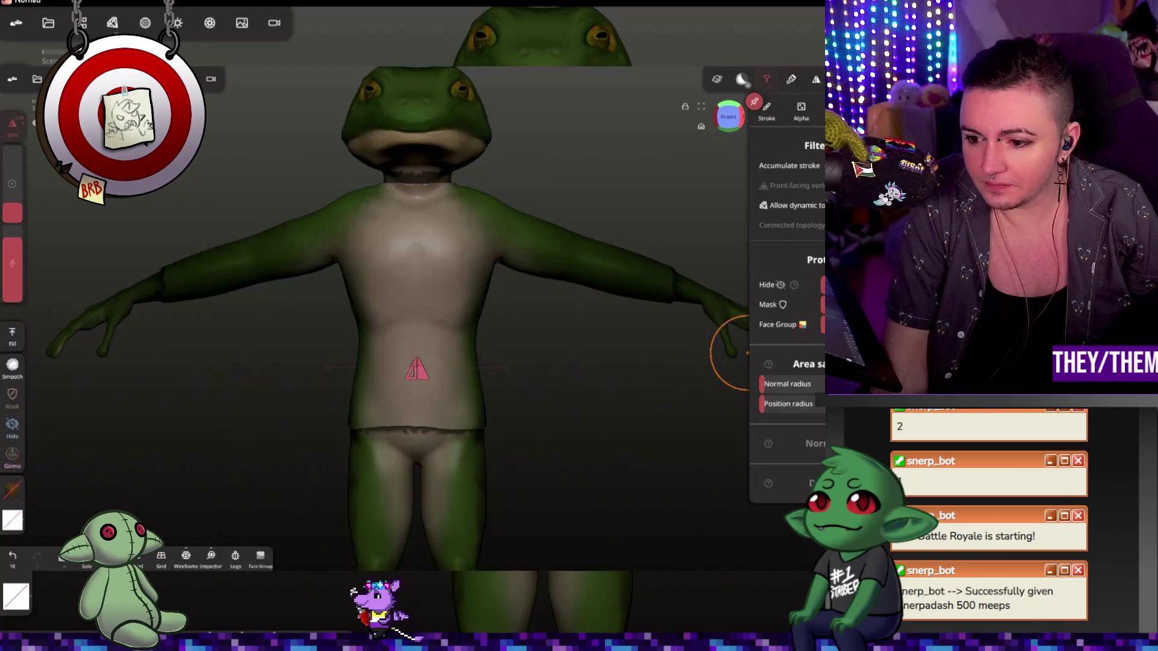
key("h")
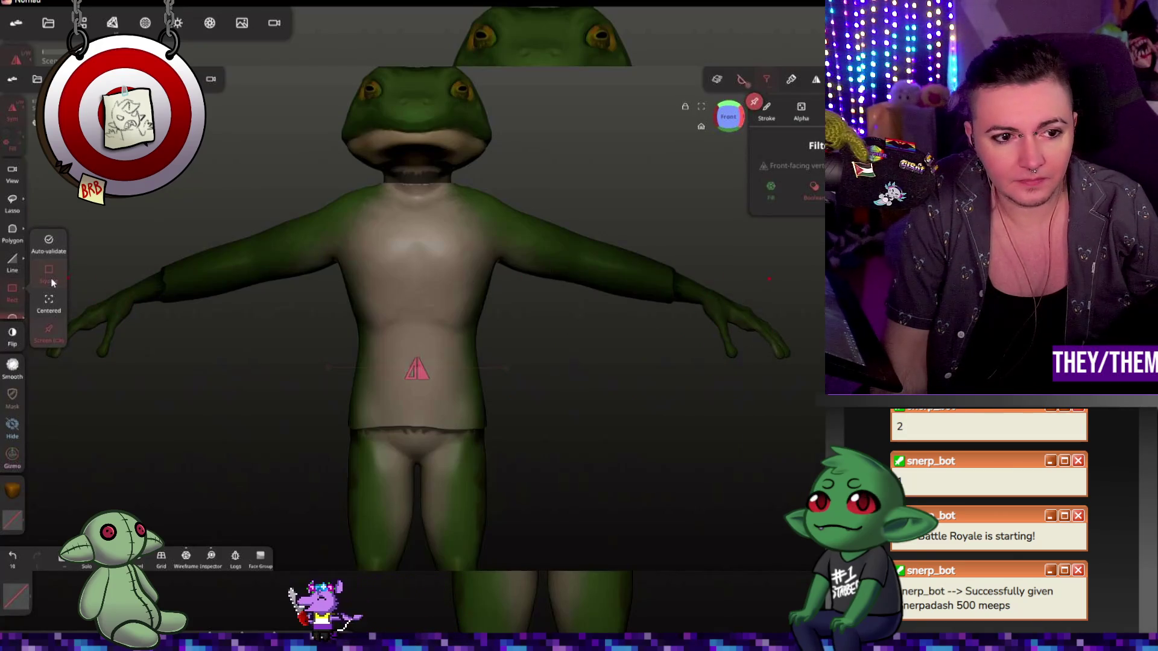
- Try a box outline near the frog's right hand, clear it, and rotate the view
left_click_drag(744, 251, 661, 338)
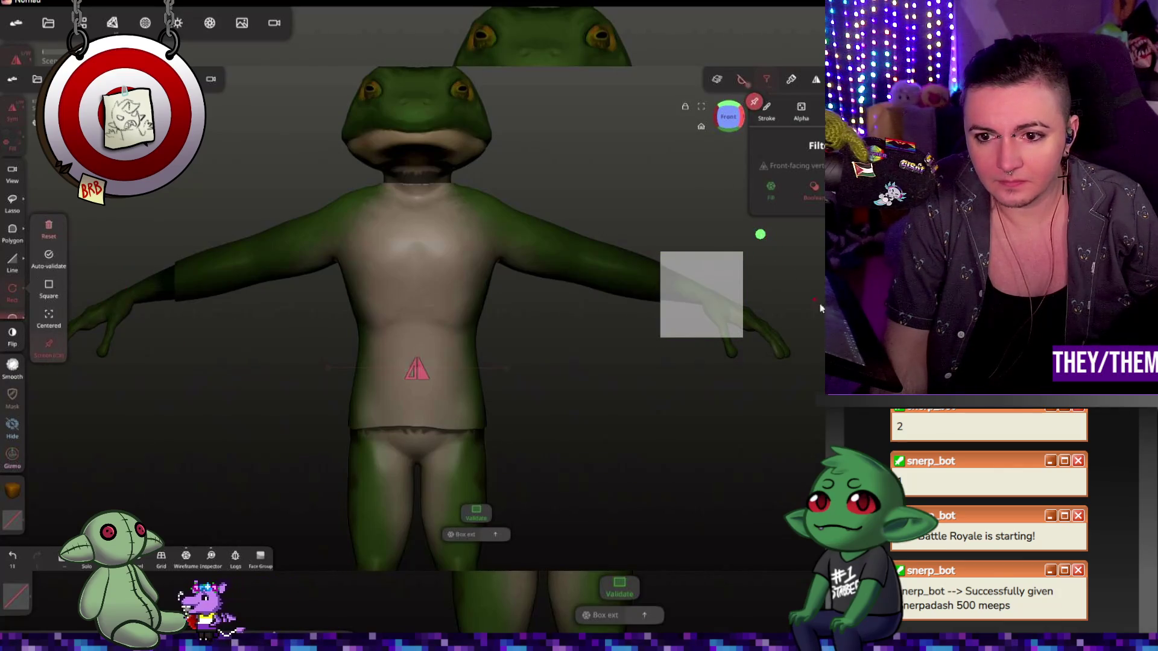
left_click(49, 234)
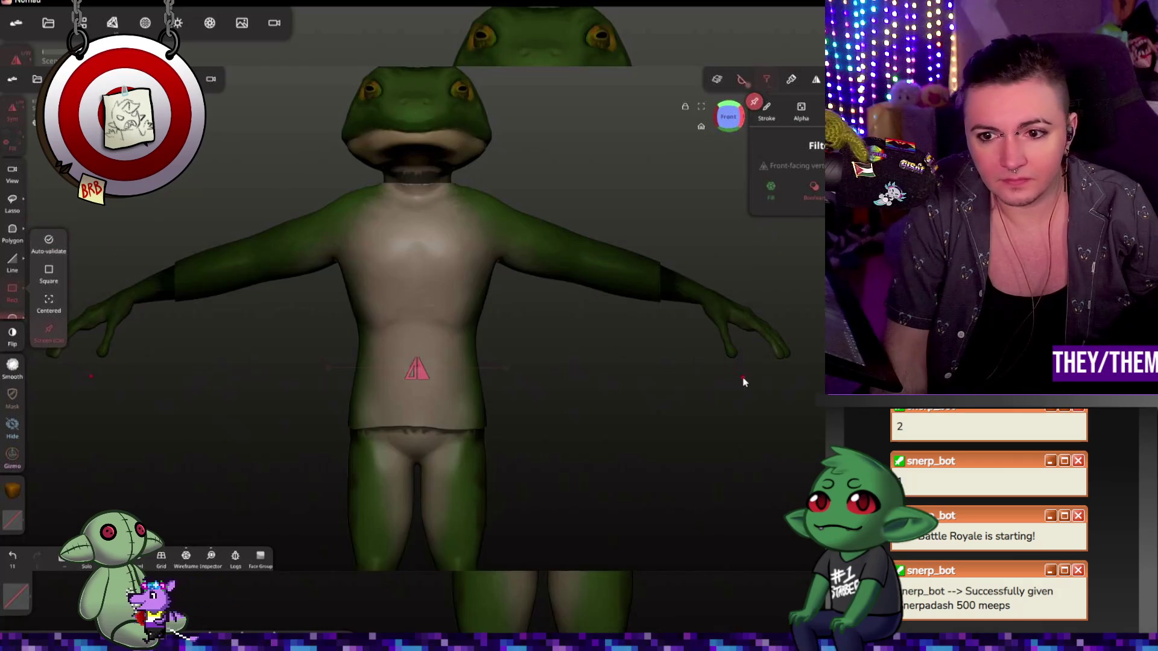
left_click_drag(743, 380, 582, 388)
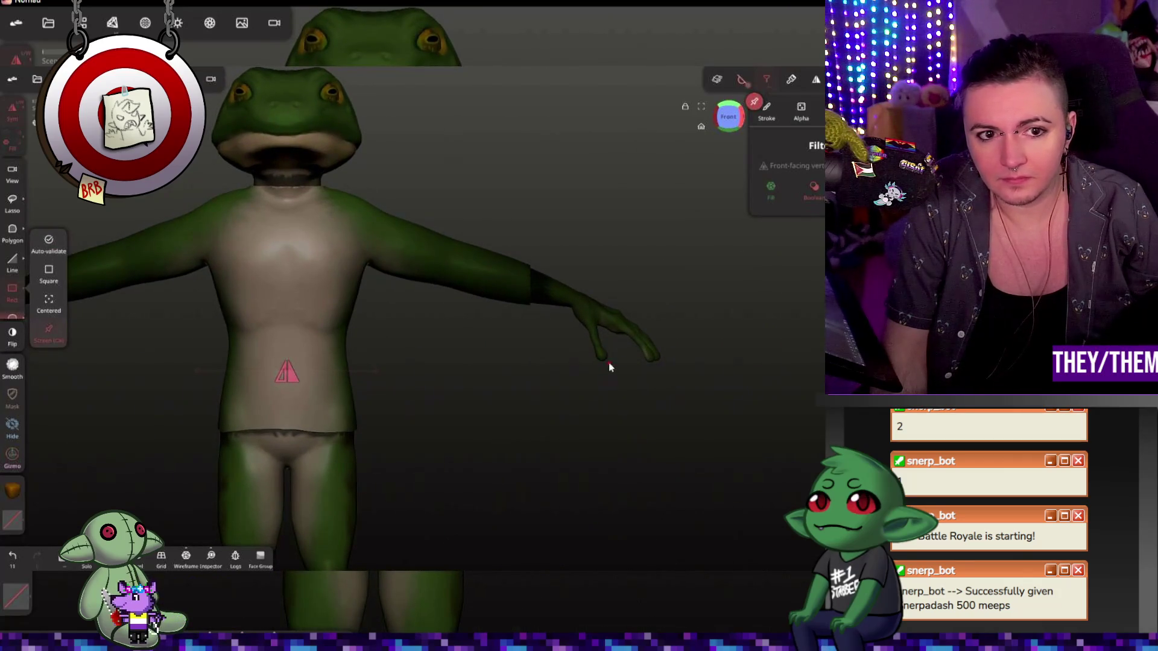
scroll(609, 363, "down", 3)
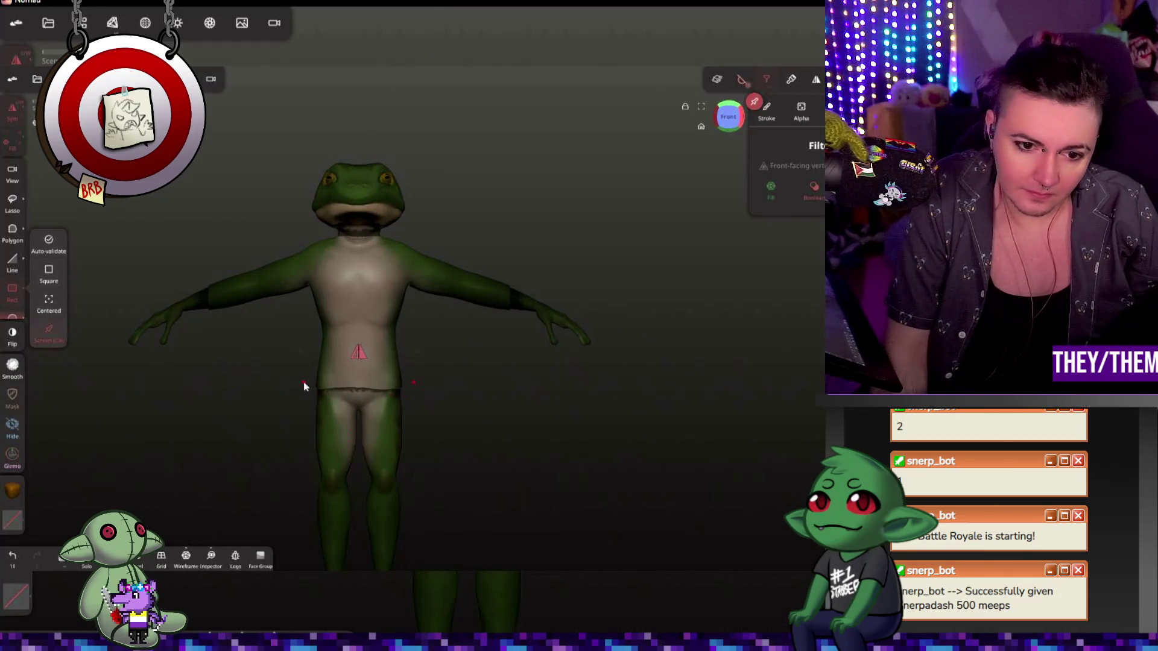
- Draw a trim box across the frog's hips and bring up the shading and material settings
left_click_drag(303, 381, 414, 414)
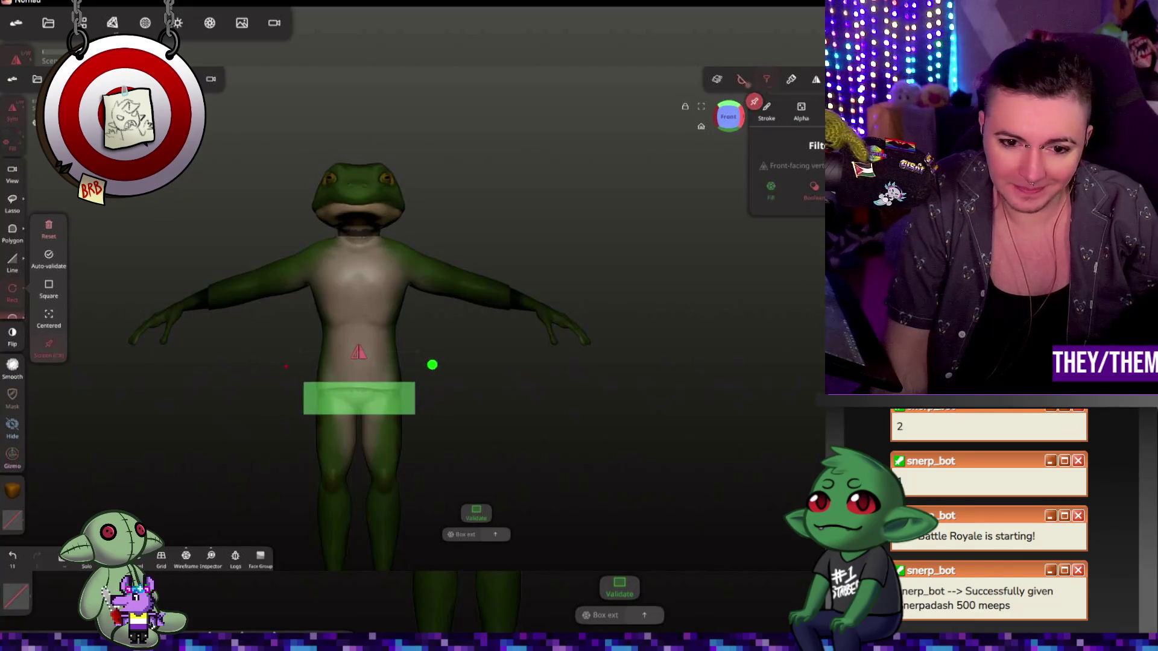
middle_click_drag(543, 465, 694, 444)
scroll(452, 333, "up", 3)
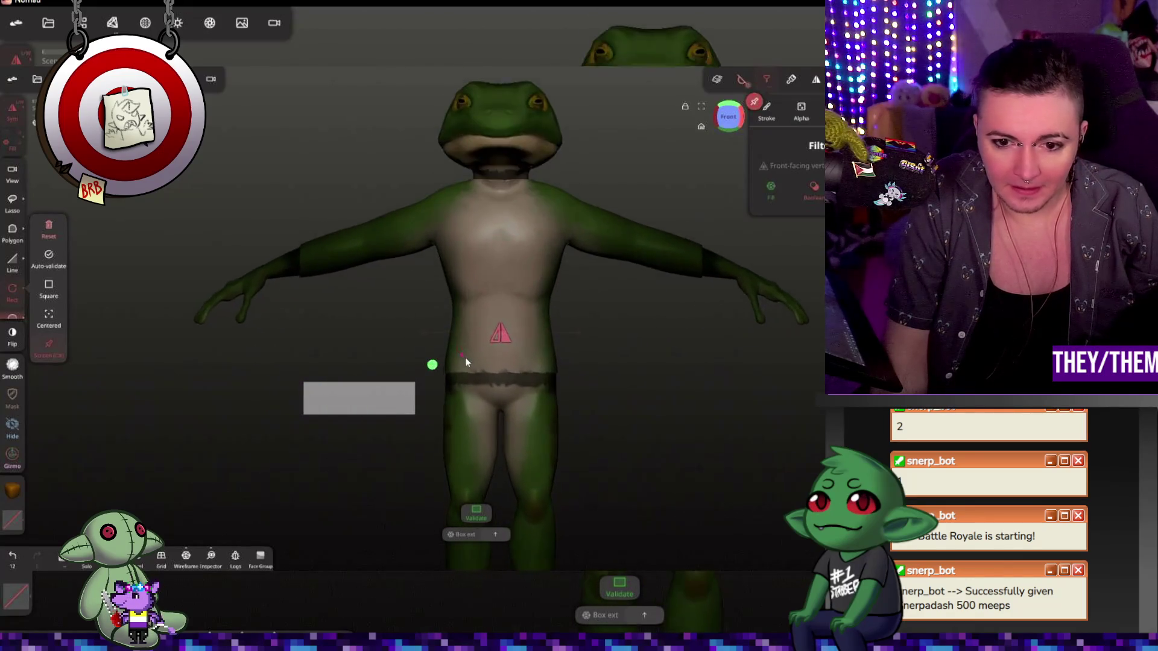
left_click(145, 22)
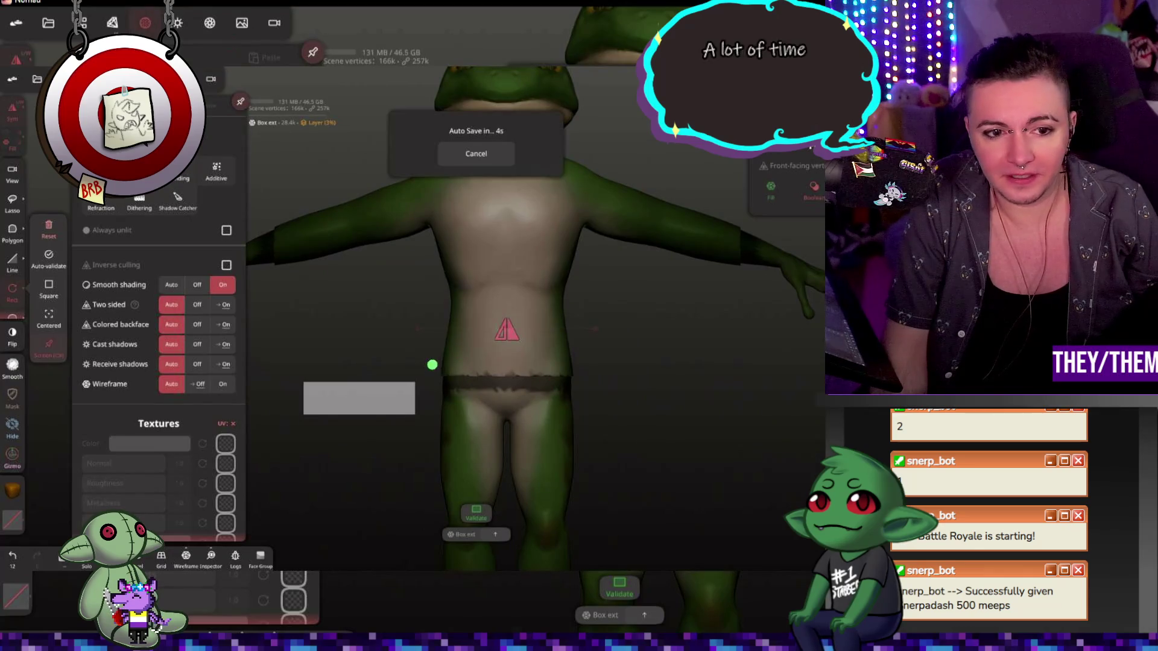
- Set smooth shading to Auto and leave the box masking tool
left_click(171, 286)
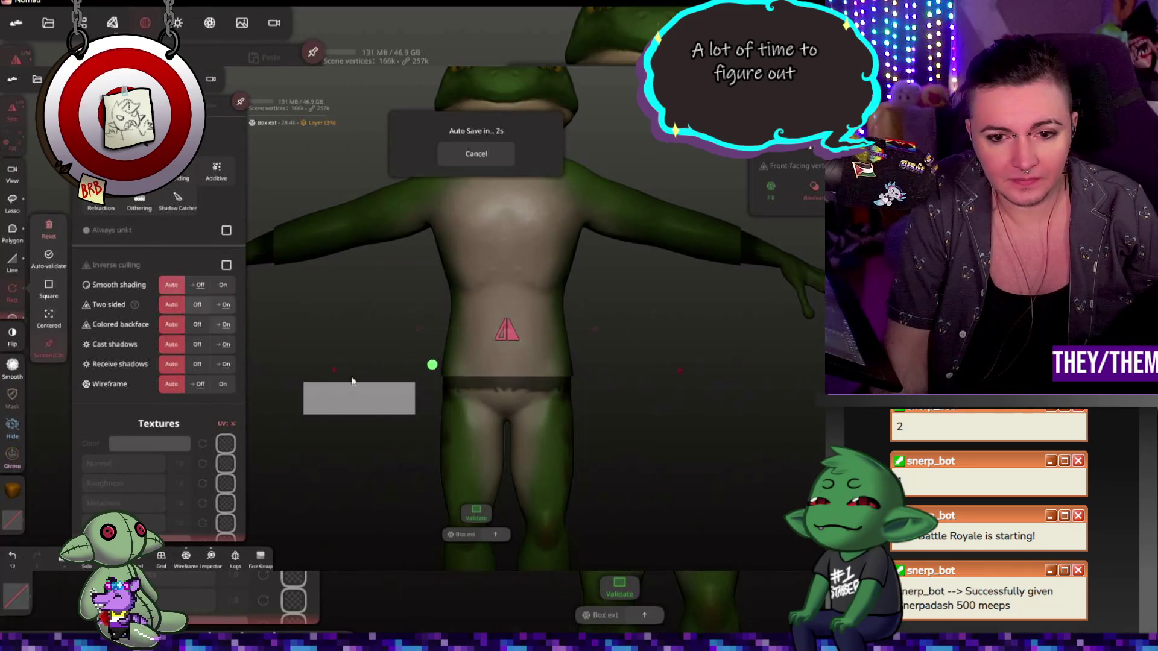
left_click_drag(634, 411, 551, 444)
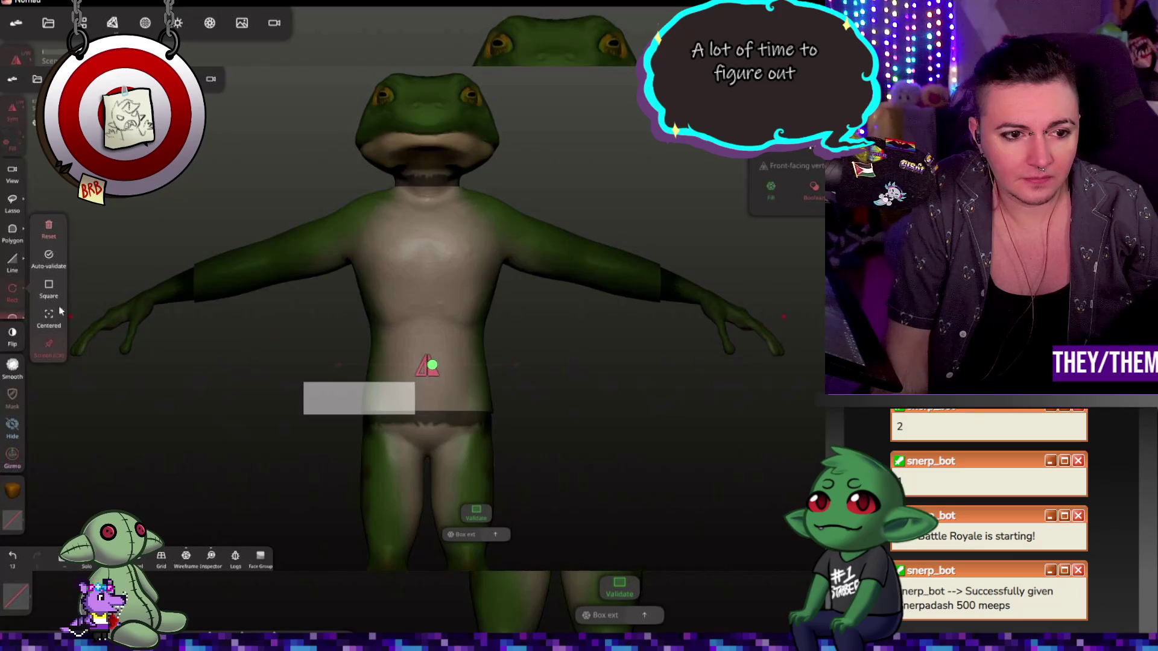
left_click(48, 230)
- Enable dynamic topology and remesh the frog at detail 200
left_click(153, 27)
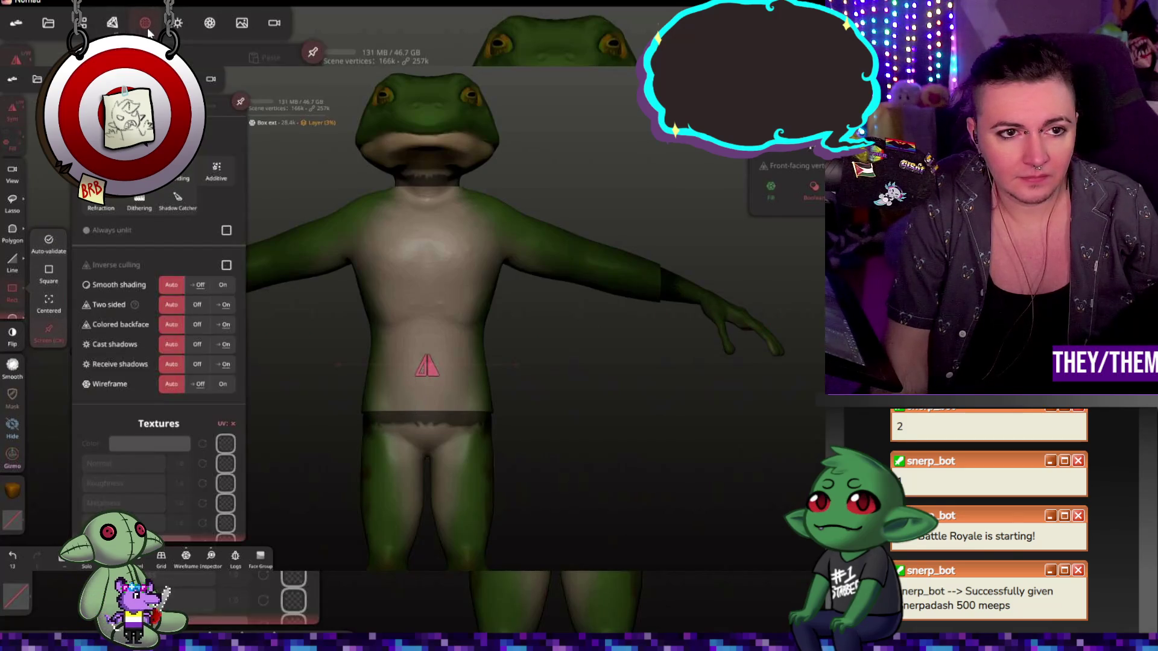
left_click(113, 27)
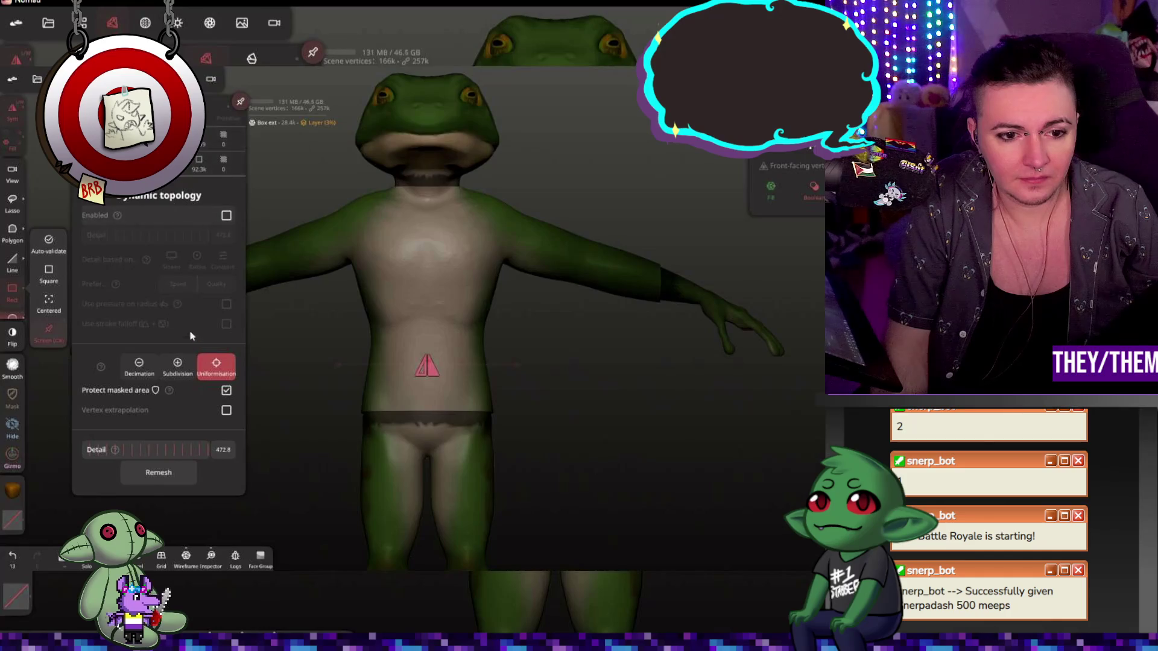
left_click(226, 216)
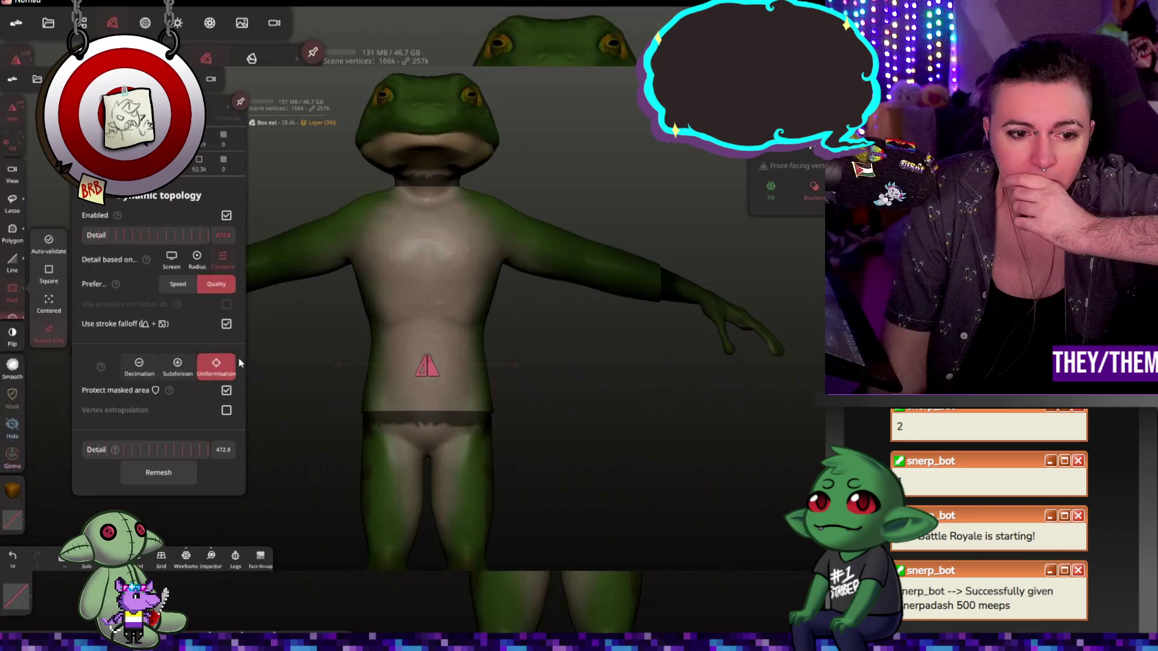
left_click_drag(205, 453, 71, 453)
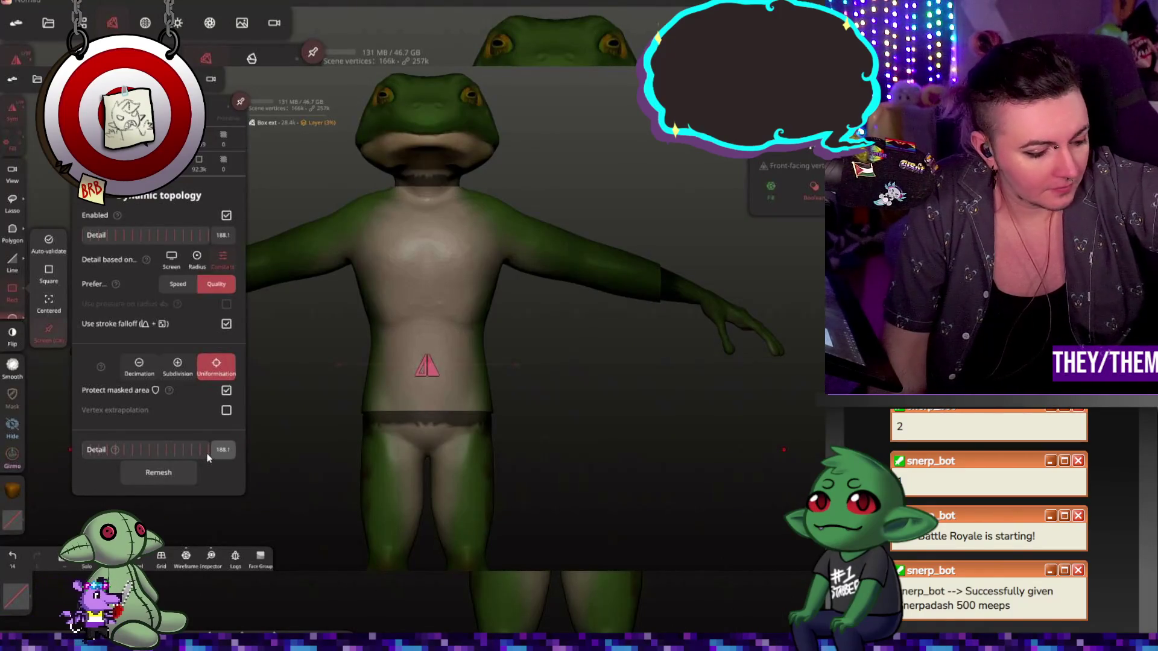
type("200")
key("Return")
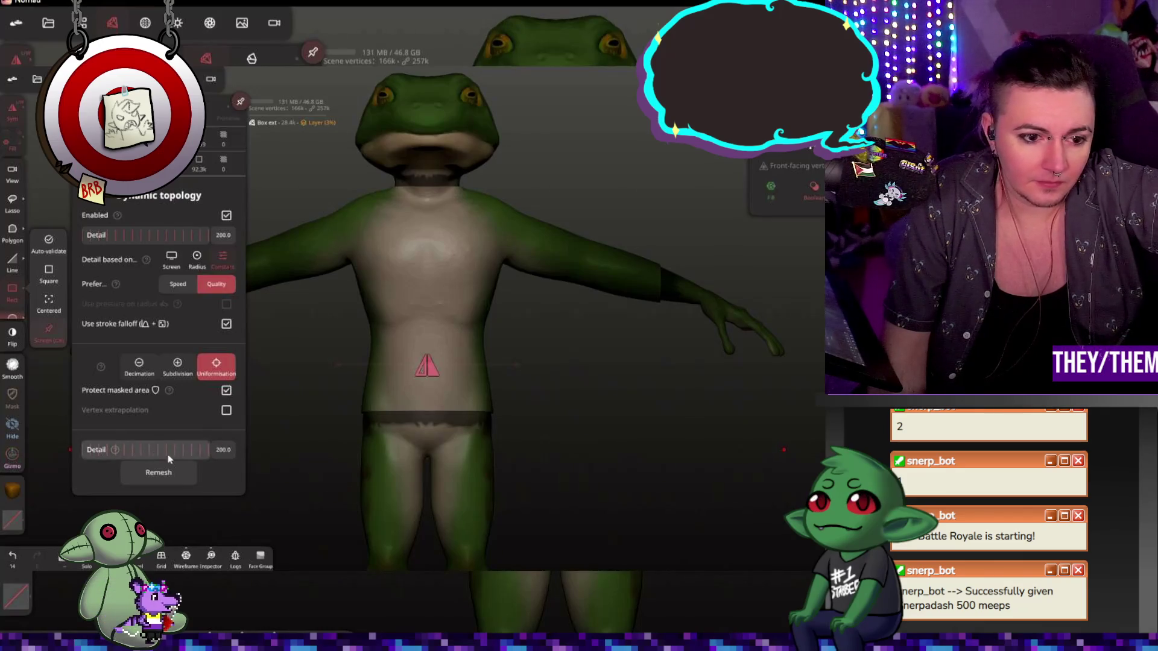
left_click(195, 472)
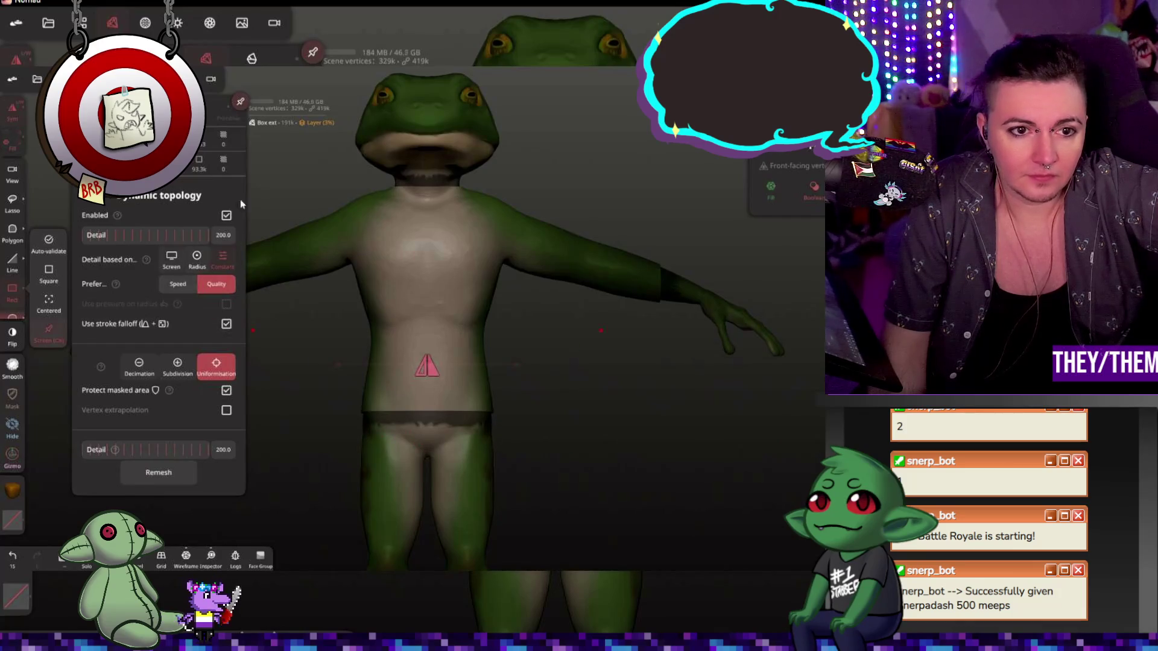
left_click(145, 22)
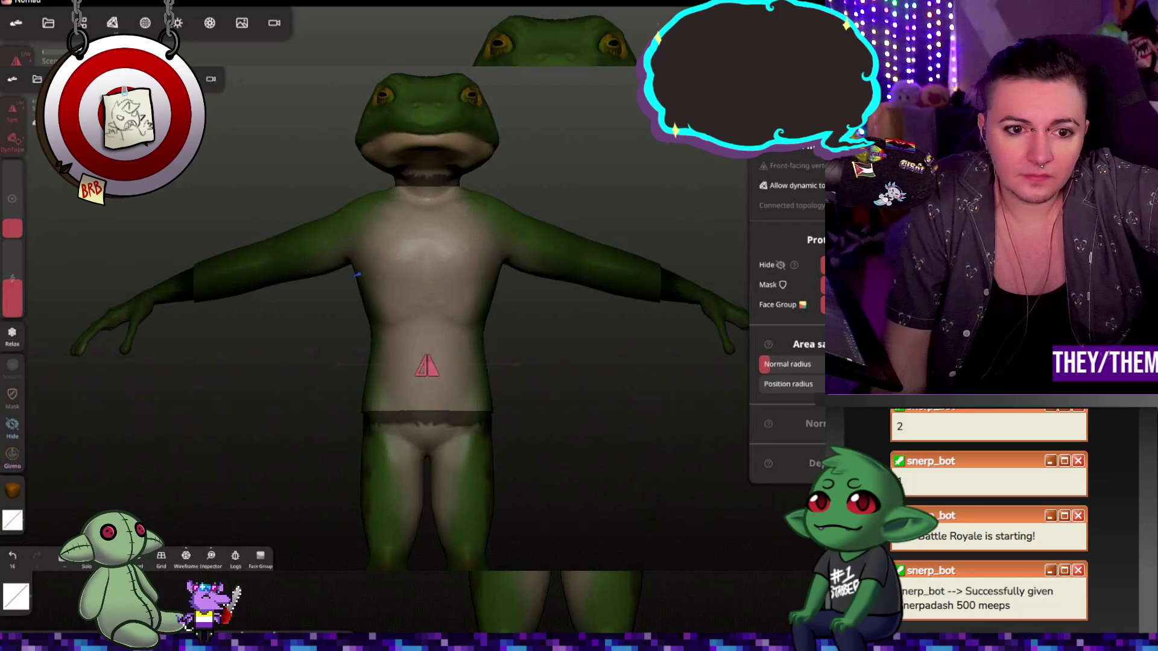
- Raise the Relax brush intensity while inspecting the frog's back and arm
left_click_drag(125, 240, 543, 207)
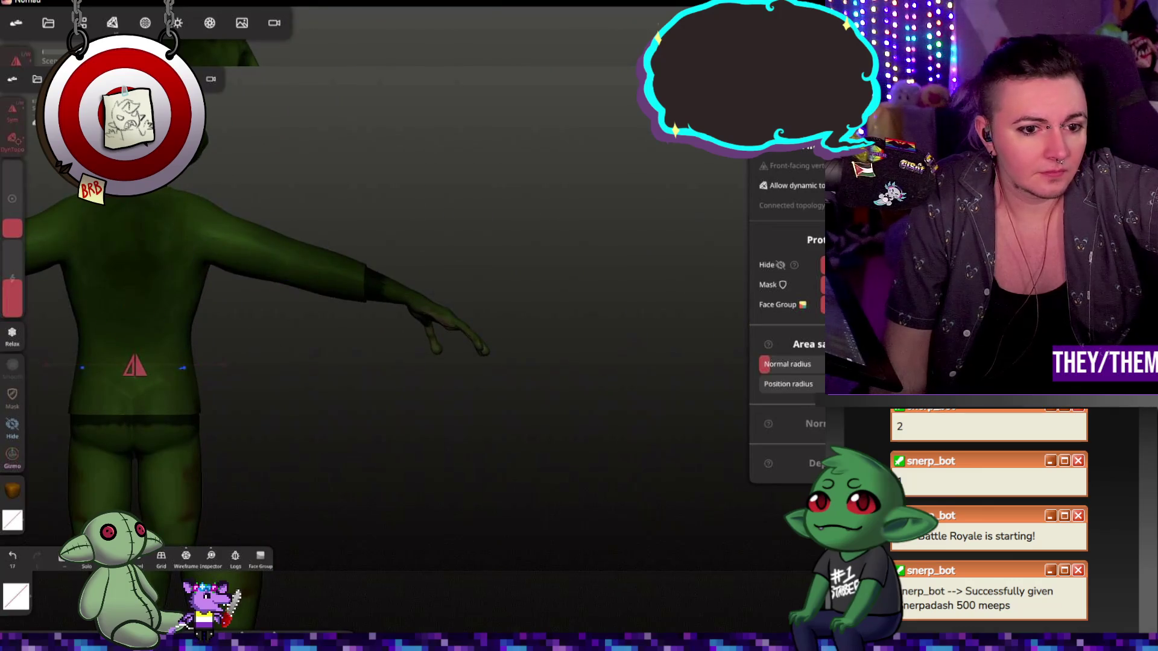
left_click_drag(12, 282, 12, 264)
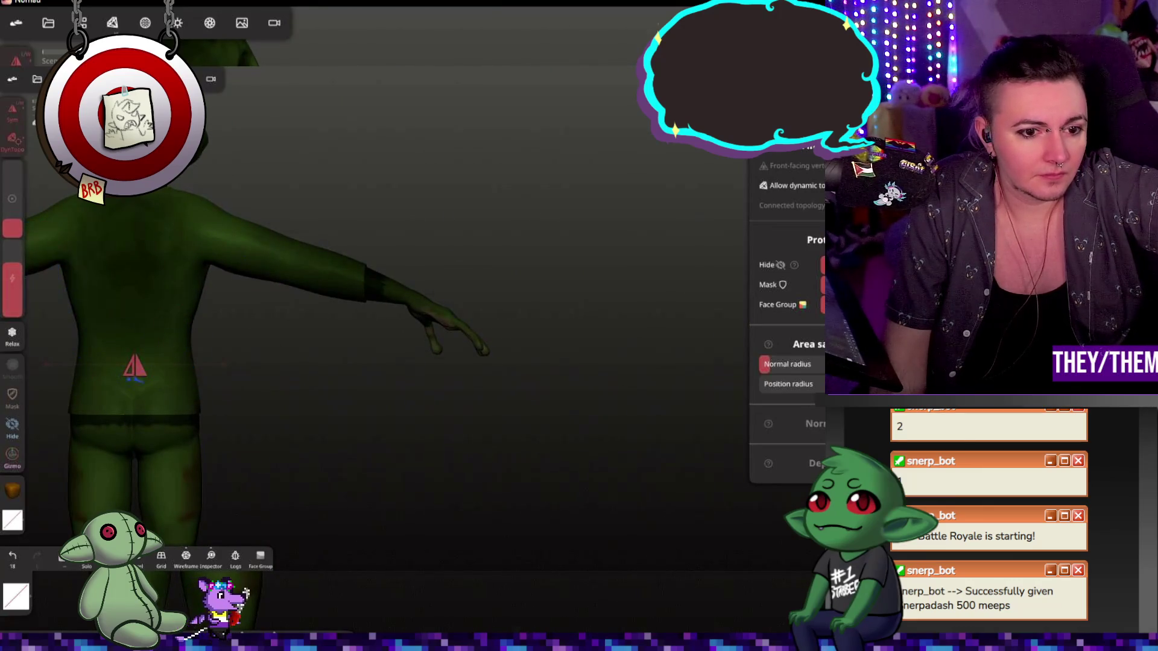
double_click(240, 393)
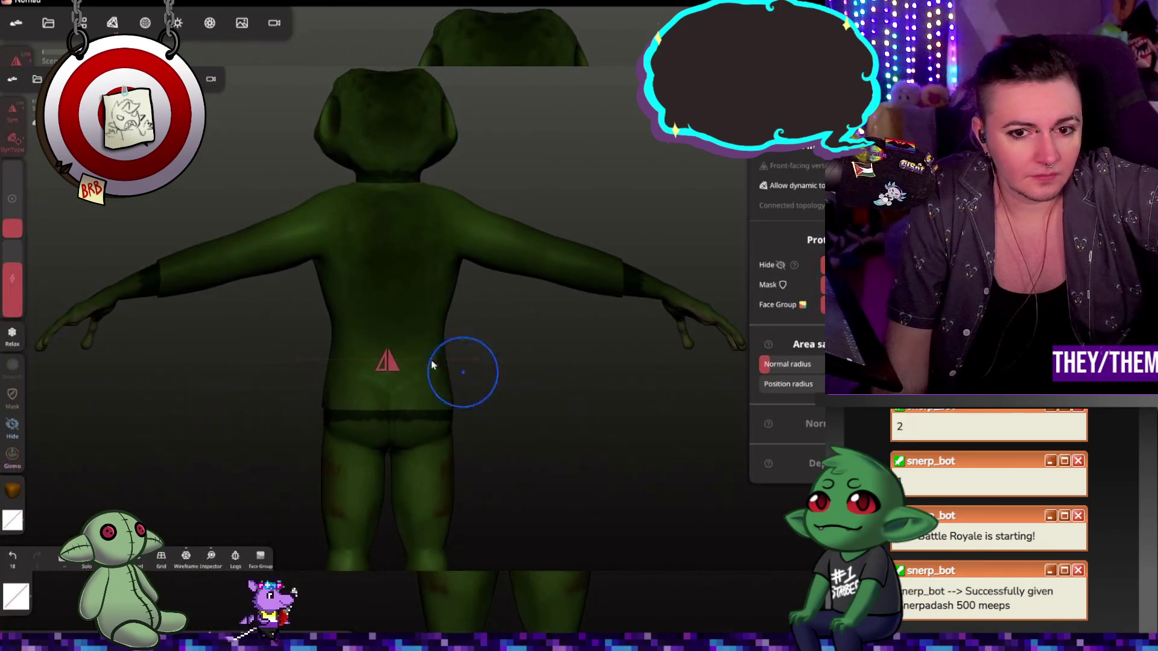
scroll(369, 393, "up", 2)
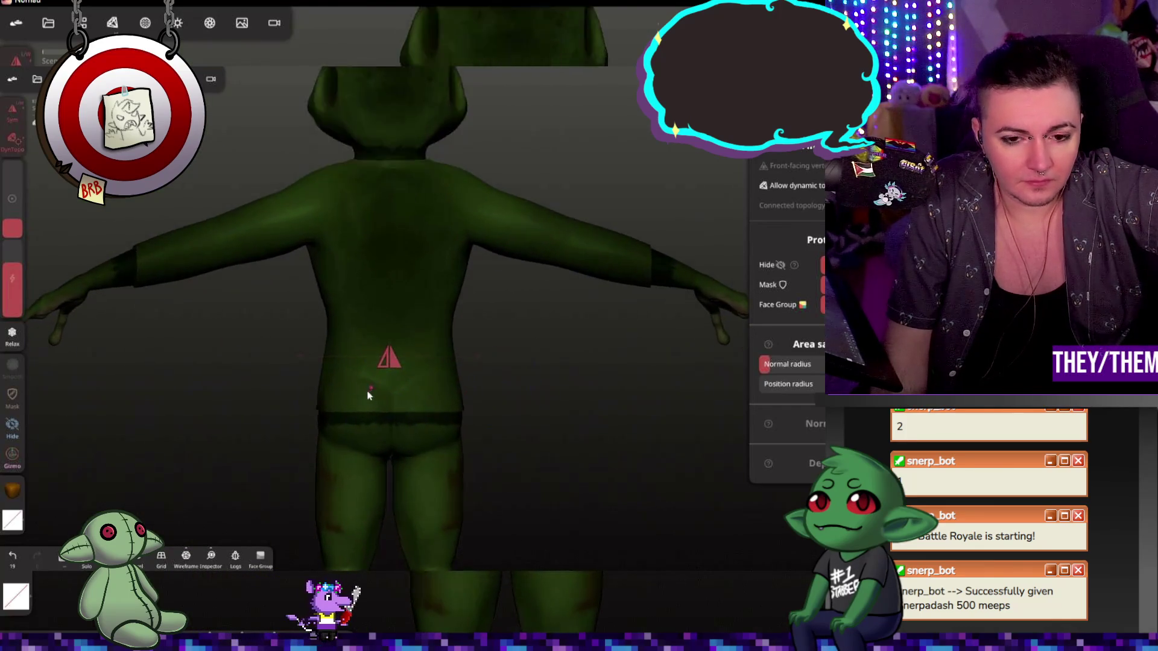
scroll(380, 396, "up", 3)
scroll(395, 400, "up", 1)
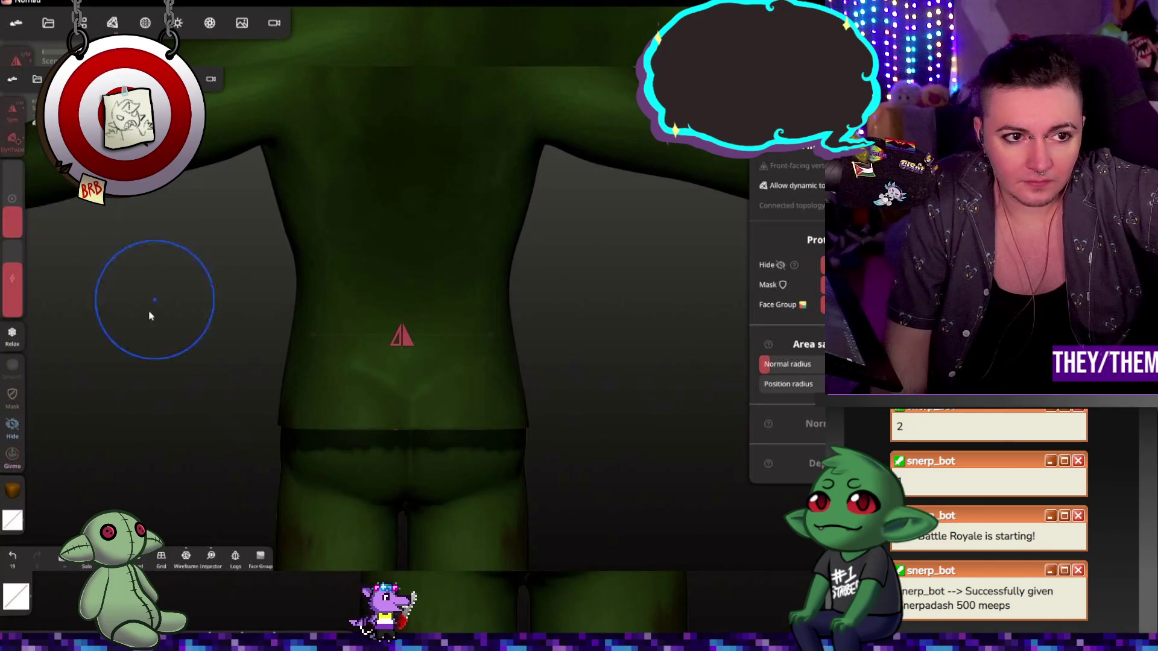
left_click_drag(148, 316, 330, 389)
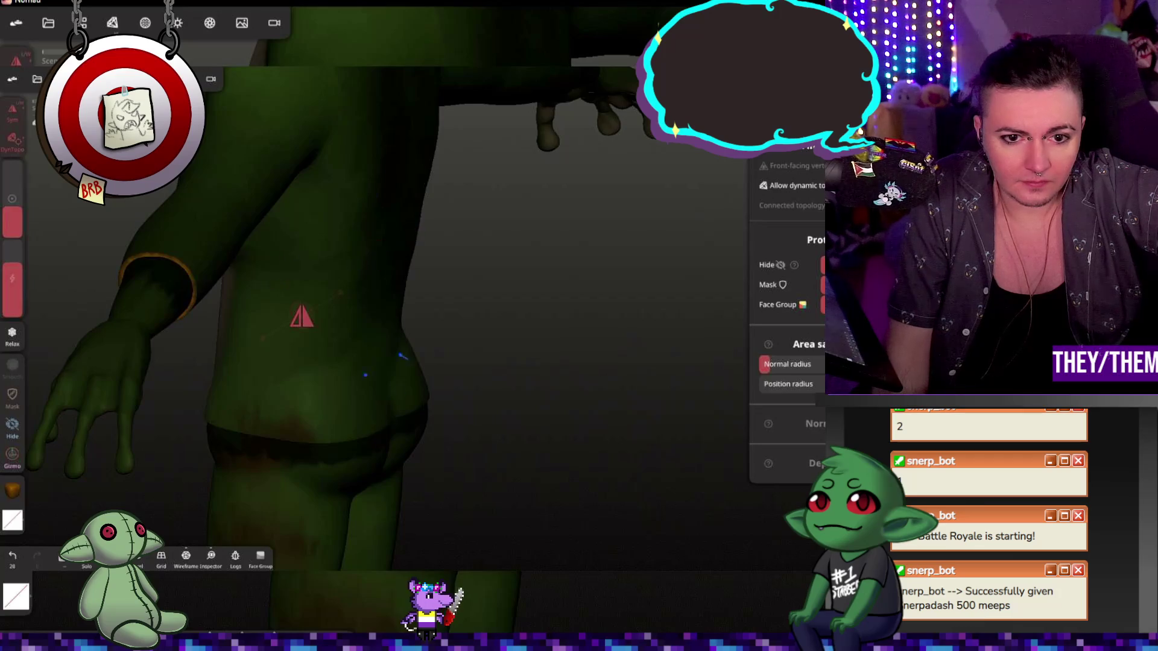
left_click_drag(600, 418, 484, 398)
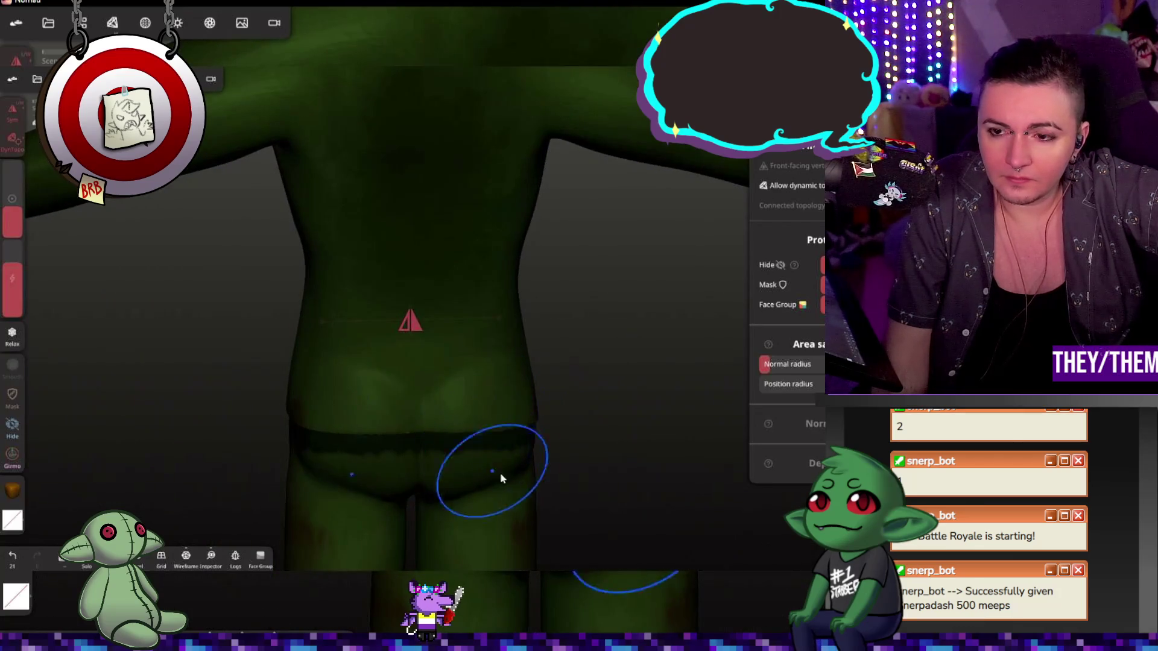
left_click_drag(616, 374, 727, 299)
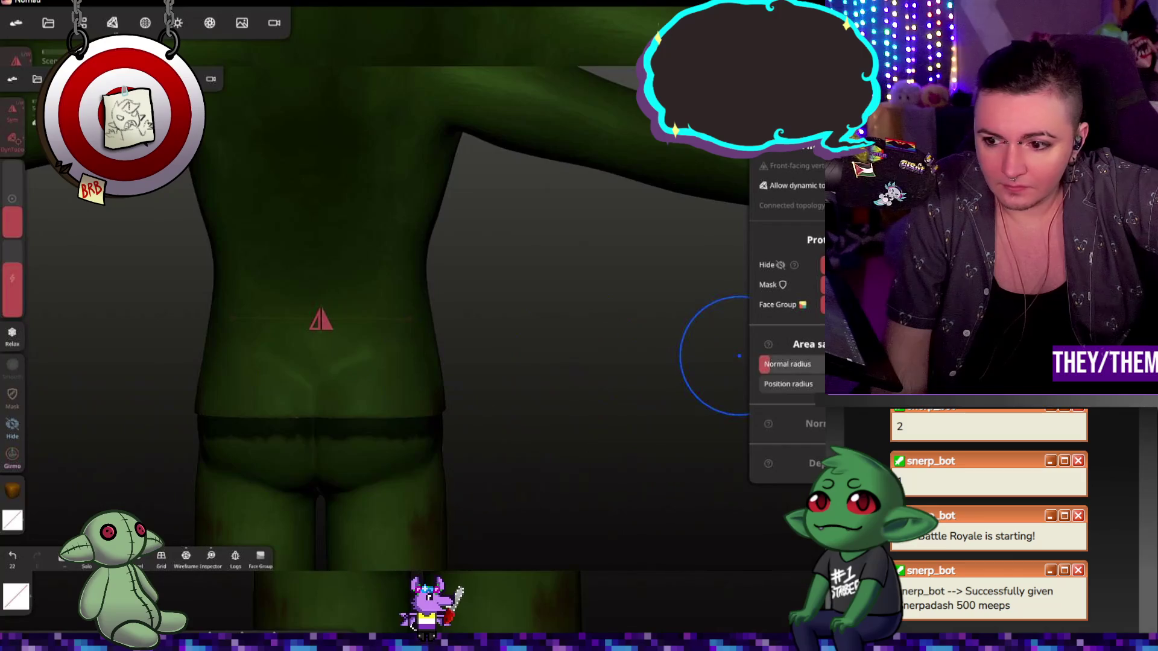
- Toggle brushes by shortcut, shrink the Relax radius, and return to a front view of the torso
key("s")
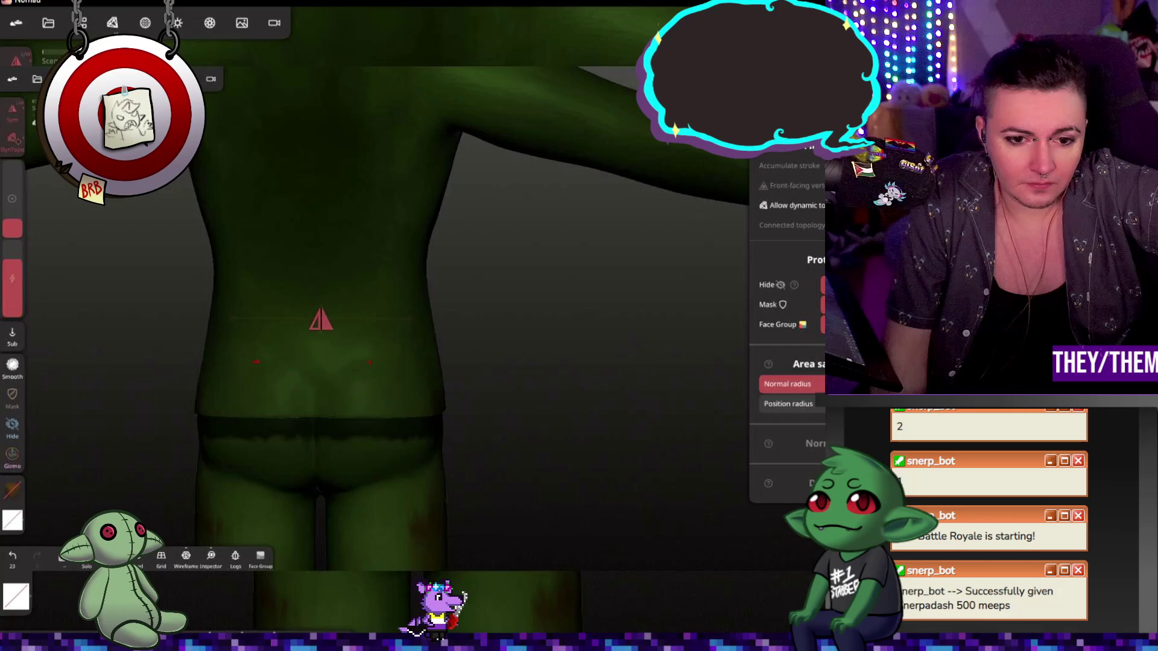
middle_click_drag(404, 372, 334, 397)
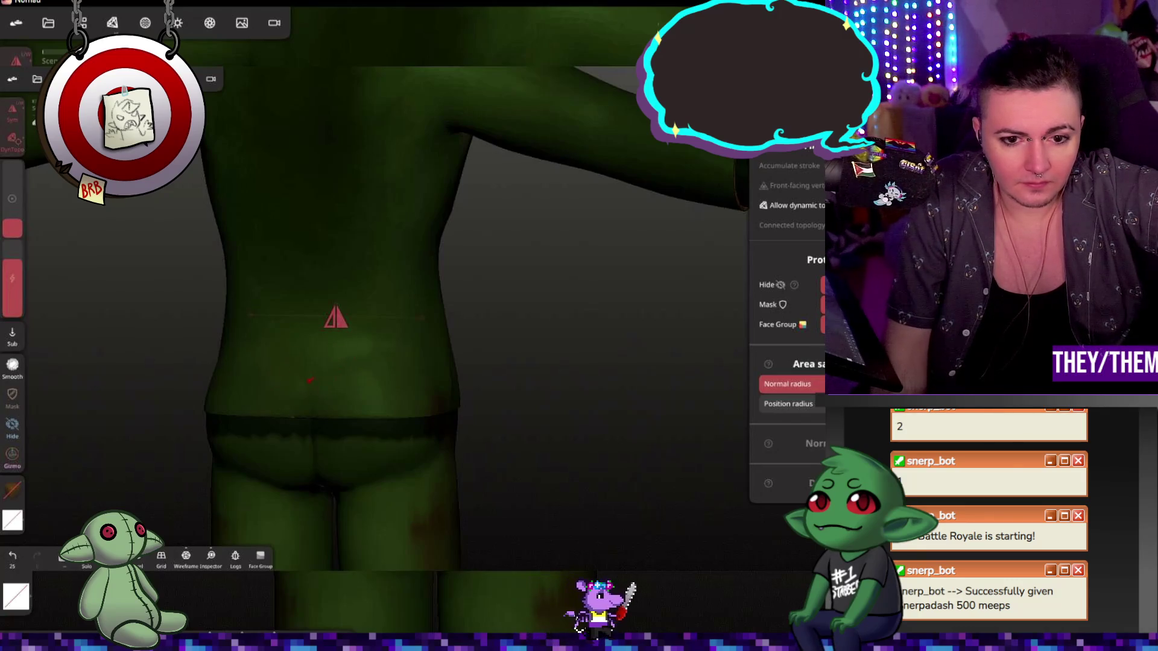
left_click_drag(594, 348, 479, 341)
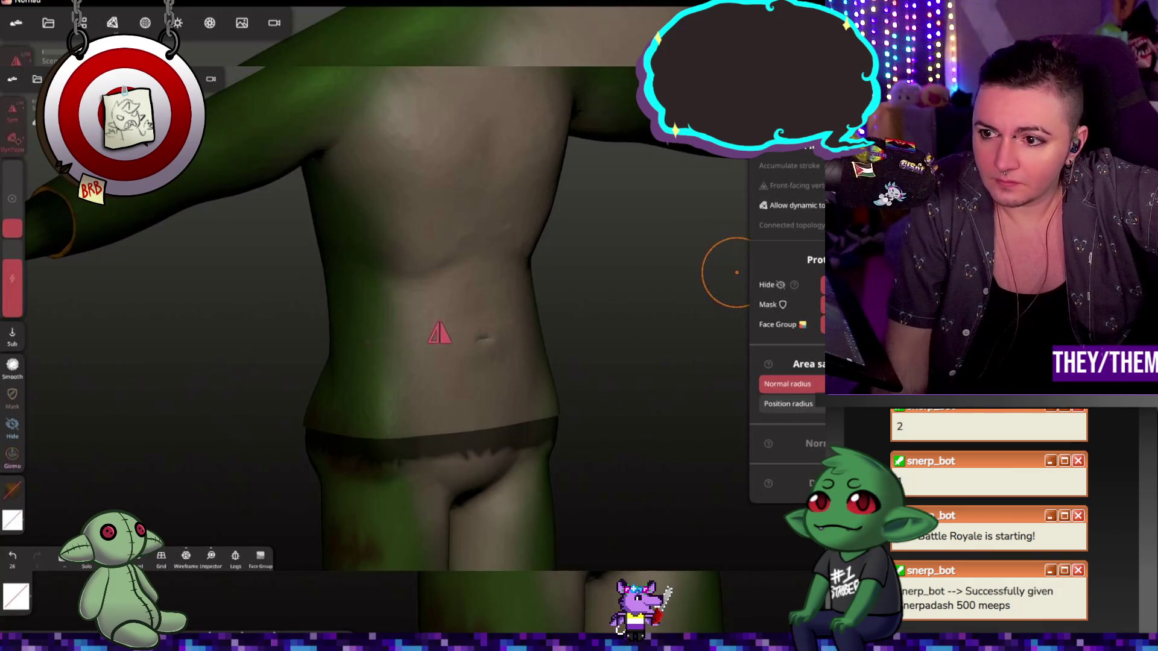
key("shift")
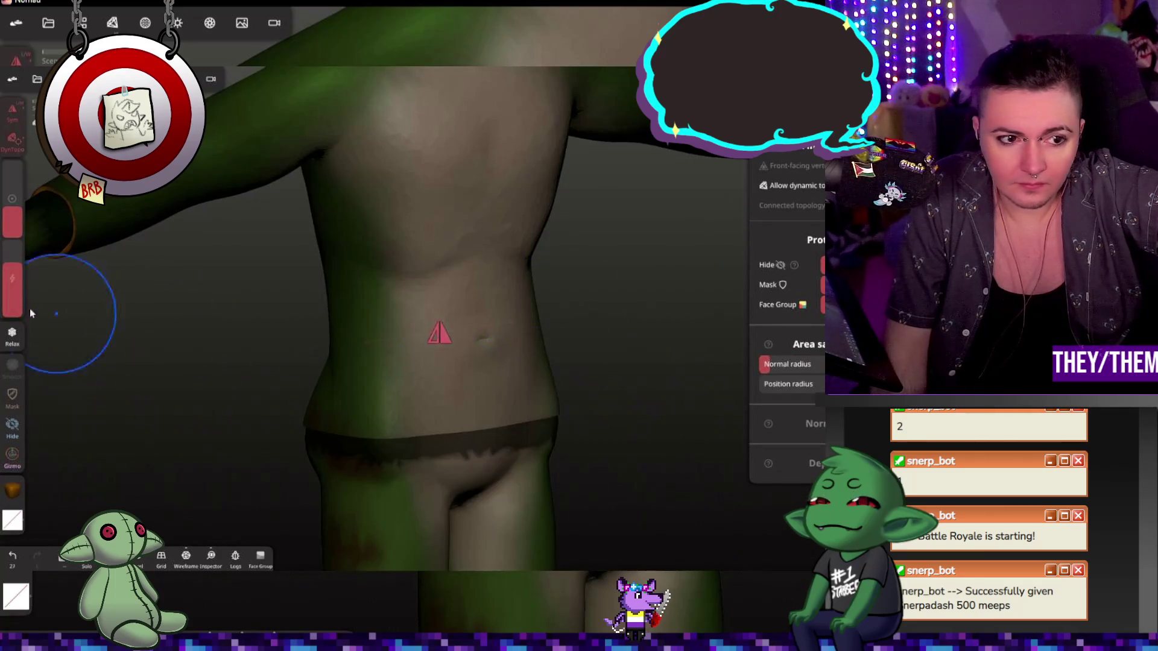
left_click_drag(13, 226, 13, 238)
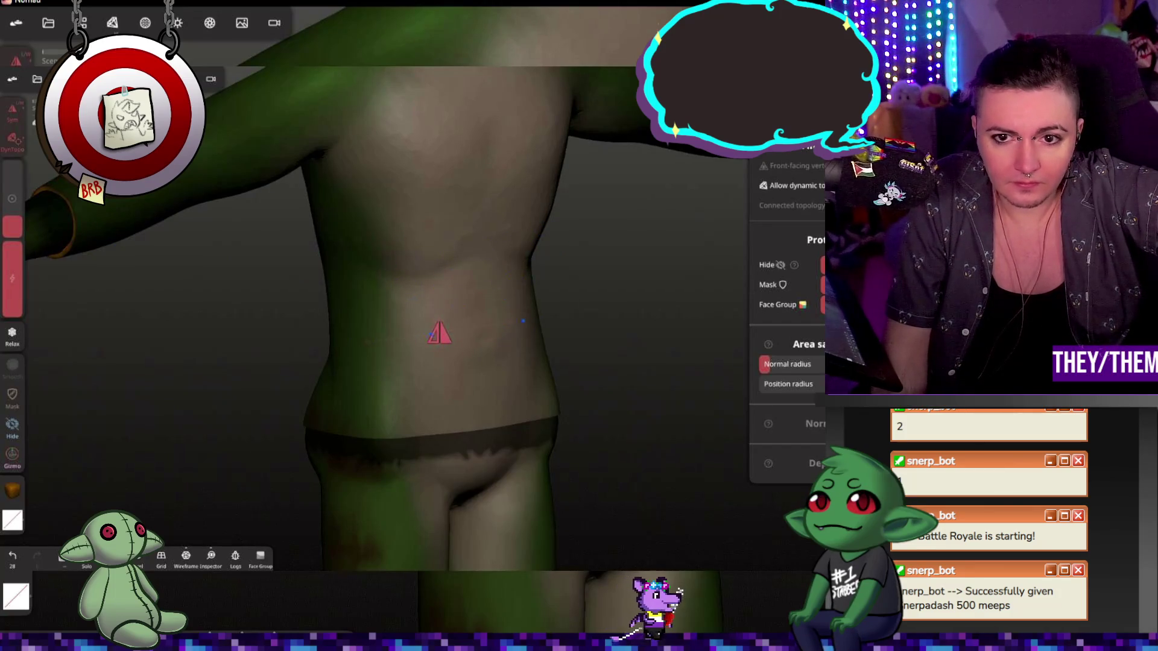
right_click_drag(523, 320, 512, 297)
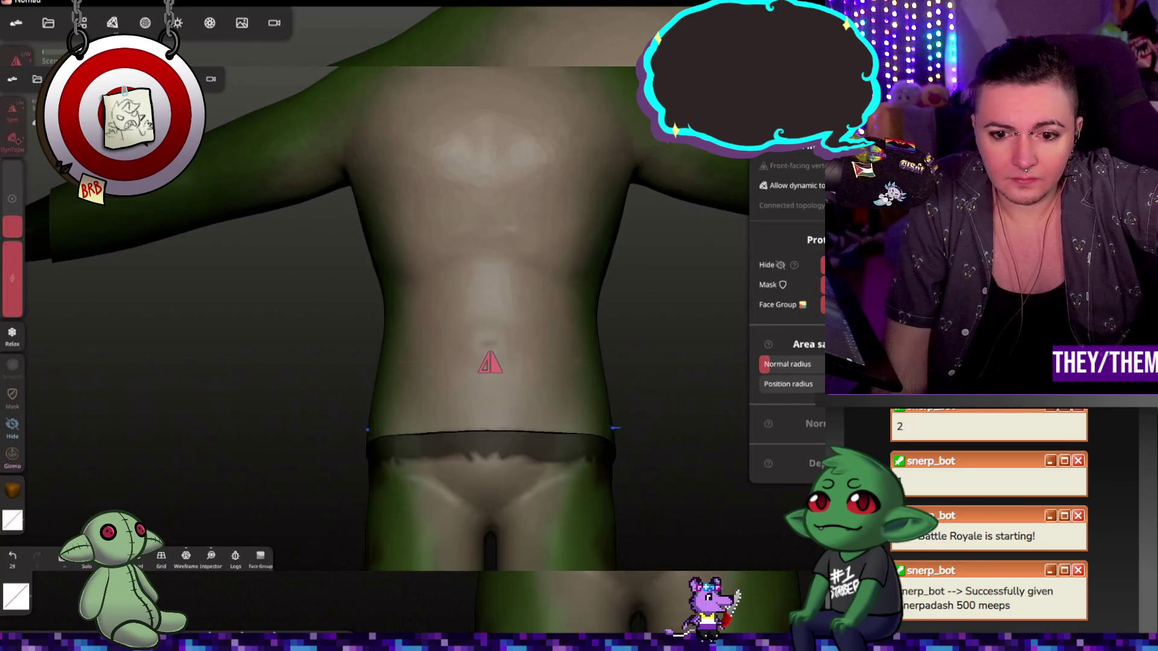
scroll(568, 301, "down", 5)
scroll(603, 371, "down", 3)
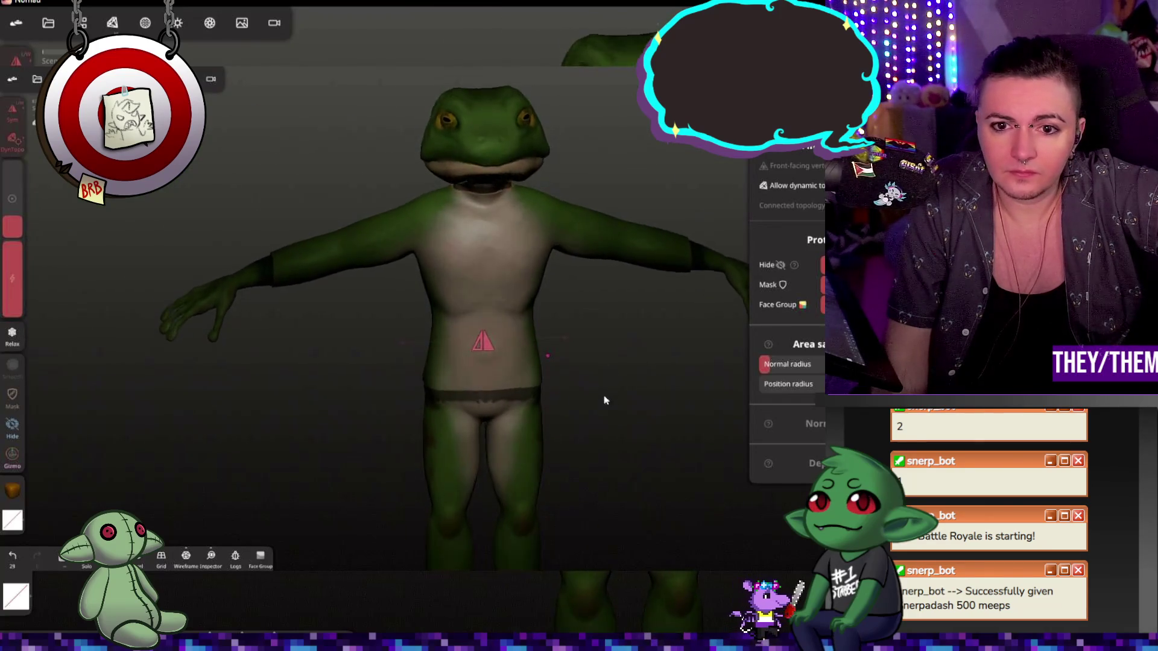
right_click_drag(604, 372, 530, 414)
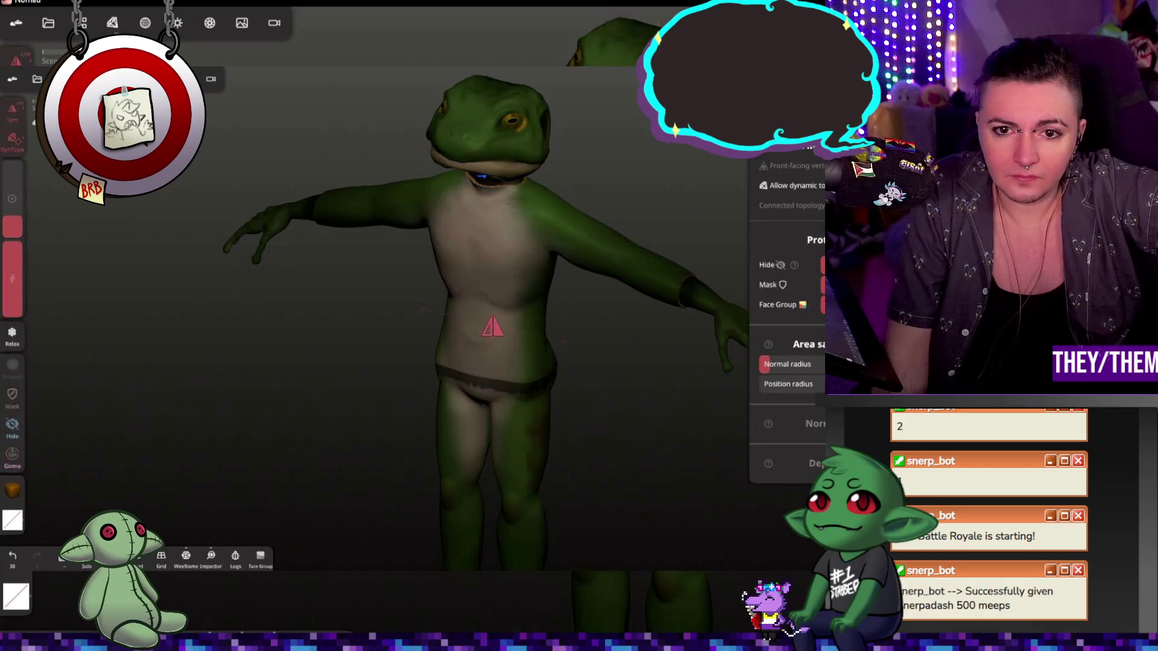
right_click_drag(480, 186, 626, 309)
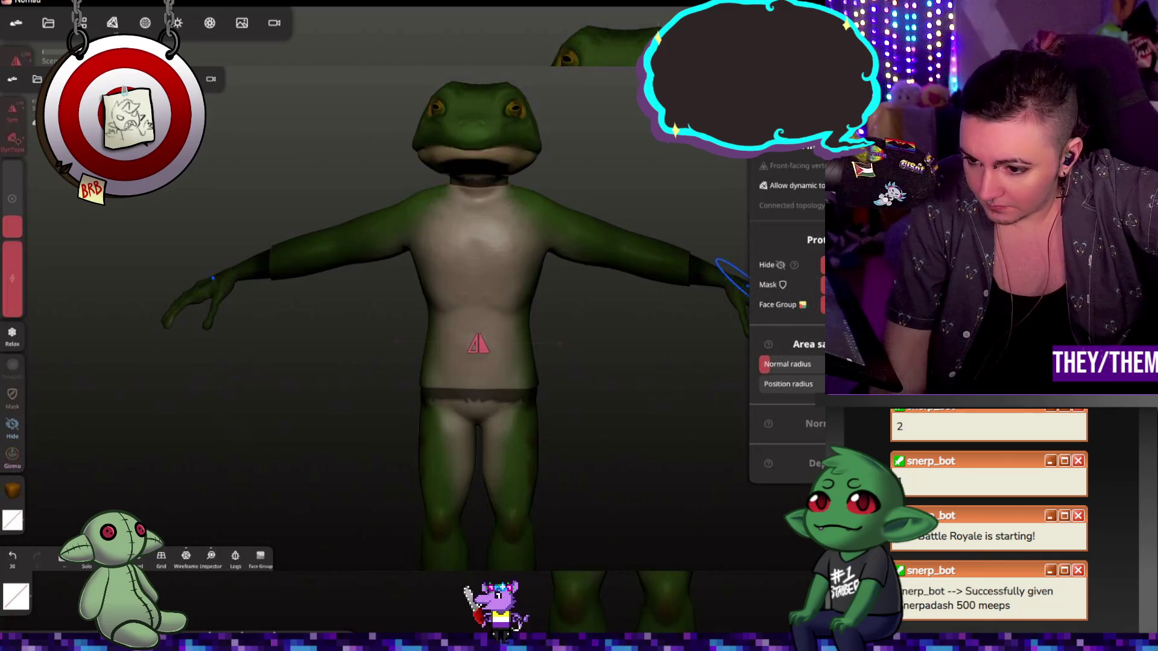
- Switch to SelMask, discard a rectangle attempt at the neck, and choose the Polygon shape
left_click(728, 276)
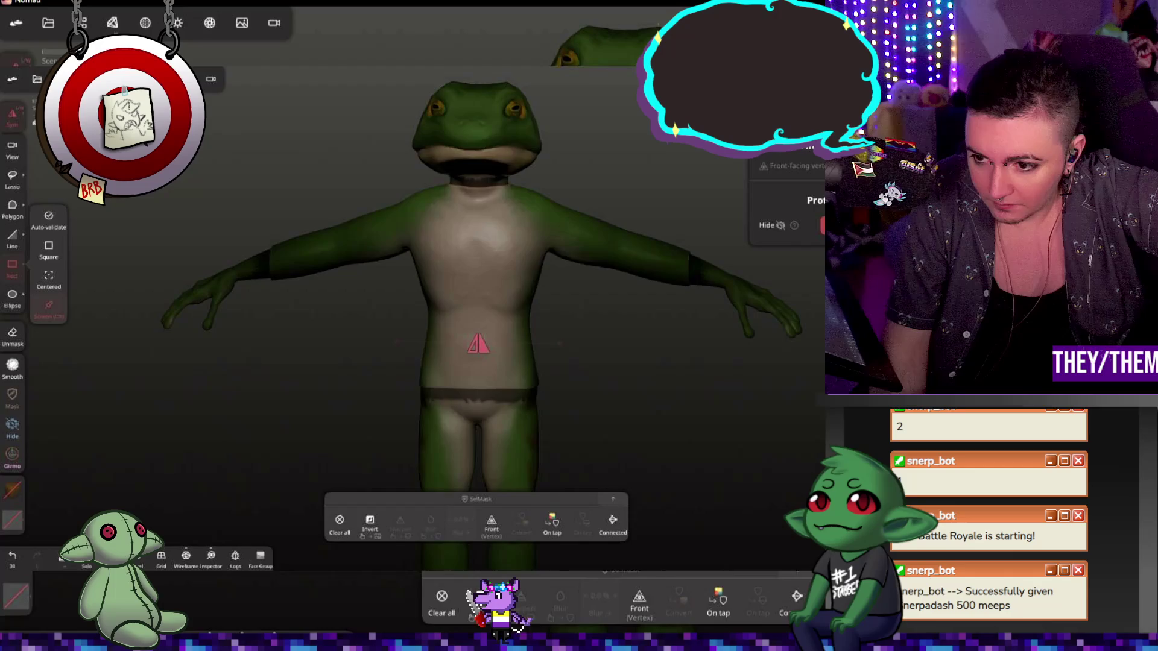
left_click(504, 187)
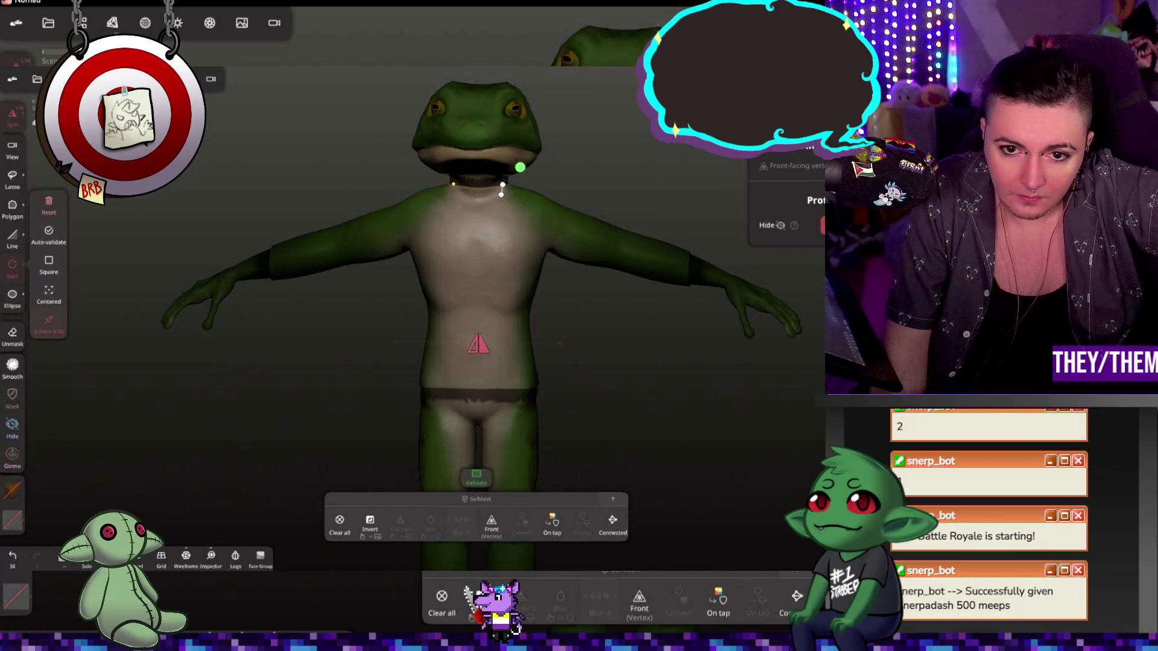
left_click_drag(474, 225, 463, 225)
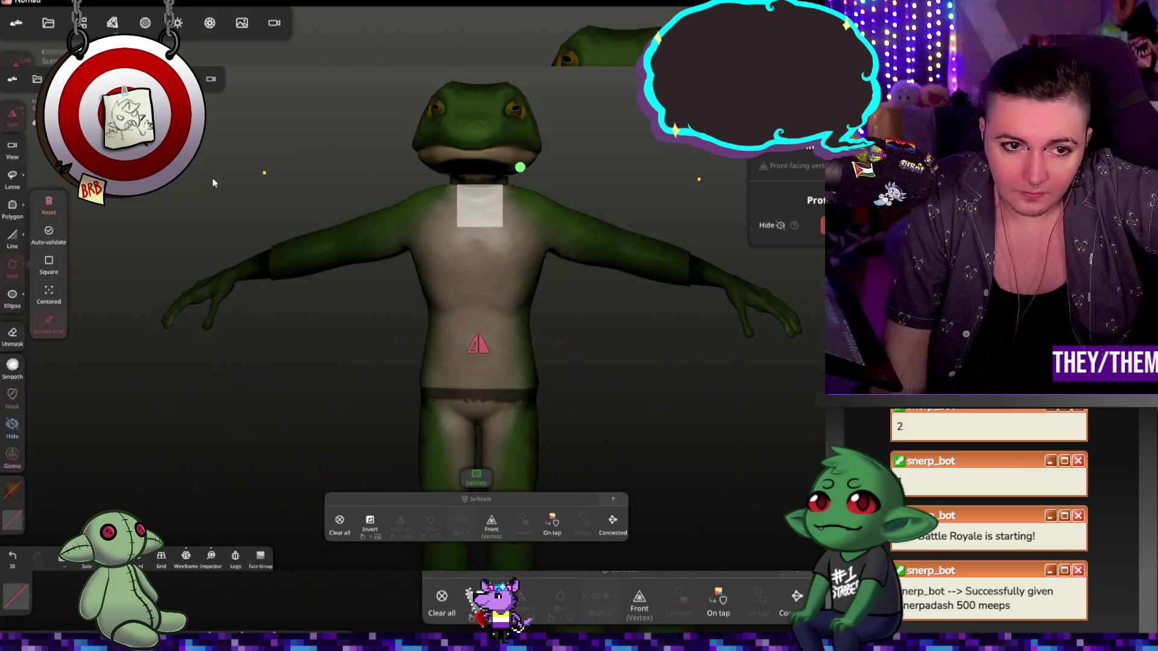
left_click(49, 203)
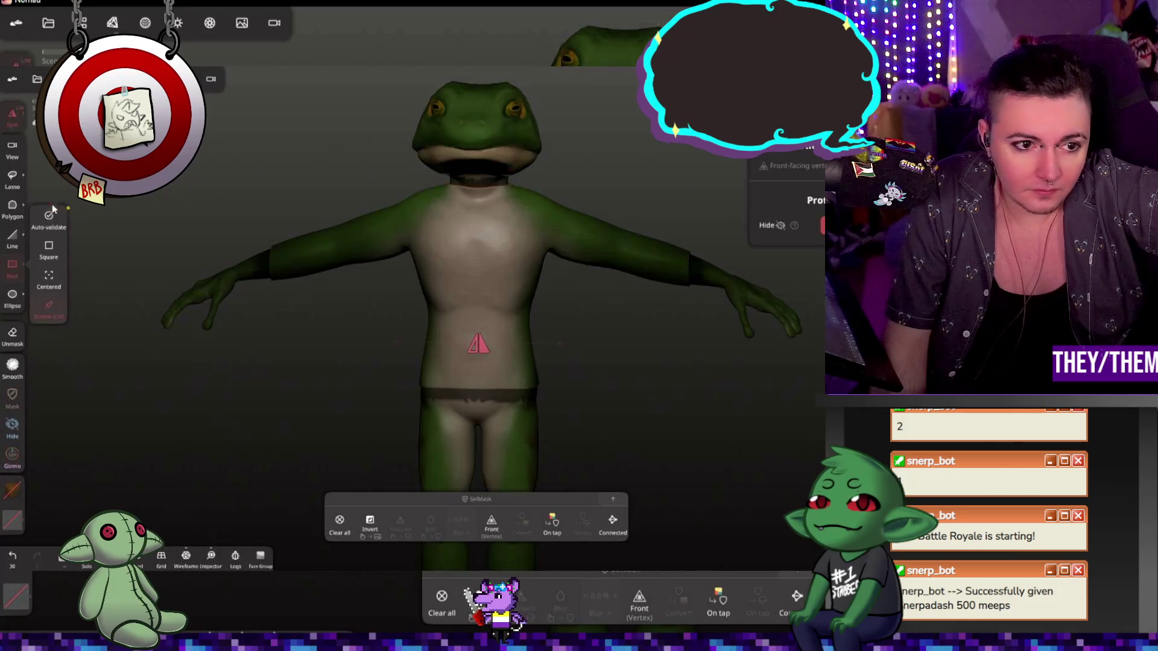
left_click(13, 208)
- Draw a triangle from the neck down the chest and apply it as a mask
left_click(504, 188)
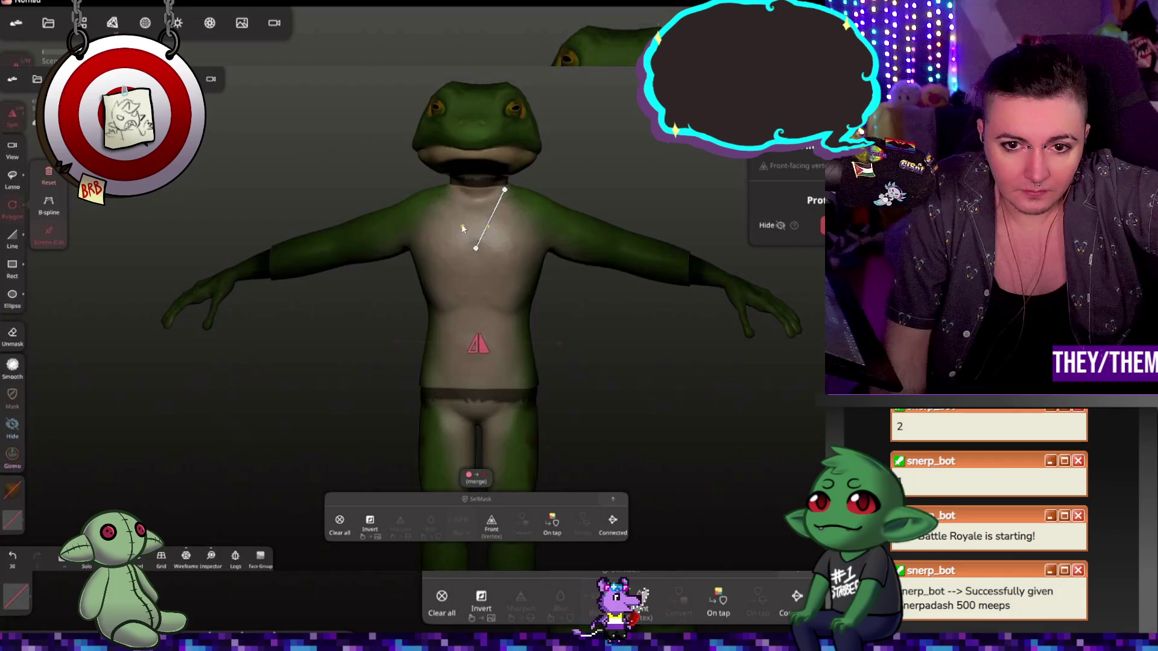
left_click(476, 248)
left_click(450, 185)
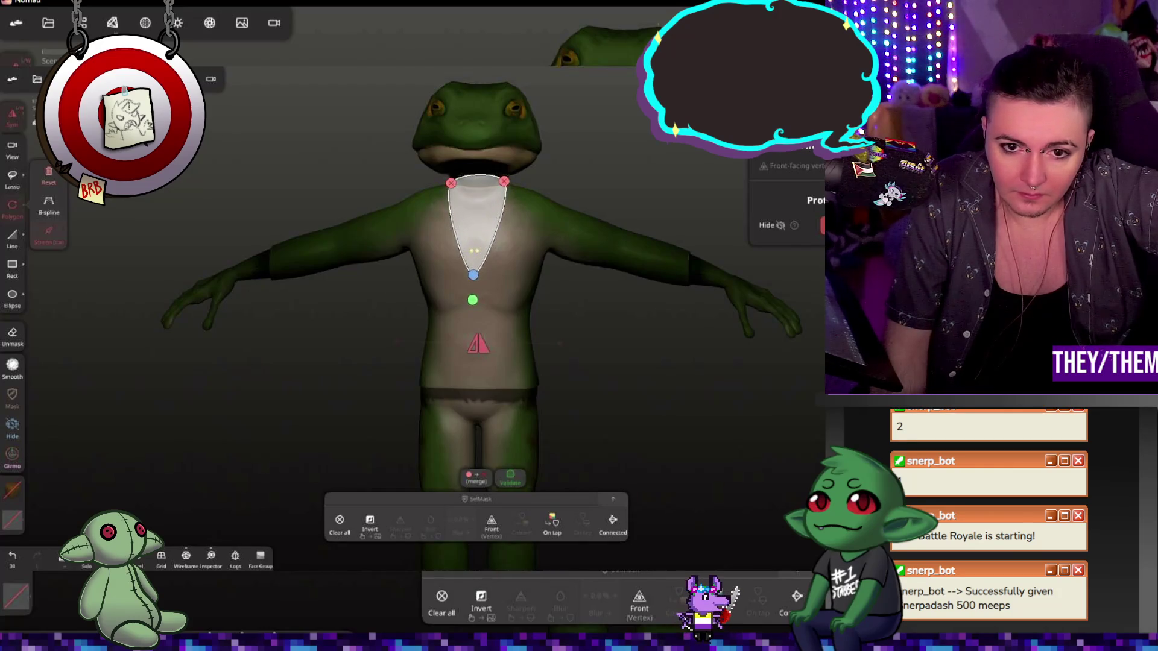
left_click_drag(669, 181, 695, 169)
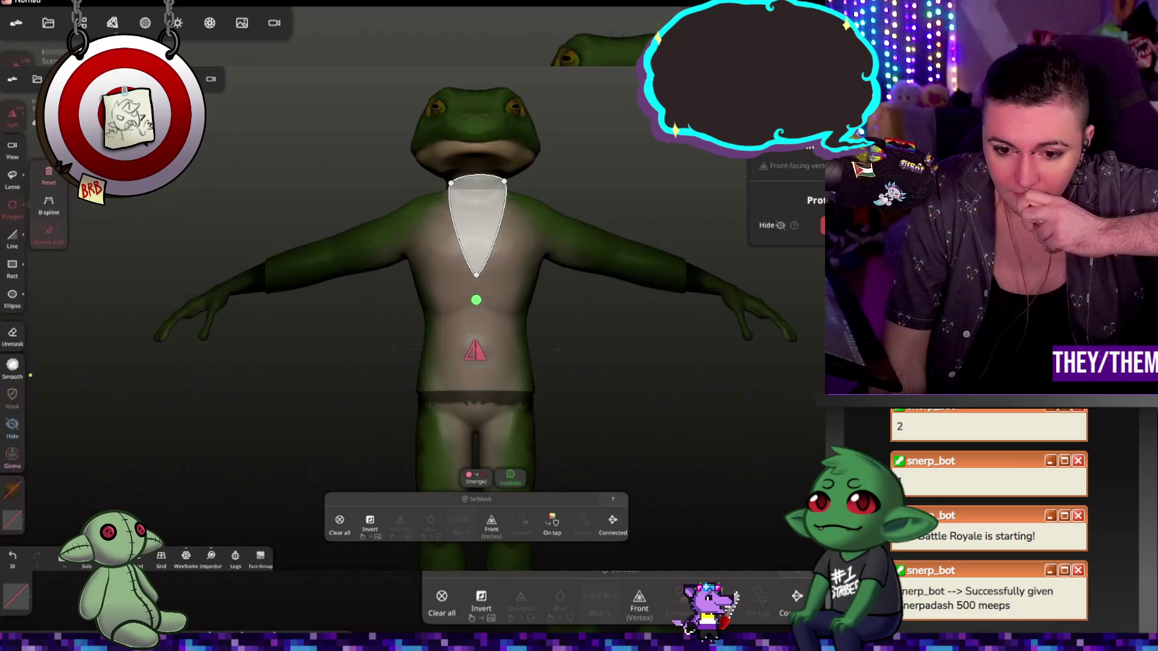
key("m")
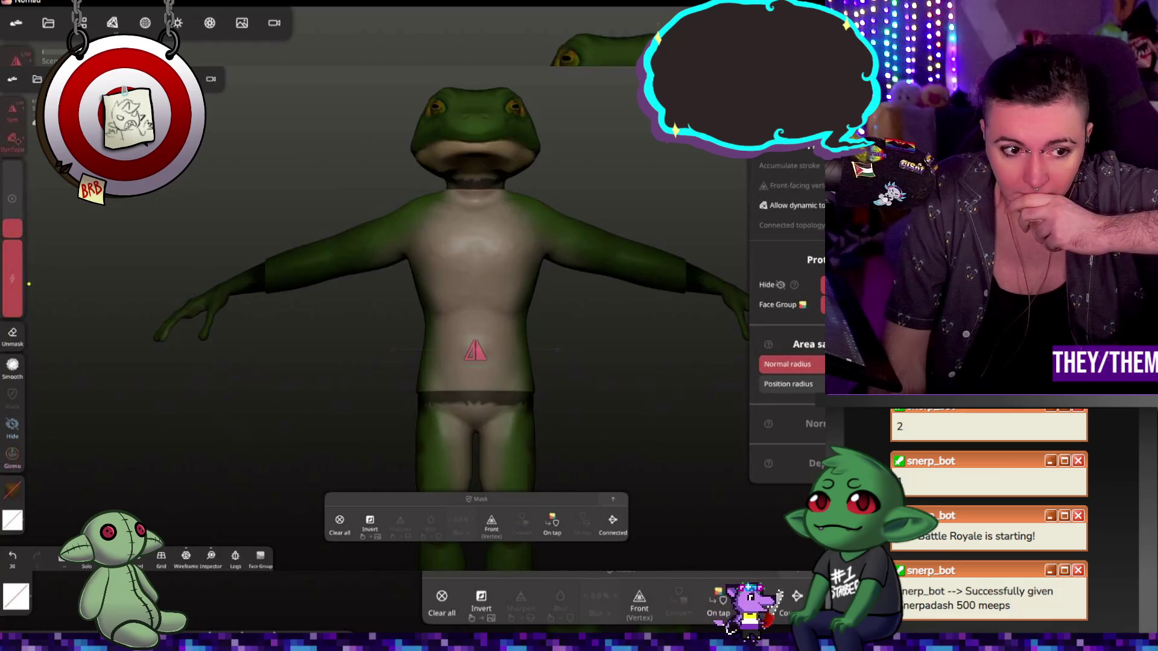
key("m")
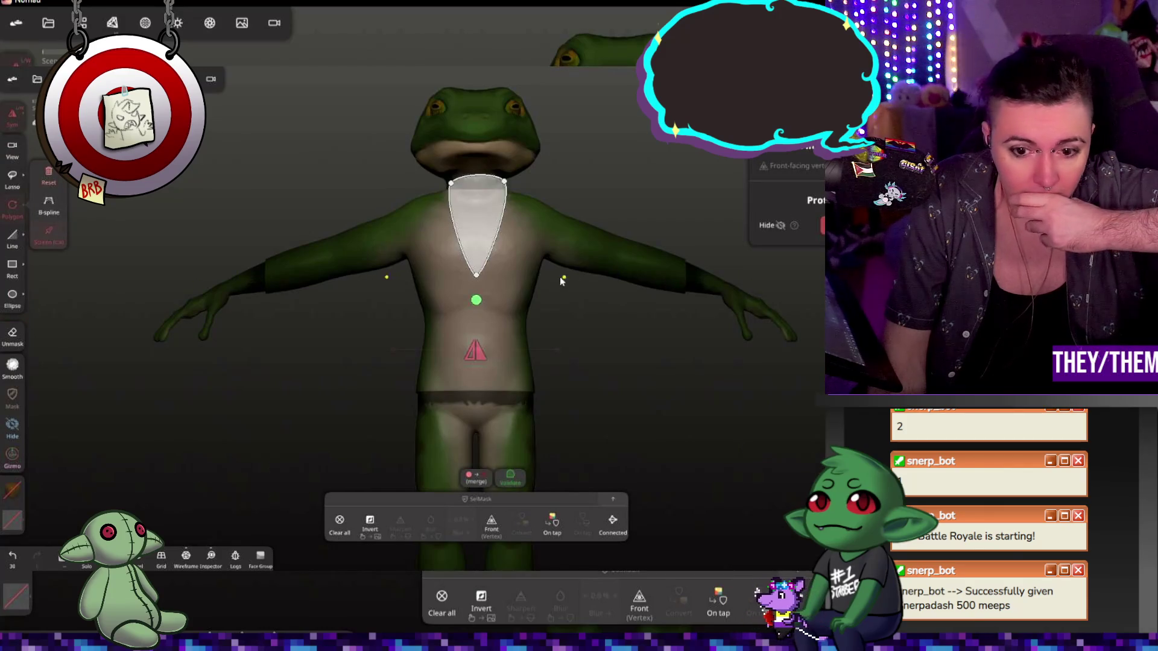
left_click(514, 480)
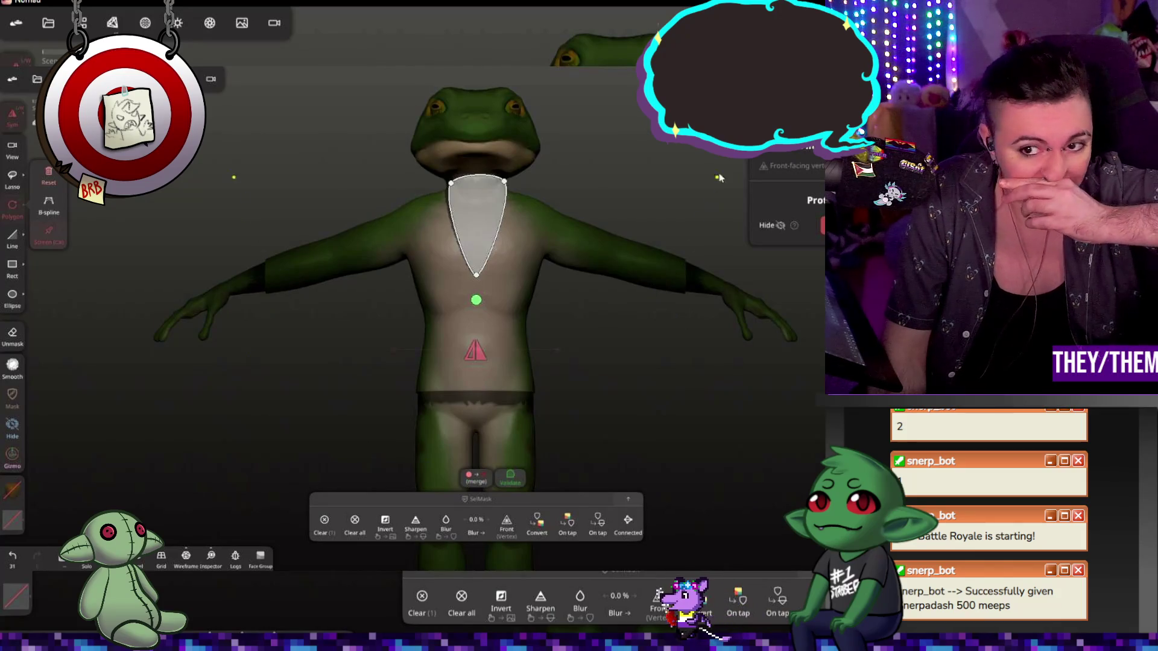
left_click(49, 181)
- Switch to the Mask tool and orbit to check the chest mask from behind and front
left_click_drag(276, 251, 631, 193)
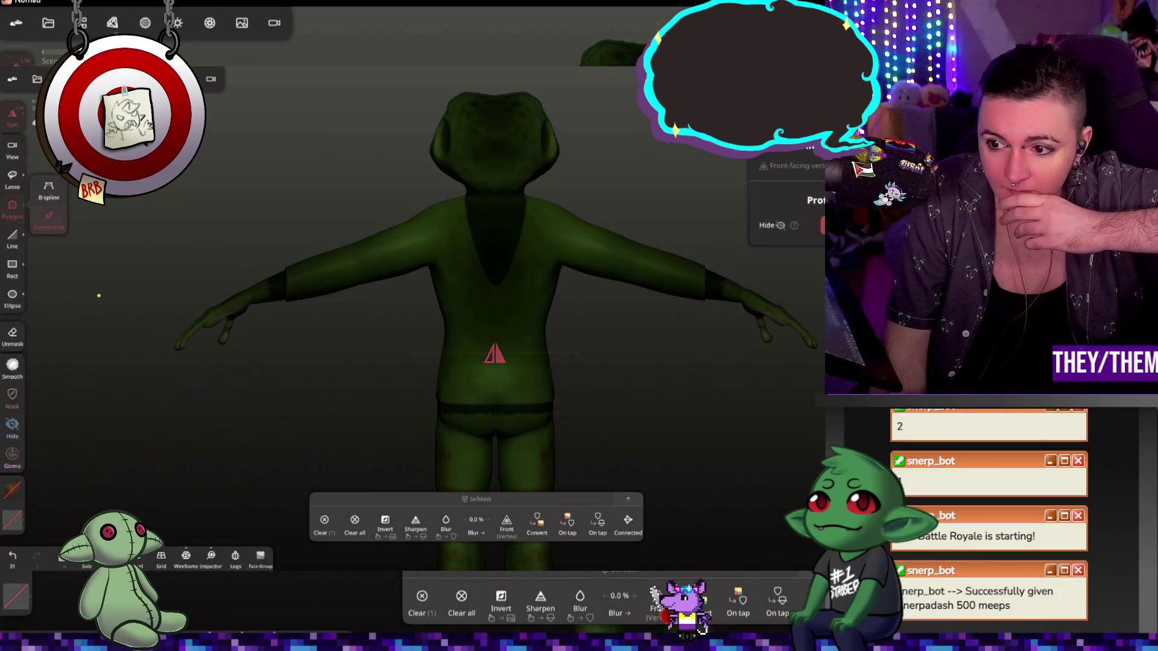
key("m")
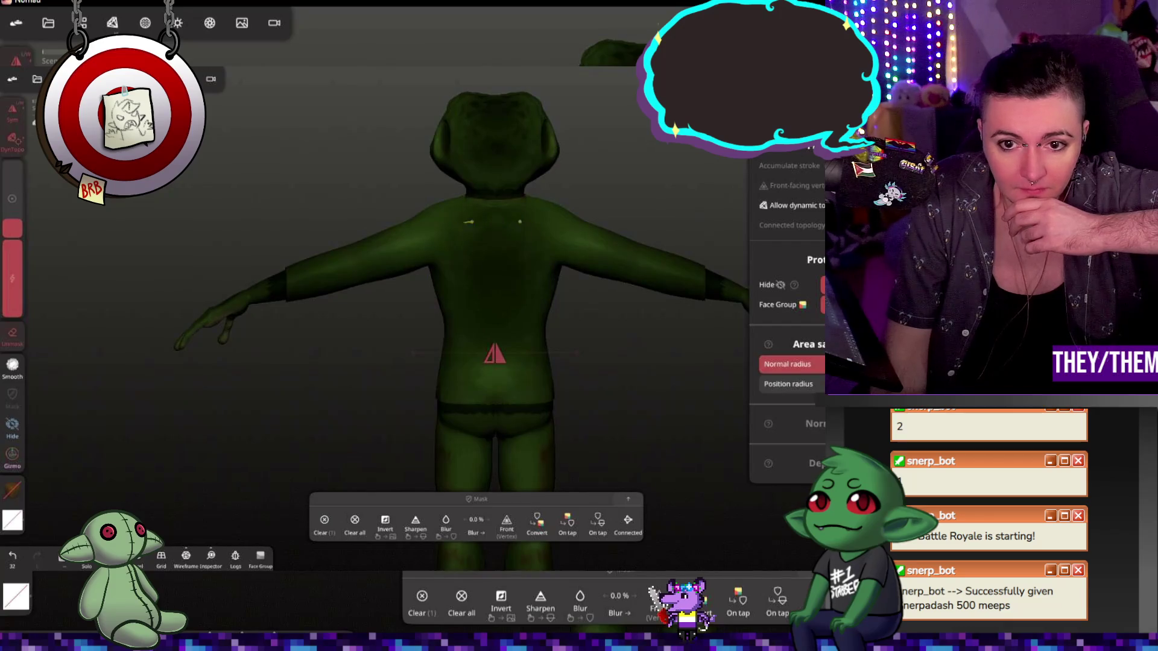
mouse_move(243, 192)
left_mouse_down()
mouse_move(544, 190)
mouse_move(369, 196)
left_mouse_up()
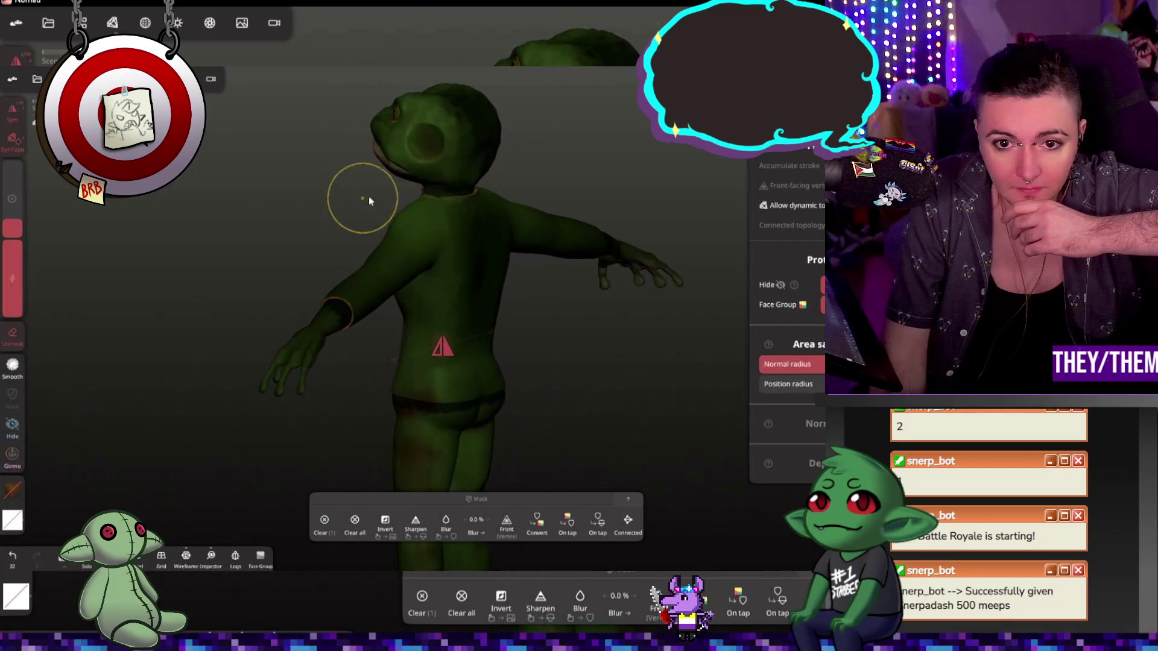
mouse_move(495, 149)
middle_mouse_down()
mouse_move(524, 121)
mouse_move(651, 139)
mouse_move(579, 140)
mouse_move(523, 177)
mouse_move(522, 166)
middle_mouse_up()
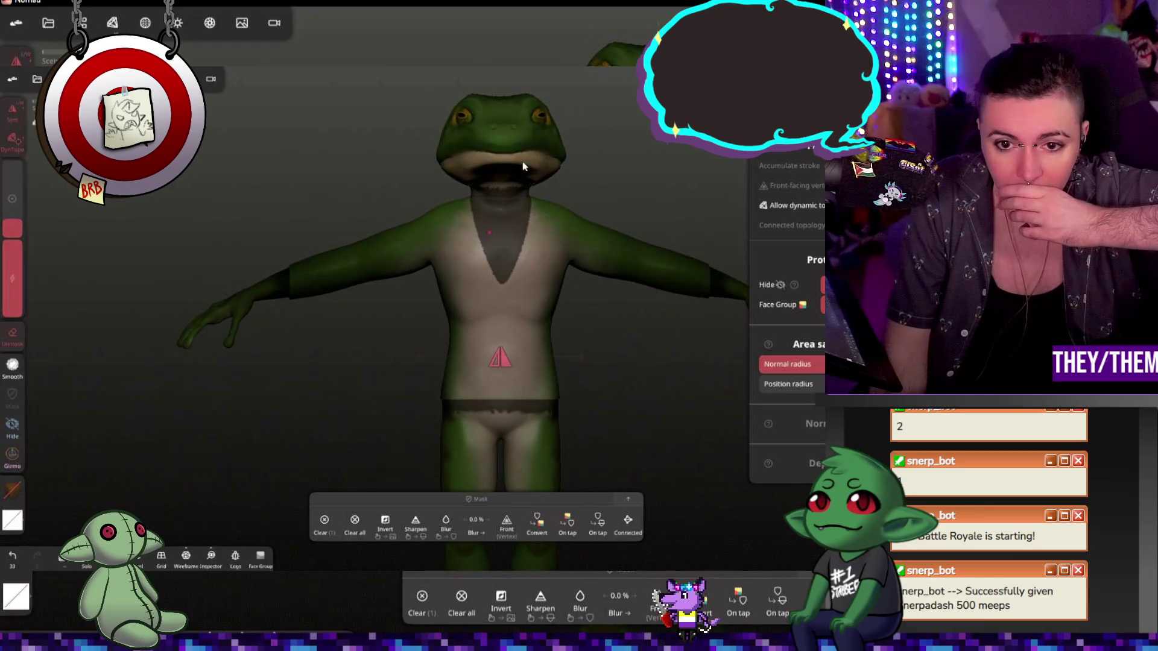
- Move Box ext to the top of the scene list above Mirror 2, then leave mask painting
left_click(80, 22)
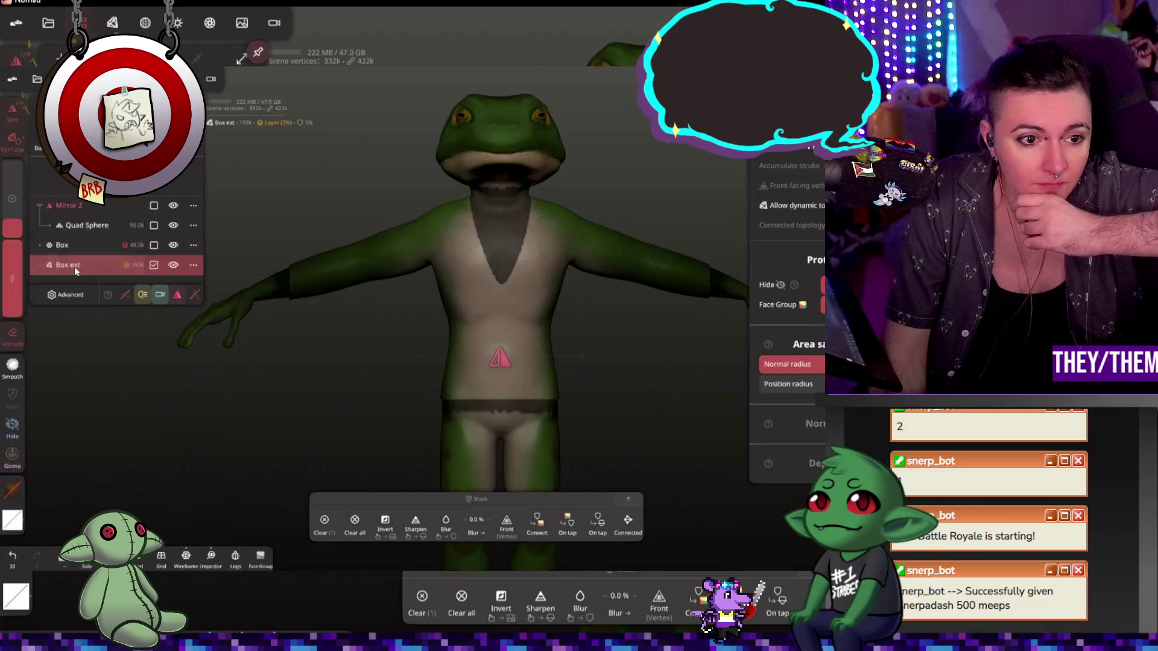
left_click(82, 238)
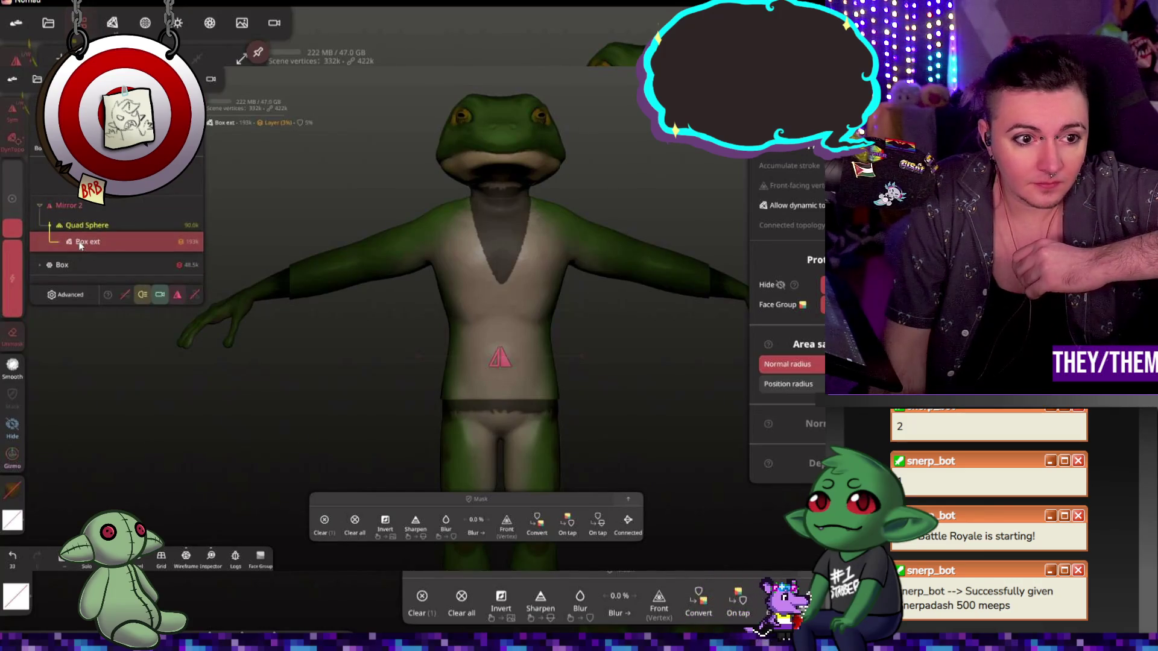
left_click_drag(77, 246, 80, 205)
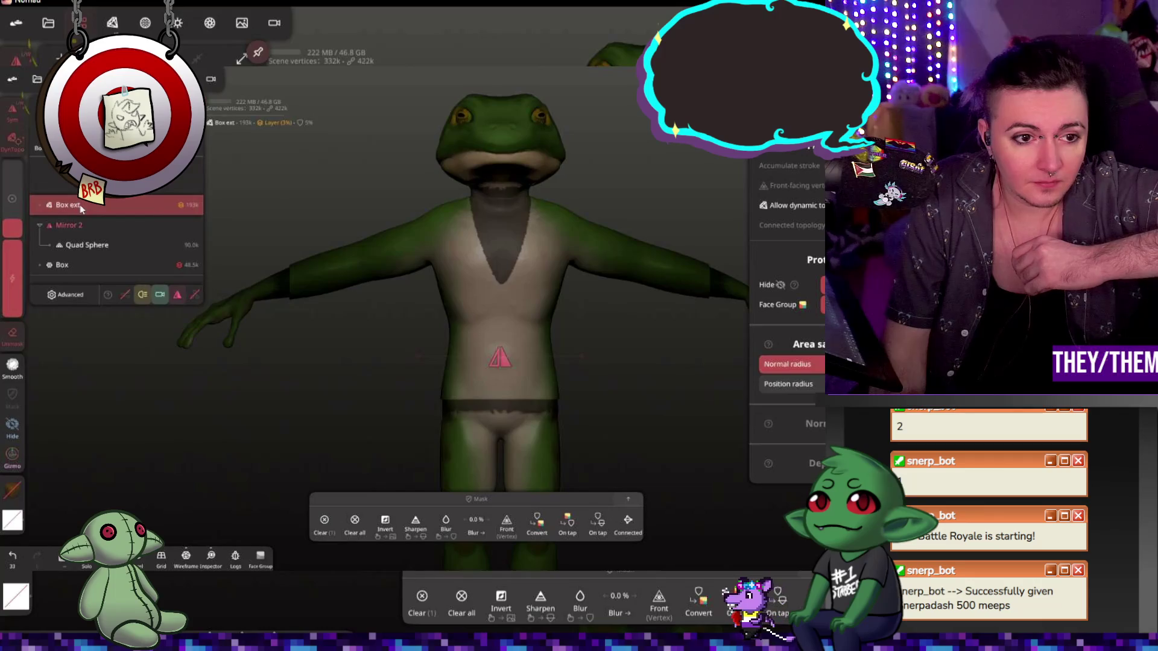
left_click(670, 374)
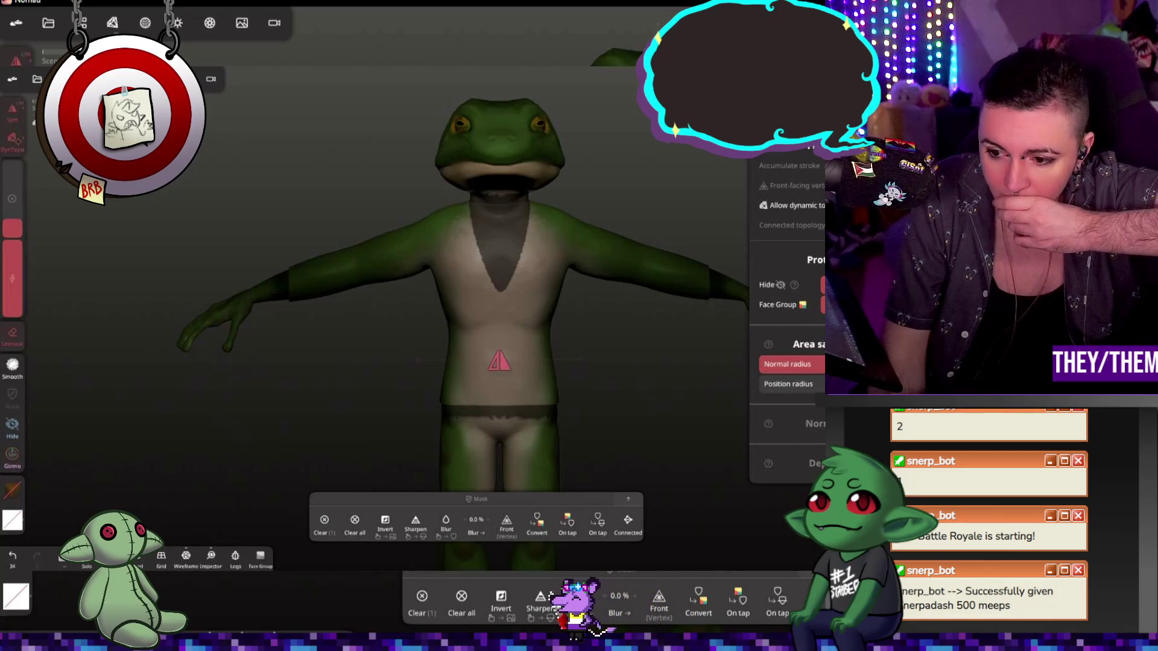
left_click(777, 204)
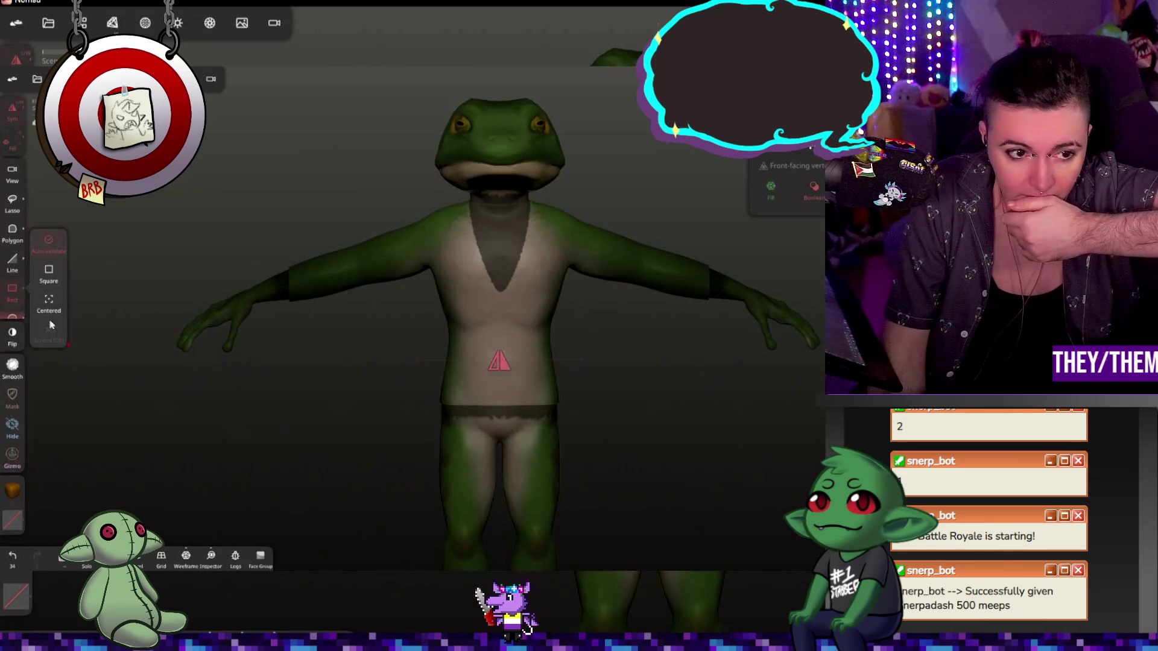
scroll(14, 192, "down", 1)
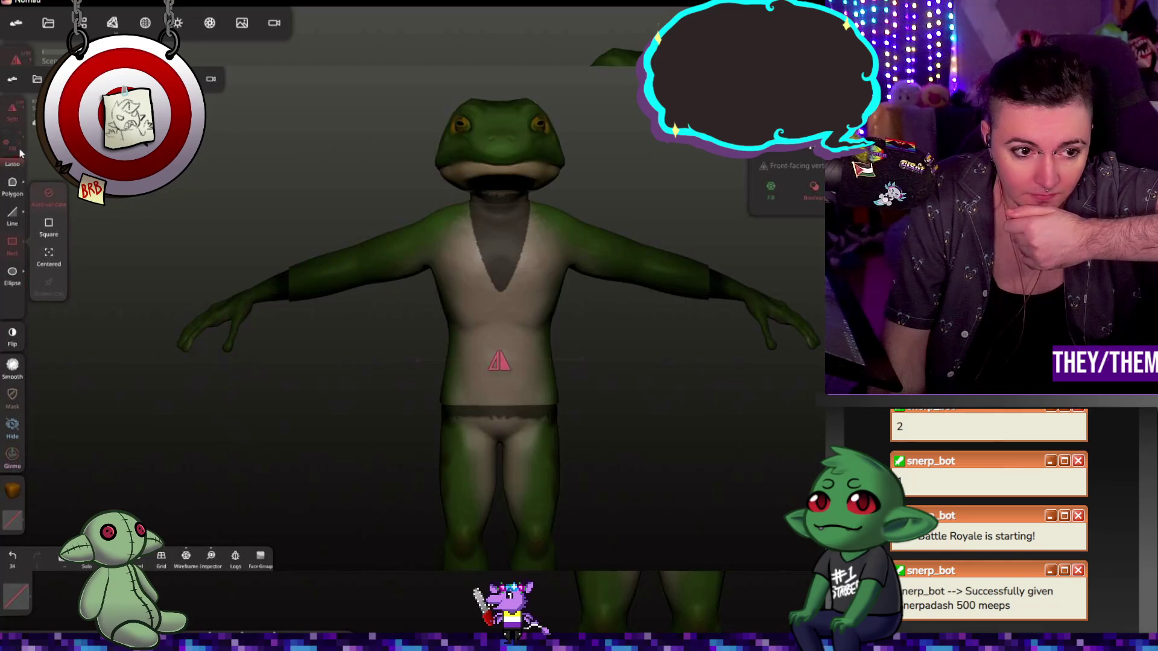
scroll(16, 181, "up", 1)
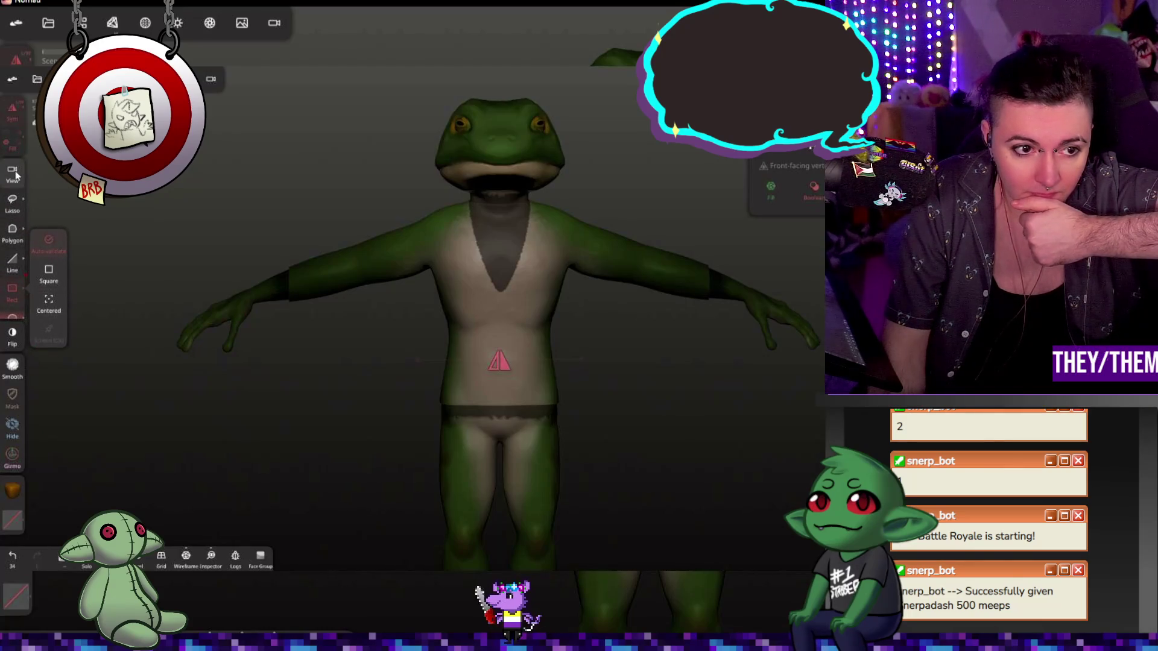
- Set the SelMask shape to View and switch back to the Mask tool
left_click(17, 174)
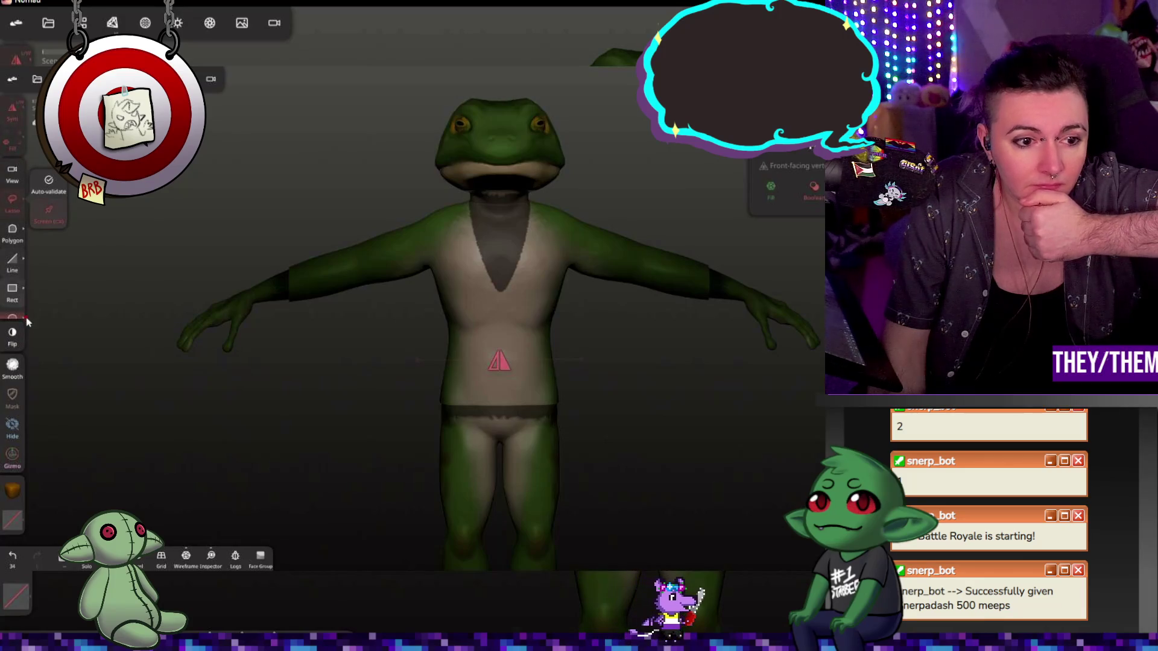
left_click(17, 403)
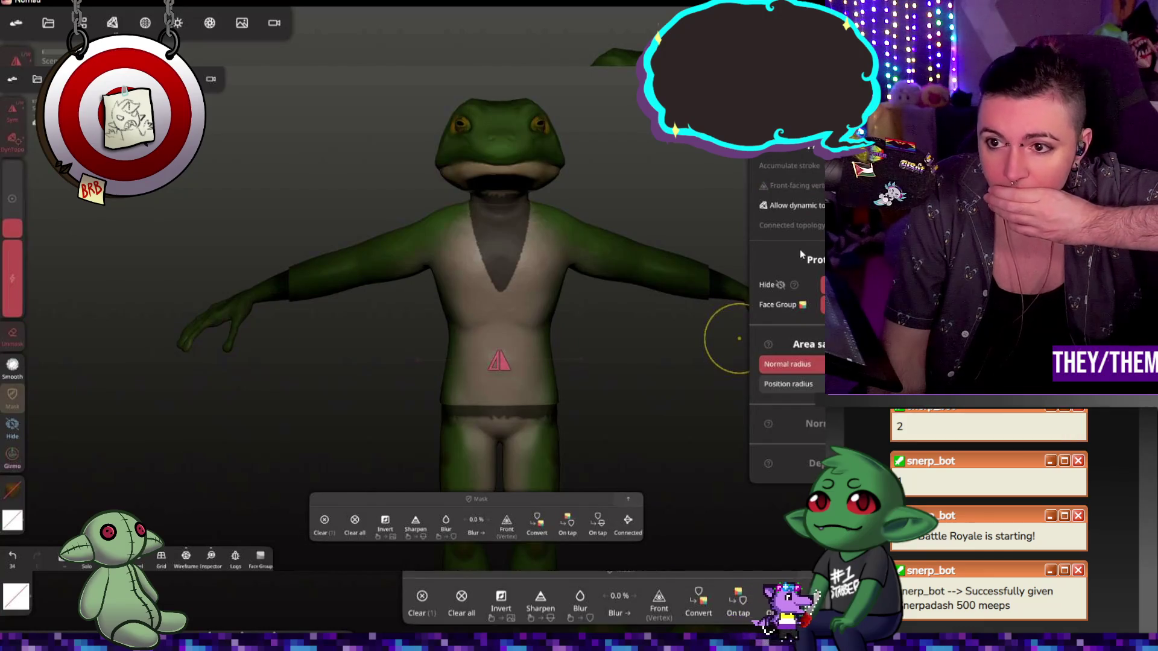
scroll(778, 362, "down", 5)
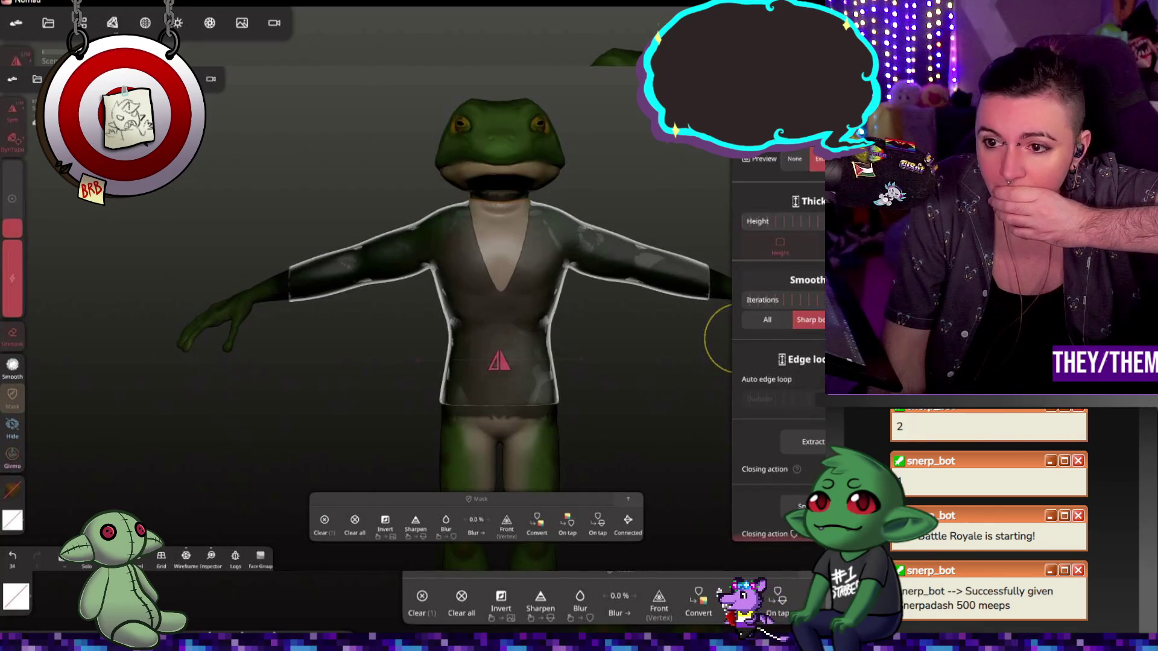
- Extract the masked torso into a shirt shell, inspect it, and confirm
left_click(812, 442)
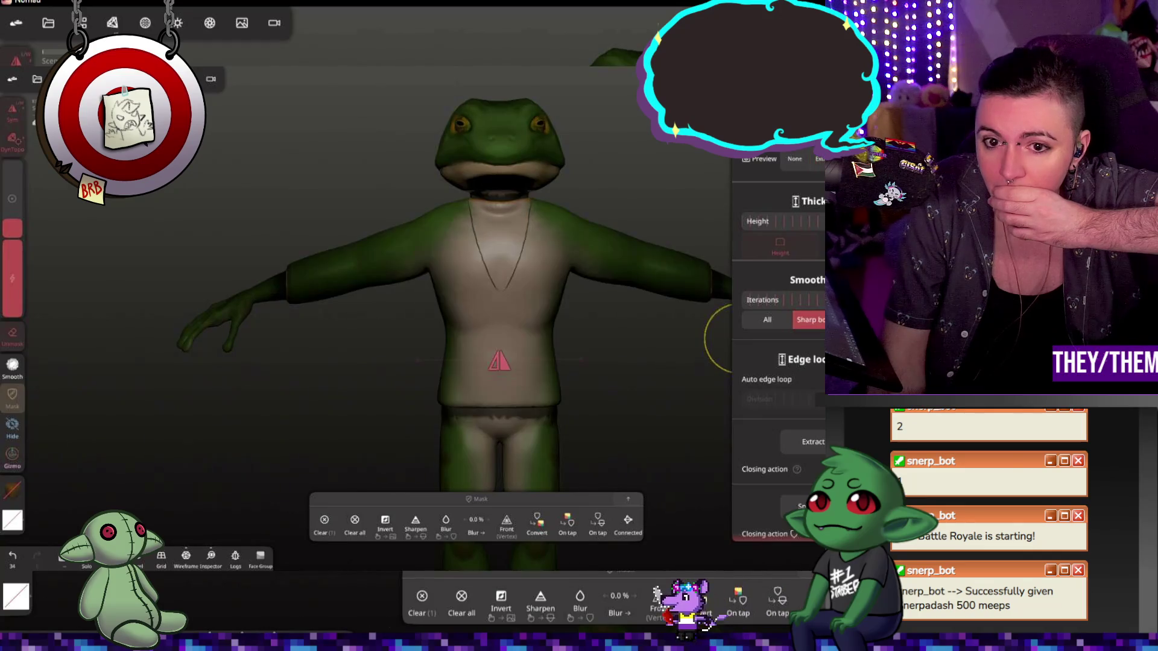
mouse_move(633, 207)
left_mouse_down()
mouse_move(724, 189)
mouse_move(635, 200)
left_mouse_up()
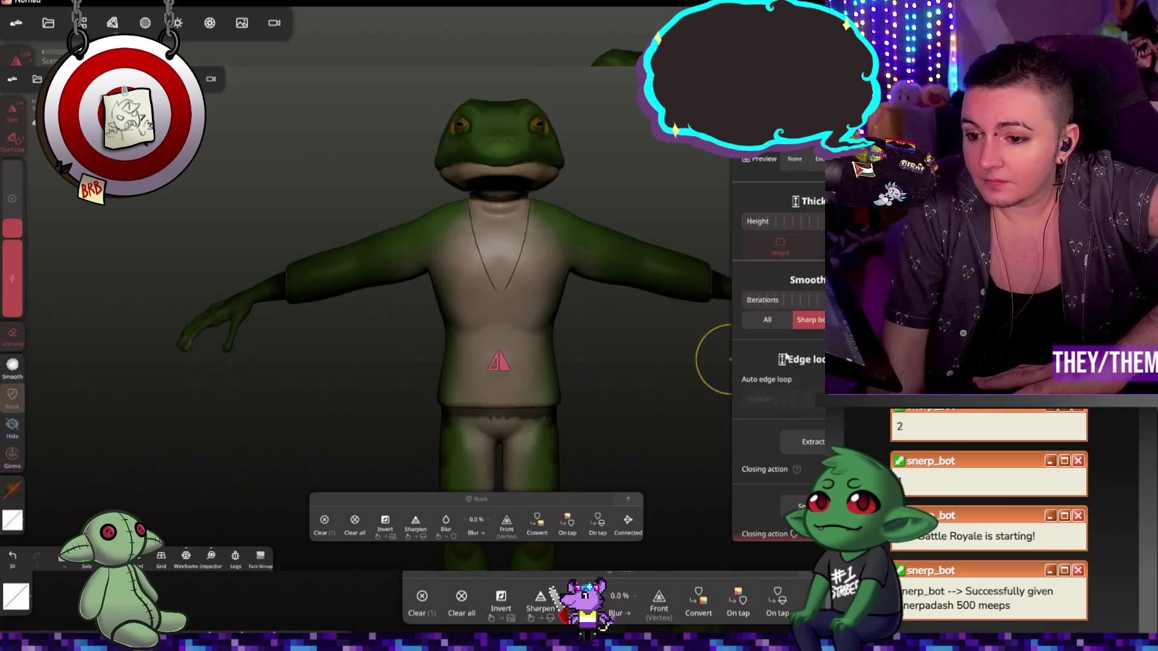
left_click(794, 442)
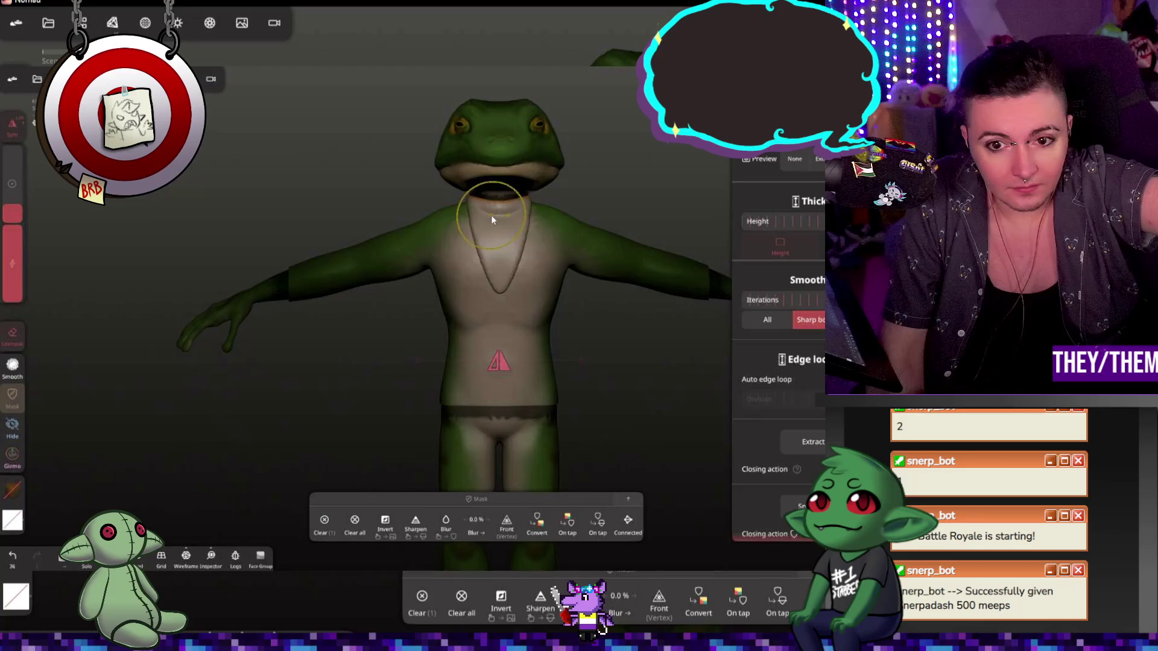
- Undo the last deletion and orbit around the frog to inspect the shirt front and back
mouse_move(590, 258)
right_mouse_down()
mouse_move(549, 238)
mouse_move(620, 243)
mouse_move(612, 228)
right_mouse_up()
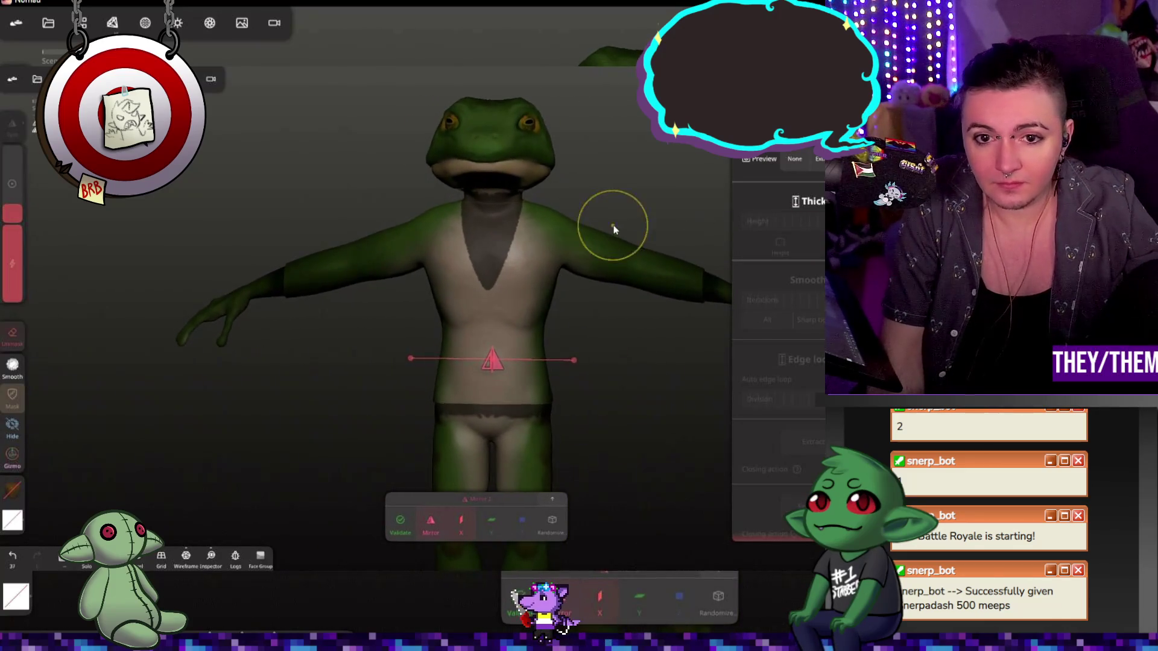
key("ctrl+z")
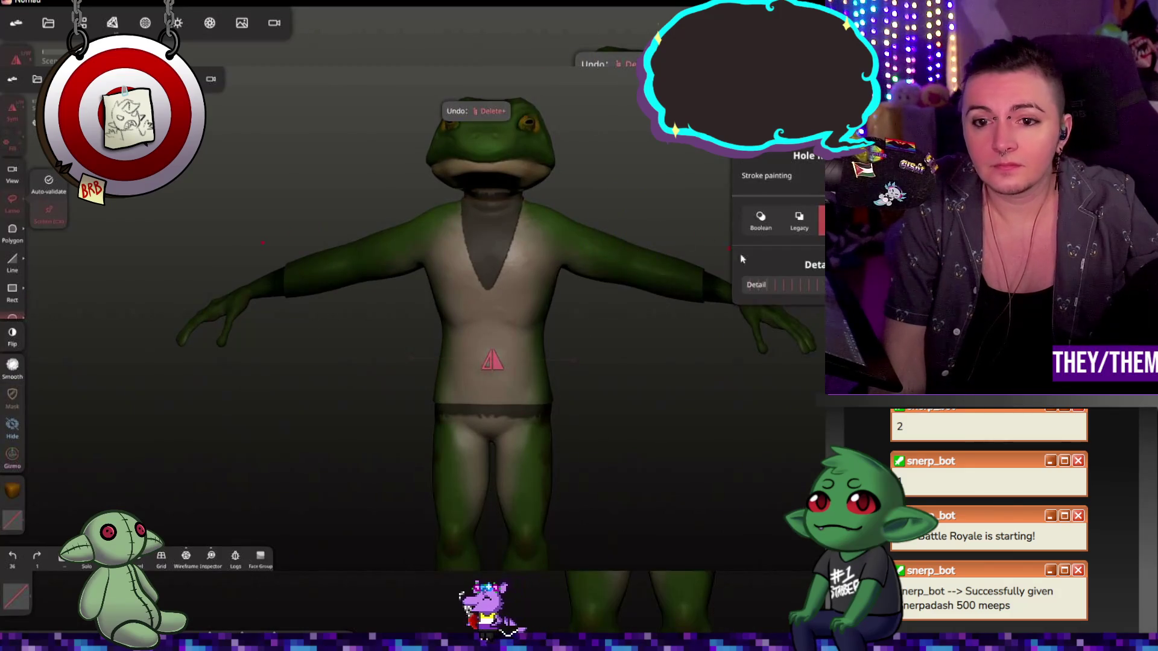
mouse_move(640, 340)
right_mouse_down()
mouse_move(767, 371)
mouse_move(633, 373)
right_mouse_up()
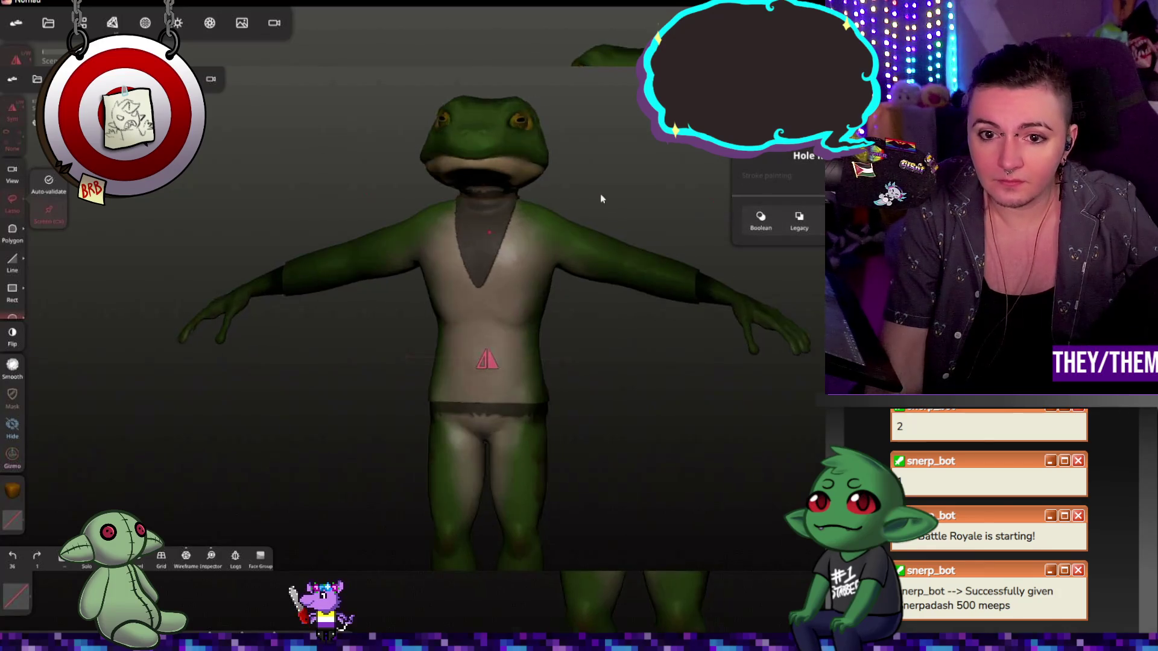
right_click_drag(600, 194, 643, 195)
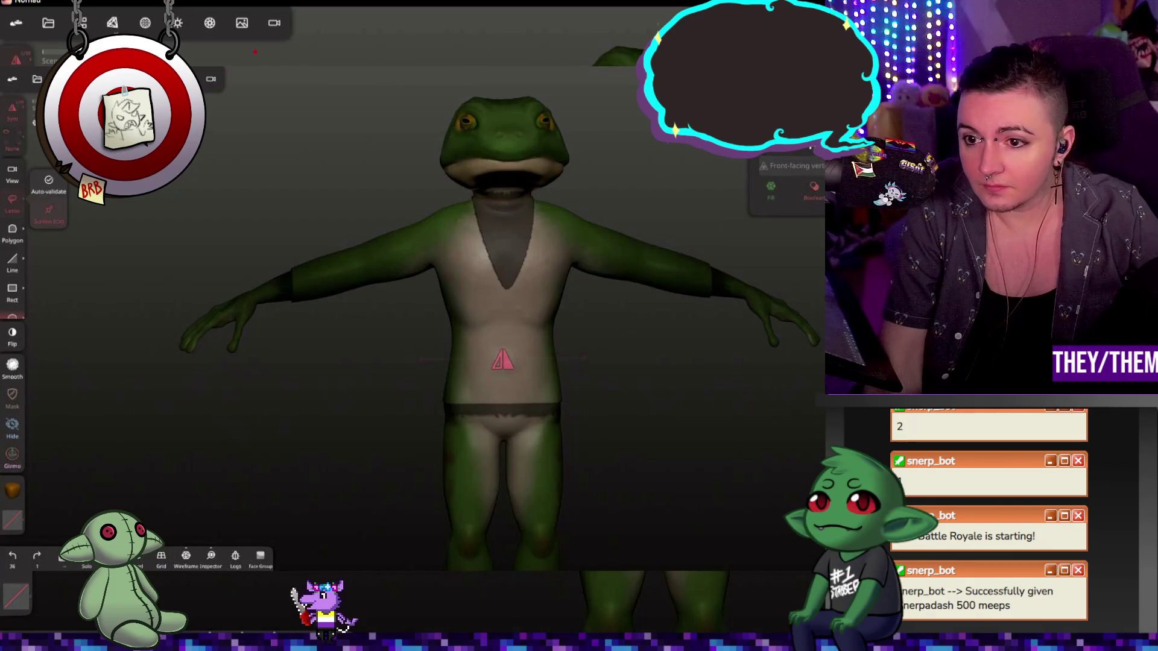
right_click_drag(749, 233, 729, 236)
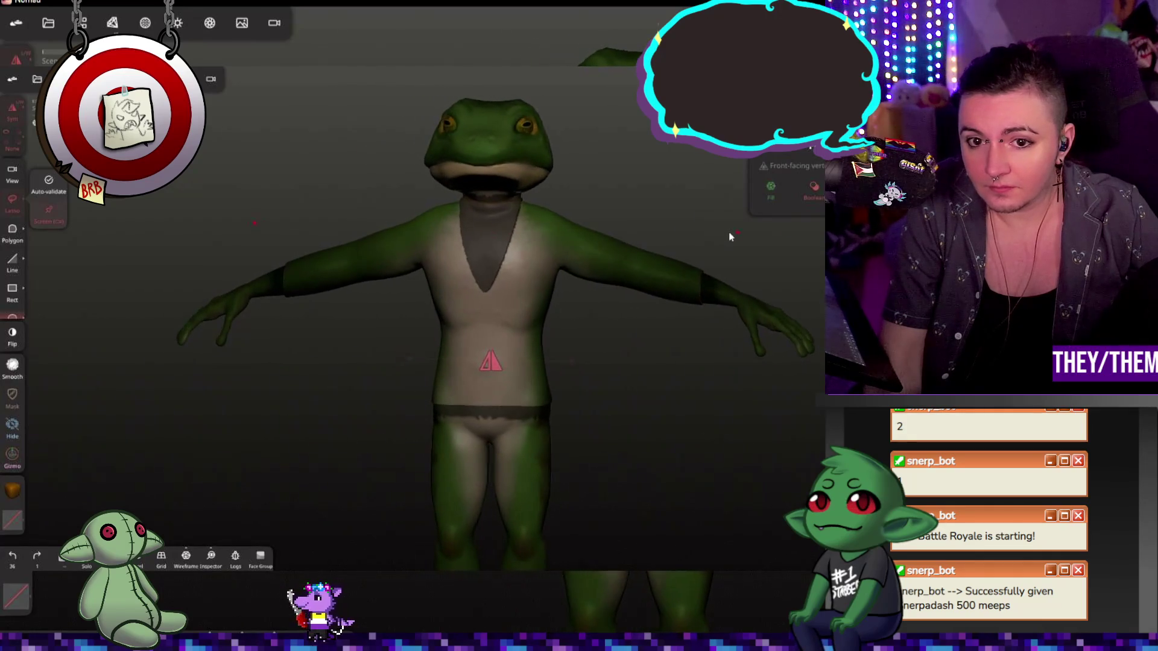
- Lay a trim line across the torso, undo it, and redraw it
left_click(522, 262)
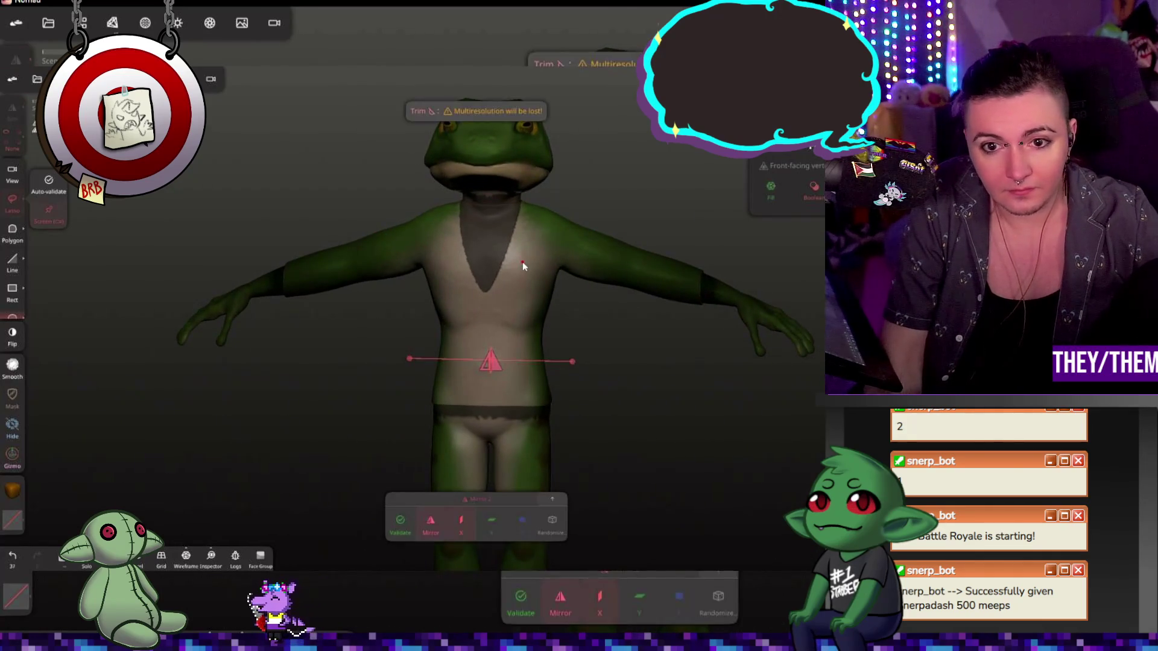
mouse_move(523, 262)
right_mouse_down()
mouse_move(596, 205)
mouse_move(573, 201)
mouse_move(649, 219)
mouse_move(730, 218)
mouse_move(603, 249)
mouse_move(664, 246)
right_mouse_up()
key("ctrl+z")
left_click(704, 218)
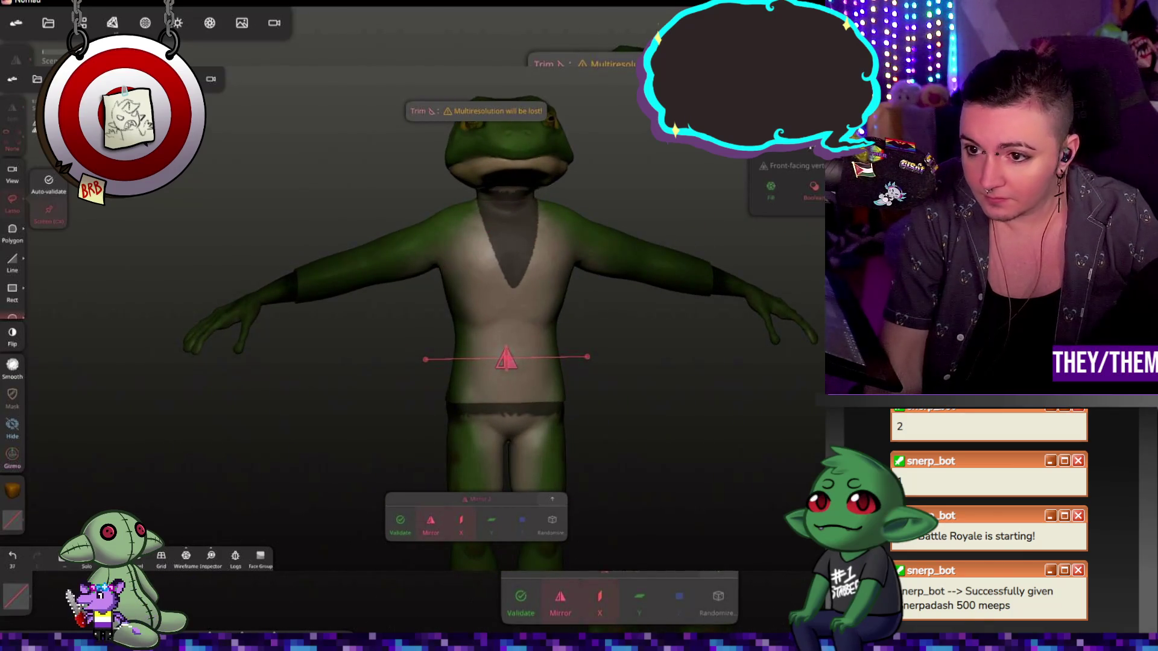
- Switch Trim to Lasso, apply a lasso trim, inspect it, and bring up the material settings
left_click(869, 186)
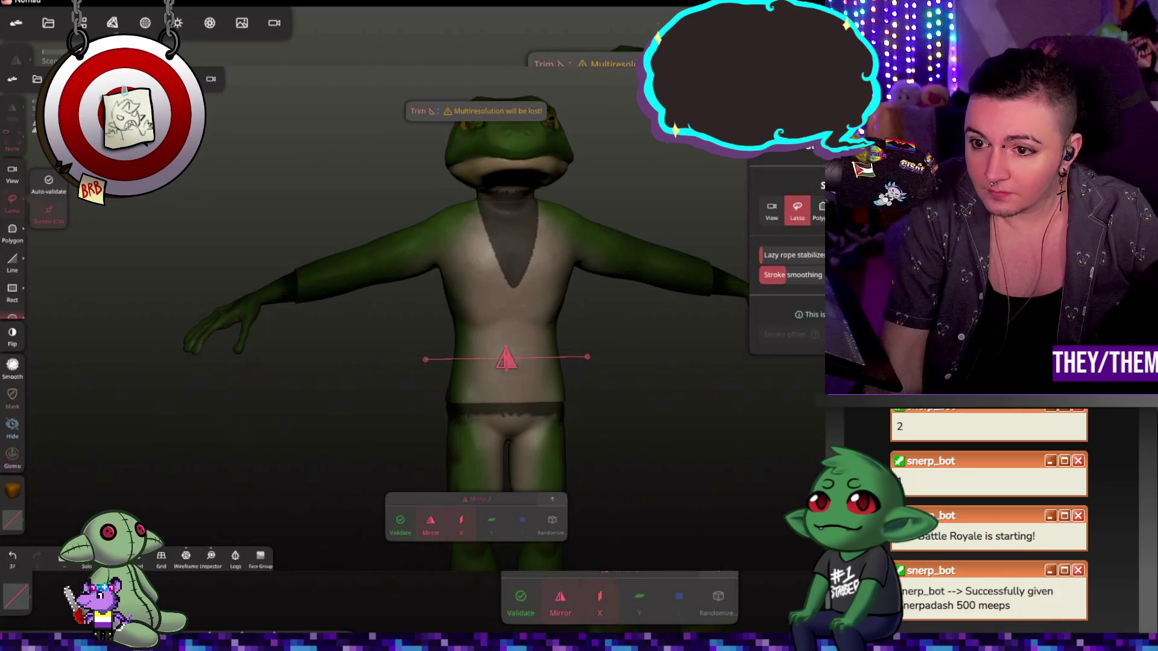
scroll(778, 218, "down", 3)
scroll(778, 218, "down", 2)
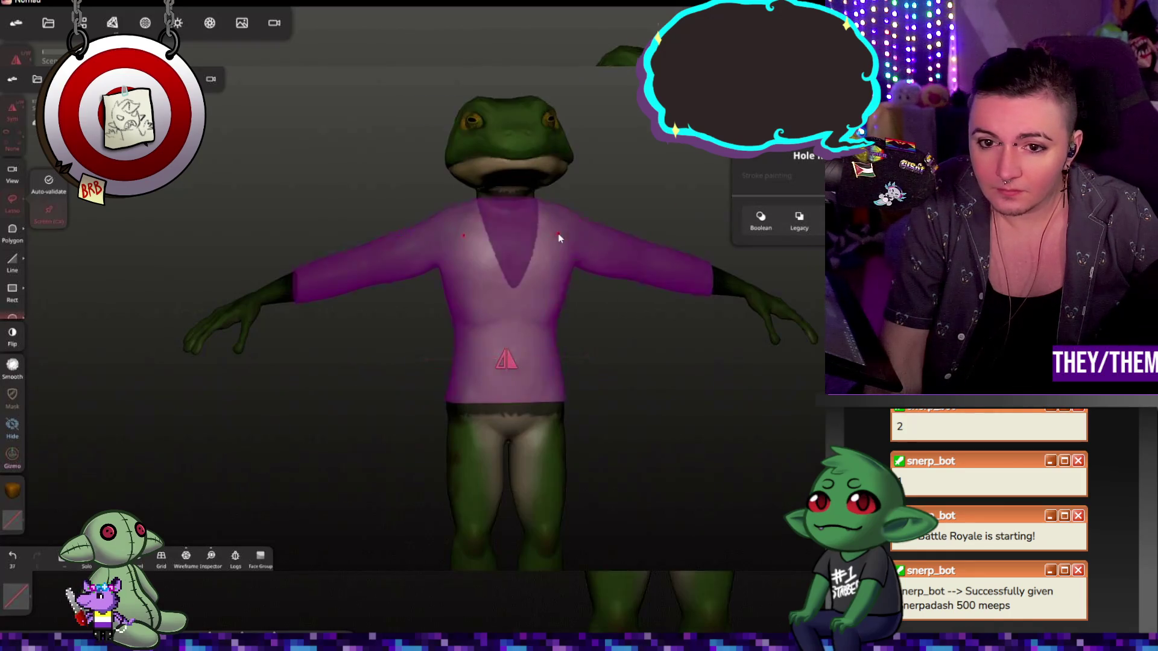
left_click_drag(373, 206, 632, 199)
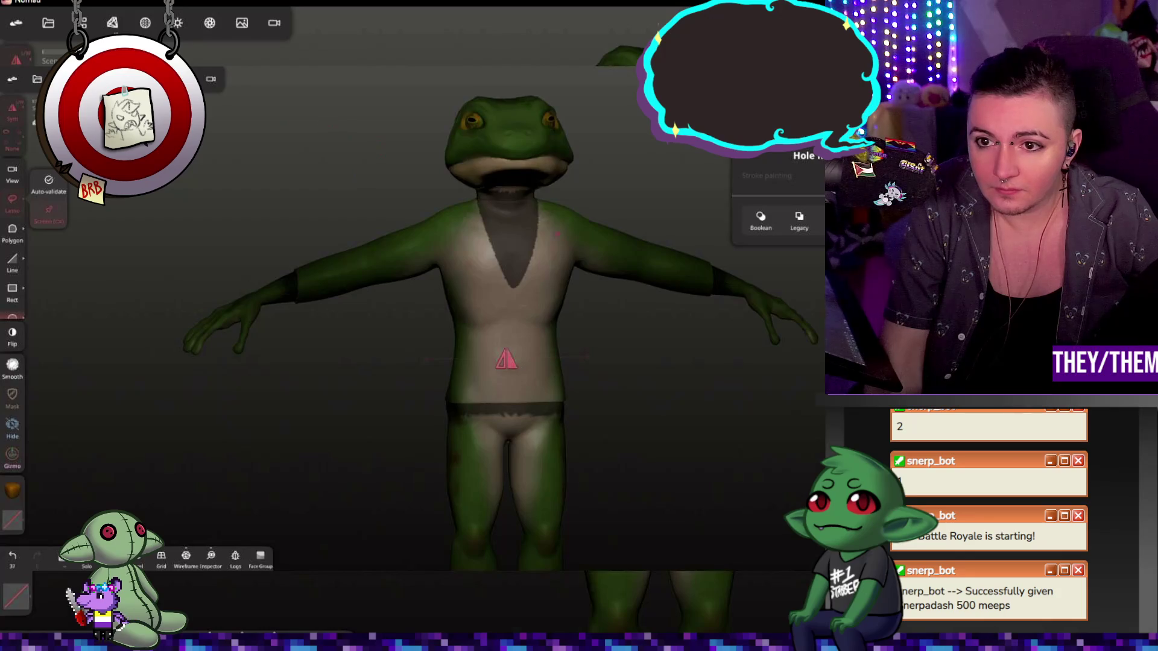
left_click_drag(555, 234, 591, 359)
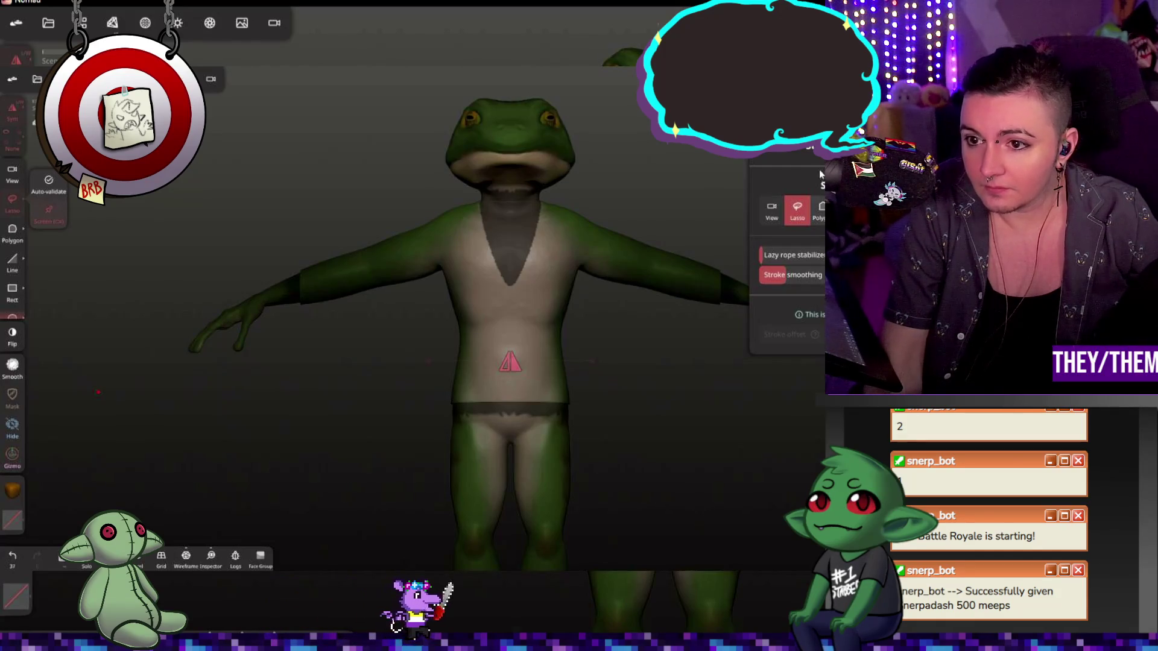
scroll(778, 236, "down", 3)
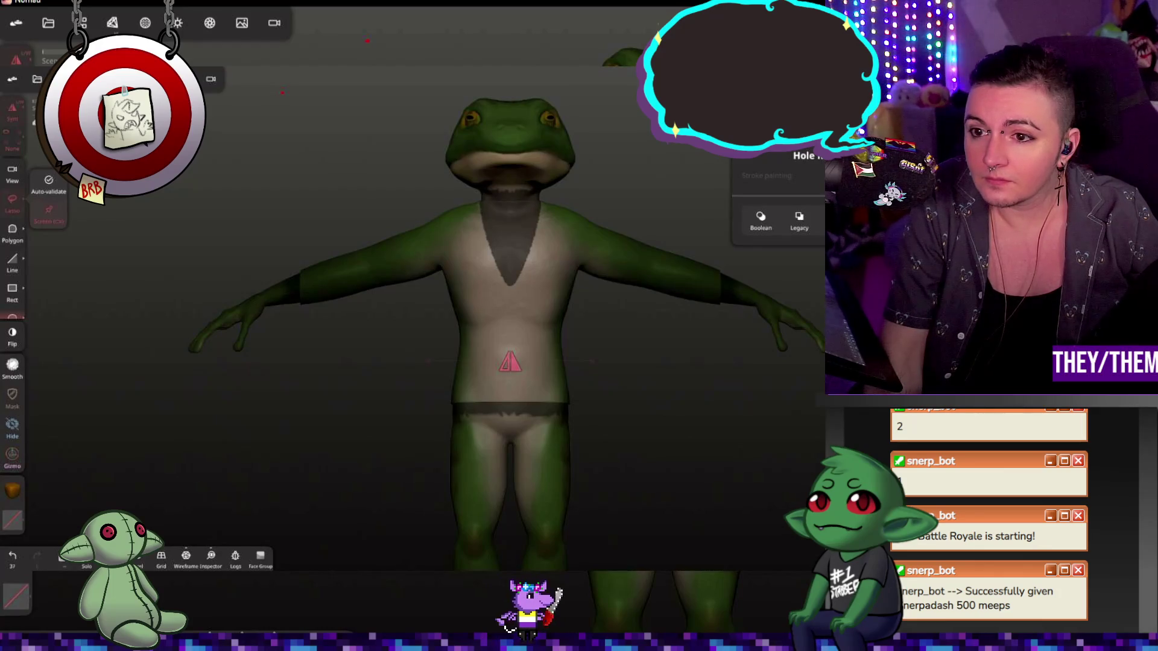
scroll(785, 254, "up", 3)
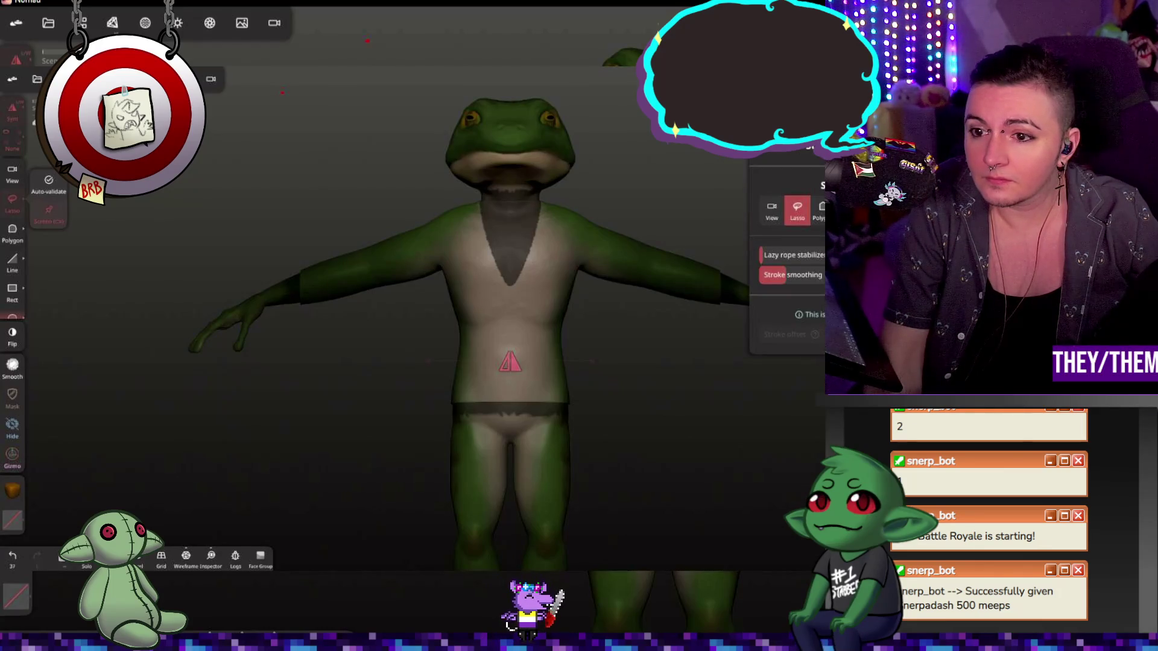
left_click(13, 490)
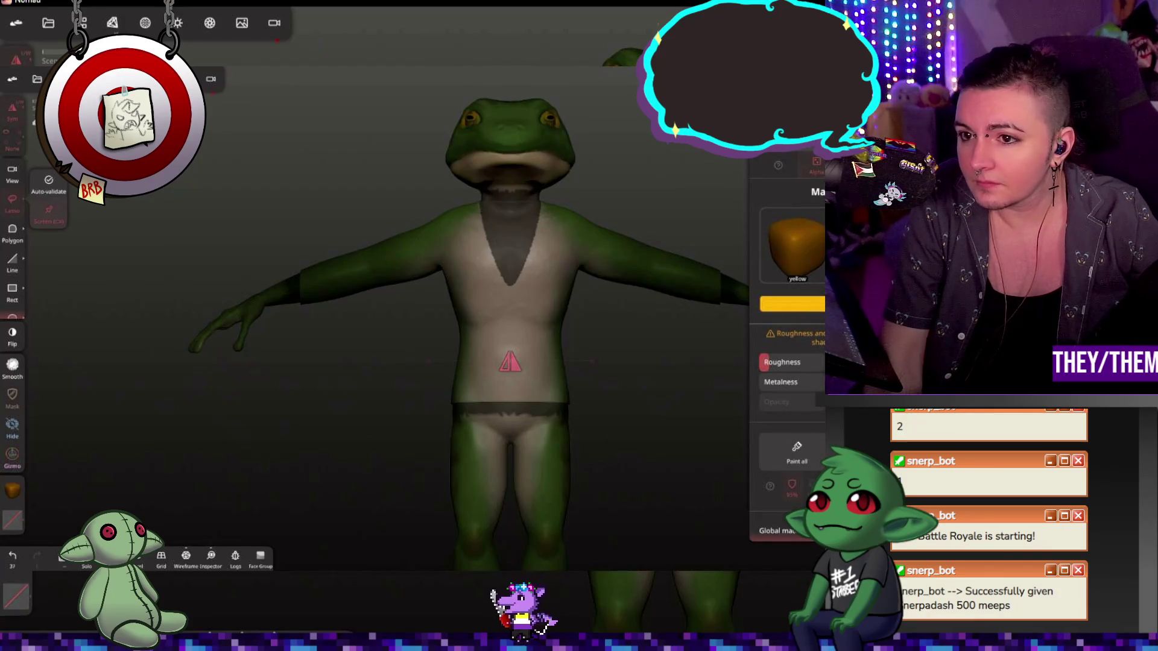
- Via Symmetry and Mask, preview and then extract the masked torso into a shirt shell
left_click(13, 332)
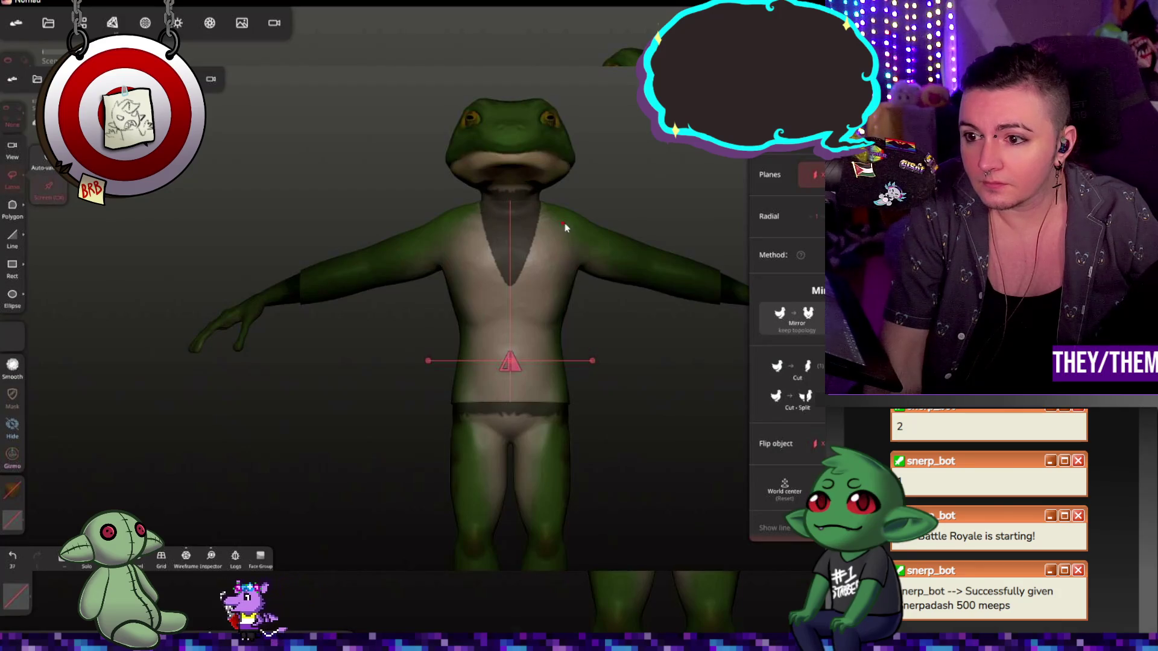
left_click(13, 393)
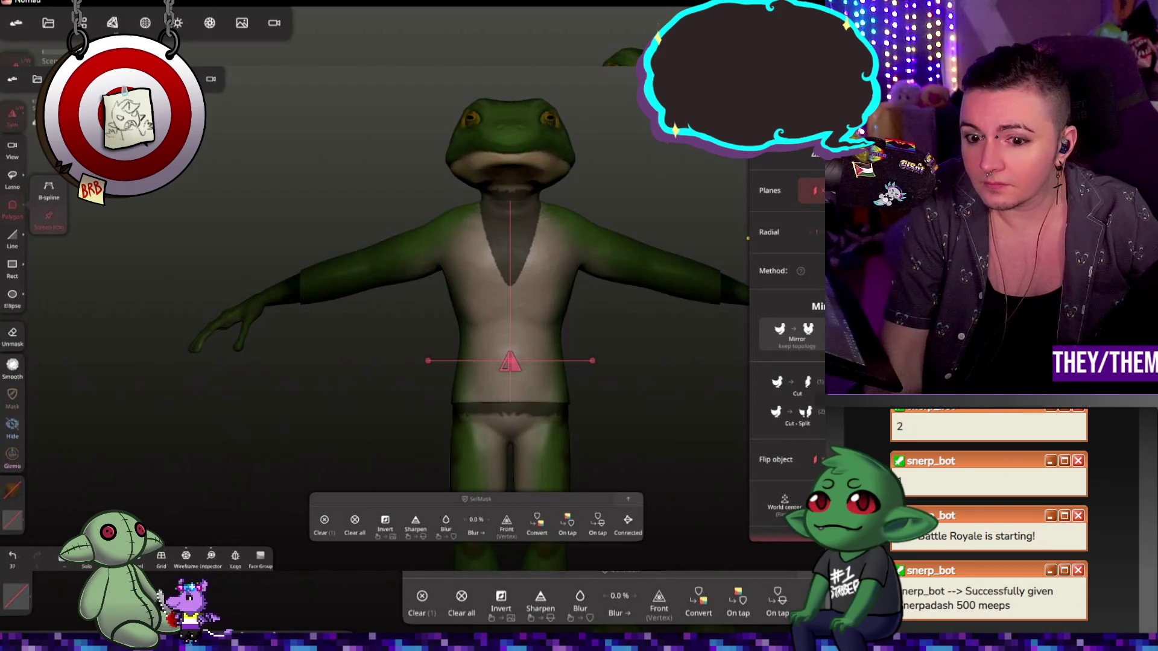
left_click(14, 394)
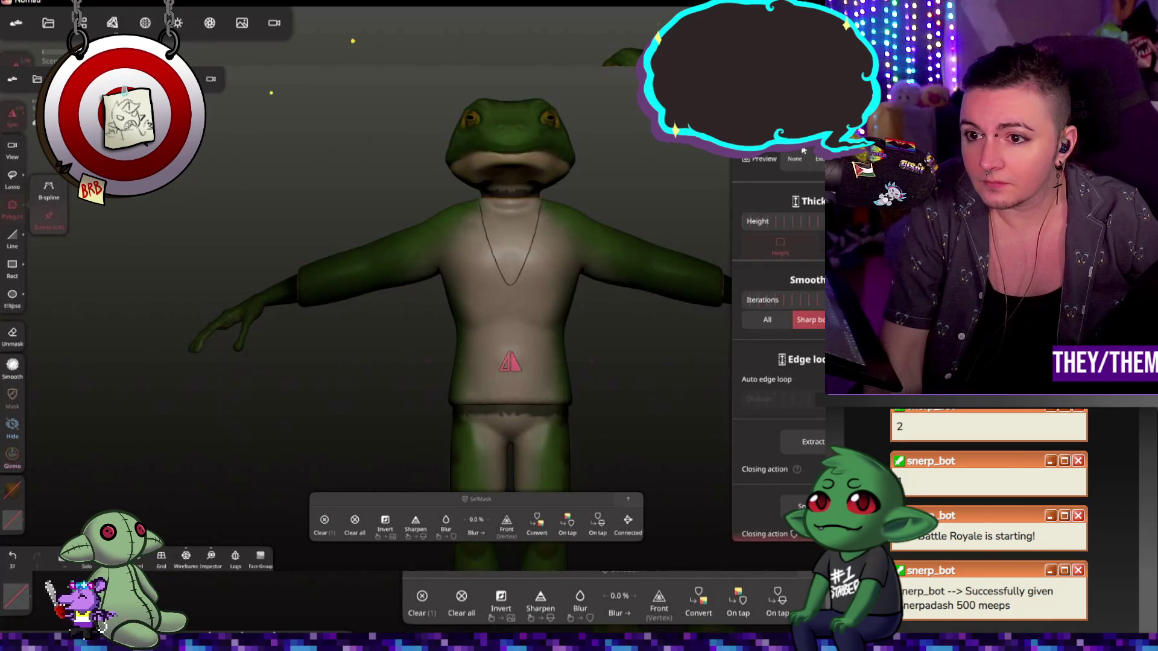
left_click(819, 160)
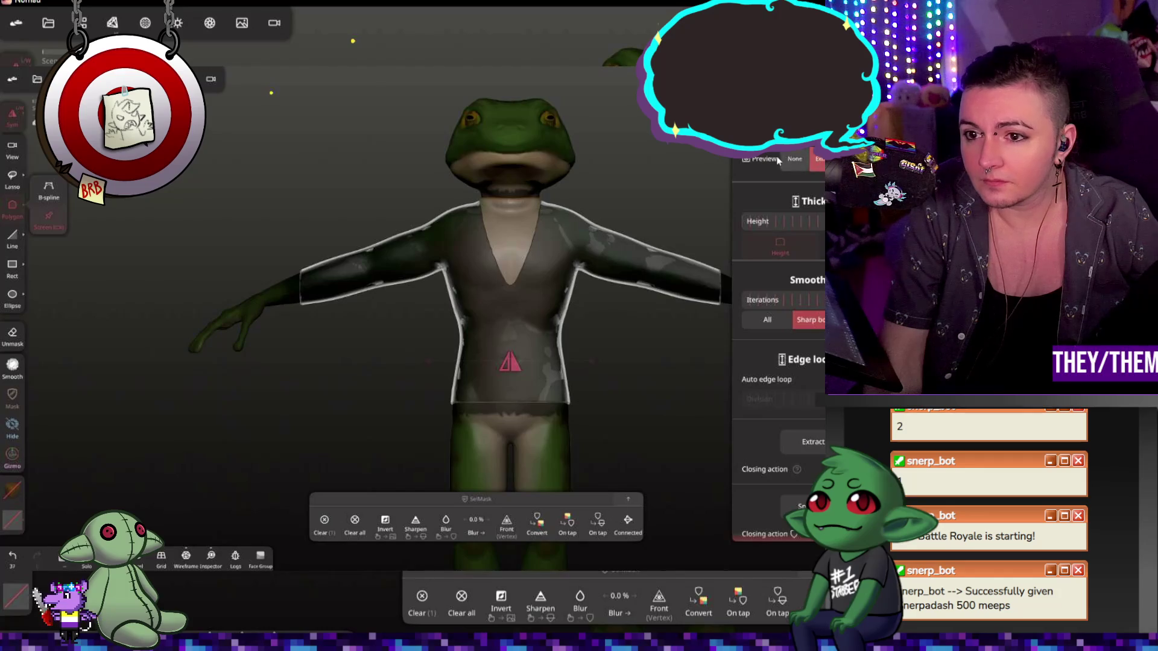
left_click(796, 165)
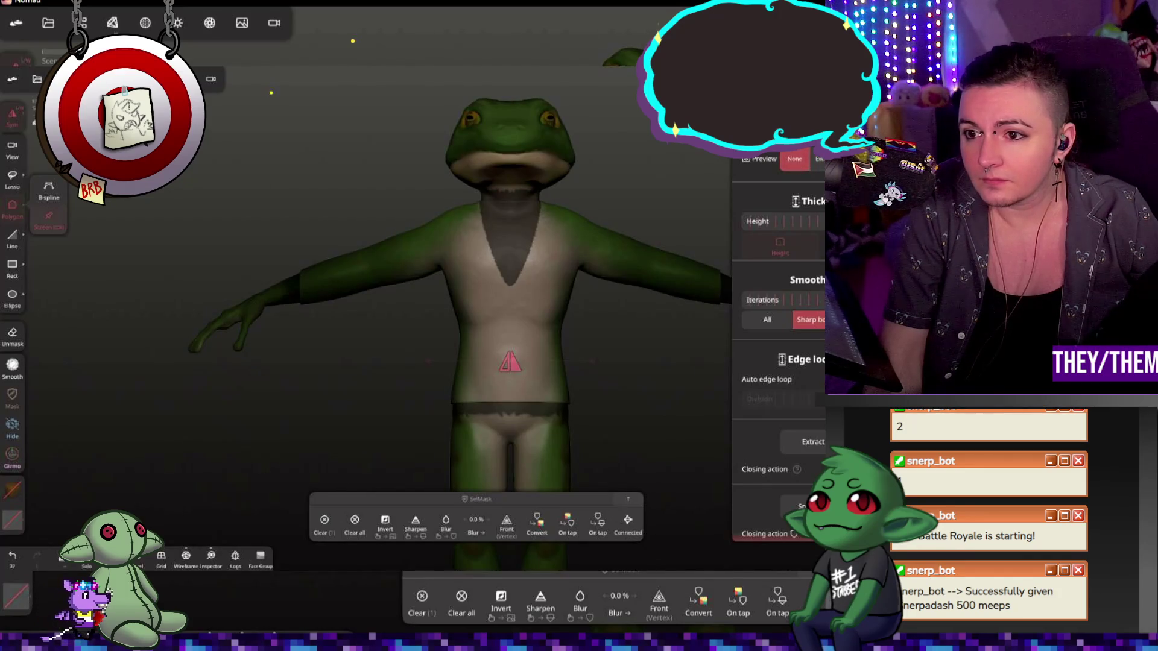
left_click(813, 442)
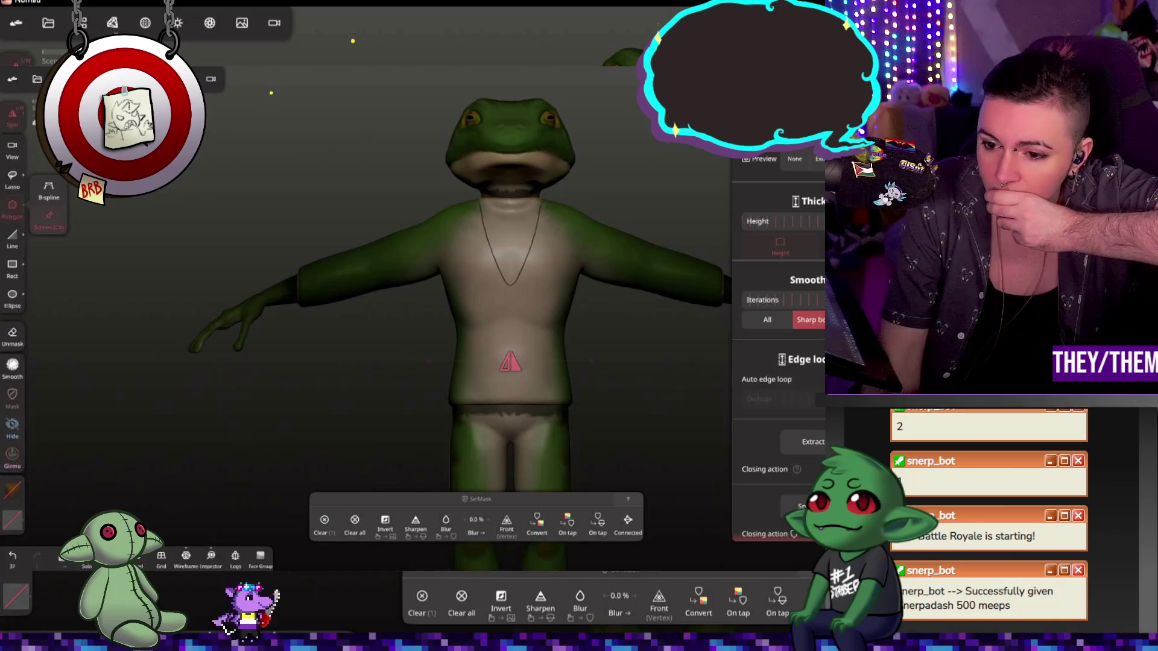
scroll(778, 344, "down", 3)
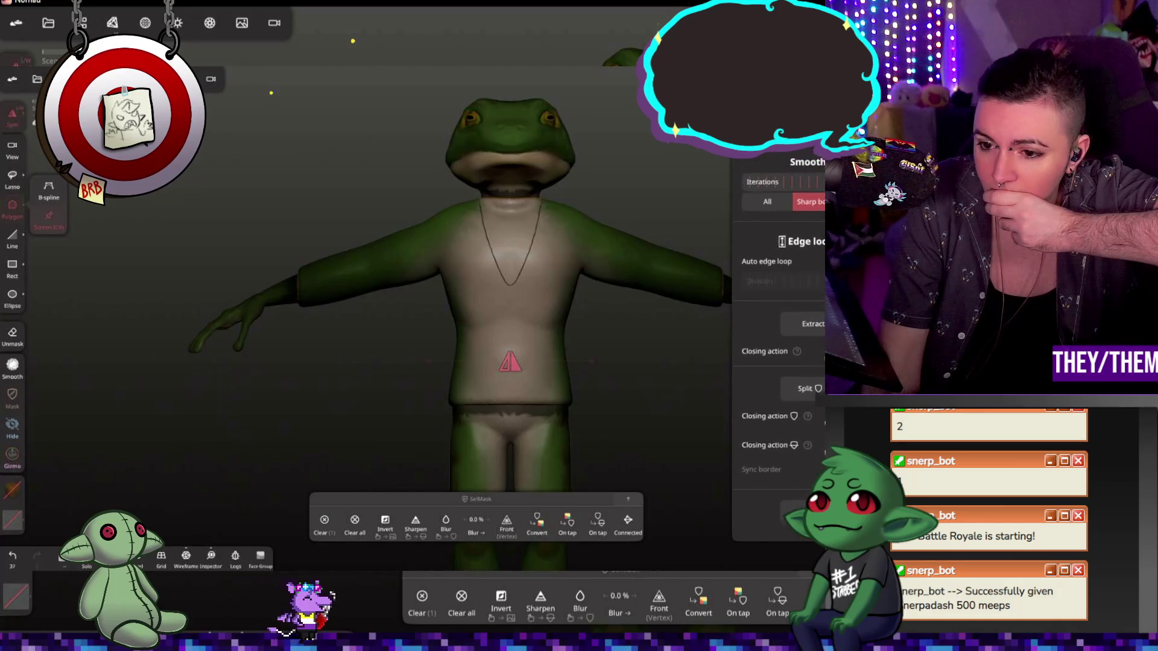
- Choose Split and cut the V-neck piece from the shirt front
left_click(805, 396)
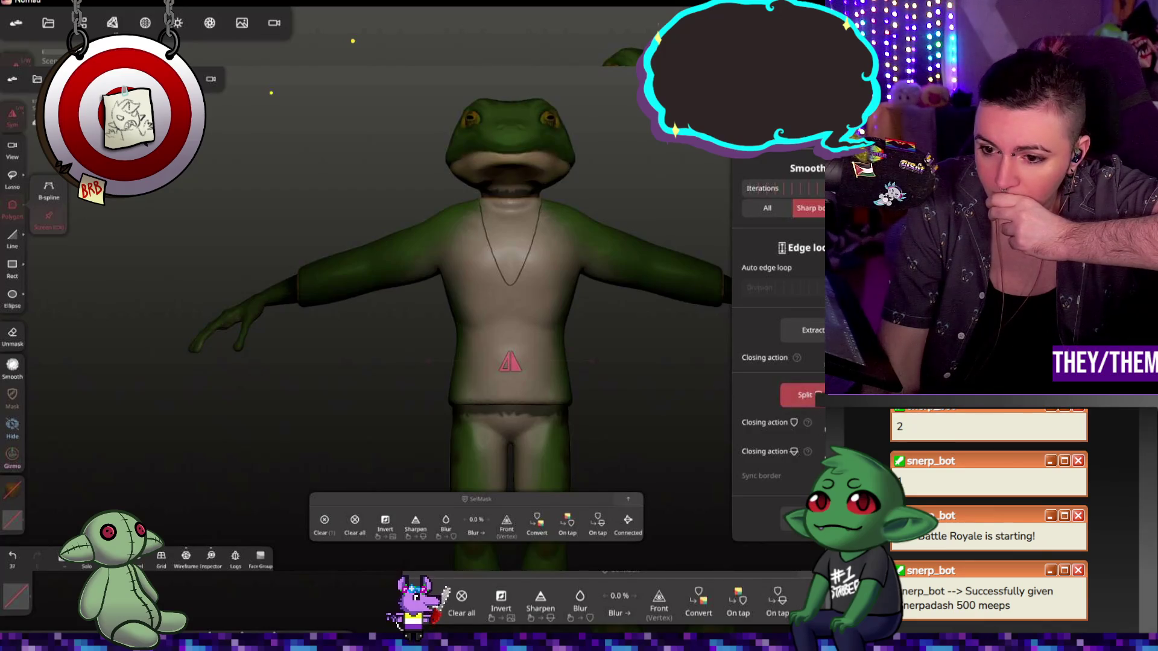
mouse_move(524, 384)
left_mouse_down()
mouse_move(586, 385)
mouse_move(640, 369)
left_mouse_up()
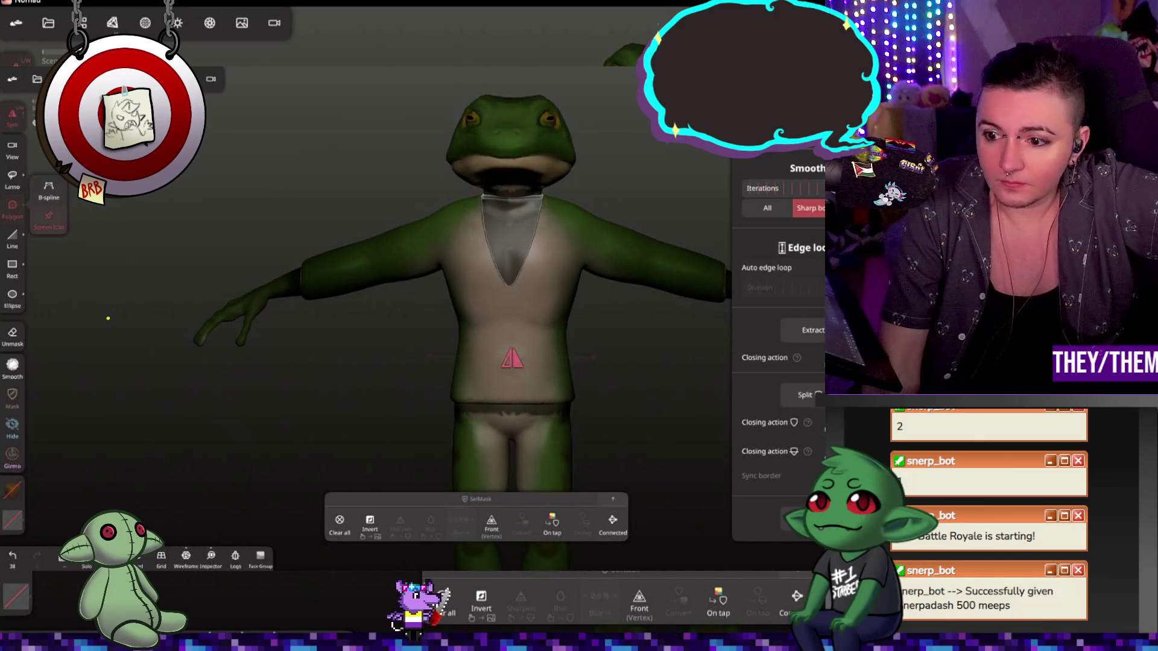
- Nudge the chest piece along the vertical axis with the Gizmo and re-centre it on the chest
left_click(13, 457)
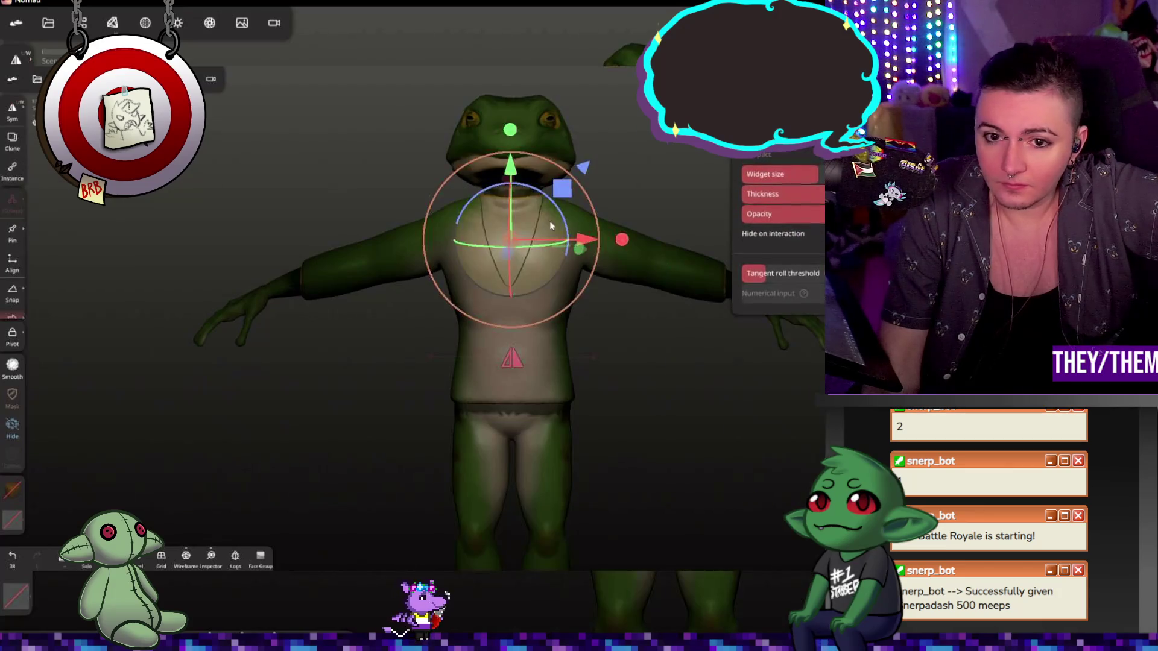
mouse_move(511, 172)
left_mouse_down()
mouse_move(518, 188)
mouse_move(524, 177)
left_mouse_up()
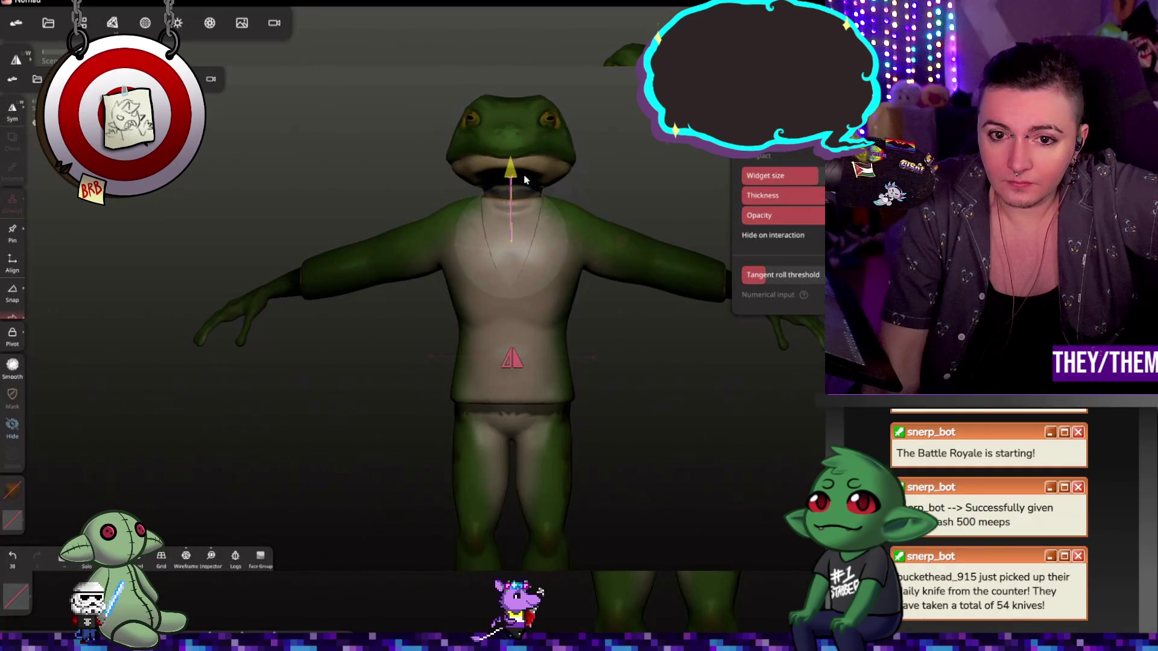
left_click_drag(524, 178, 525, 179)
mouse_move(614, 193)
left_mouse_down()
mouse_move(752, 182)
mouse_move(527, 156)
mouse_move(524, 116)
mouse_move(518, 170)
mouse_move(664, 194)
mouse_move(582, 194)
left_mouse_up()
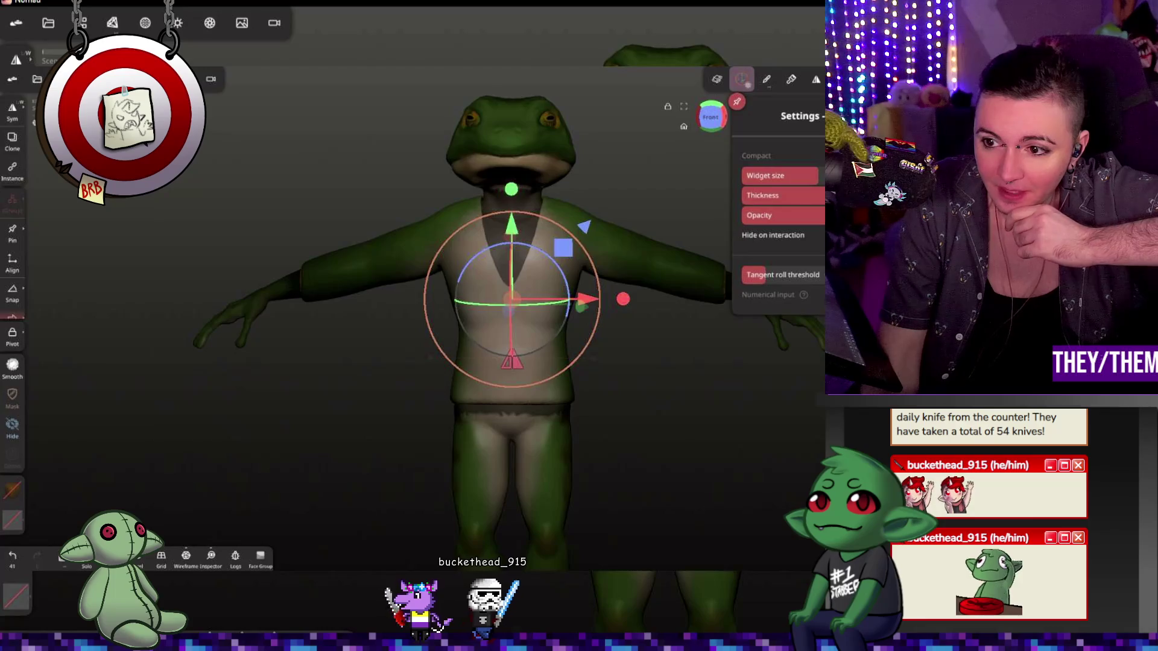
- Return to mask extraction and Smooth, show the layers list, and save the sculpt (Ctrl+S)
key("e")
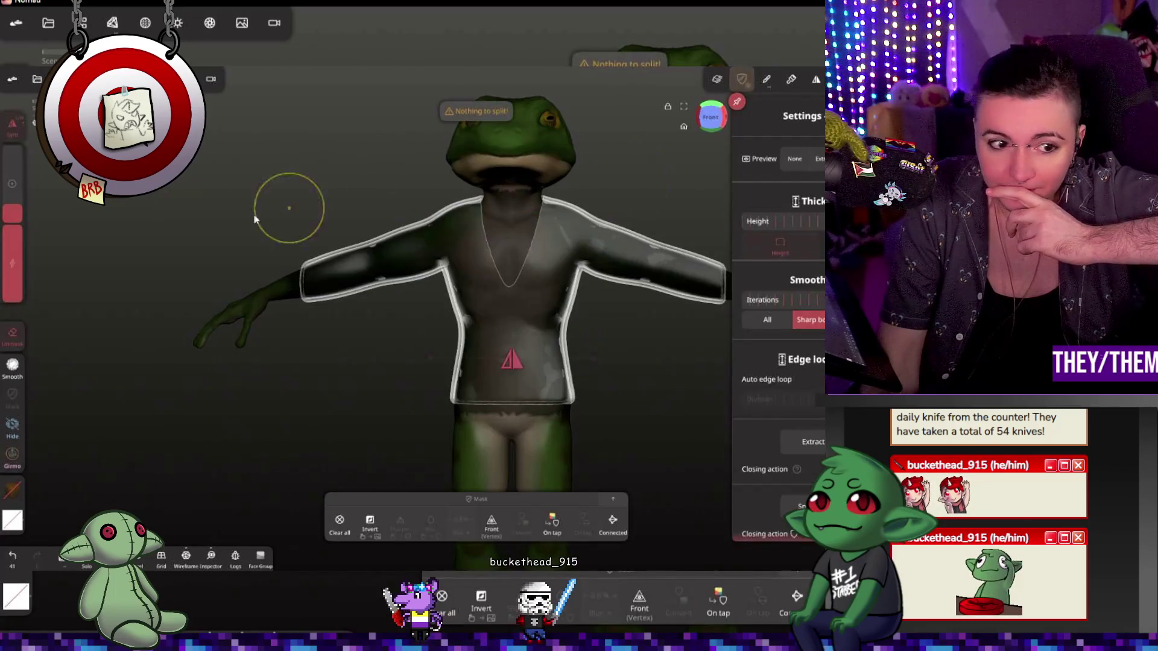
scroll(271, 339, "down", 3)
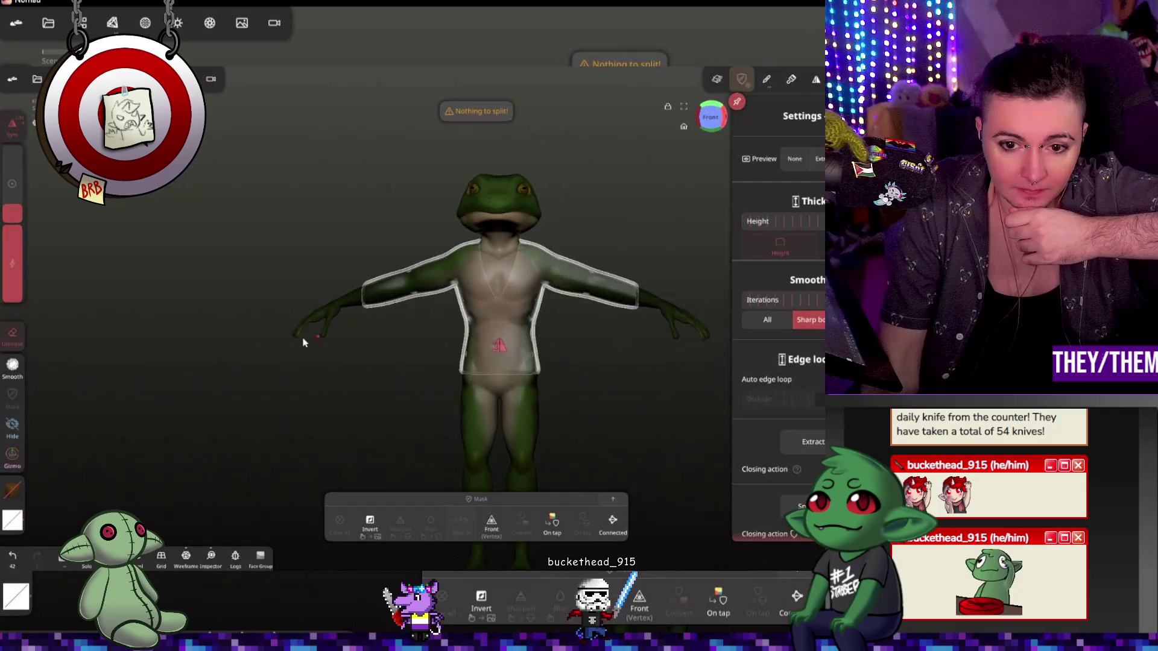
key("s")
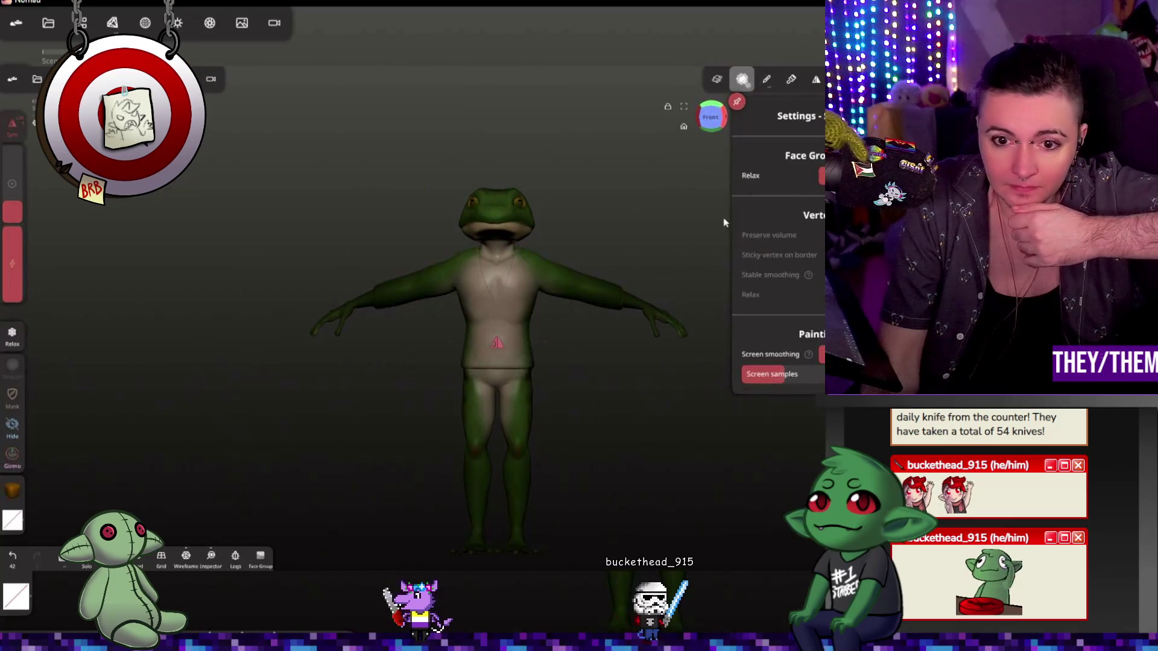
left_click(842, 79)
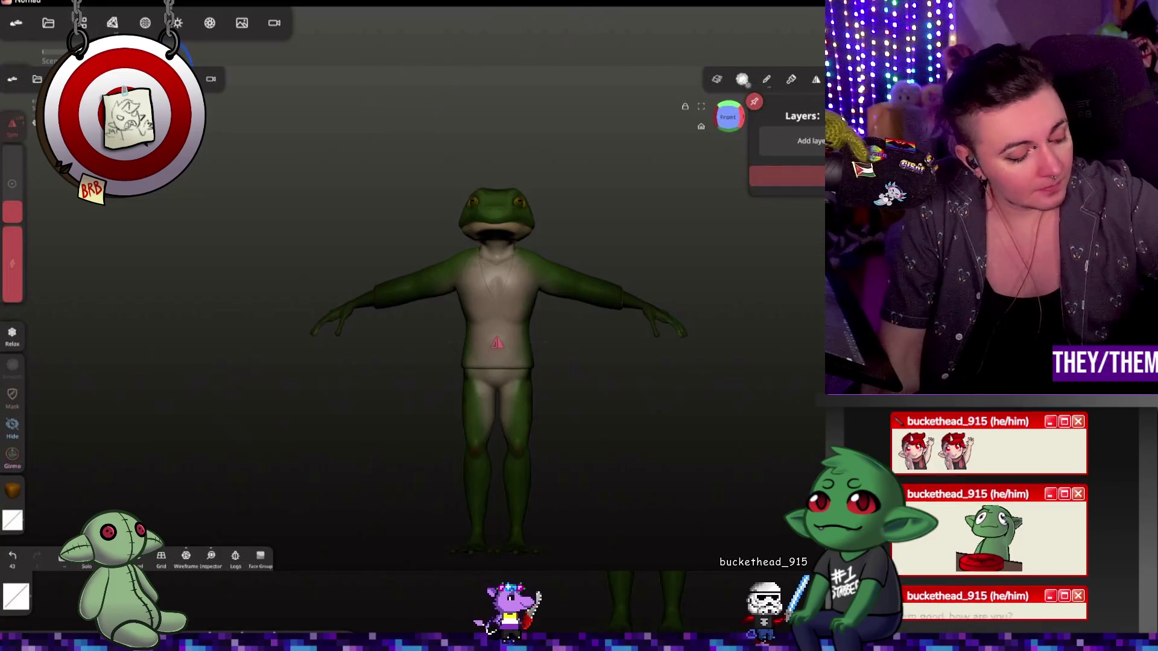
key("ctrl+s")
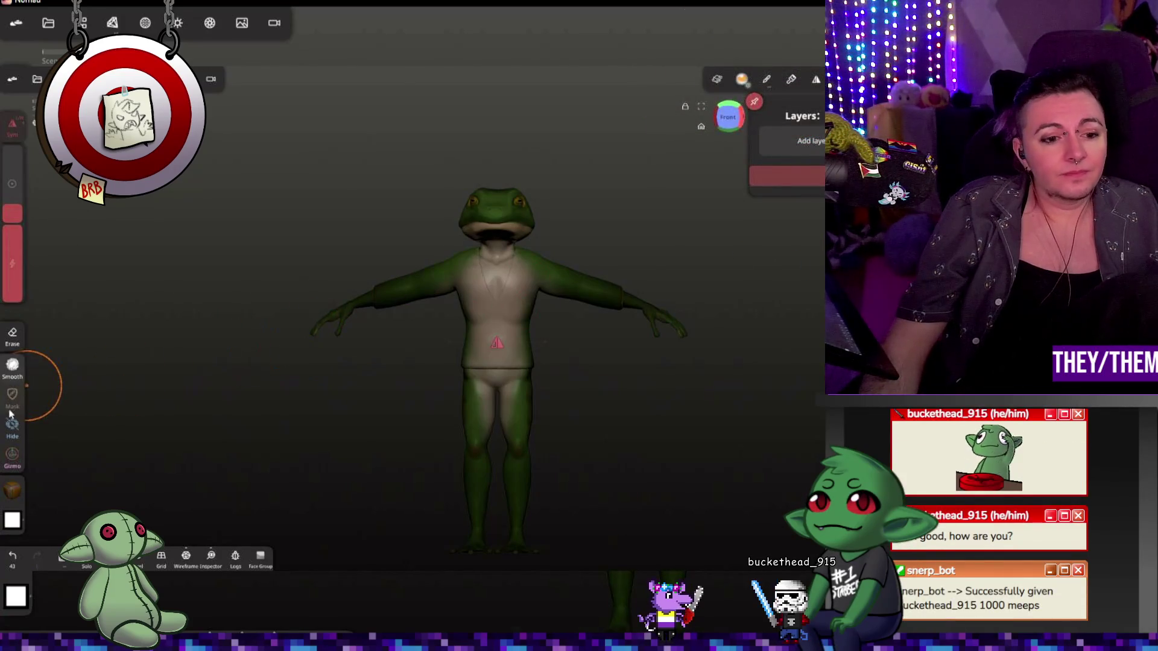
- Paint the shirt with the orange material and check the V-neck around the torso
left_click(13, 489)
left_click(73, 341)
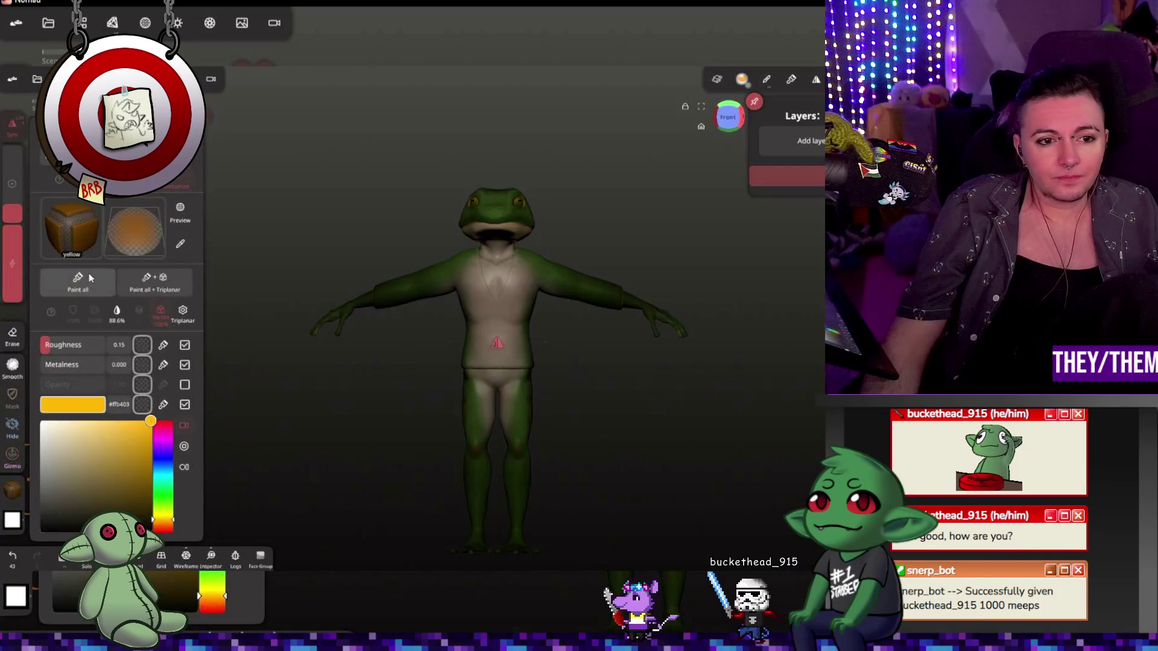
scroll(539, 266, "up", 2)
scroll(538, 269, "up", 2)
scroll(561, 401, "up", 2)
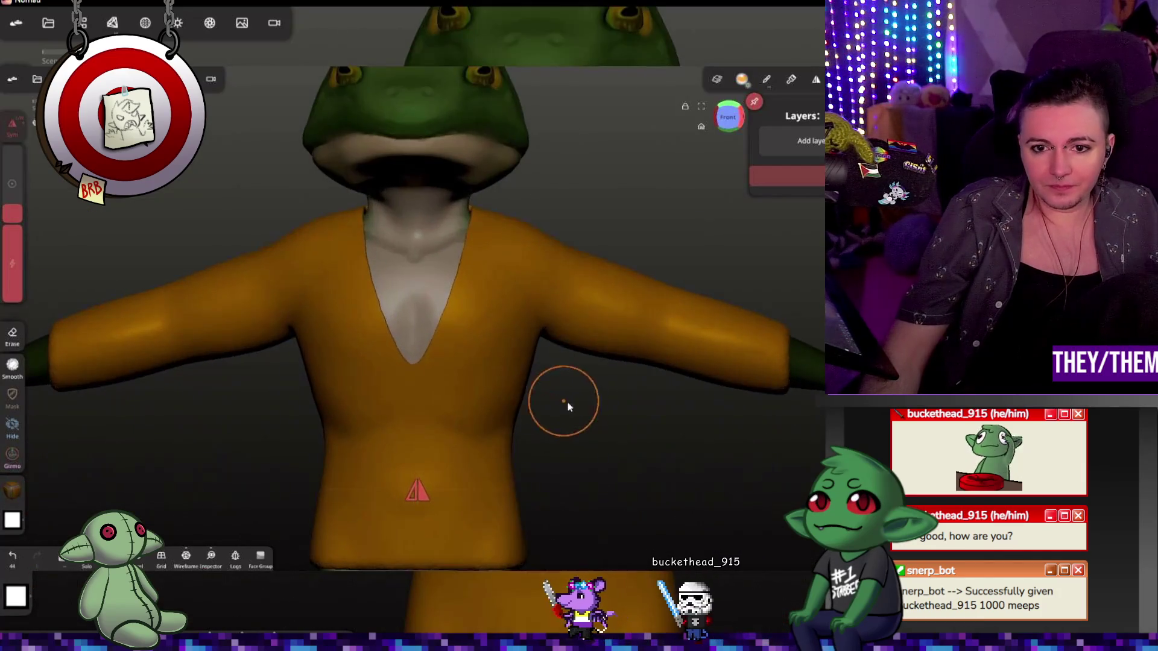
mouse_move(561, 400)
left_mouse_down()
mouse_move(736, 422)
mouse_move(730, 392)
mouse_move(481, 415)
mouse_move(600, 406)
mouse_move(703, 426)
mouse_move(564, 414)
mouse_move(553, 530)
mouse_move(569, 505)
mouse_move(574, 431)
mouse_move(682, 407)
mouse_move(649, 418)
left_mouse_up()
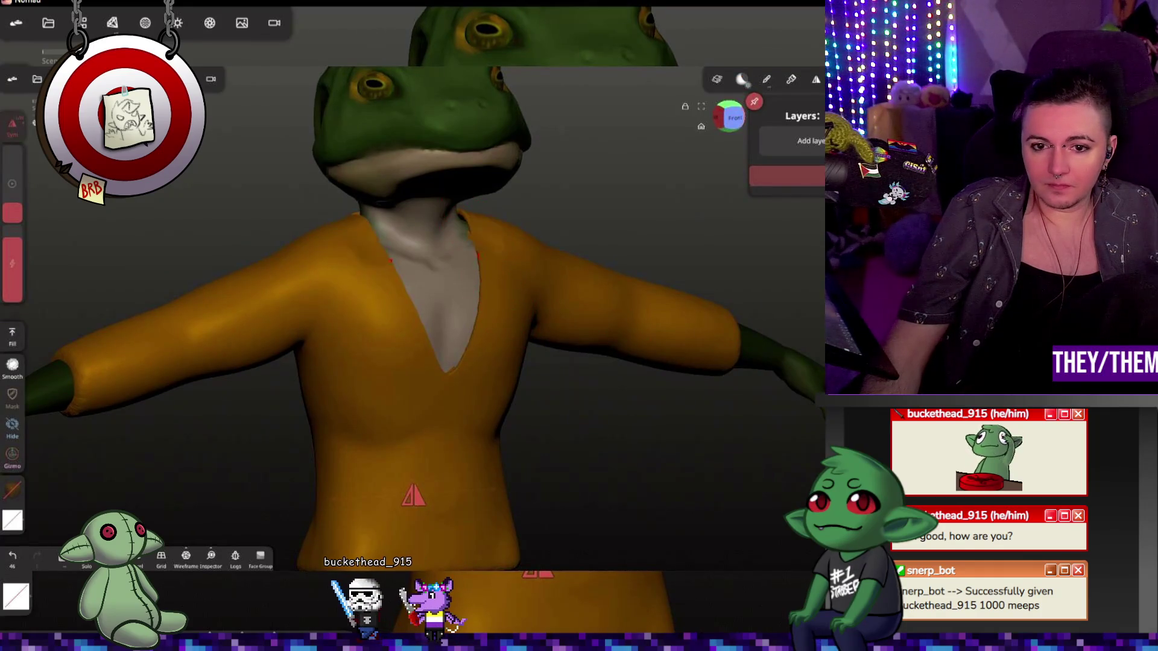
- Undo the stray chest stroke, switch to Relax, snap to Back view and set intensity to 96%
key("ctrl+z")
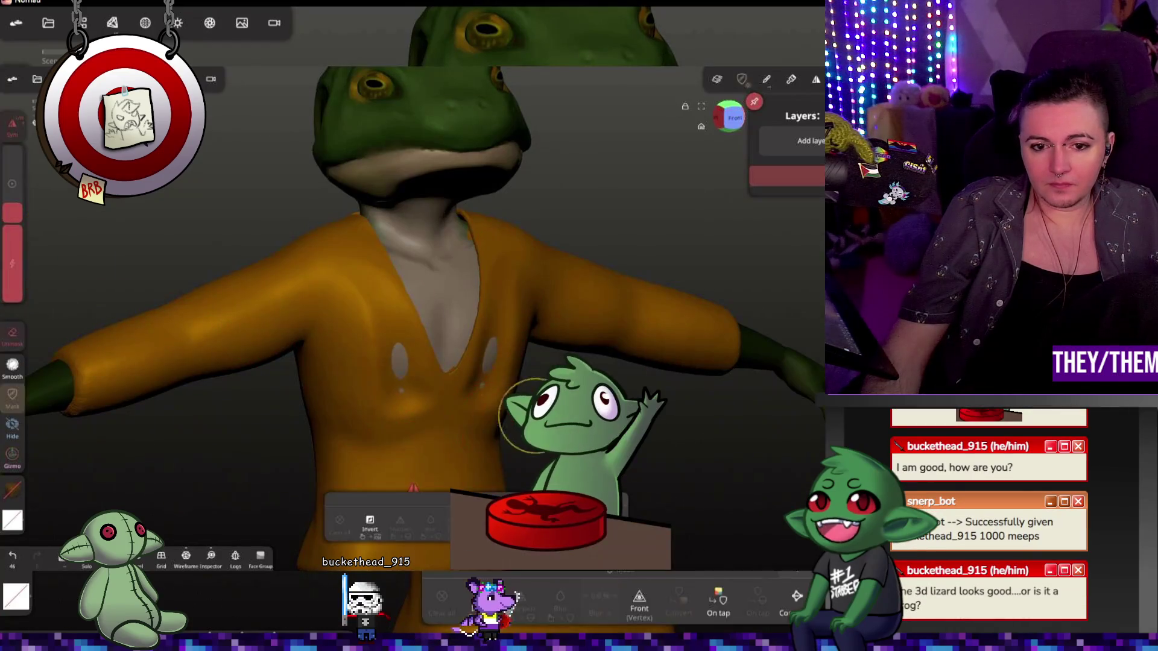
key("shift")
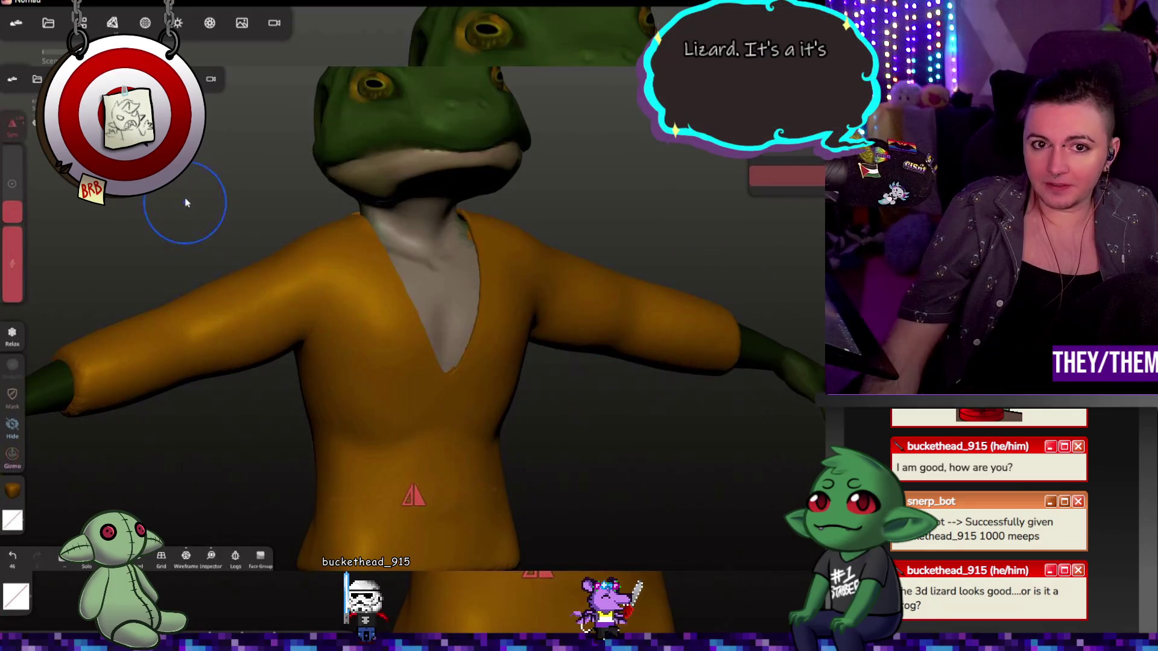
left_click_drag(181, 202, 305, 250)
left_click_drag(241, 280, 145, 205)
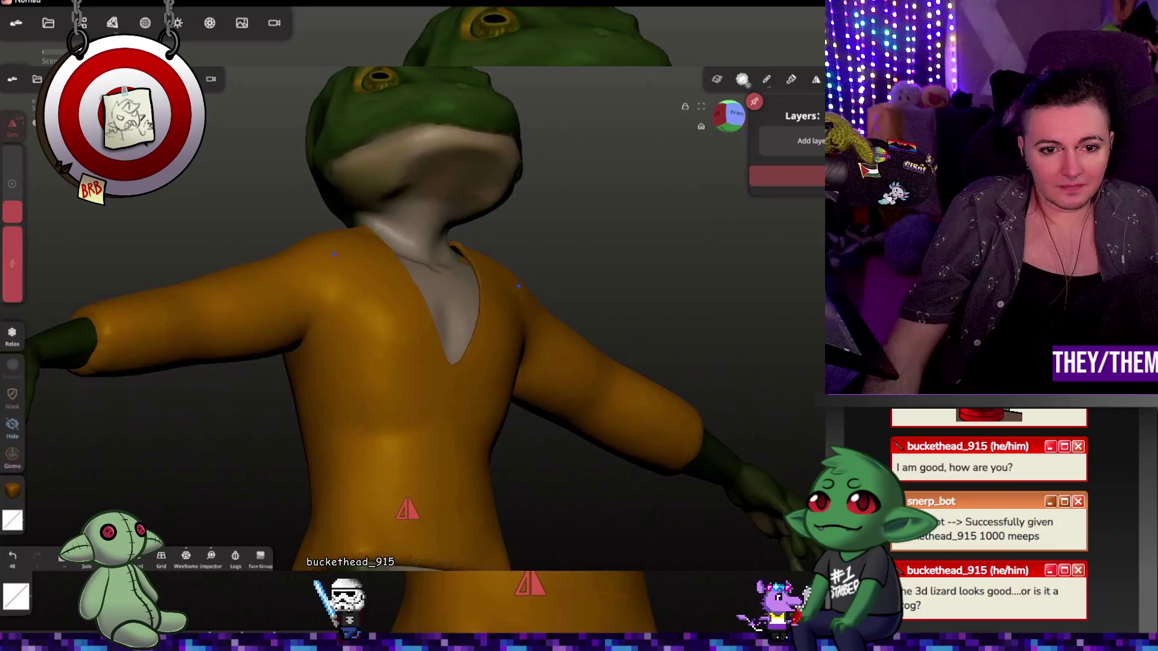
mouse_move(272, 271)
left_mouse_down()
mouse_move(384, 289)
mouse_move(395, 251)
left_mouse_up()
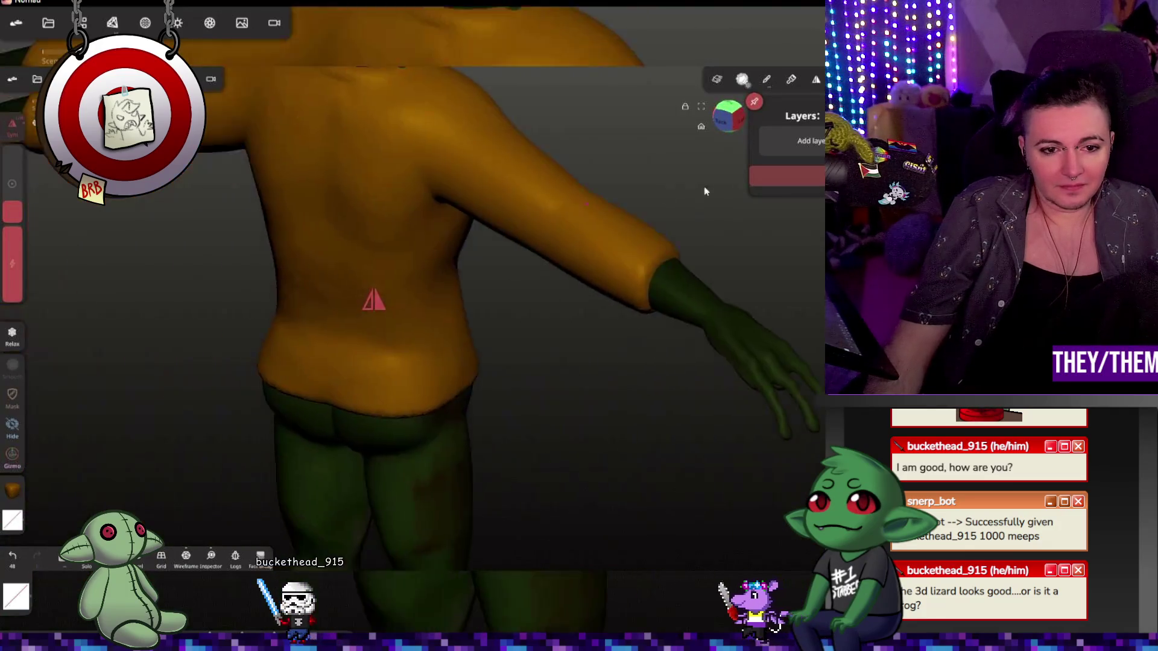
left_click_drag(326, 363, 652, 370)
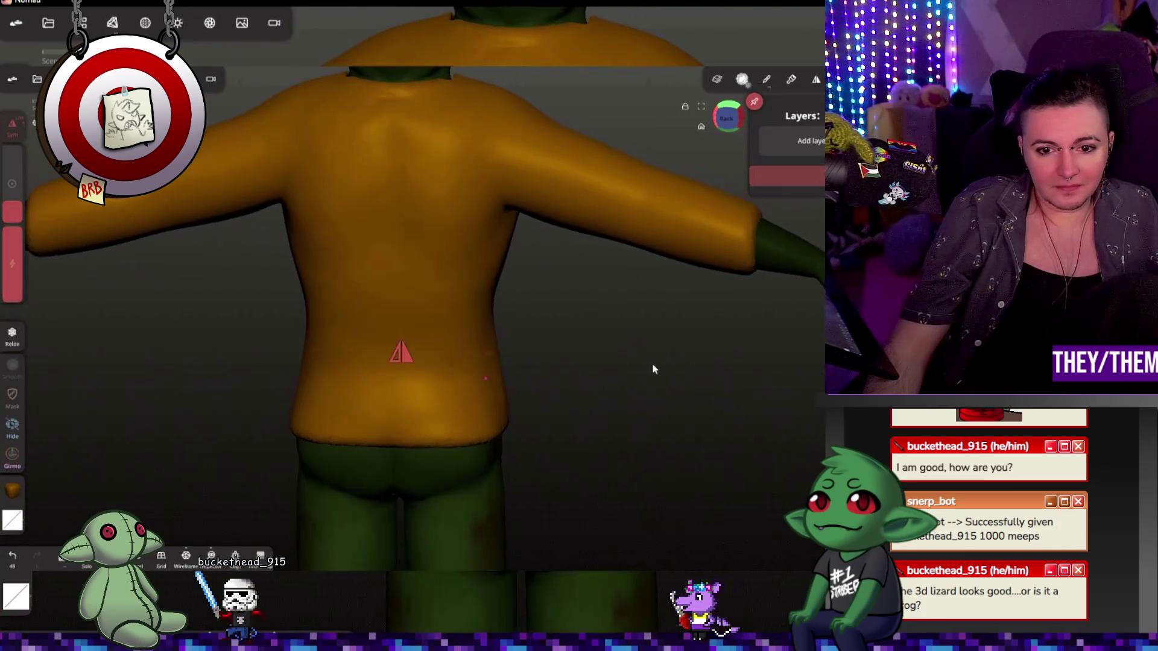
left_click(728, 129)
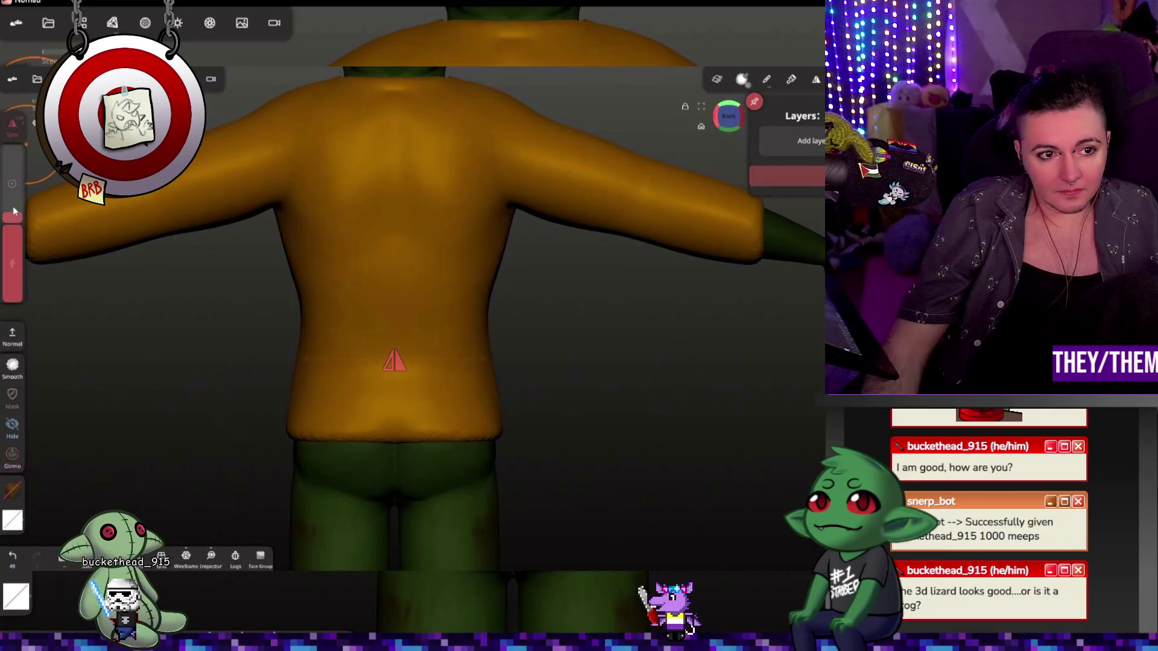
left_click(23, 267)
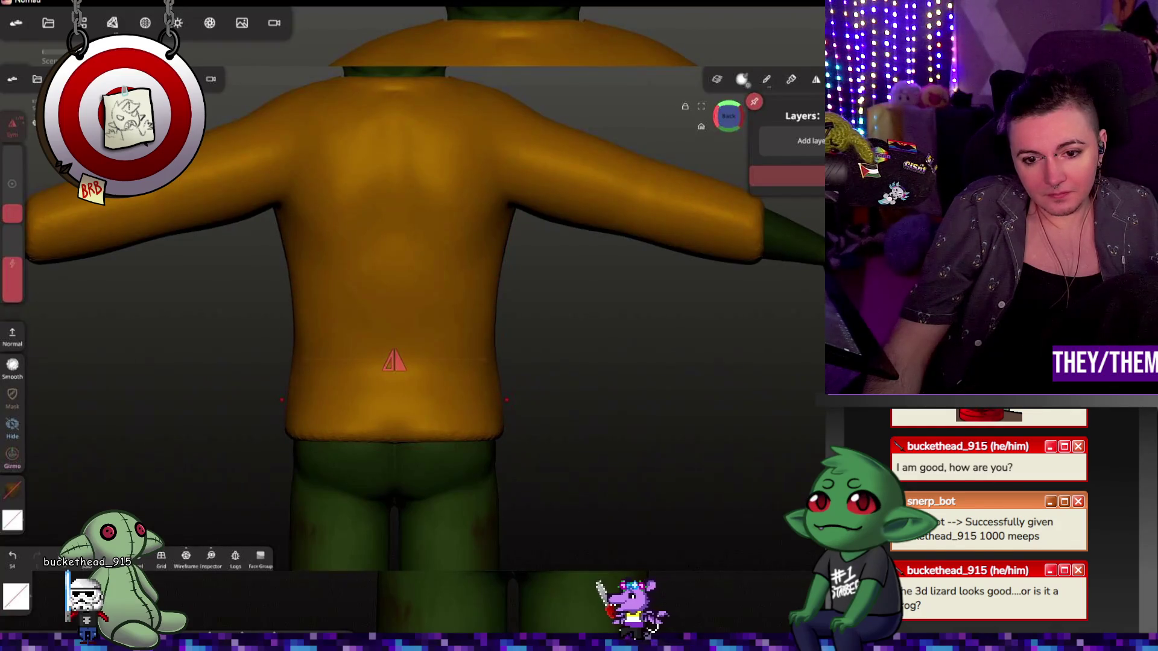
- Inspect the torso and arms from all sides with Smooth active, undoing an accidental change on the arm
left_click_drag(628, 428, 259, 445)
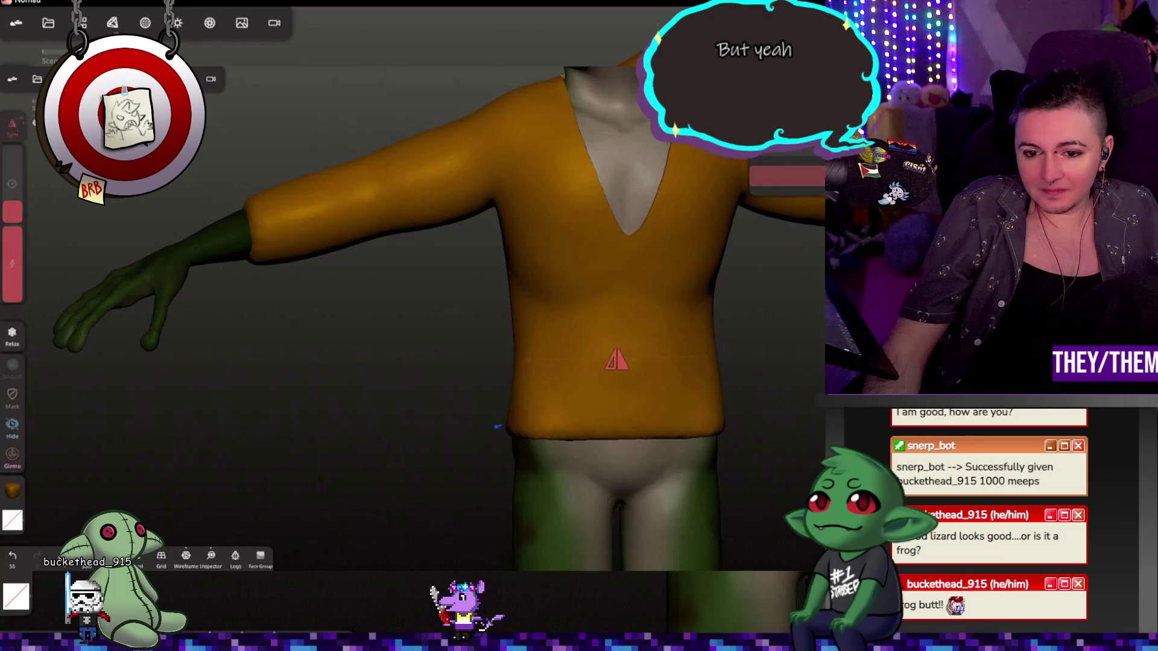
mouse_move(746, 440)
left_mouse_down()
mouse_move(621, 434)
mouse_move(741, 427)
left_mouse_up()
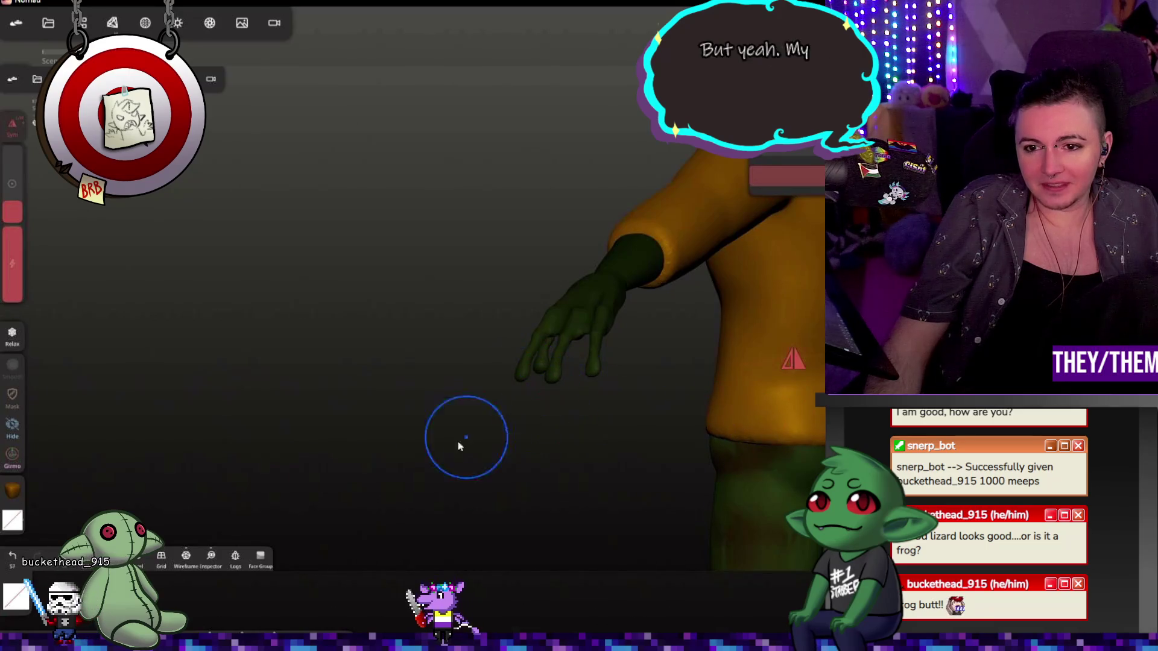
mouse_move(465, 435)
left_mouse_down()
mouse_move(781, 479)
mouse_move(763, 393)
mouse_move(621, 455)
mouse_move(606, 510)
mouse_move(776, 491)
mouse_move(513, 305)
left_mouse_up()
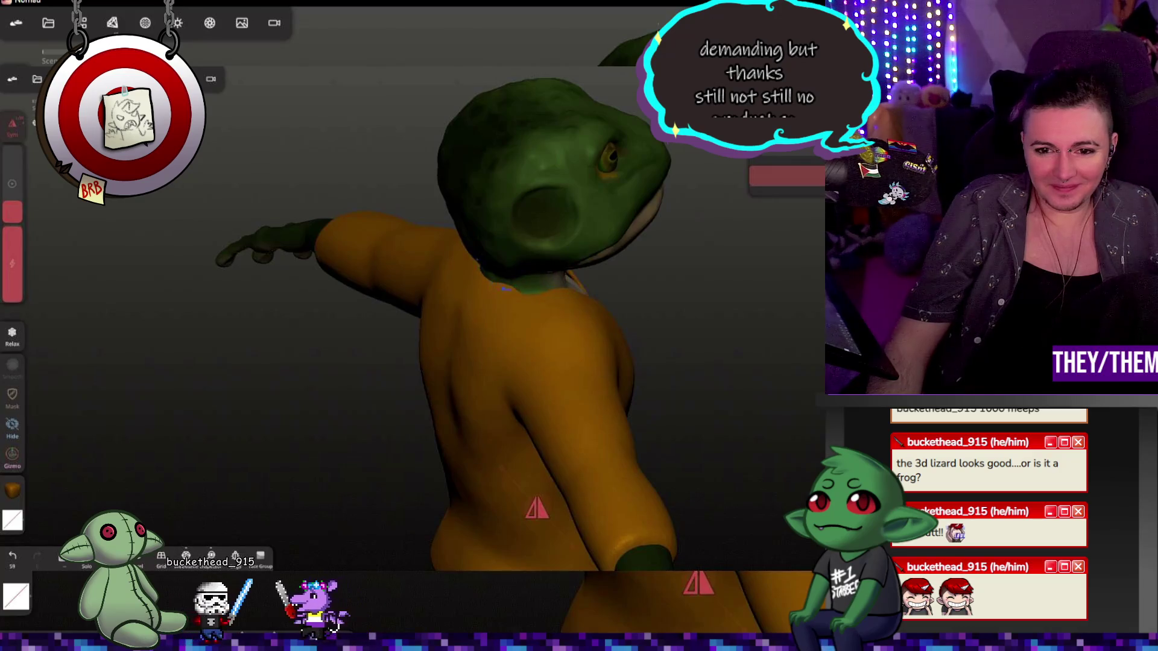
mouse_move(651, 326)
left_mouse_down()
mouse_move(682, 328)
mouse_move(407, 334)
left_mouse_up()
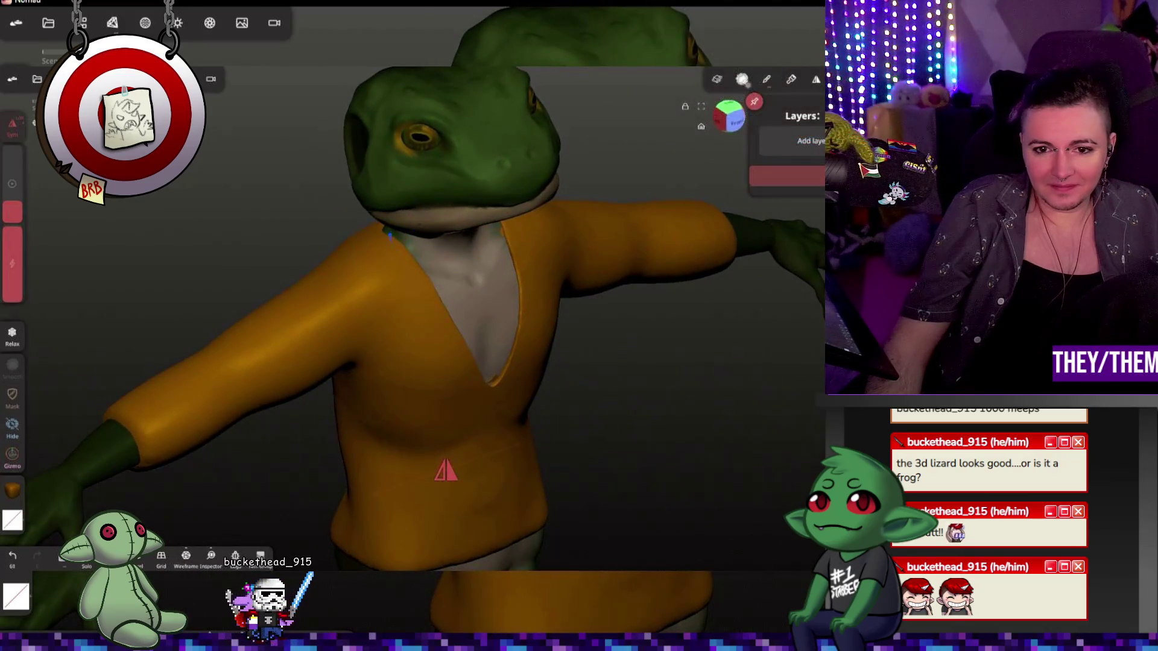
left_click_drag(504, 388, 632, 343)
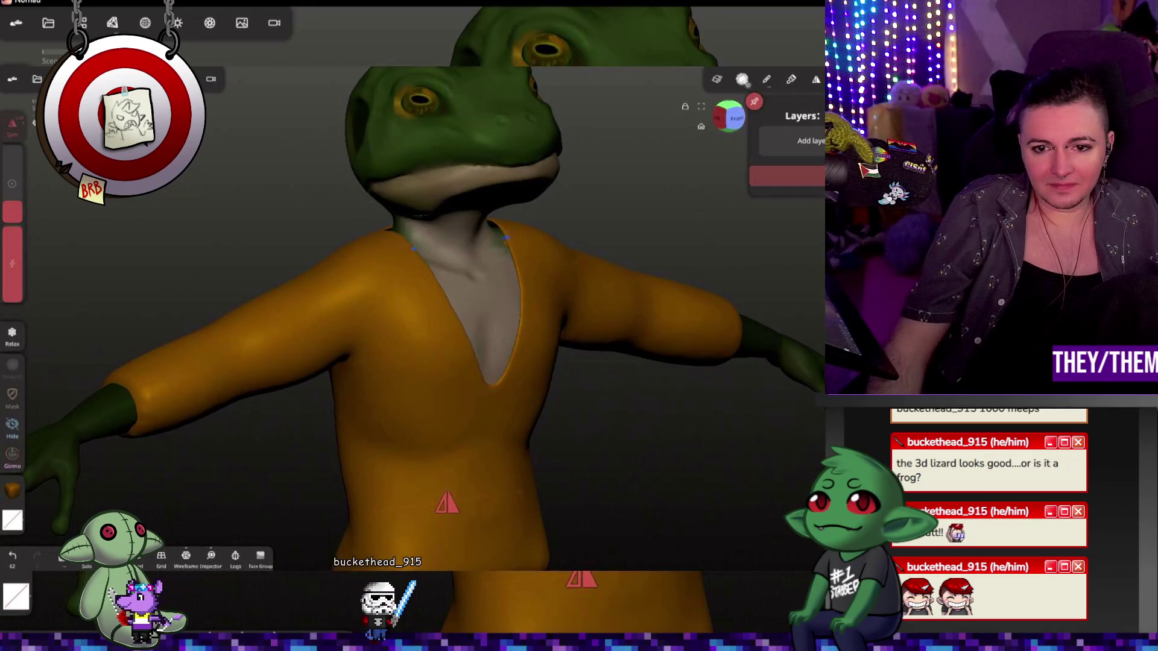
mouse_move(415, 261)
left_mouse_down()
mouse_move(620, 314)
mouse_move(504, 228)
left_mouse_up()
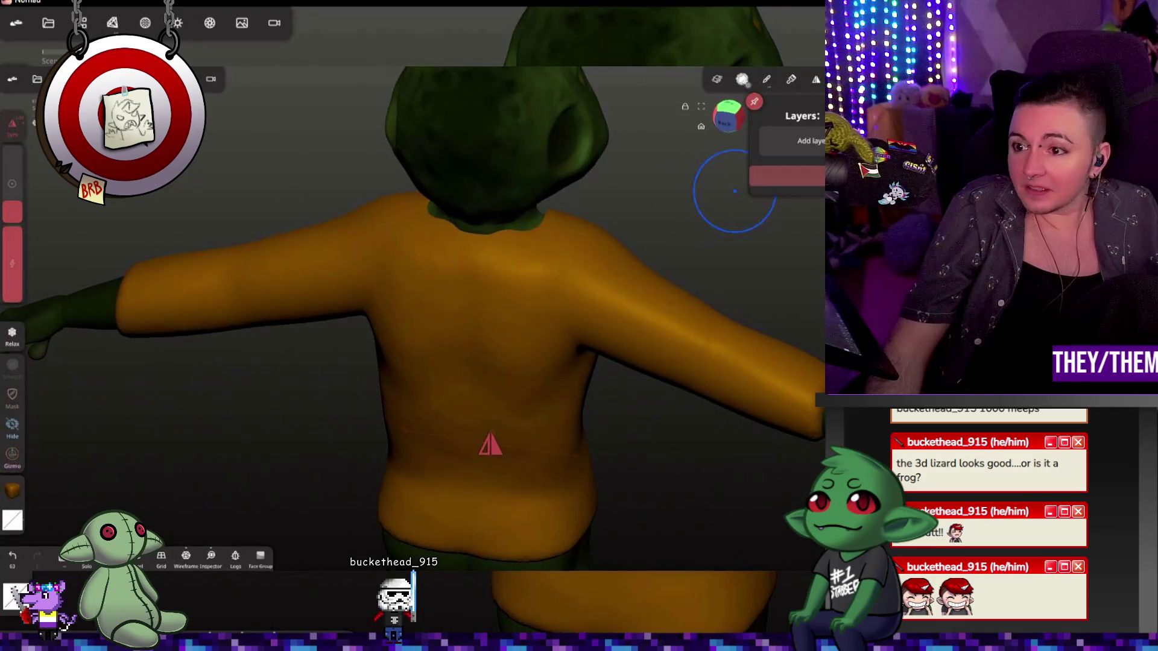
key("s")
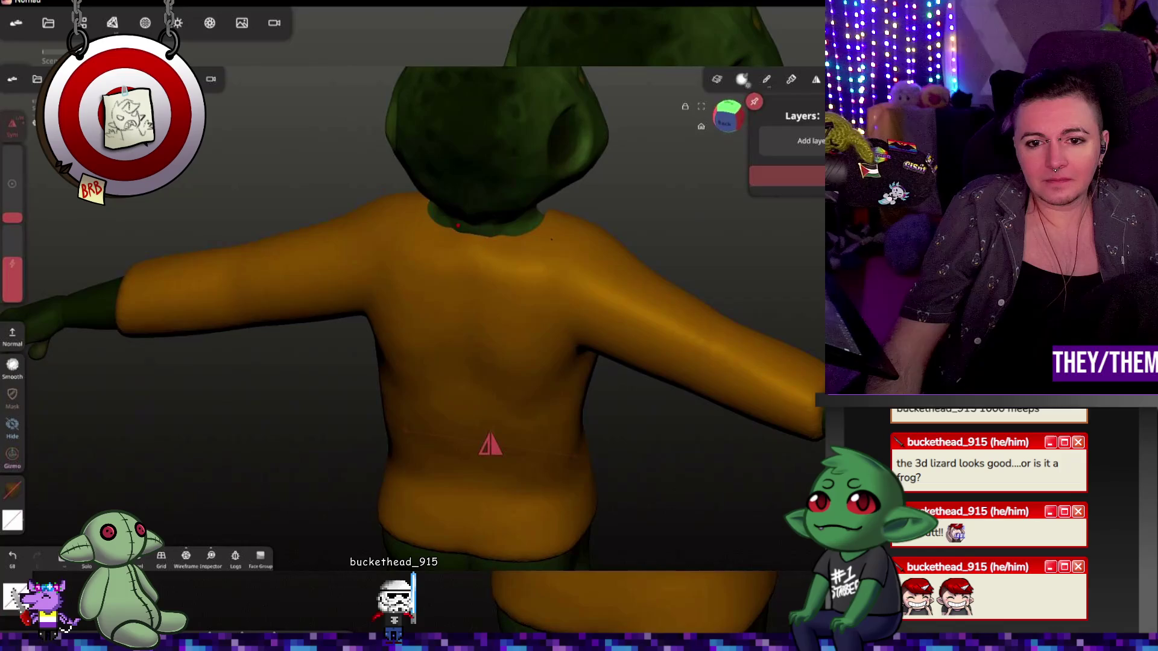
middle_click_drag(508, 244, 412, 244)
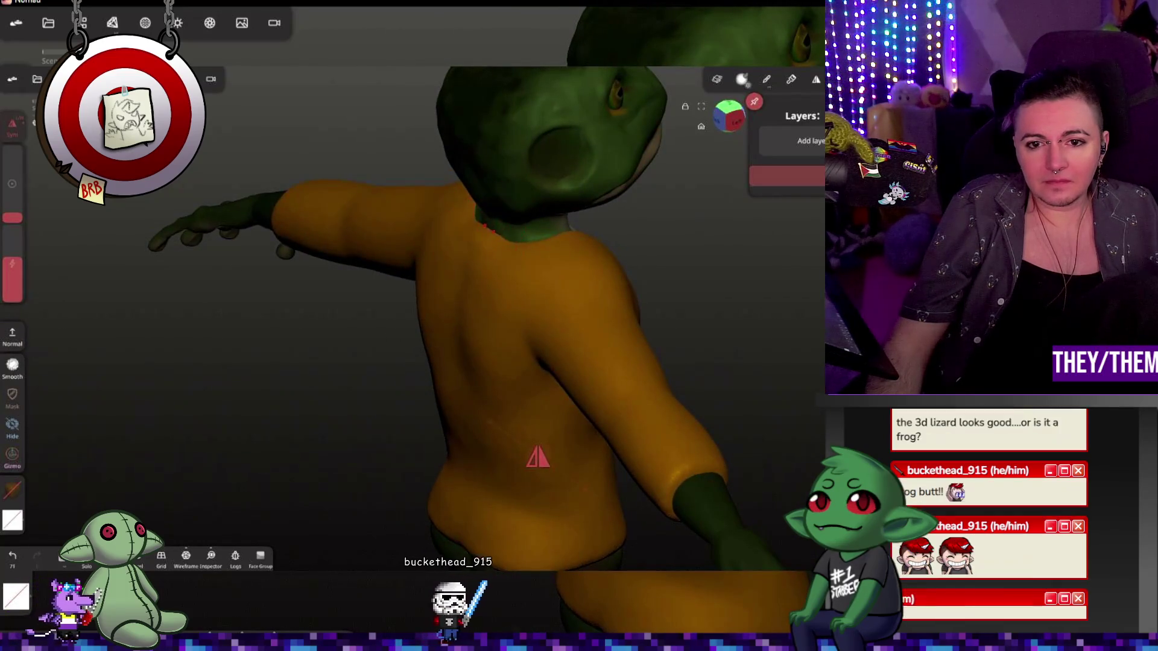
middle_click_drag(770, 302, 822, 269)
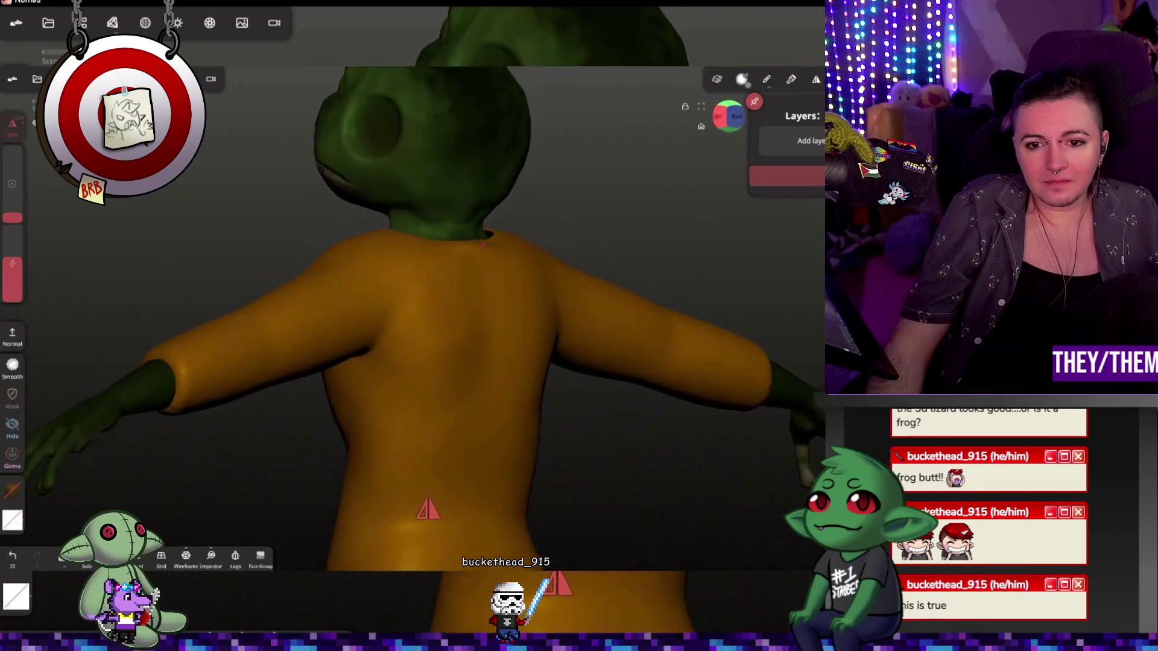
scroll(664, 293, "down", 3)
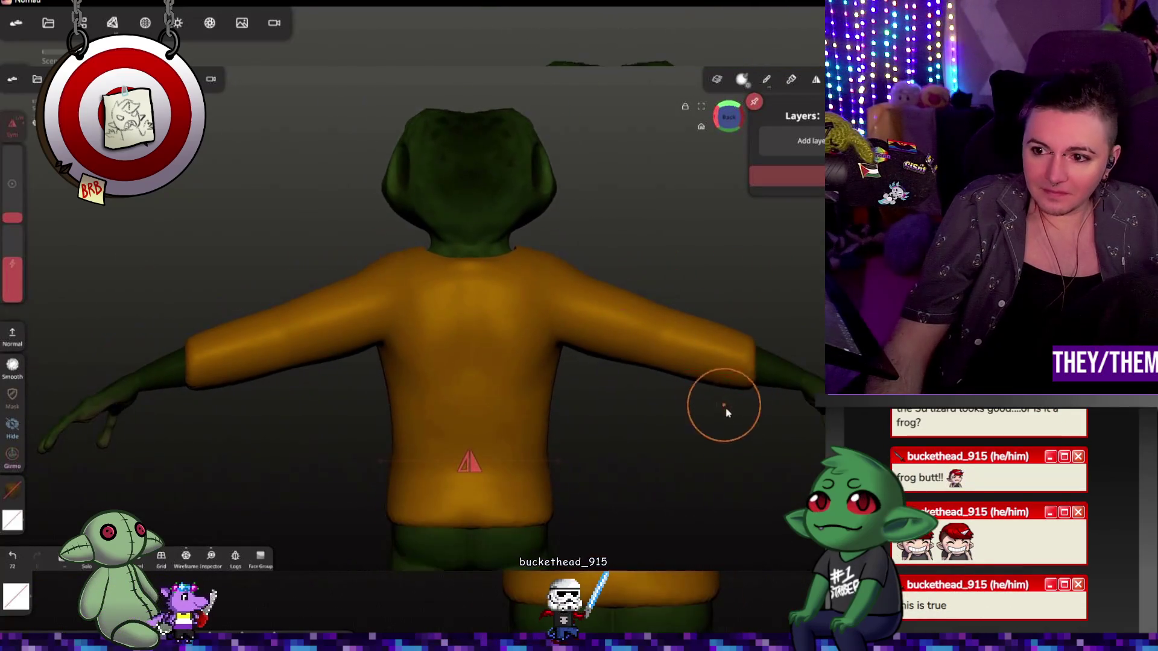
mouse_move(724, 406)
middle_mouse_down()
mouse_move(594, 396)
mouse_move(707, 398)
middle_mouse_up()
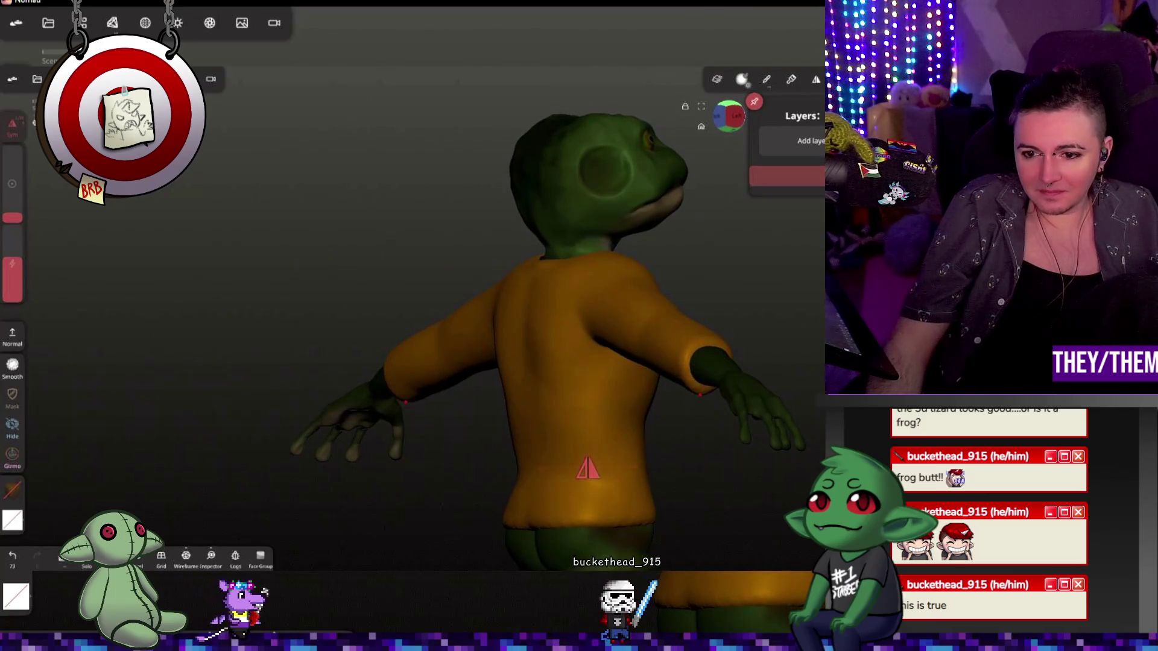
scroll(706, 389, "up", 5)
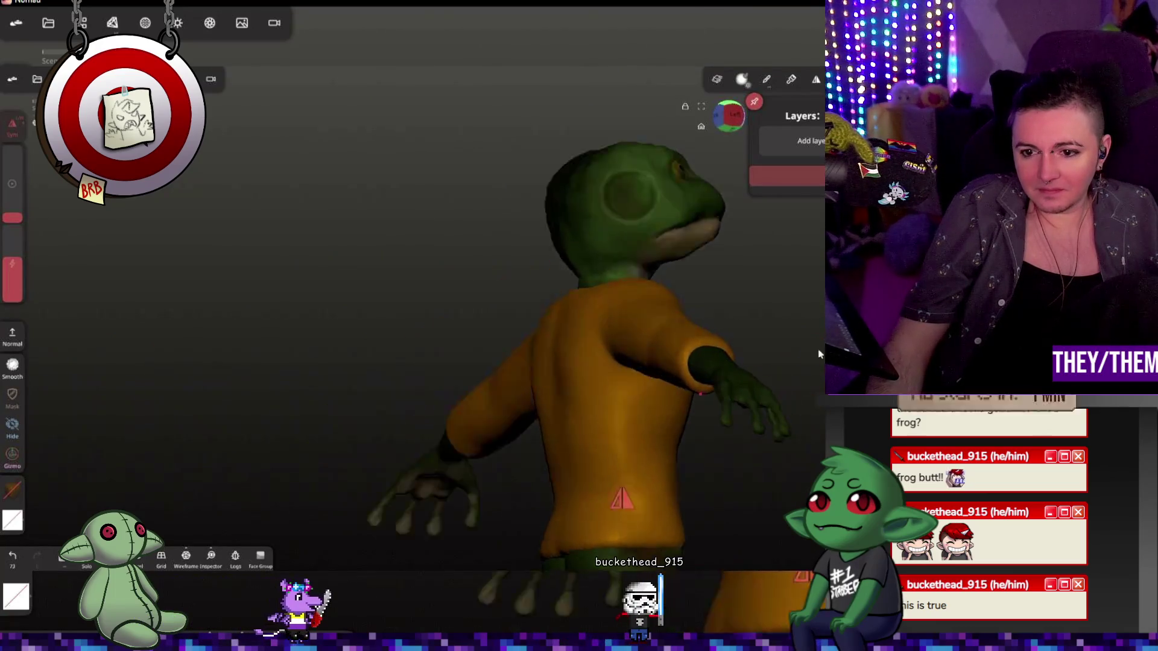
middle_click_drag(706, 389, 714, 378)
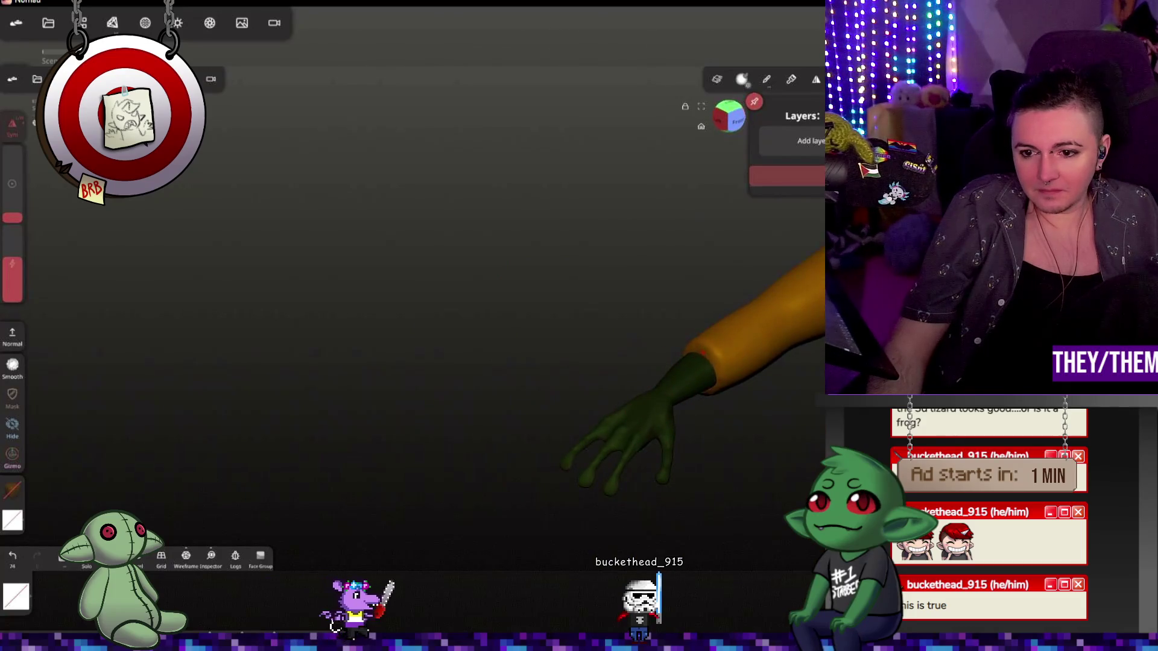
mouse_move(709, 297)
middle_mouse_down()
mouse_move(767, 396)
mouse_move(712, 399)
middle_mouse_up()
key("ctrl+z")
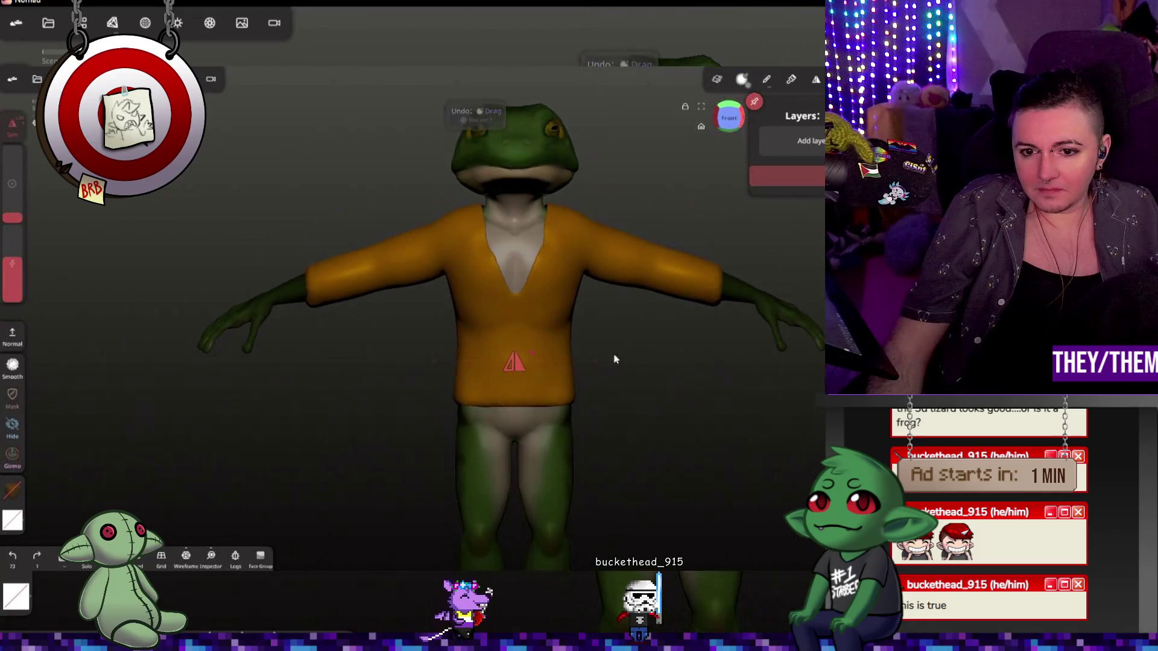
- With a small brush radius, extend the shirt's lower hem on both sides and check it from side and back
middle_click_drag(613, 357, 531, 369)
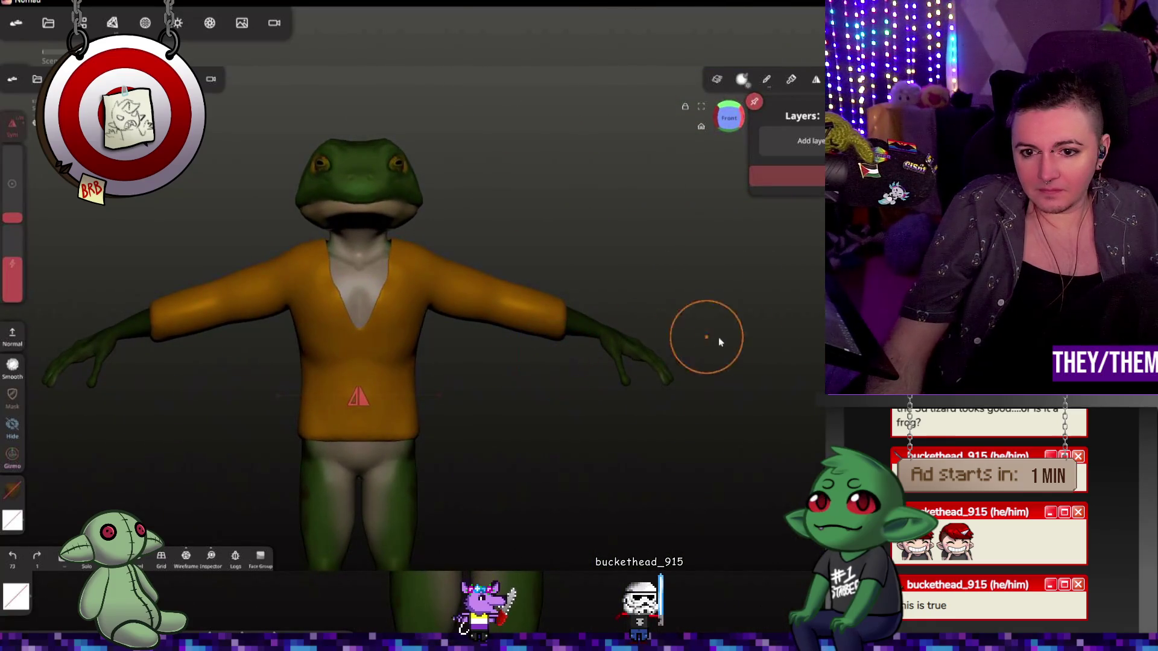
middle_click_drag(784, 289, 564, 314)
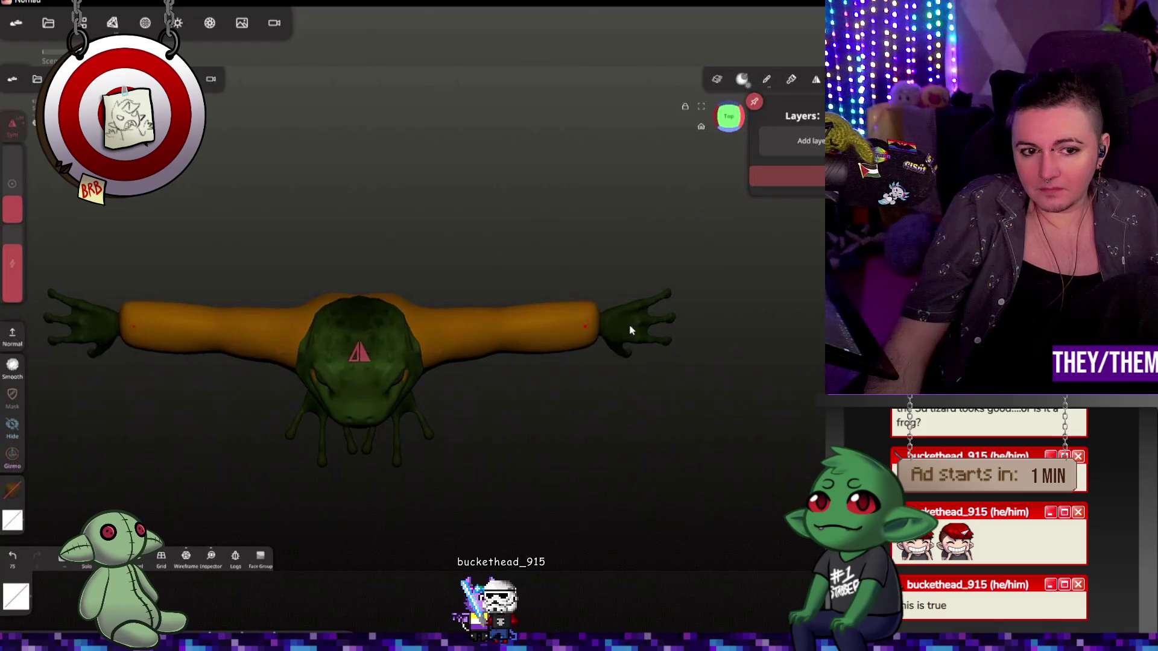
mouse_move(647, 435)
middle_mouse_down()
mouse_move(620, 180)
mouse_move(594, 348)
middle_mouse_up()
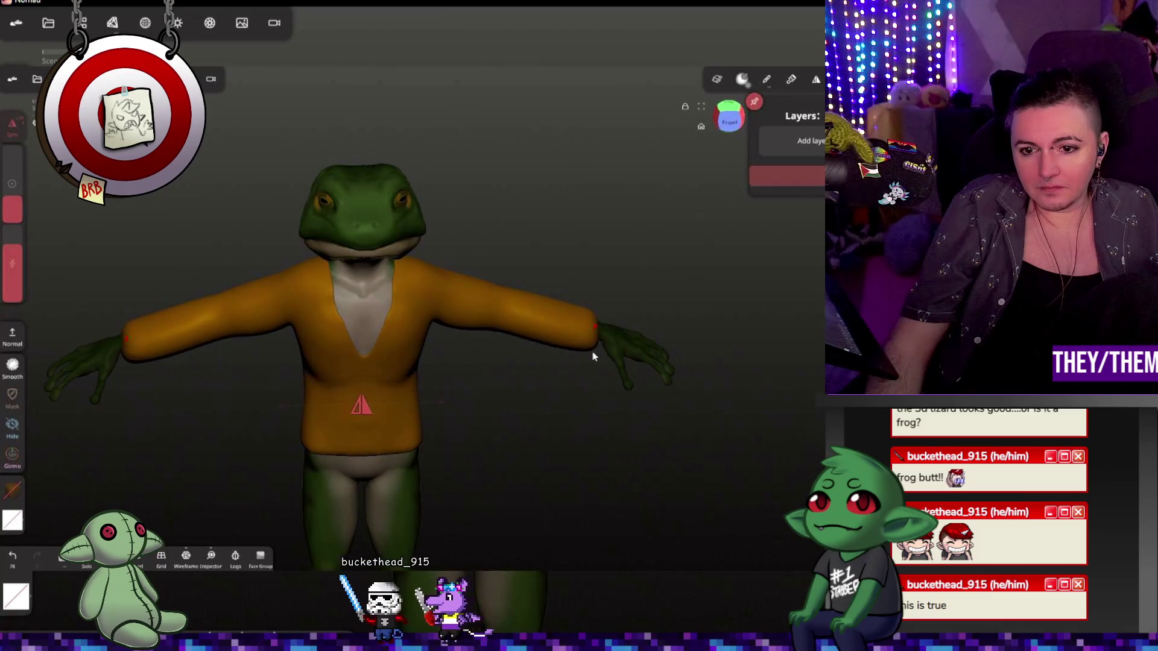
middle_click_drag(729, 117, 647, 295)
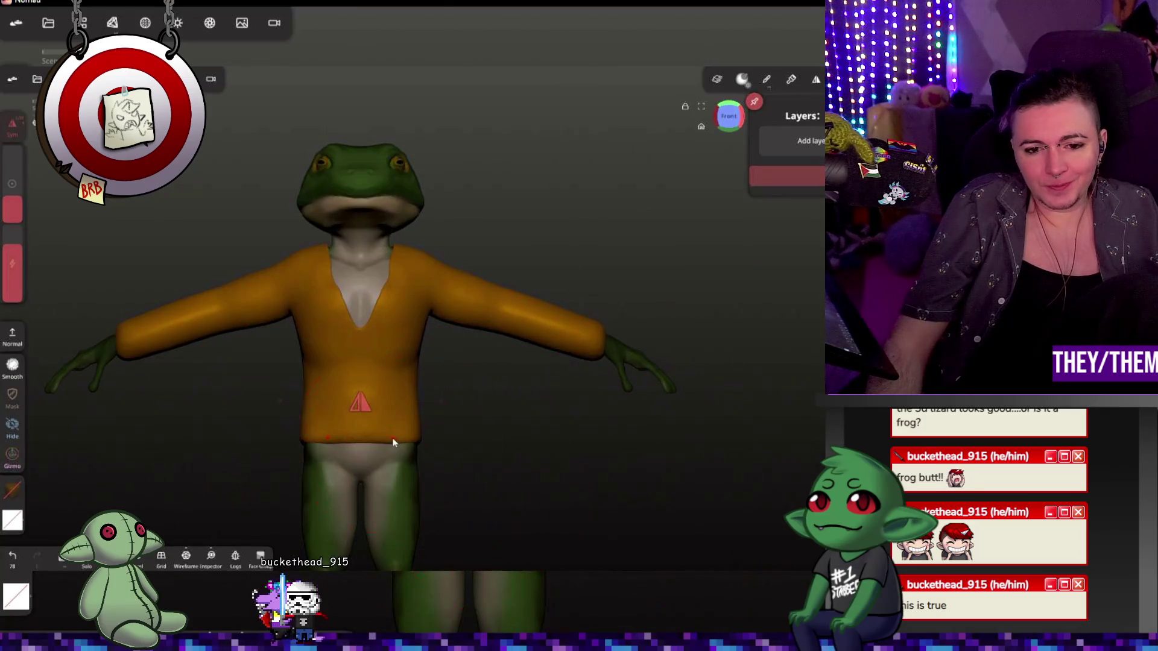
left_click_drag(11, 210, 12, 217)
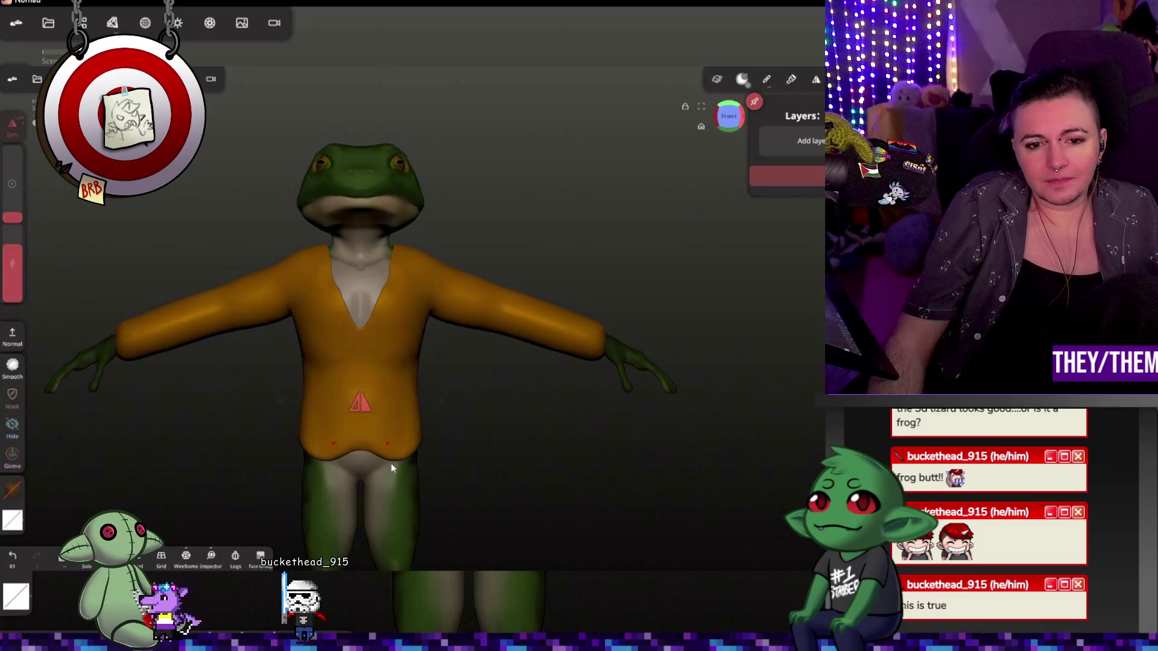
left_click_drag(409, 455, 416, 457)
middle_click_drag(416, 452, 462, 448)
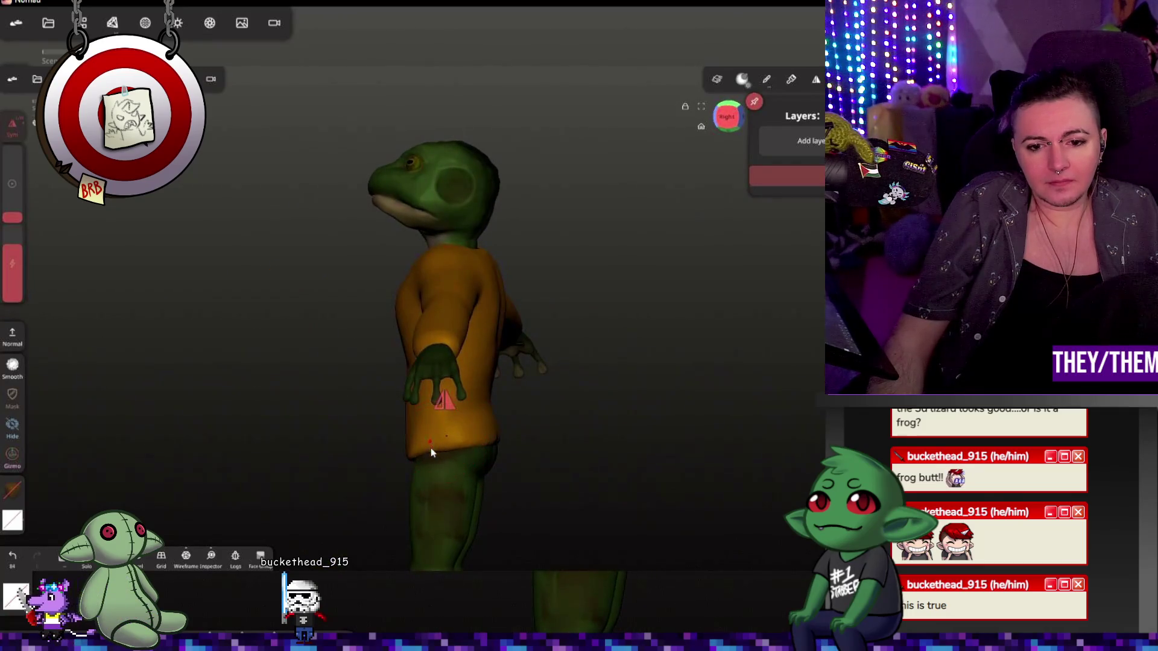
middle_click_drag(423, 455, 609, 407)
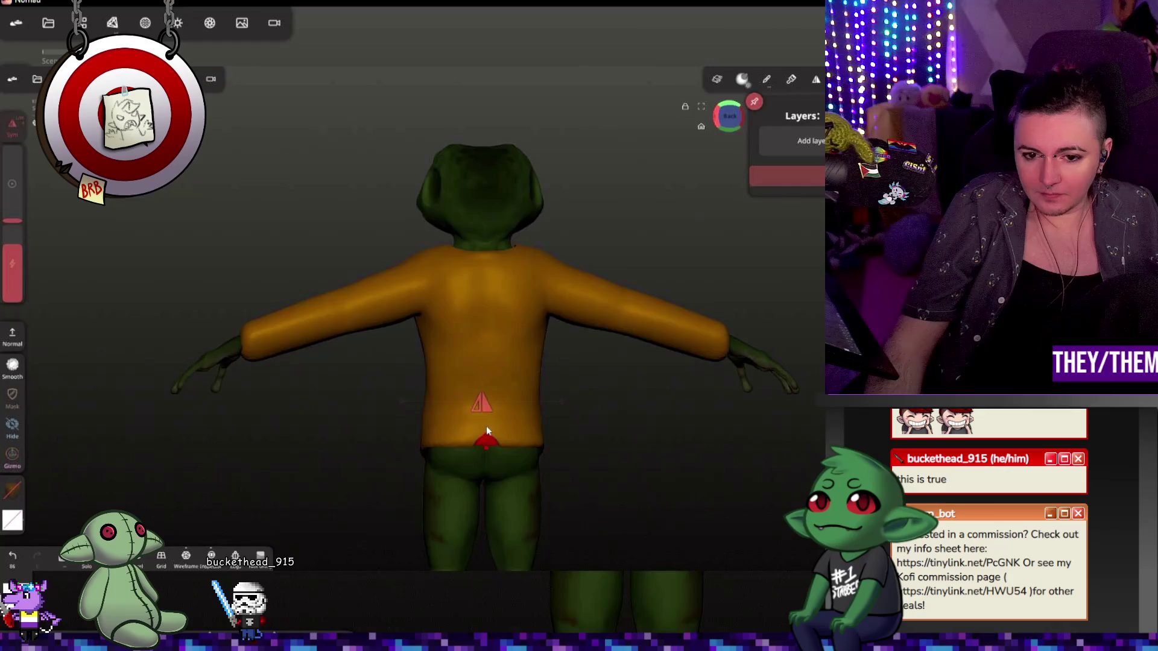
- Undo the red mark on the lower back and review the stroke and tool settings panels
key("ctrl+z")
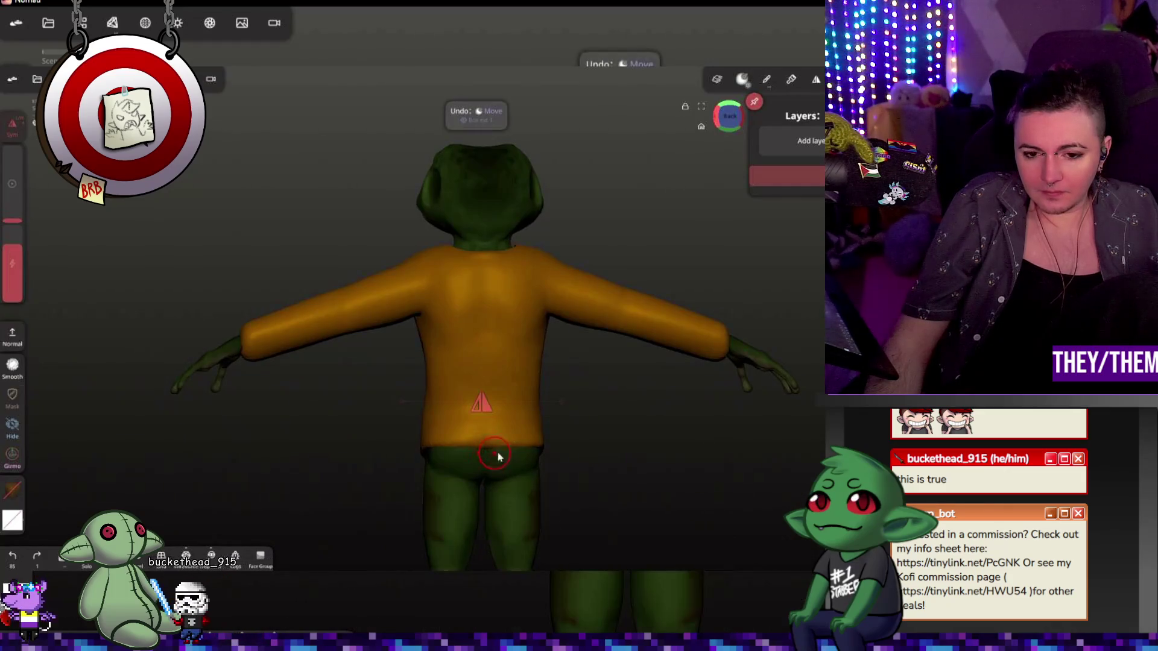
key("ctrl+z")
left_click(768, 80)
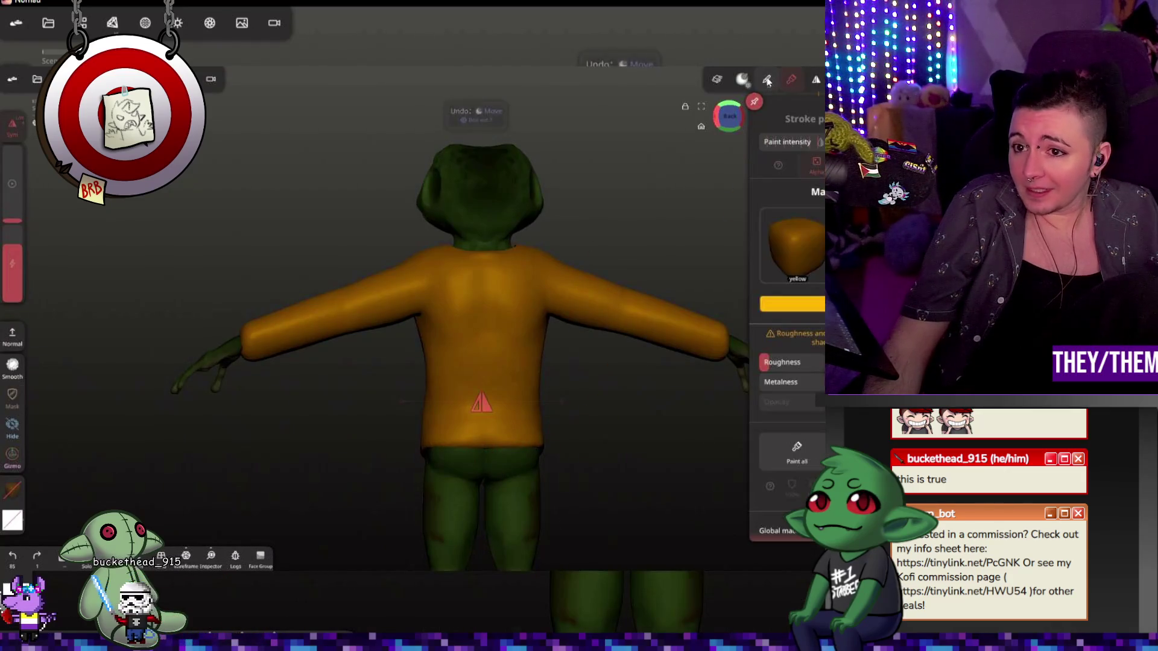
left_click(767, 82)
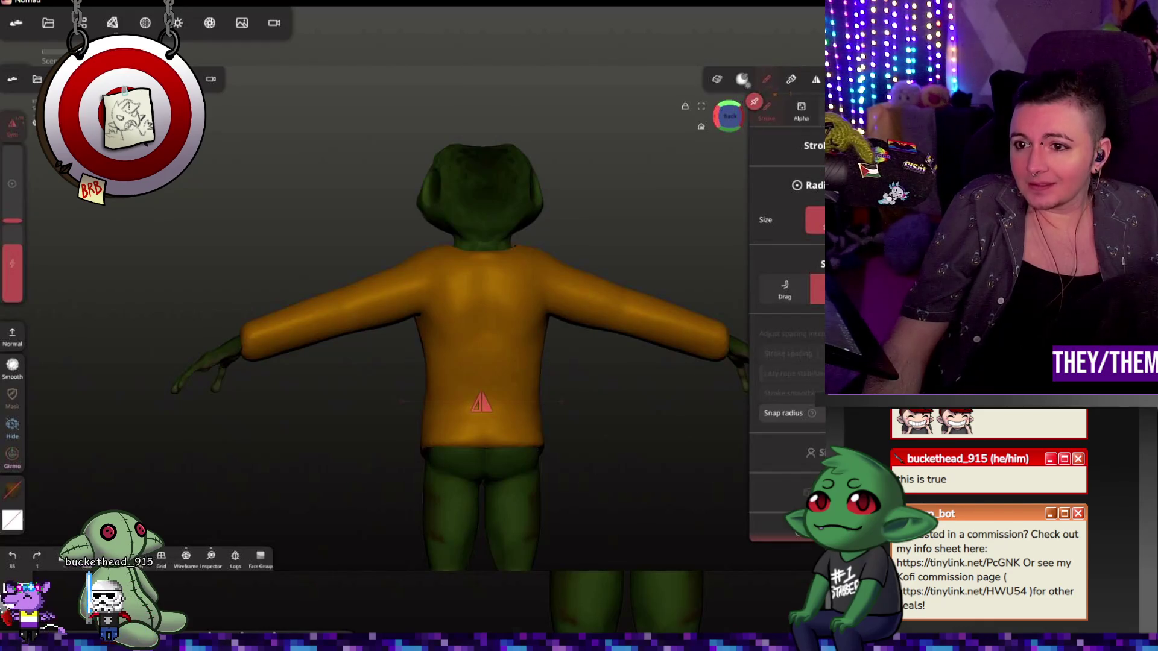
left_click(743, 79)
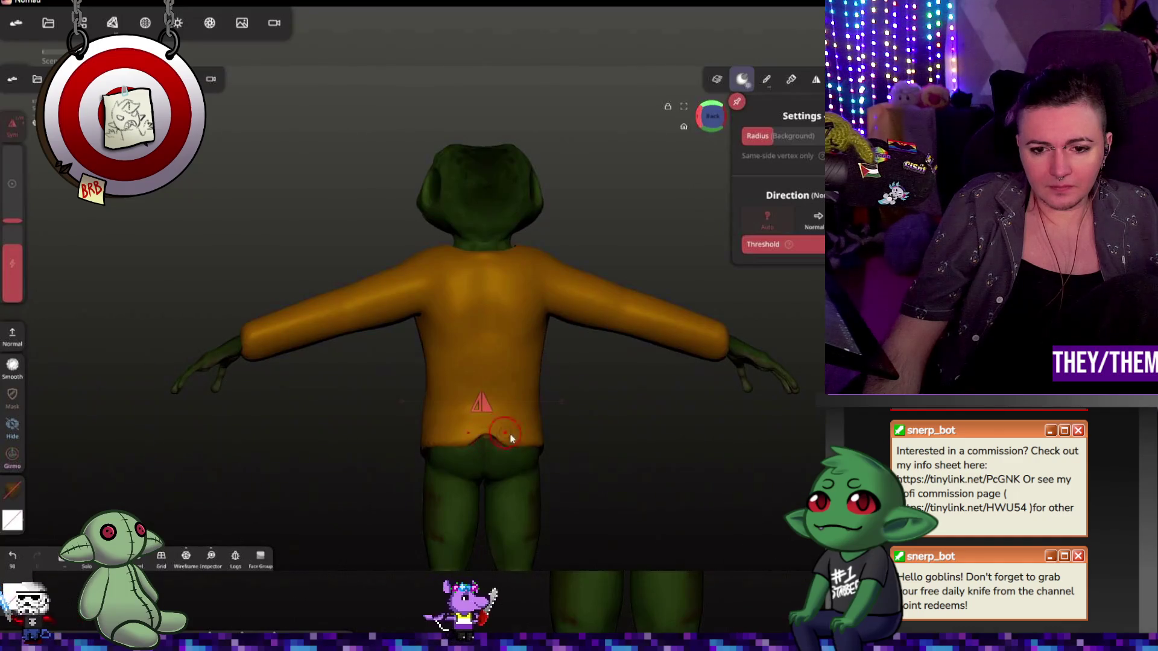
- Try Relax and Mask on the back view, then switch to the Trim tool
left_click_drag(564, 455, 769, 425)
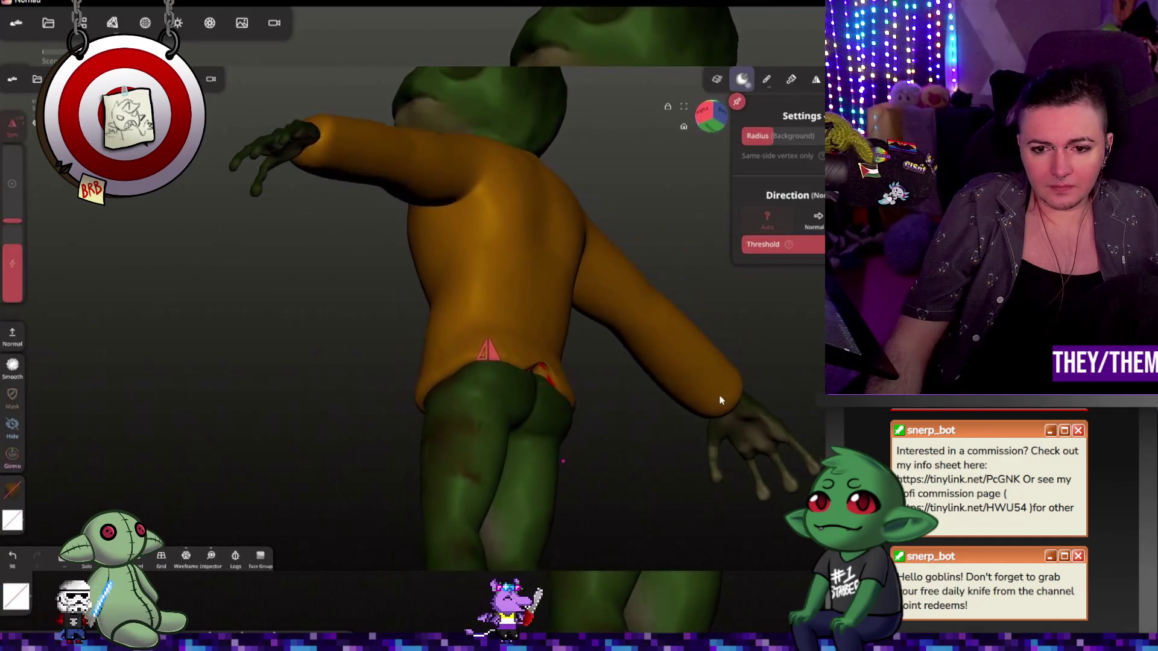
key("shift")
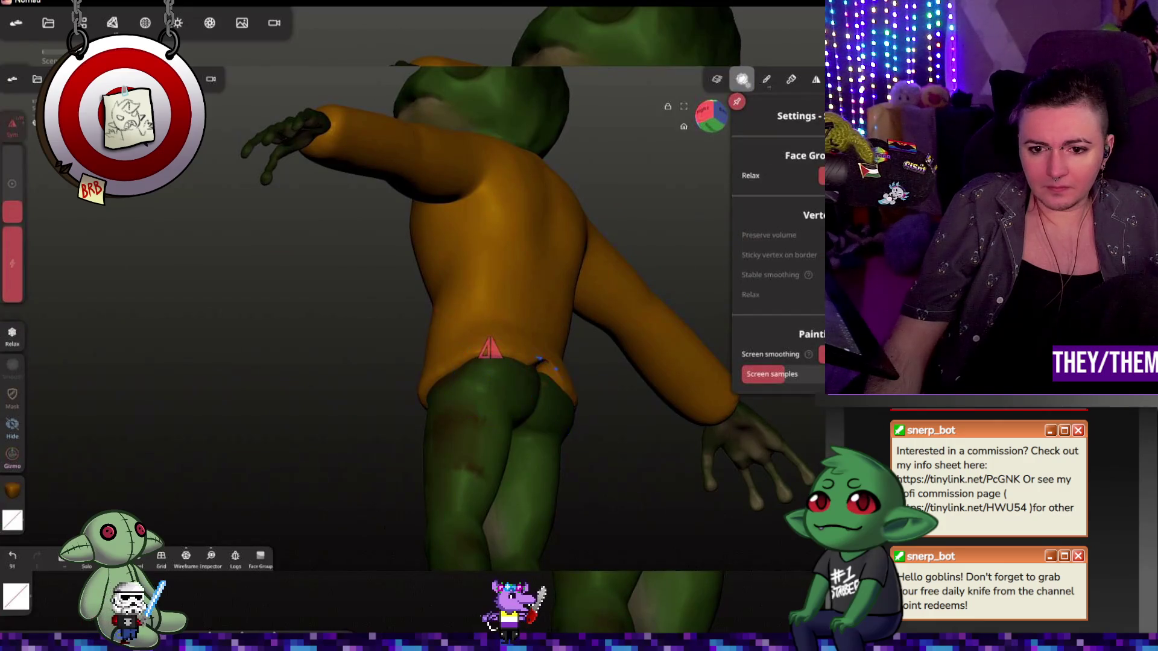
mouse_move(716, 405)
left_mouse_down()
mouse_move(587, 491)
mouse_move(737, 450)
mouse_move(577, 507)
left_mouse_up()
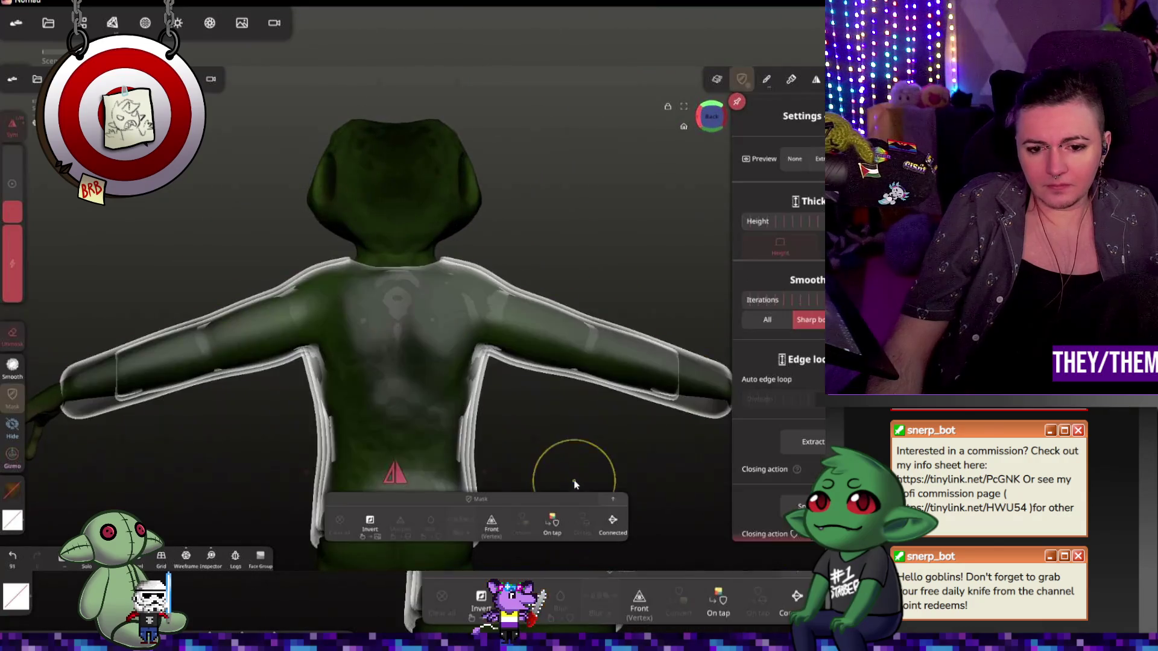
key("ctrl+z")
key("ctrl+z")
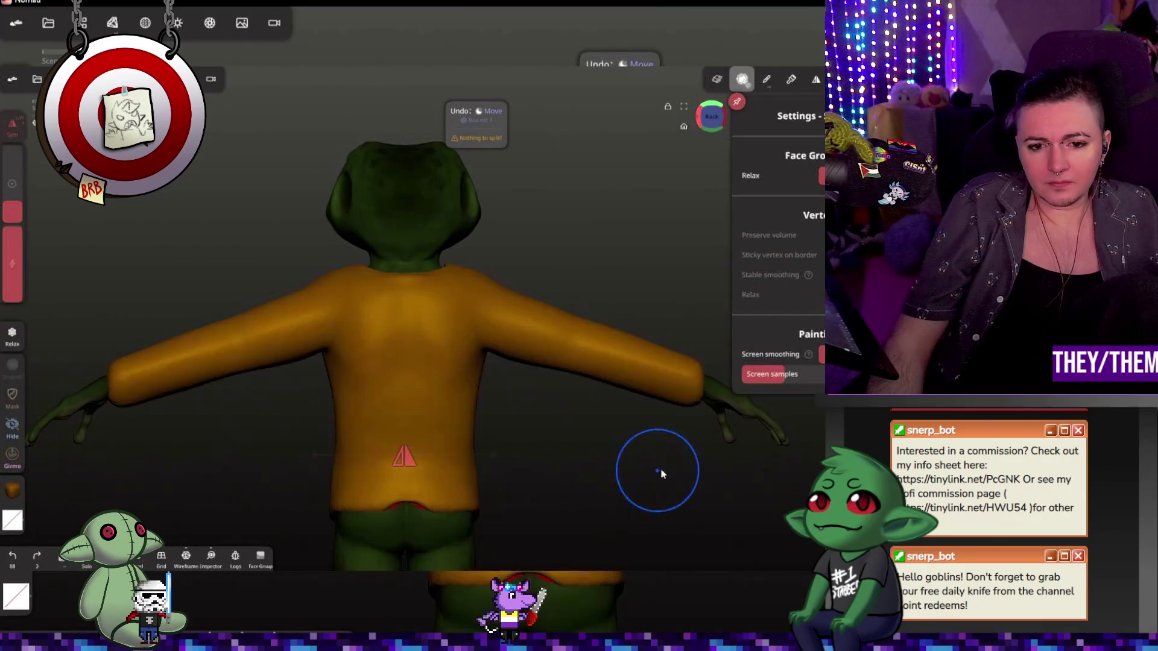
scroll(683, 352, "up", 2)
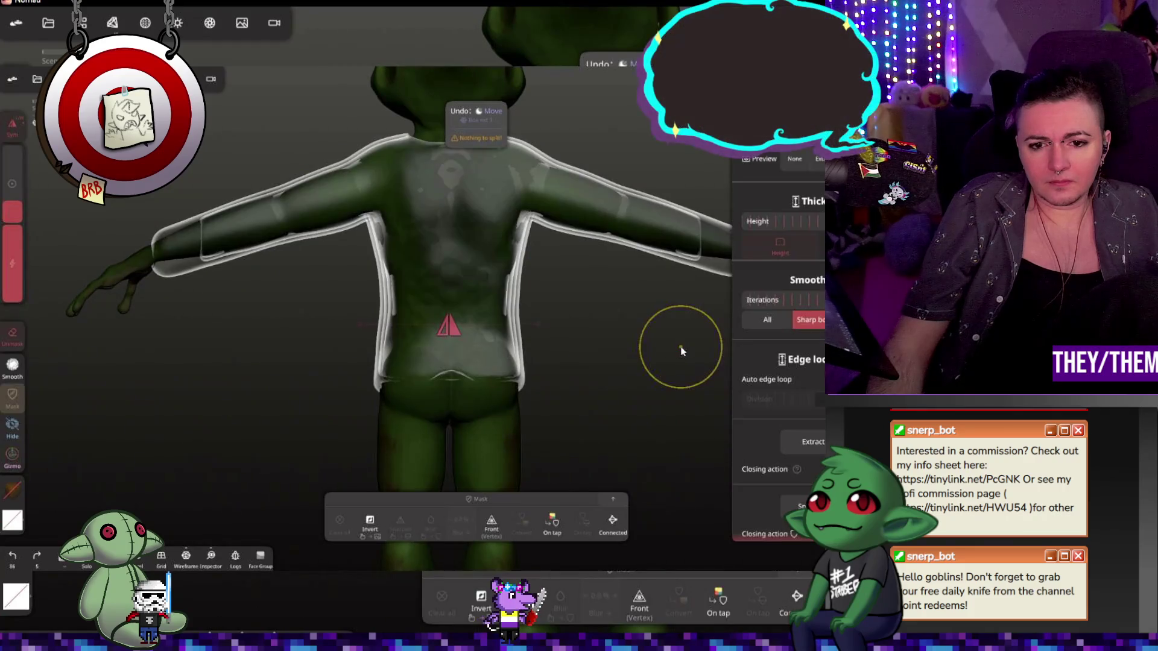
key("r")
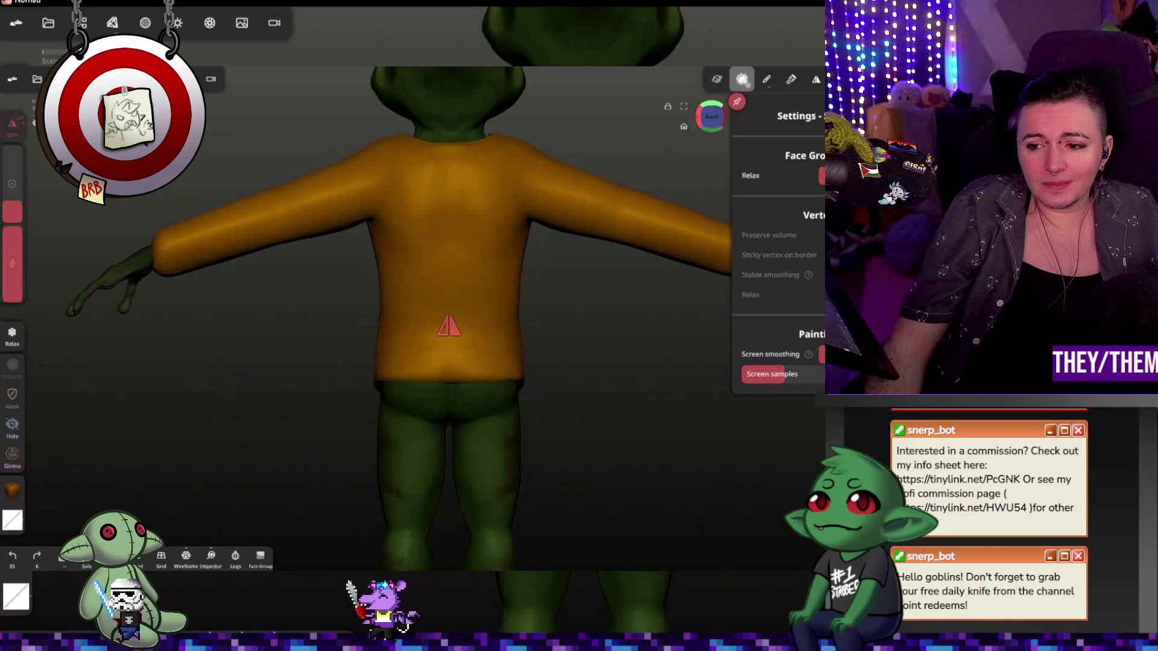
key("t")
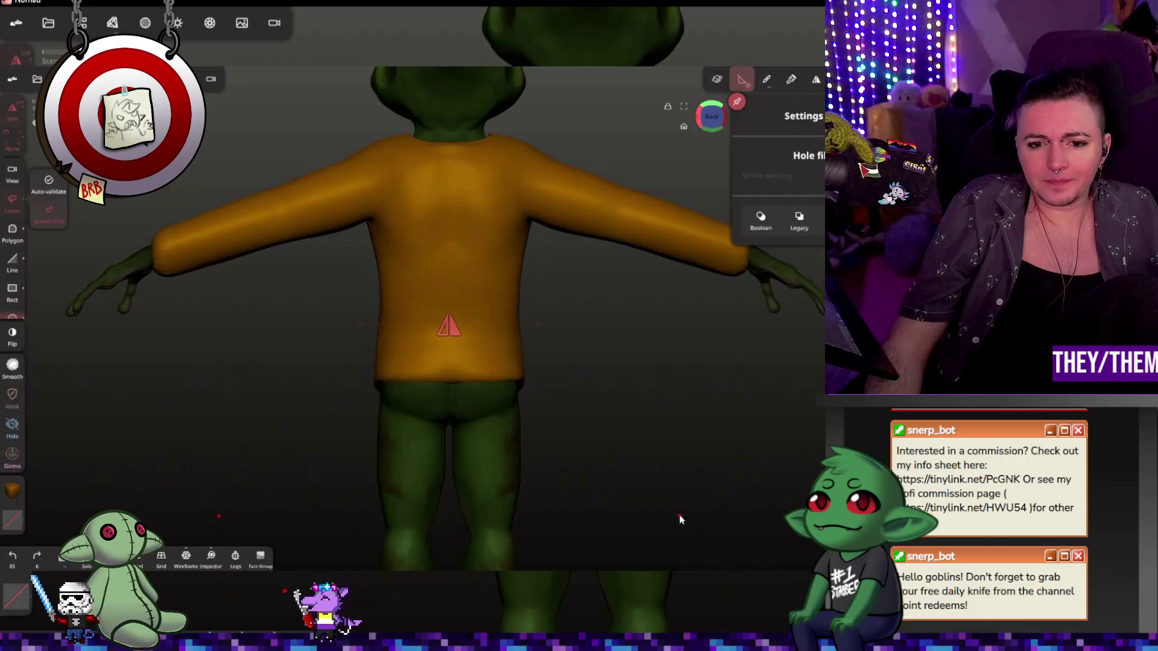
- Draw a rectangular trim box over the hips, inspect the waist edge and undo the trim
key("r")
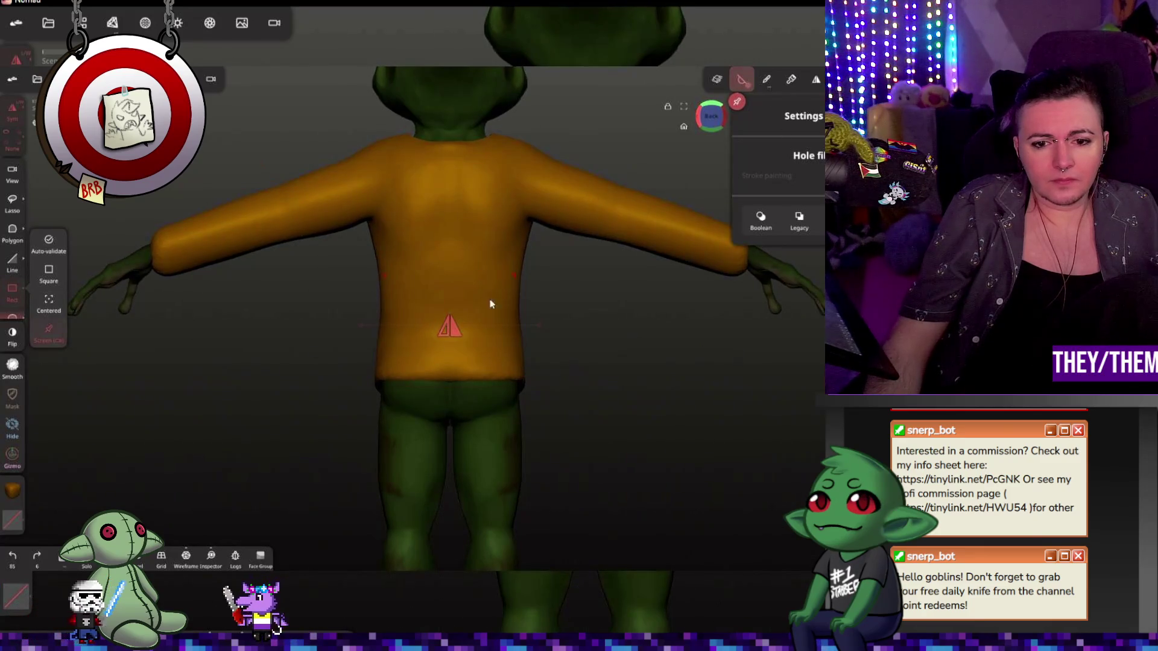
left_click_drag(352, 371, 607, 465)
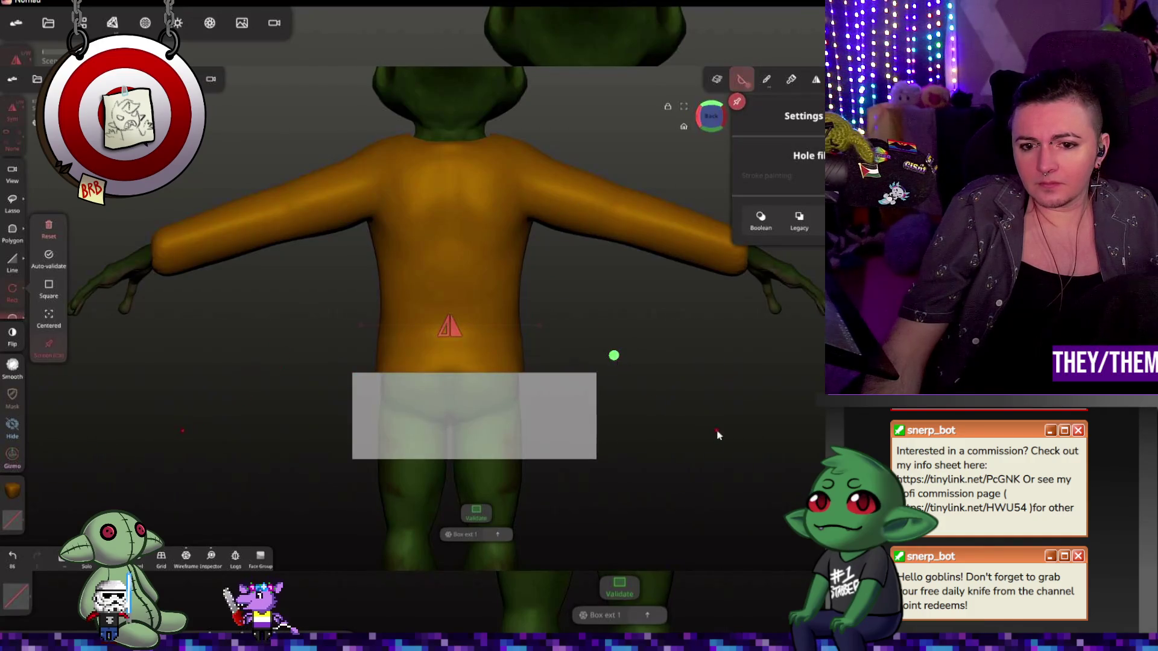
mouse_move(718, 435)
middle_mouse_down()
mouse_move(719, 347)
mouse_move(710, 419)
mouse_move(695, 371)
middle_mouse_up()
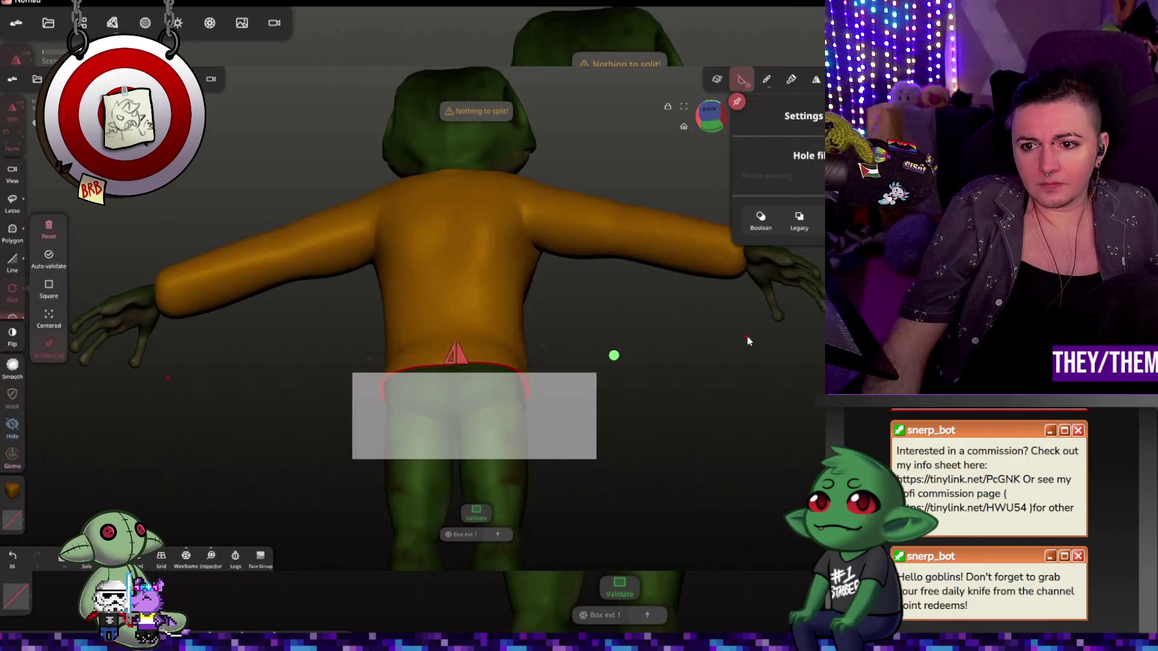
key("ctrl+z")
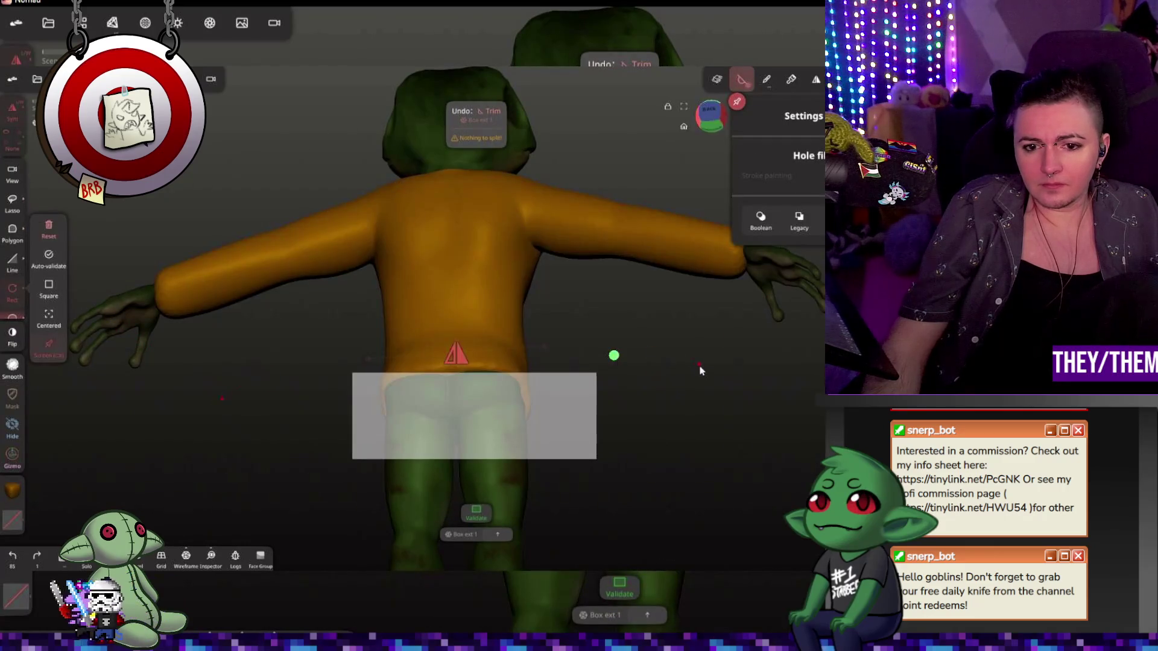
- Set Trim to boolean cuts, turn the frog front-on and switch to Mask
middle_click_drag(699, 370, 712, 372)
left_click(759, 219)
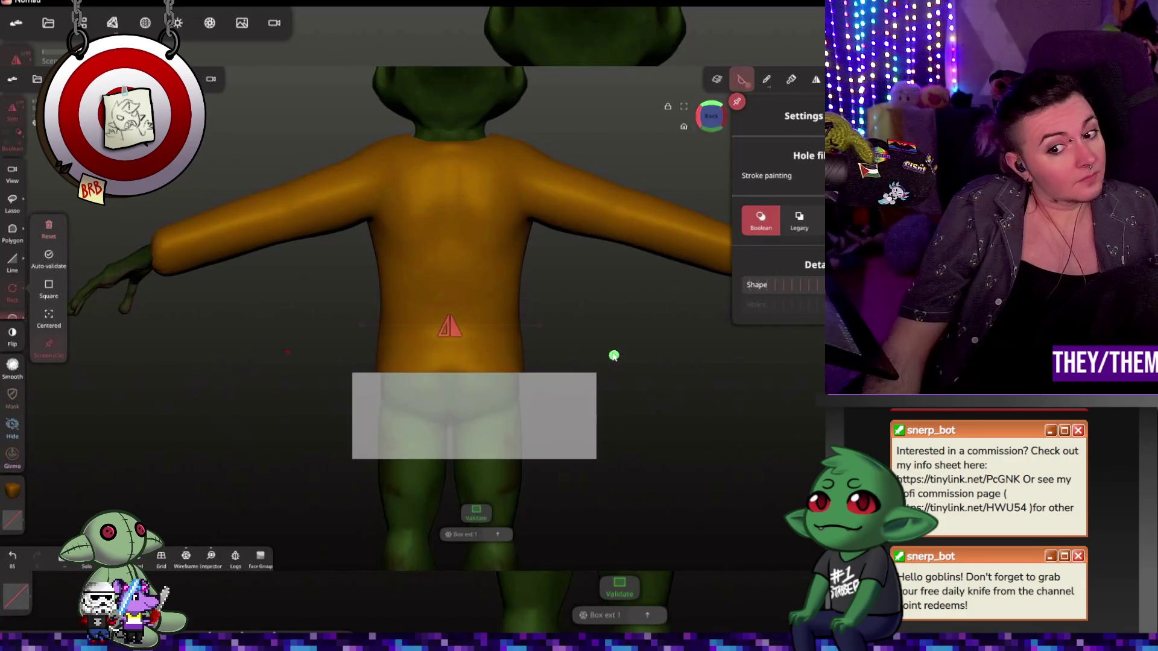
middle_click_drag(668, 385, 691, 388)
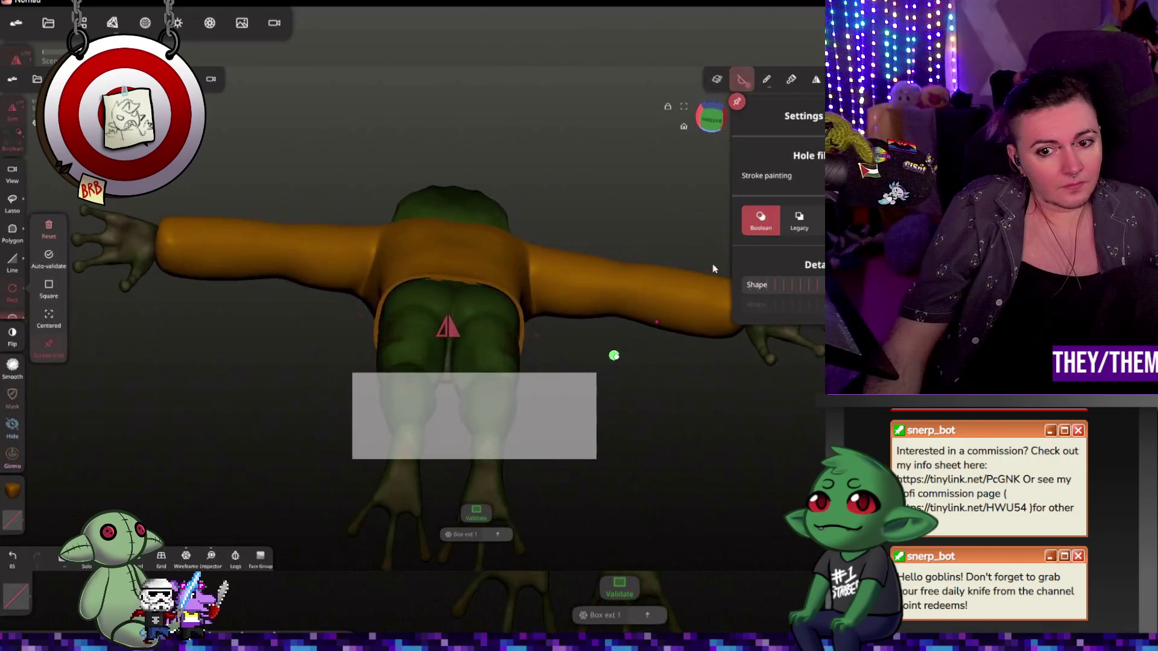
middle_click_drag(691, 387, 297, 305)
key("m")
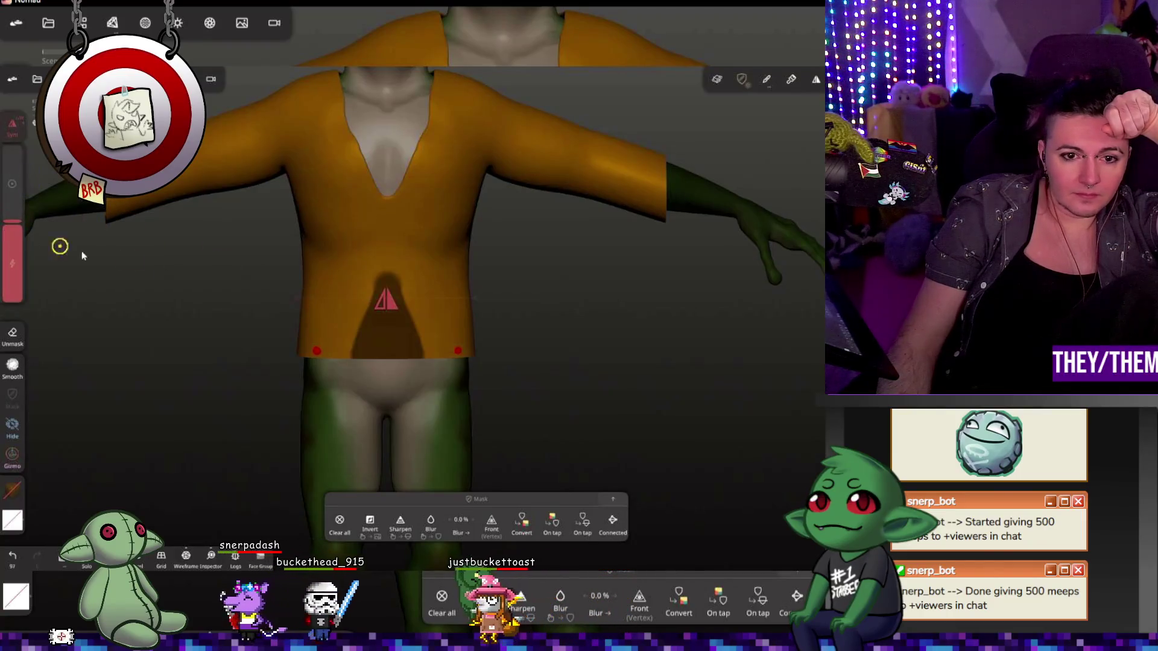
scroll(385, 275, "up", 3)
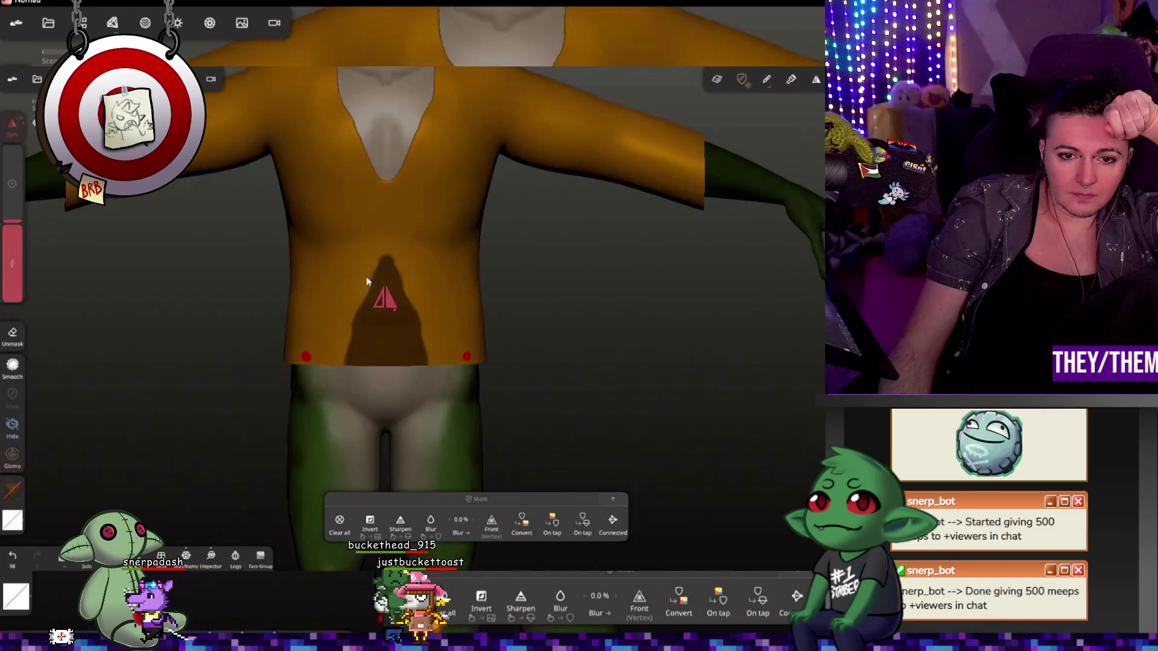
scroll(367, 278, "up", 3)
scroll(365, 279, "up", 2)
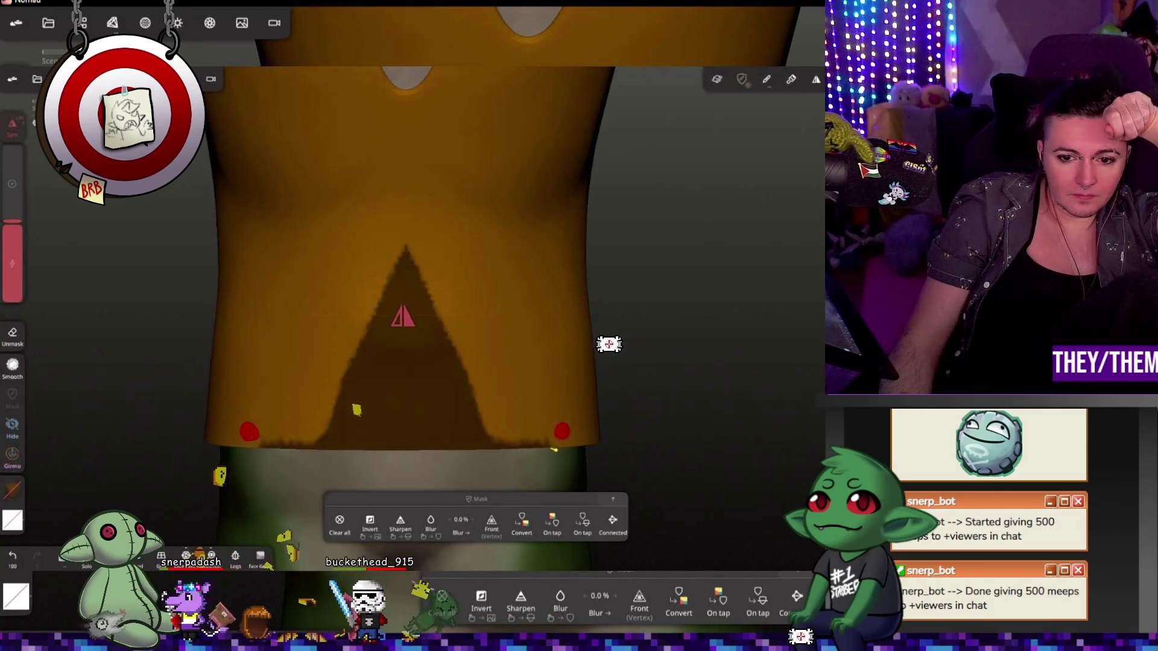
- Refine the triangle mask's lower edges, undo the jagged stroke, and bring up the Trim settings
left_click_drag(581, 447, 541, 444)
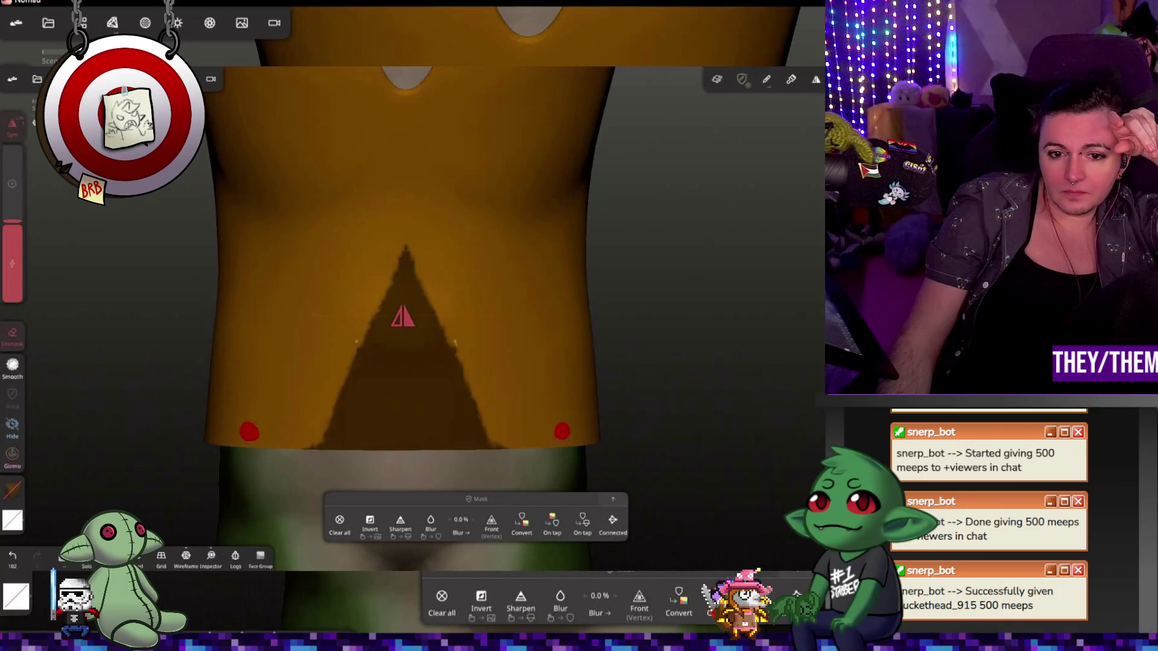
left_click_drag(348, 372, 326, 439)
key("ctrl+z")
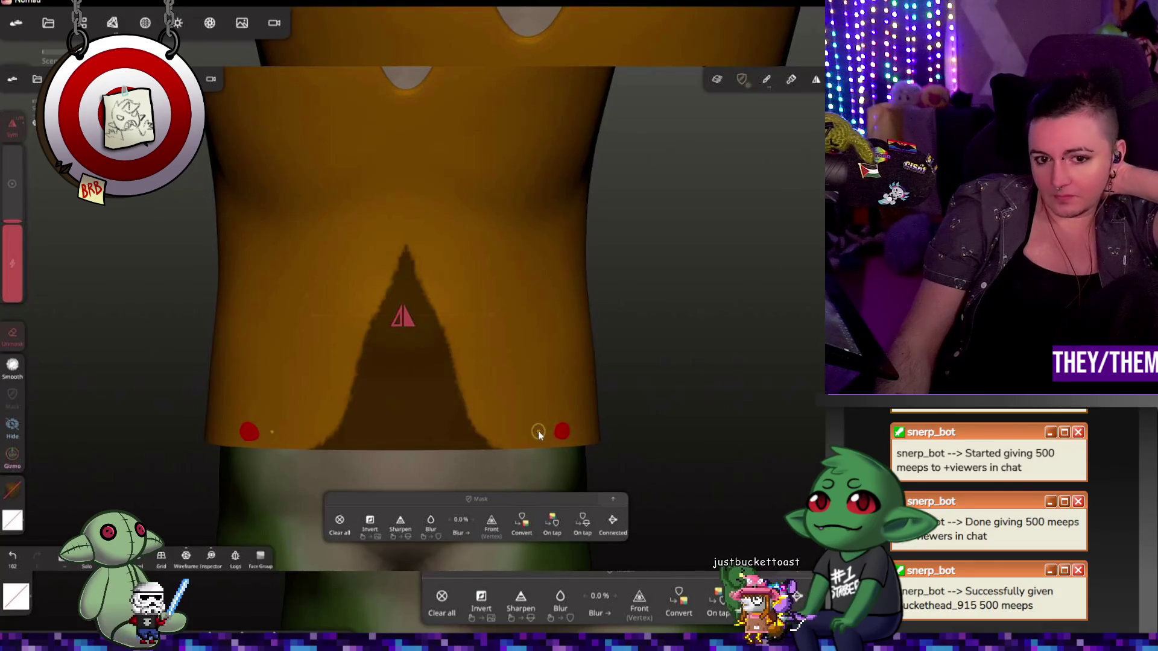
left_click_drag(724, 419, 698, 425)
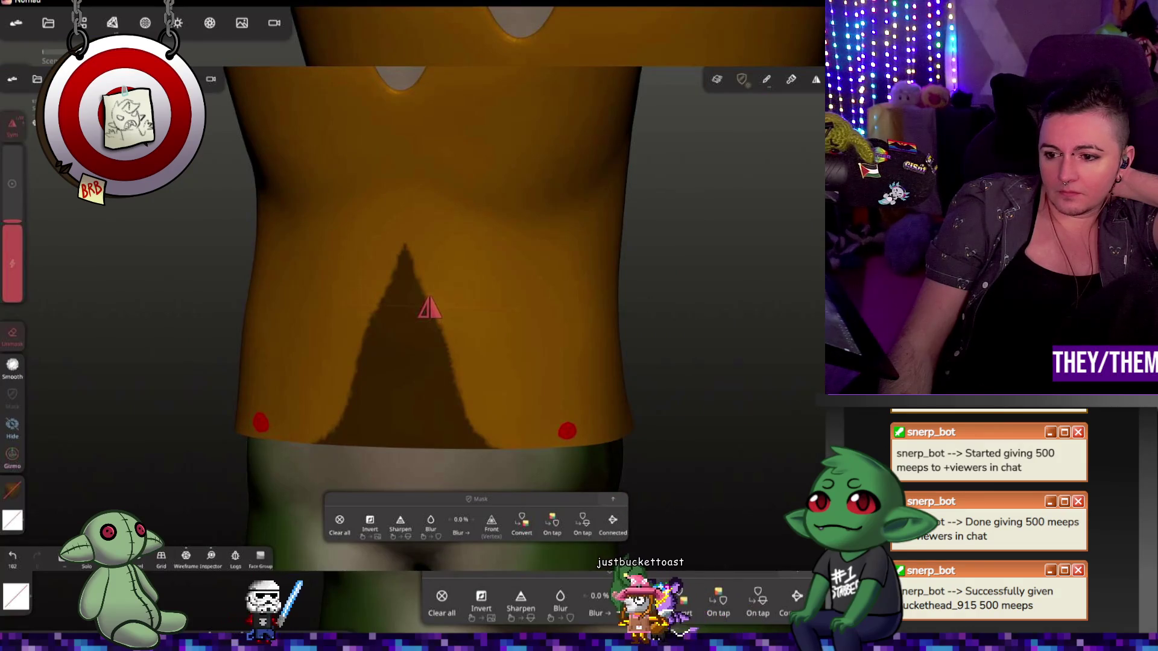
left_click(741, 79)
left_click(743, 79)
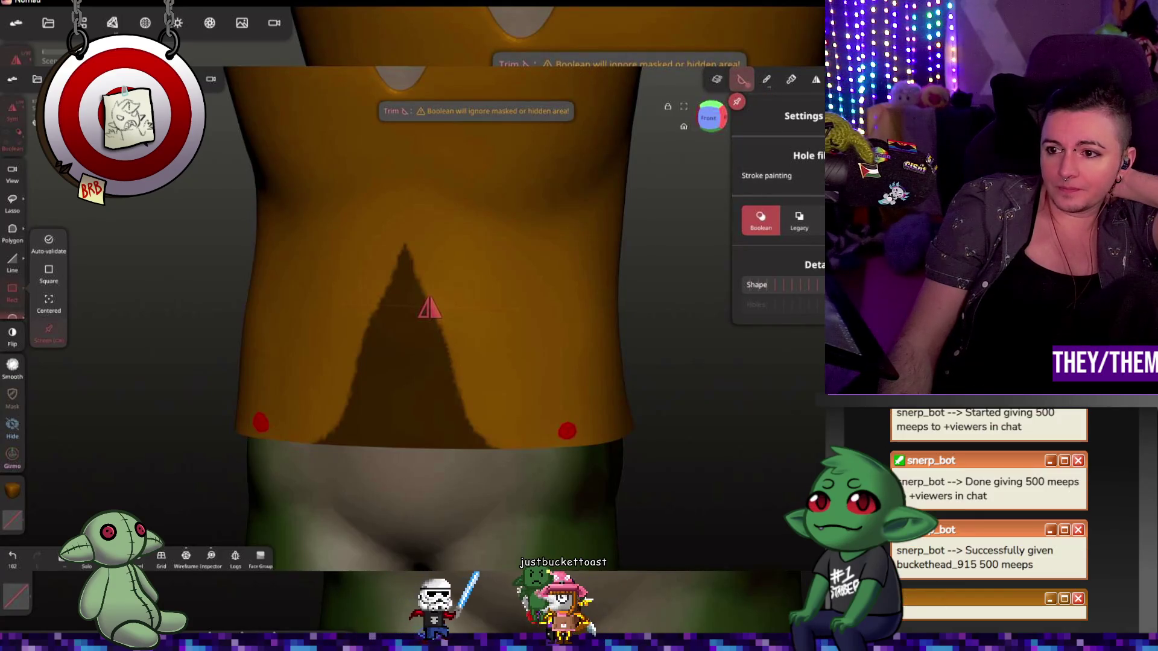
- From the Mask options, Split the masked front triangle into its own piece and inspect it
left_click(742, 79)
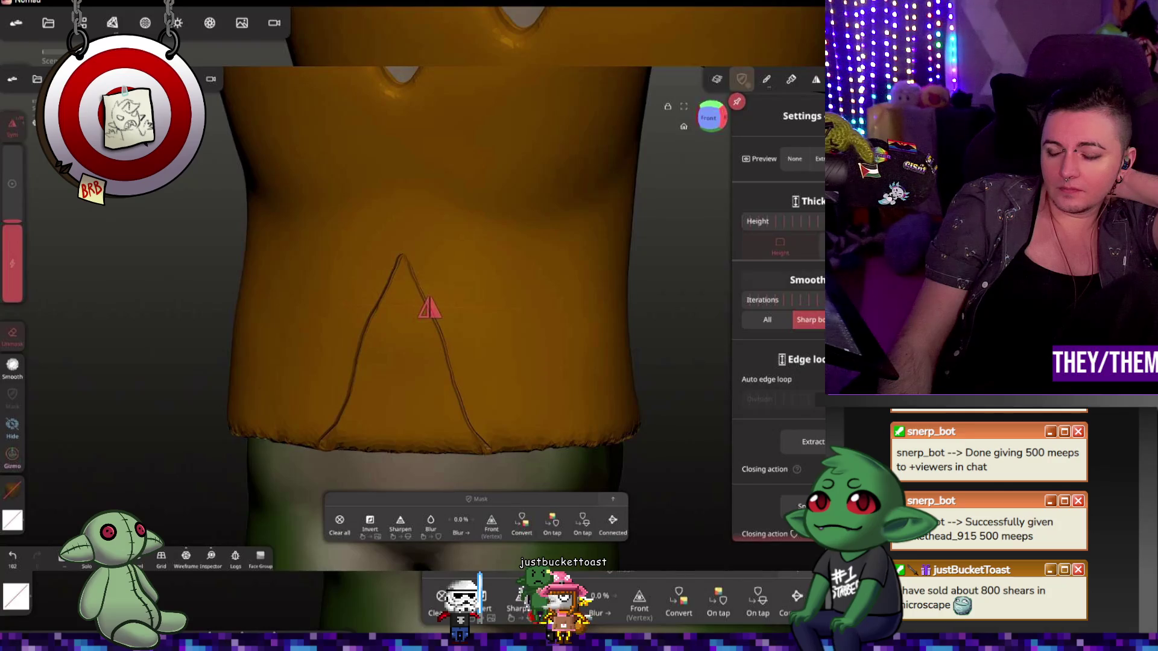
scroll(778, 317, "down", 3)
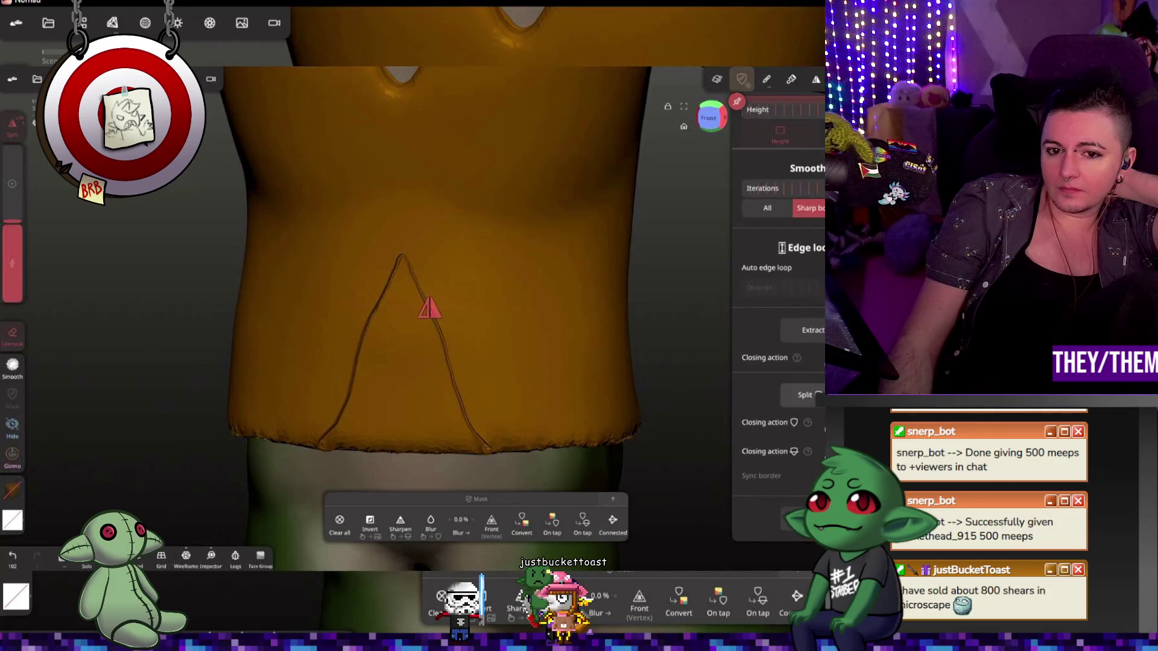
left_click(804, 395)
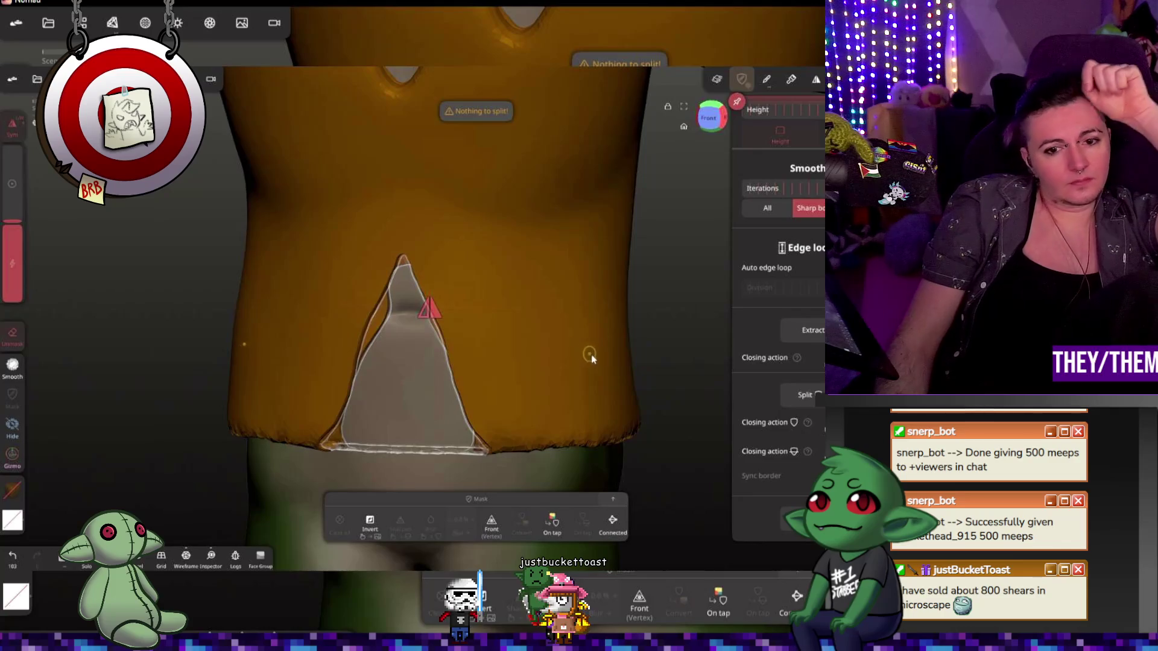
mouse_move(591, 353)
right_mouse_down()
mouse_move(643, 340)
mouse_move(624, 344)
mouse_move(633, 339)
mouse_move(683, 355)
mouse_move(631, 370)
right_mouse_up()
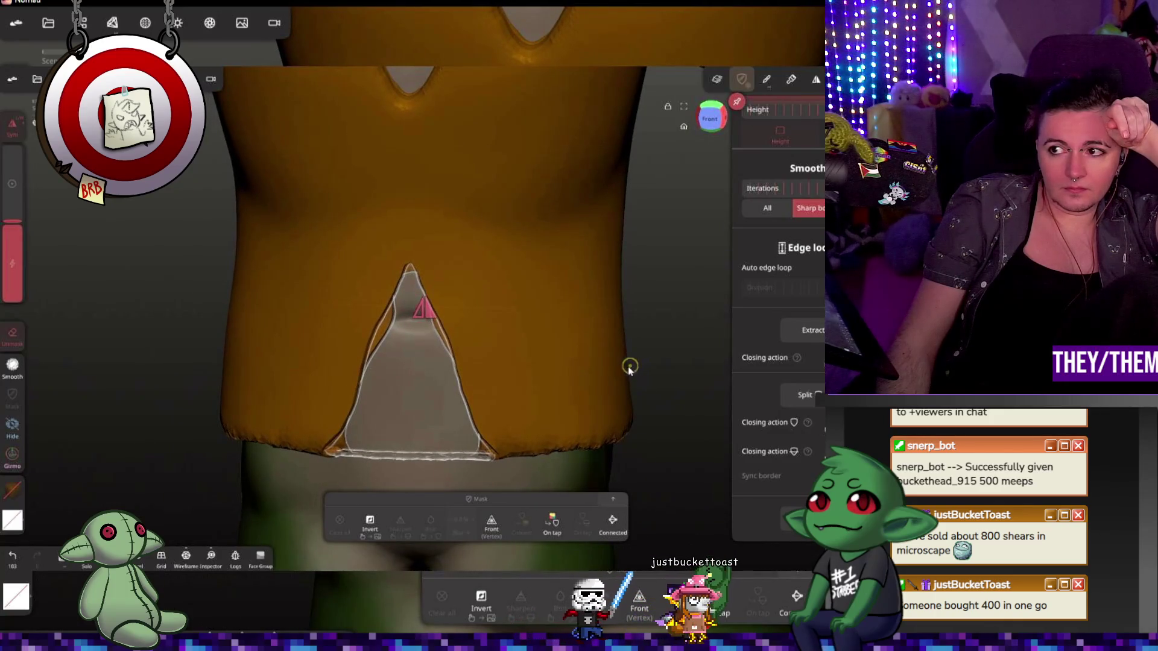
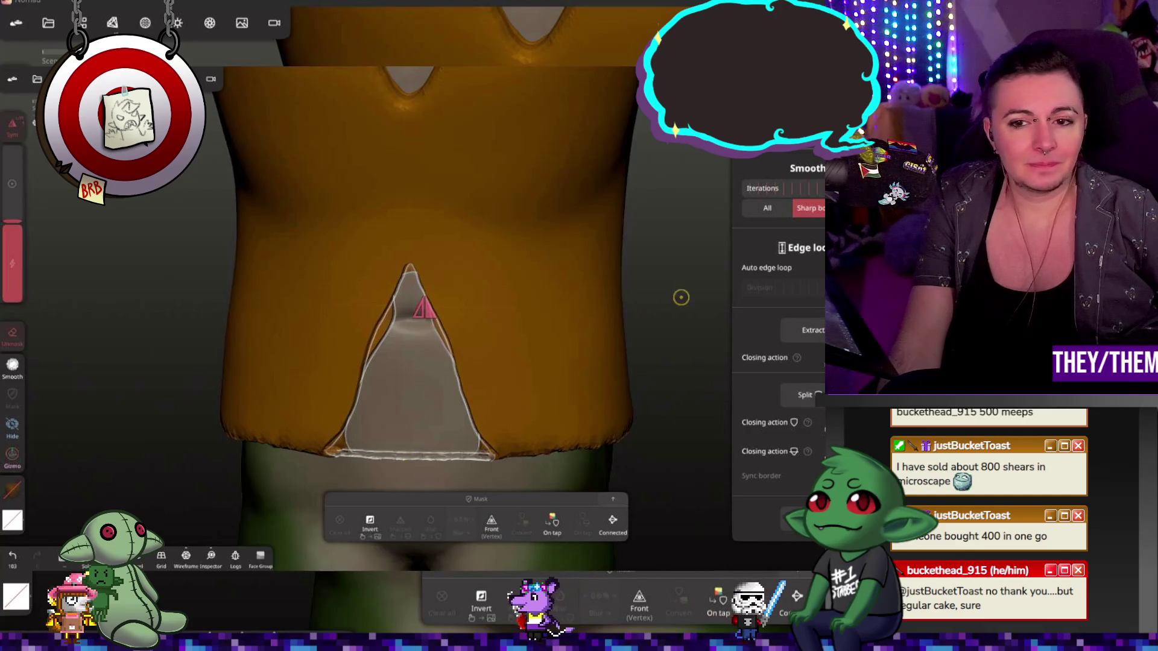
- Split the masked triangle off the shirt front and delete the cut-out piece
left_click(812, 330)
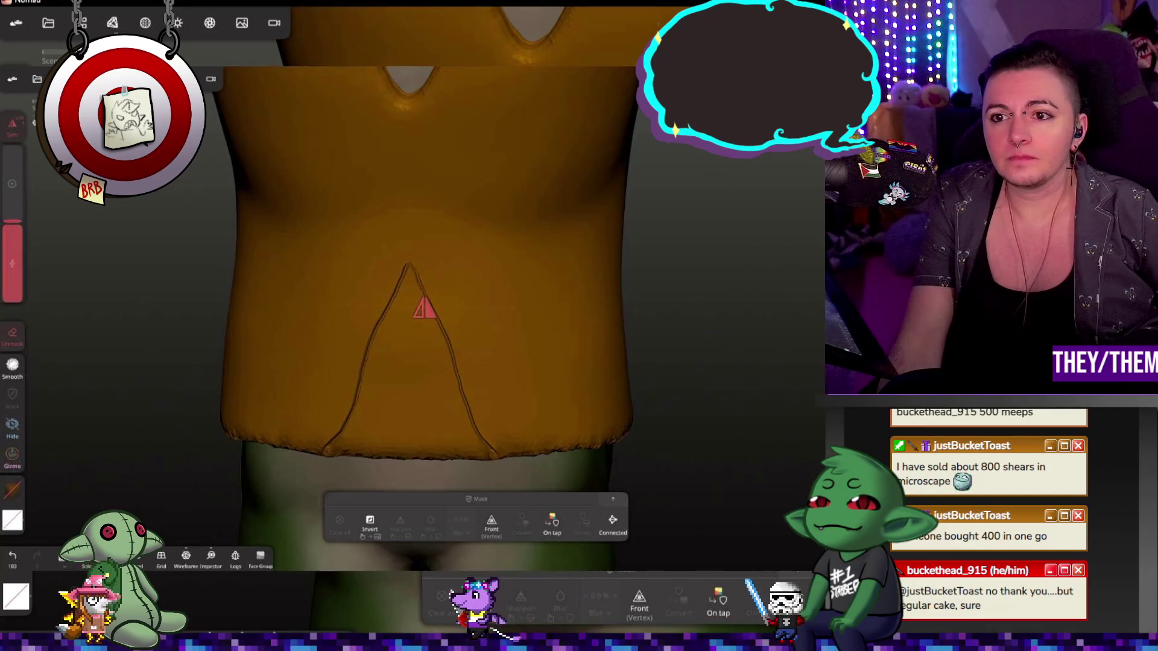
left_click(670, 300)
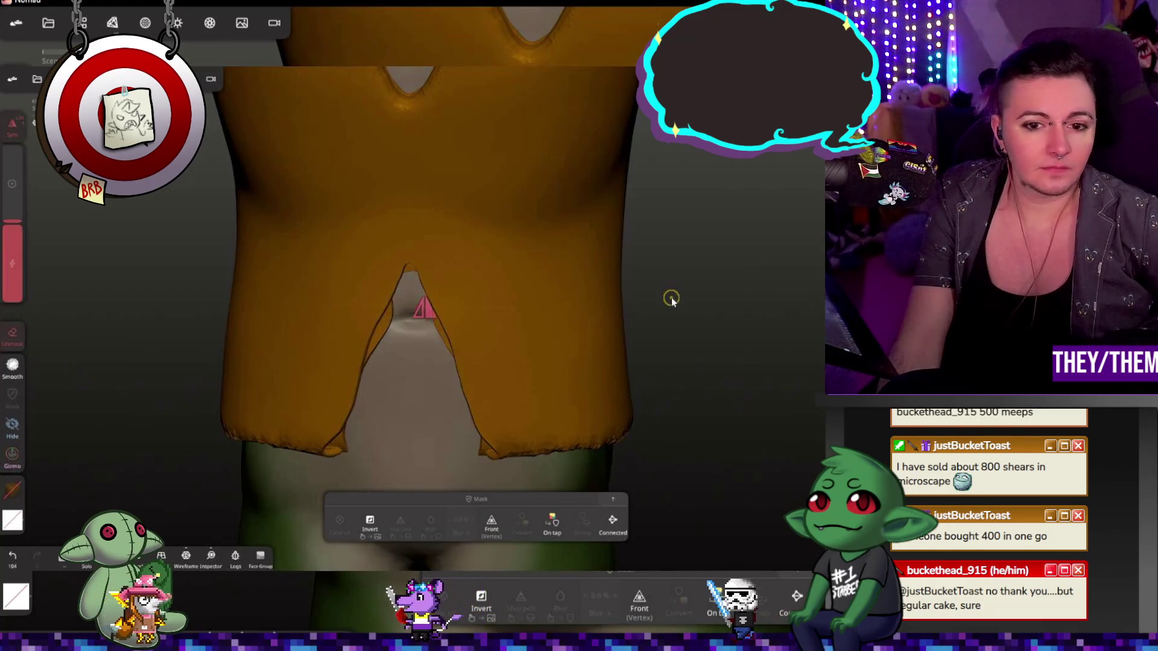
mouse_move(695, 308)
left_mouse_down()
mouse_move(745, 413)
mouse_move(646, 367)
mouse_move(774, 301)
mouse_move(733, 351)
left_mouse_up()
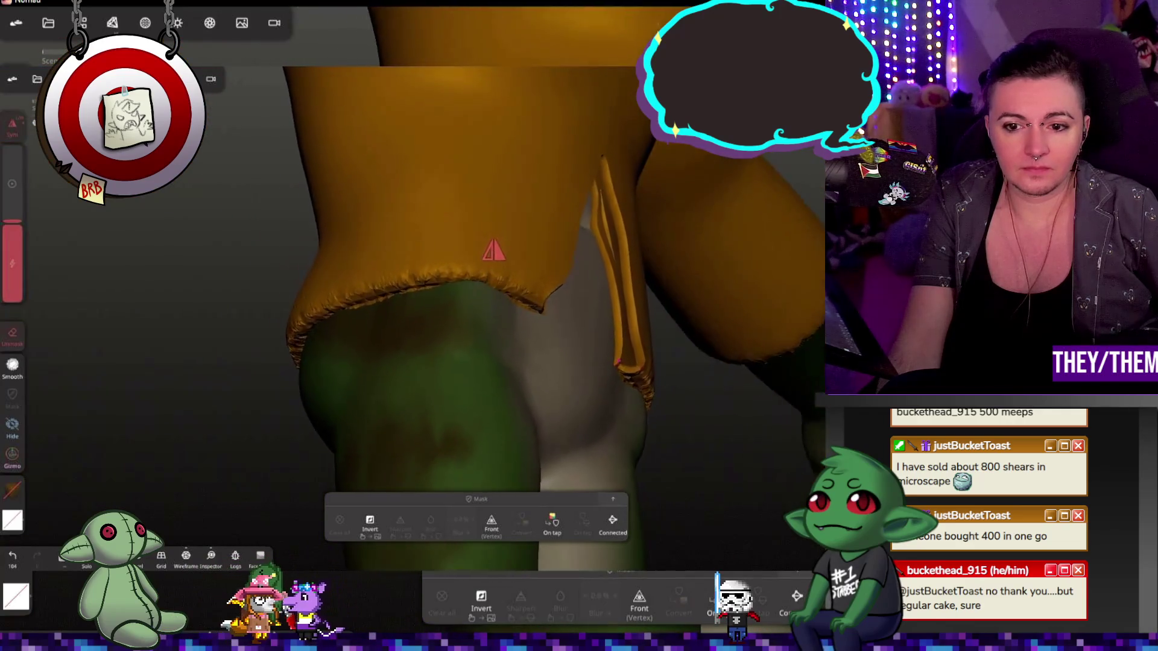
- Mask the flap at the shirt's side, briefly hiding the shirt to check the body underneath
left_click(634, 358)
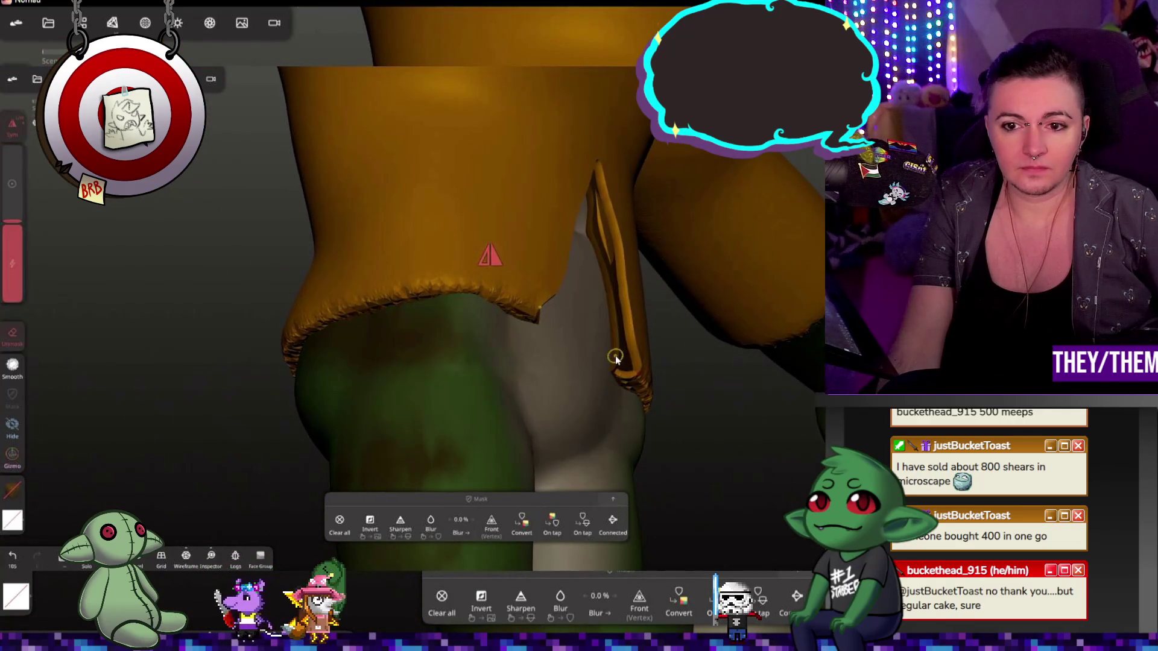
key("h")
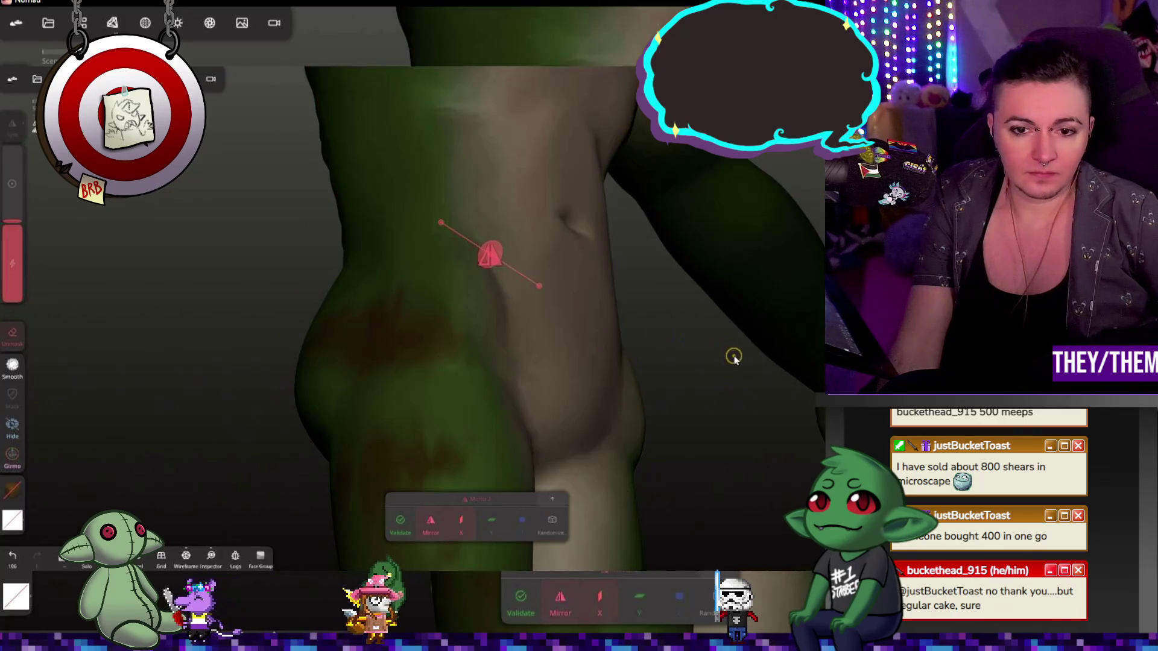
key("h")
mouse_move(732, 360)
left_mouse_down()
mouse_move(772, 327)
mouse_move(688, 376)
mouse_move(513, 436)
left_mouse_up()
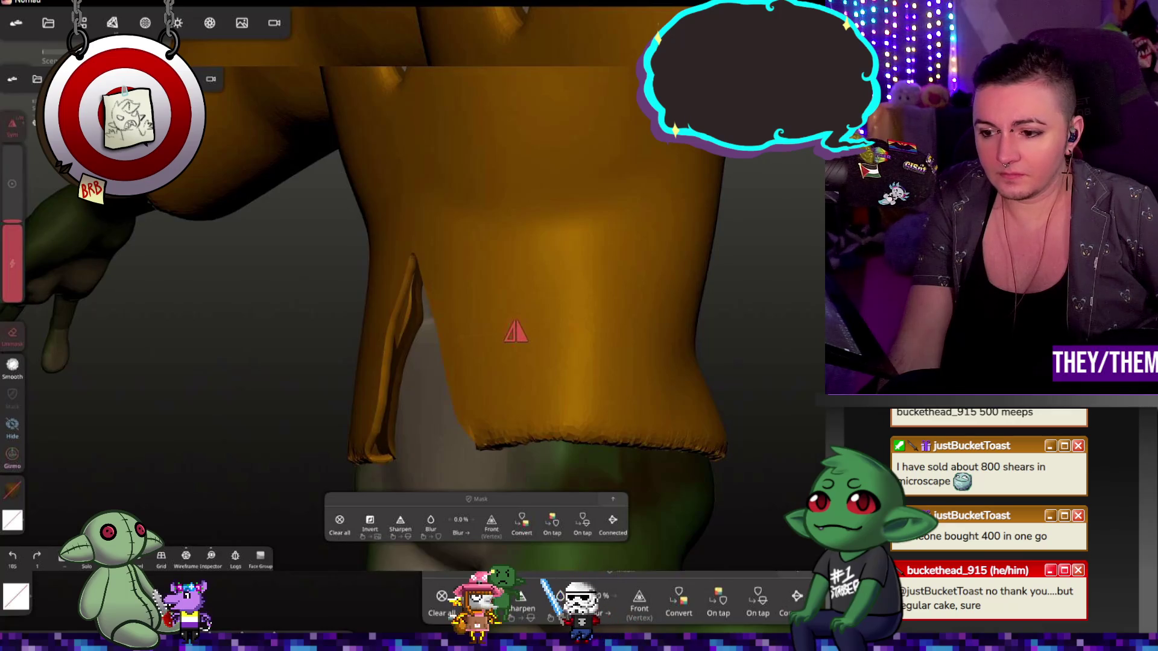
- Slide the masked jacket sideways off the frog's body with the gizmo
key("g")
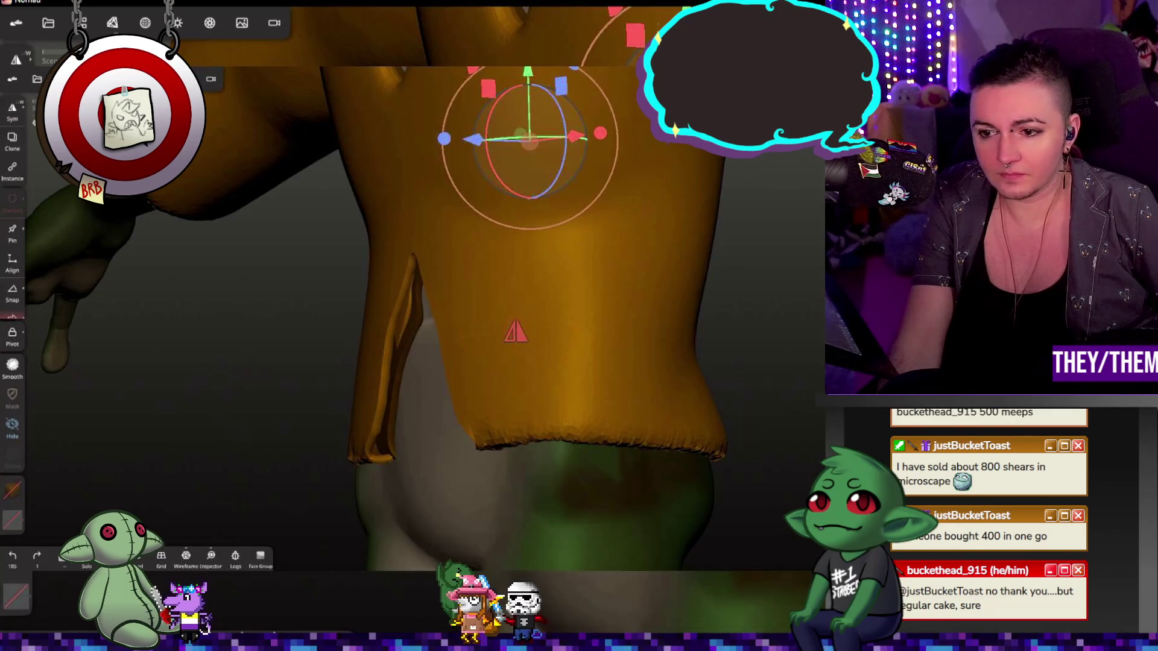
left_click_drag(576, 137, 220, 127)
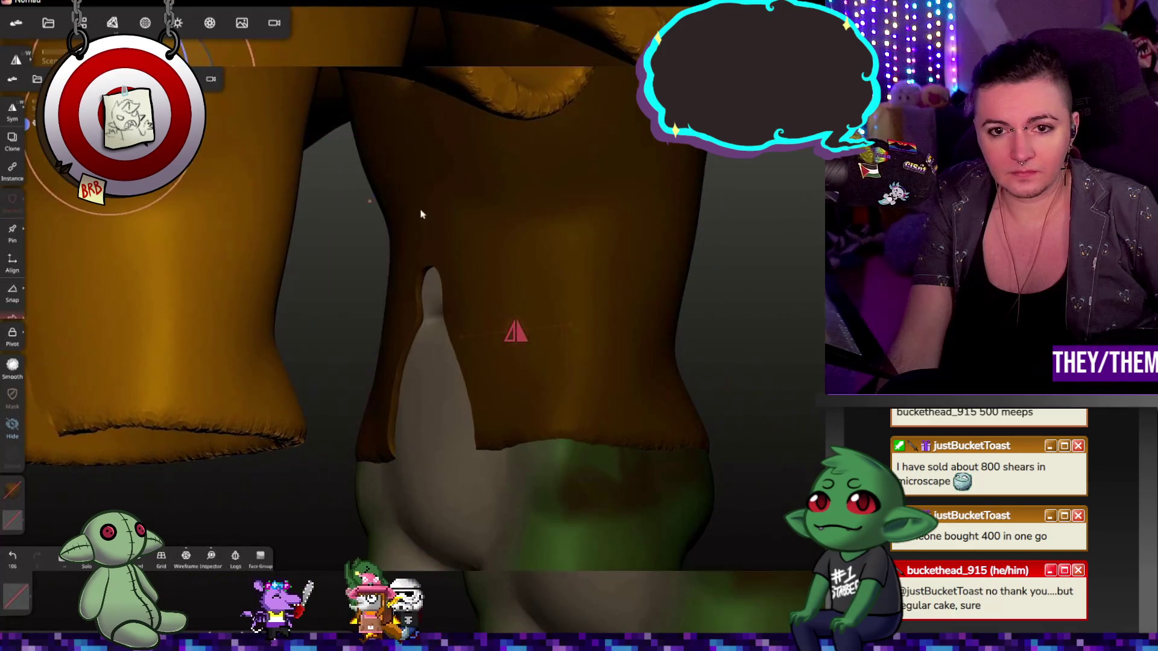
key("h")
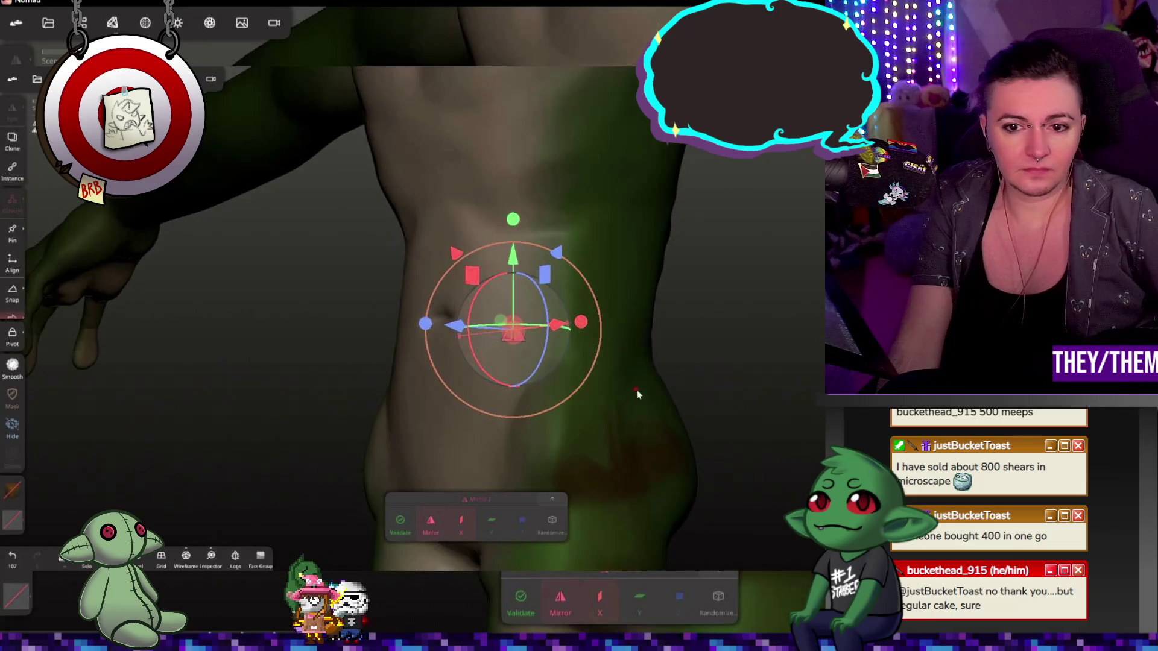
mouse_move(637, 390)
left_mouse_down()
mouse_move(670, 483)
mouse_move(688, 448)
mouse_move(619, 246)
left_mouse_up()
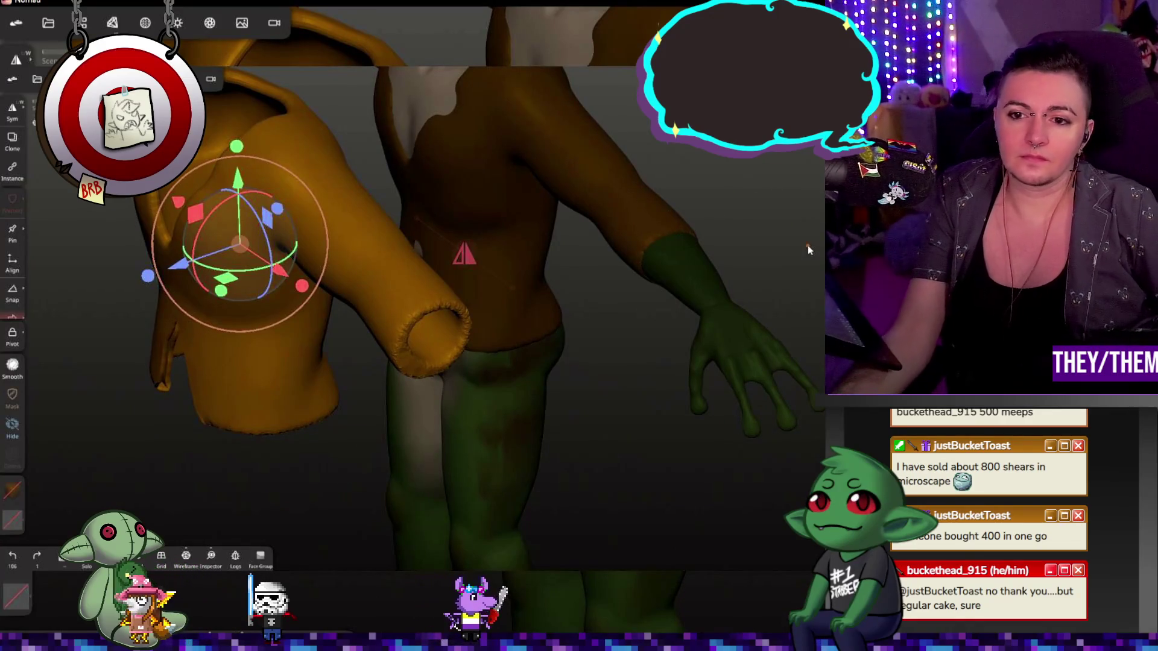
- Orbit around the frog and separated jacket to check them, then leave the gizmo
mouse_move(808, 239)
left_mouse_down()
mouse_move(563, 264)
mouse_move(604, 202)
mouse_move(563, 212)
mouse_move(503, 288)
left_mouse_up()
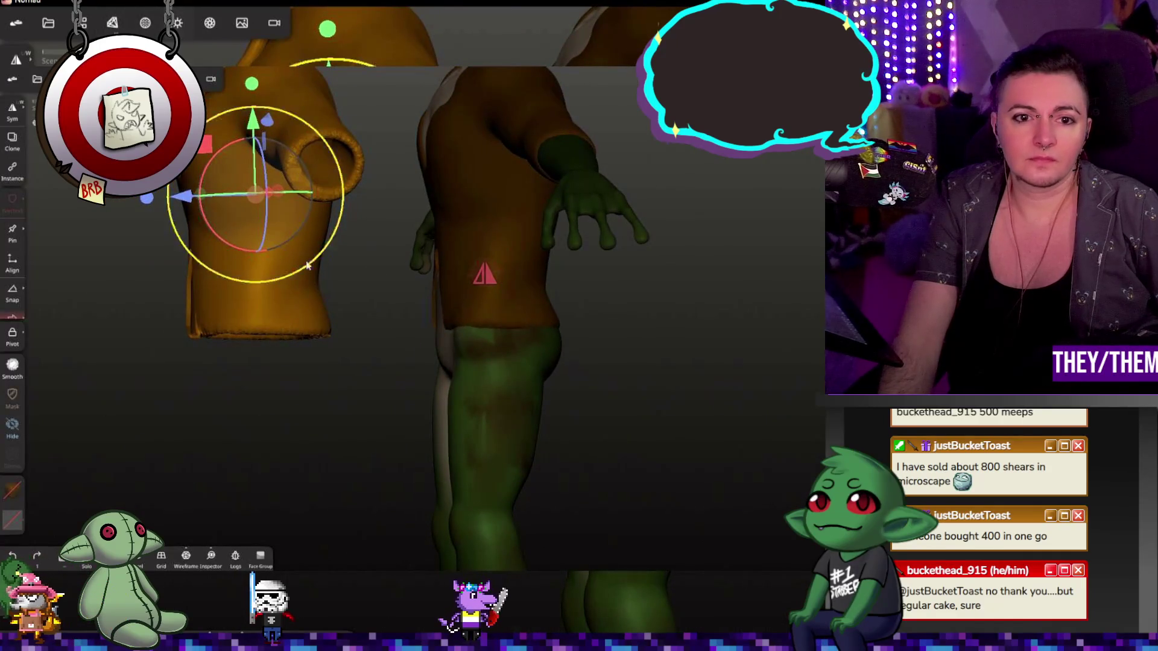
mouse_move(282, 300)
left_mouse_down()
mouse_move(450, 285)
mouse_move(712, 341)
mouse_move(325, 253)
mouse_move(498, 269)
mouse_move(453, 344)
mouse_move(462, 286)
mouse_move(584, 222)
mouse_move(610, 246)
left_mouse_up()
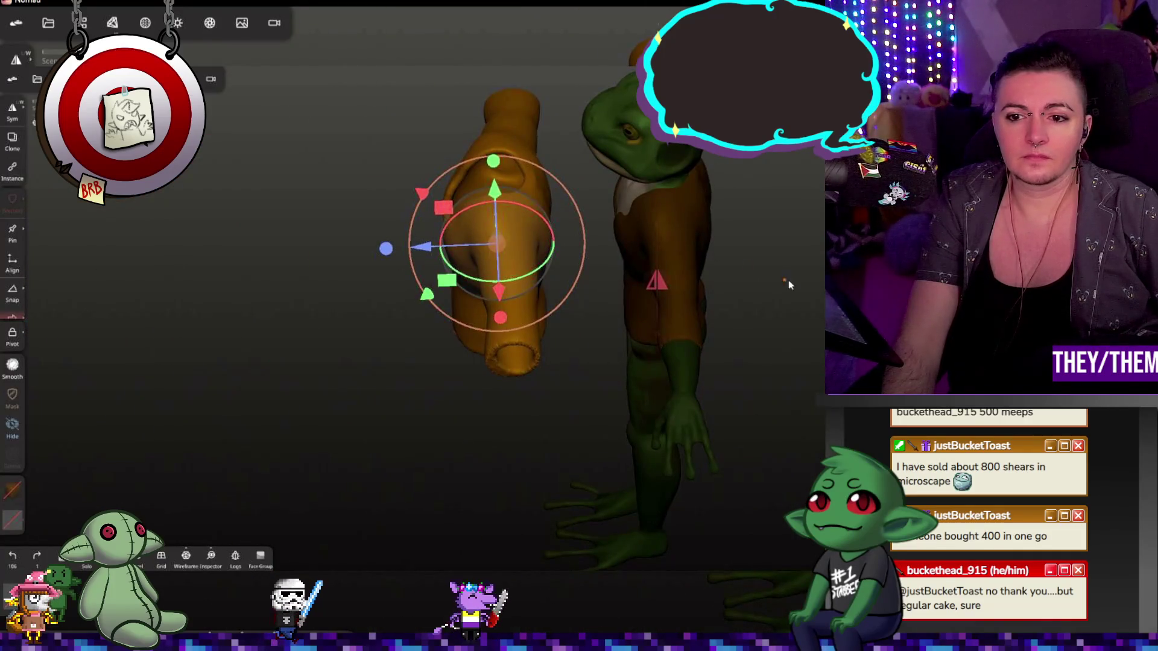
left_click_drag(788, 283, 740, 325)
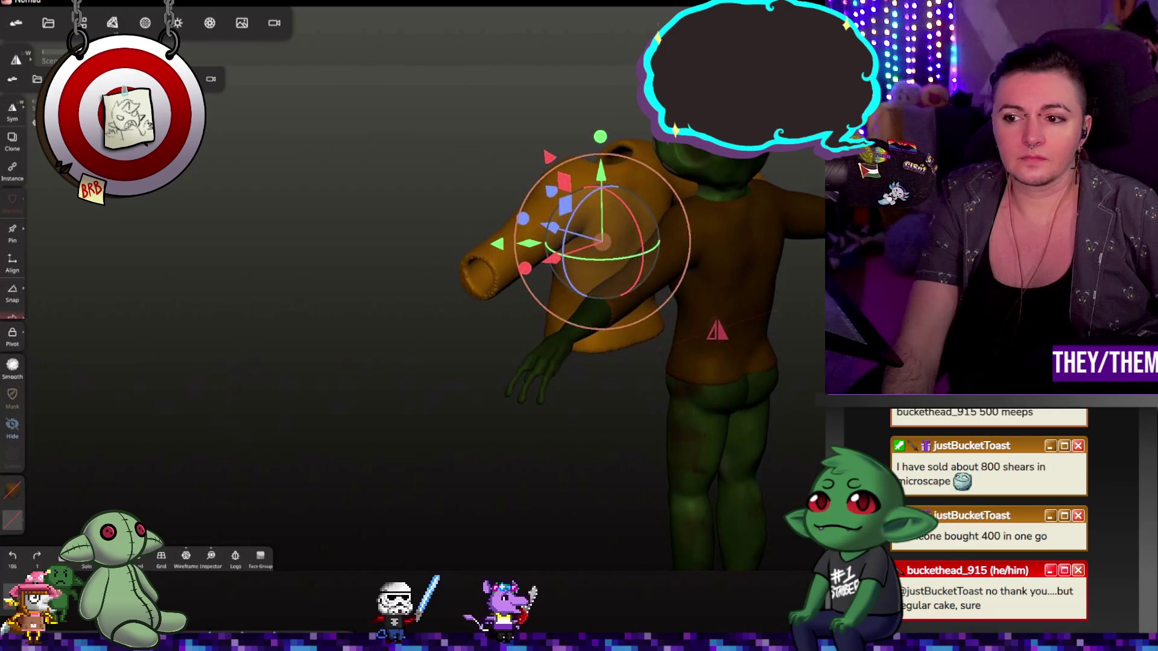
key("c")
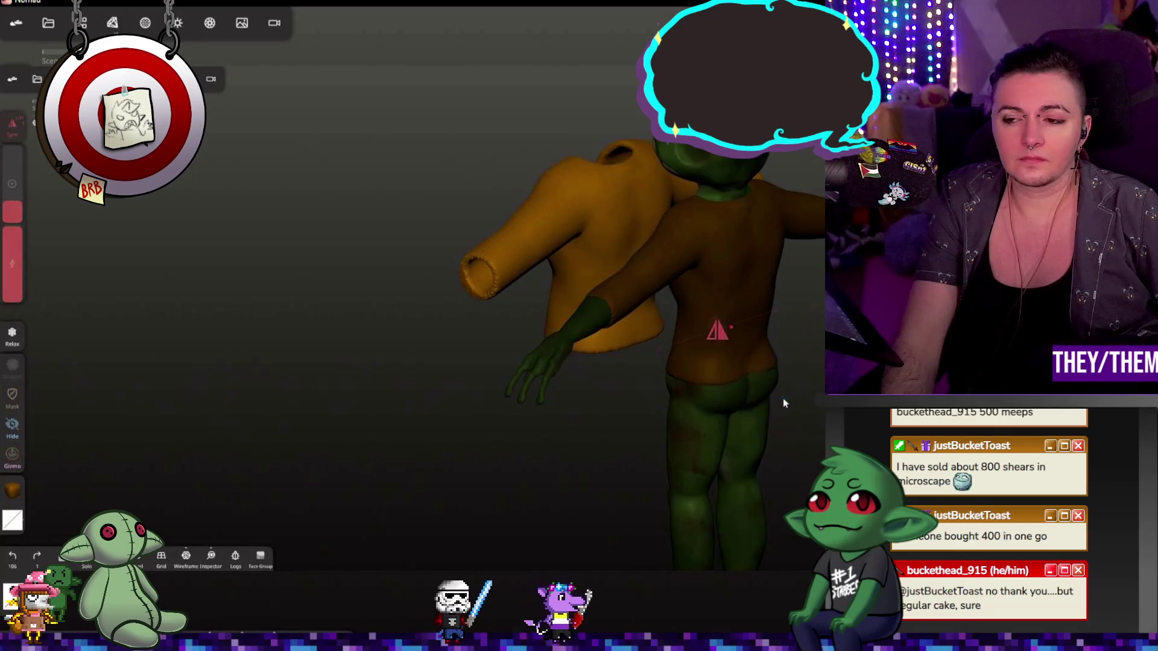
left_click_drag(783, 402, 688, 344)
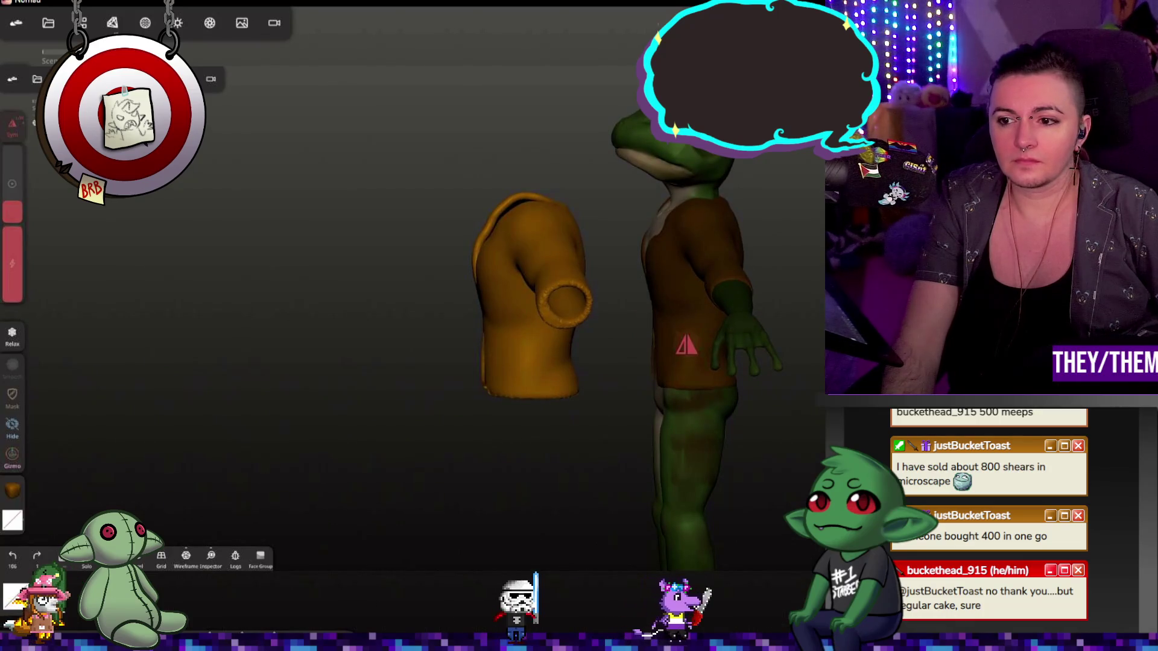
- Box-trim the leftover undershirt off the frog's upper body, then move the jacket back onto it
key("m")
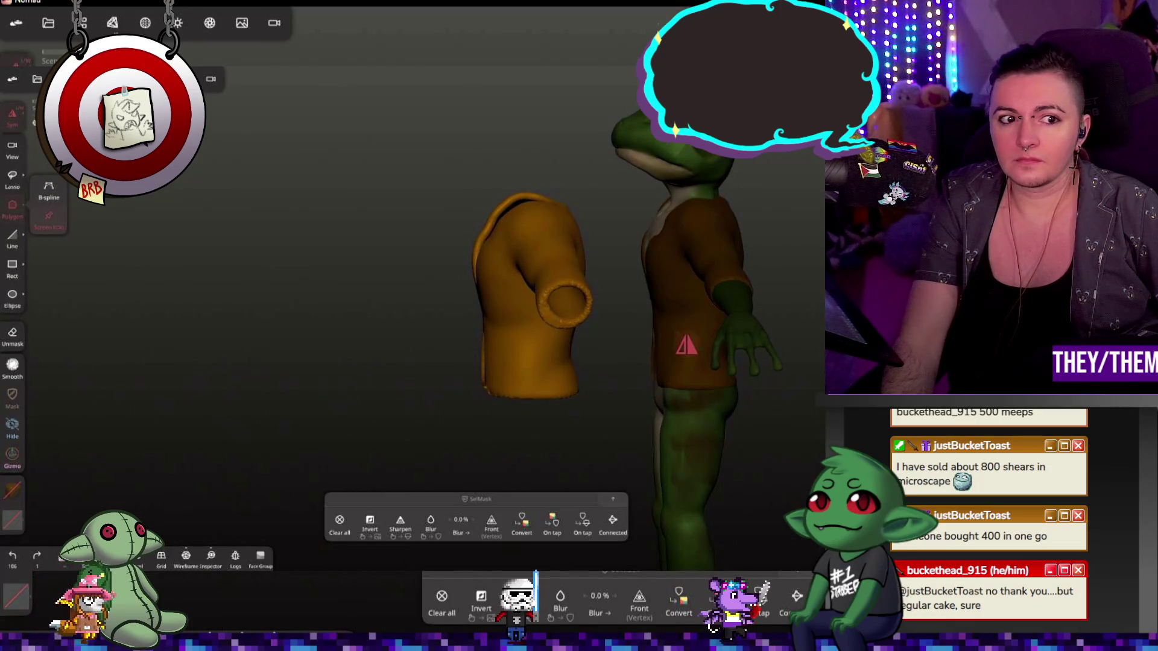
left_click(13, 267)
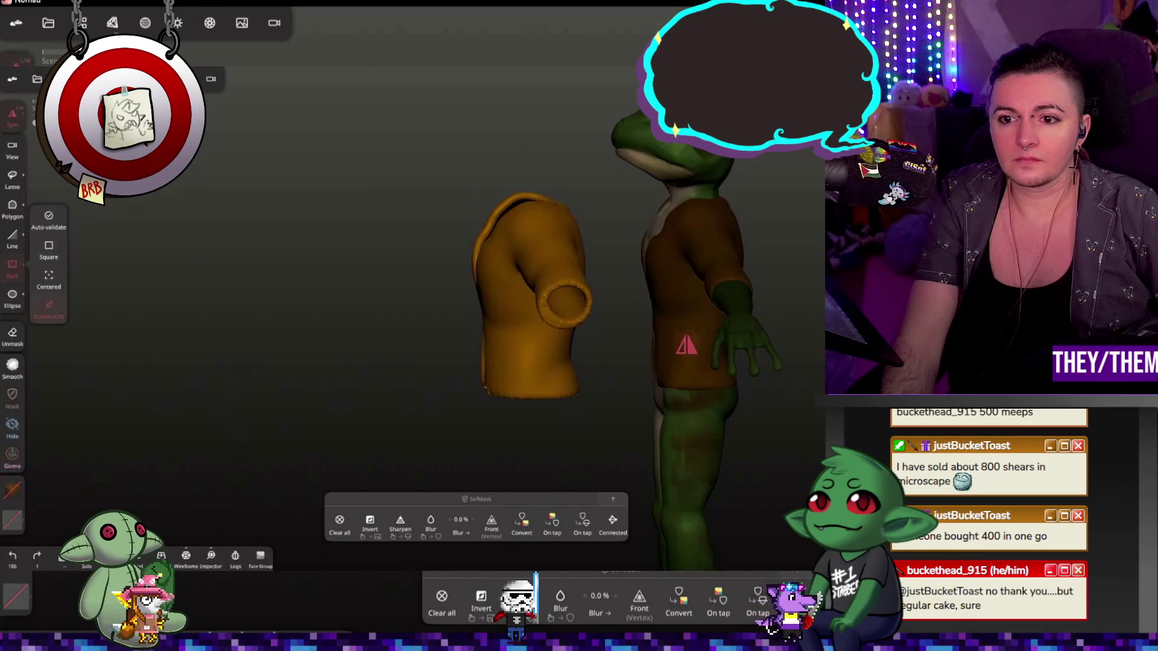
left_click_drag(818, 138, 635, 416)
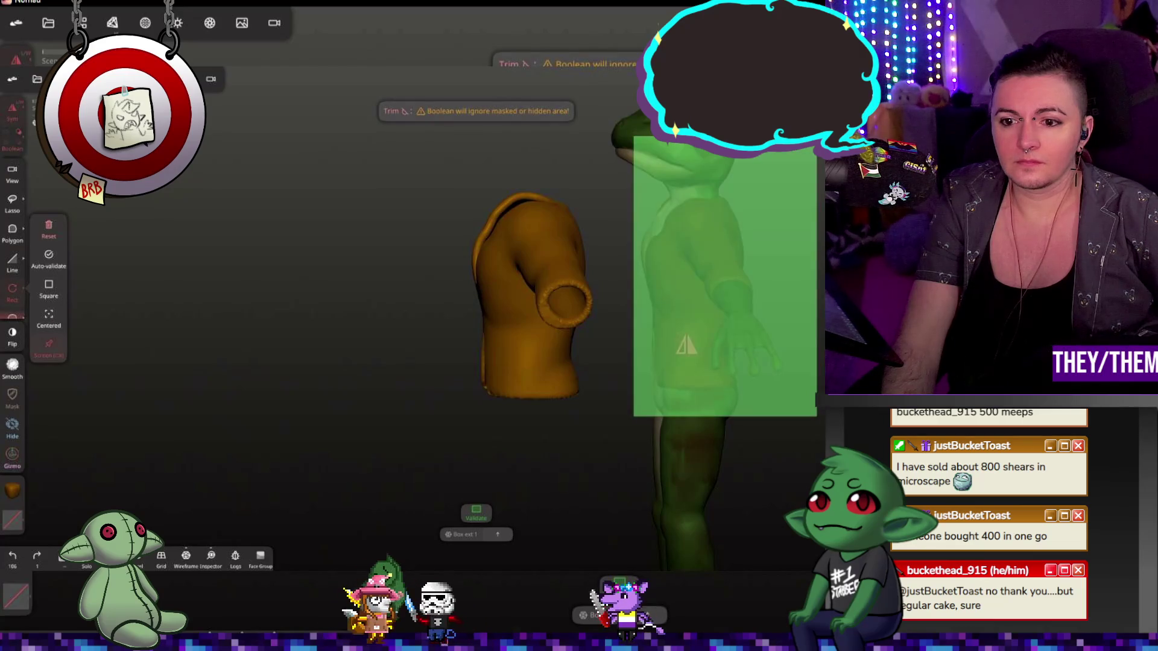
left_click(690, 233)
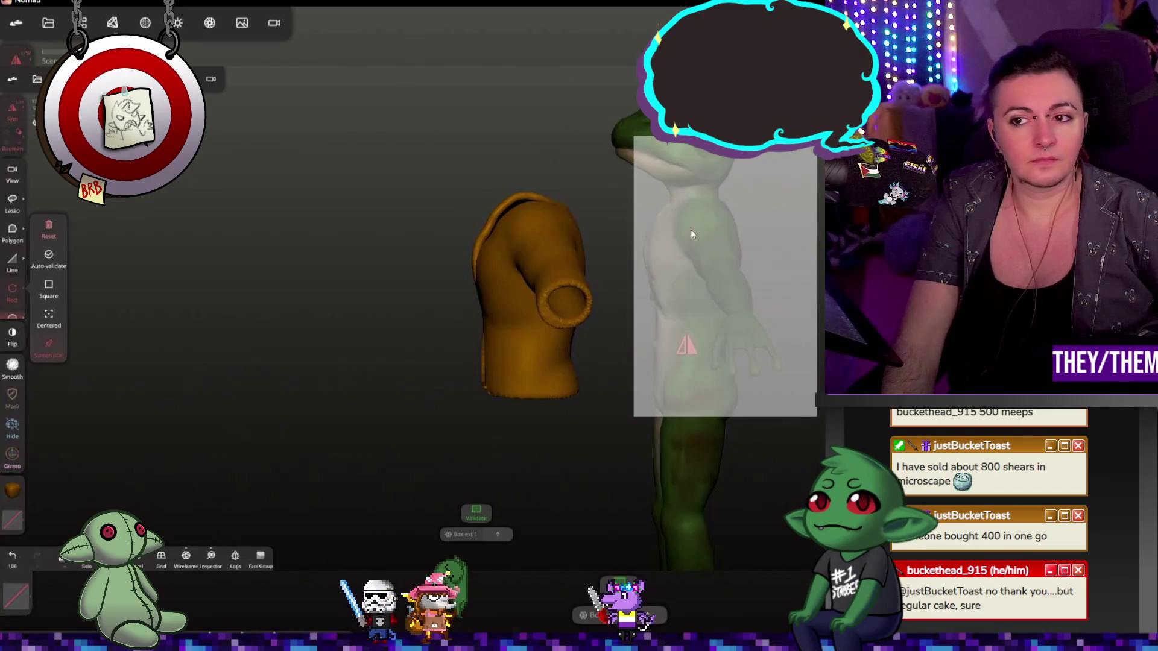
left_click(55, 231)
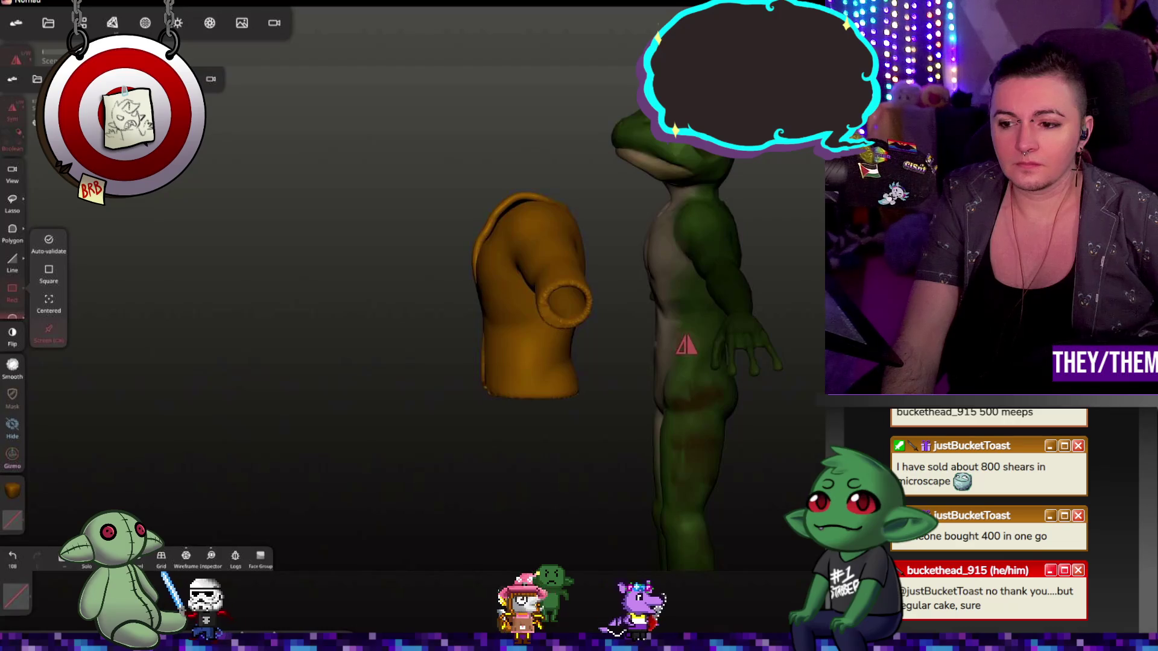
left_click_drag(598, 289, 789, 298)
- Nudge the jacket slightly upward so it sits squarely on the torso below the neck
left_click_drag(581, 318, 758, 315)
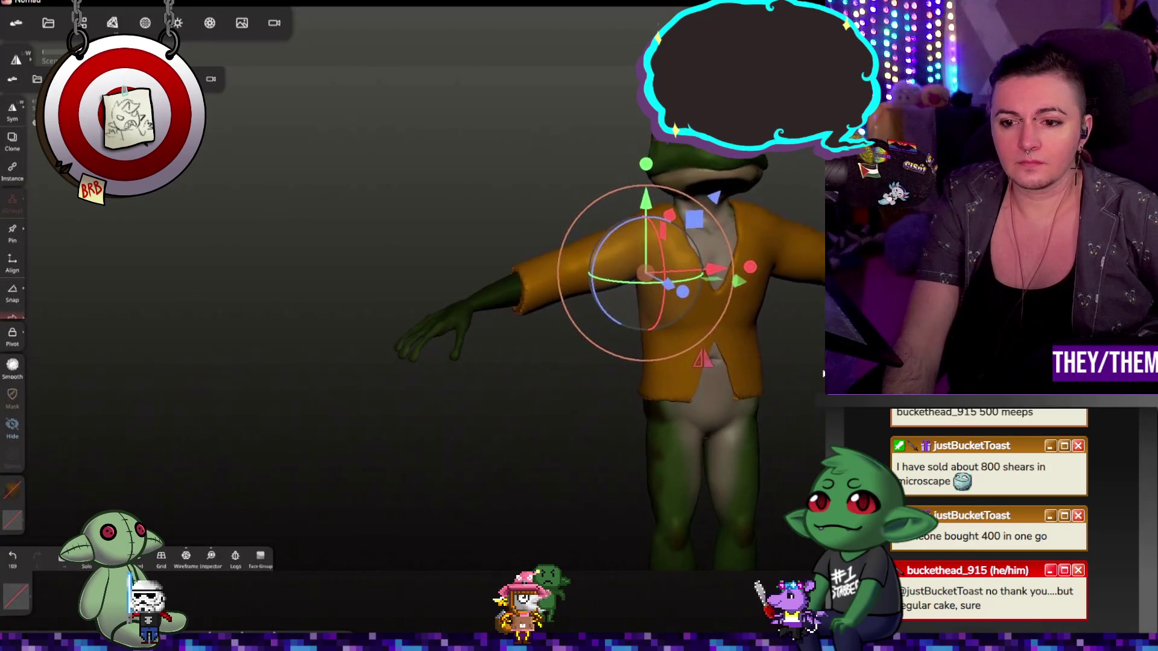
left_click_drag(759, 316, 639, 409)
scroll(615, 406, "up", 3)
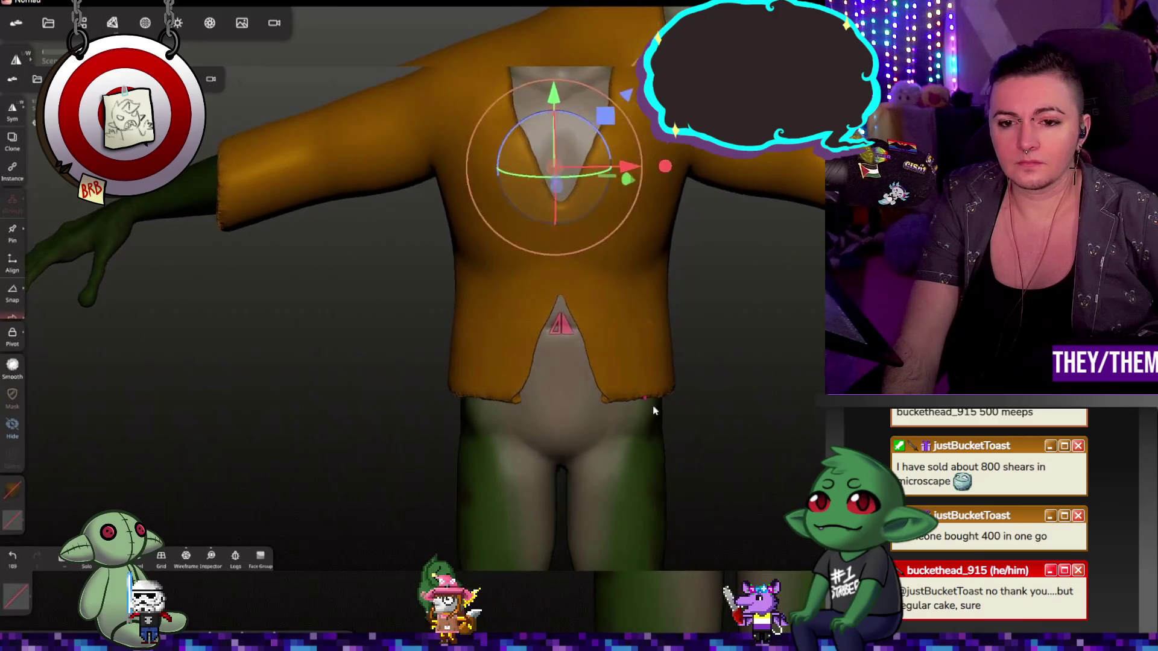
mouse_move(638, 409)
left_mouse_down()
mouse_move(697, 403)
mouse_move(704, 477)
mouse_move(581, 351)
left_mouse_up()
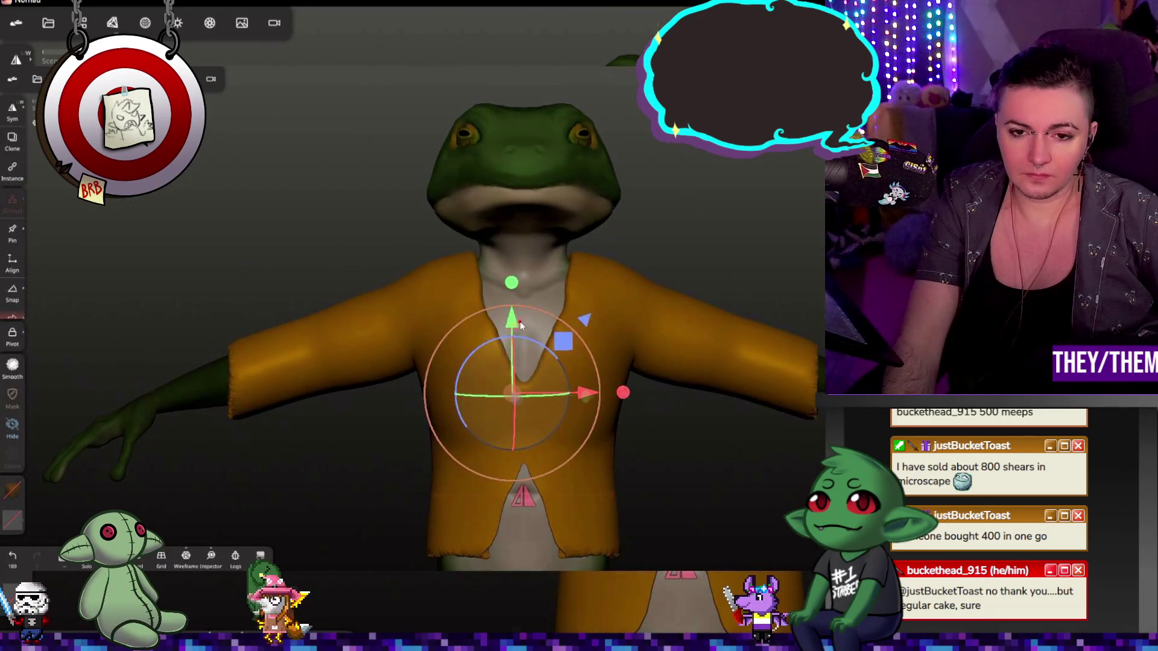
left_click_drag(516, 324, 513, 333)
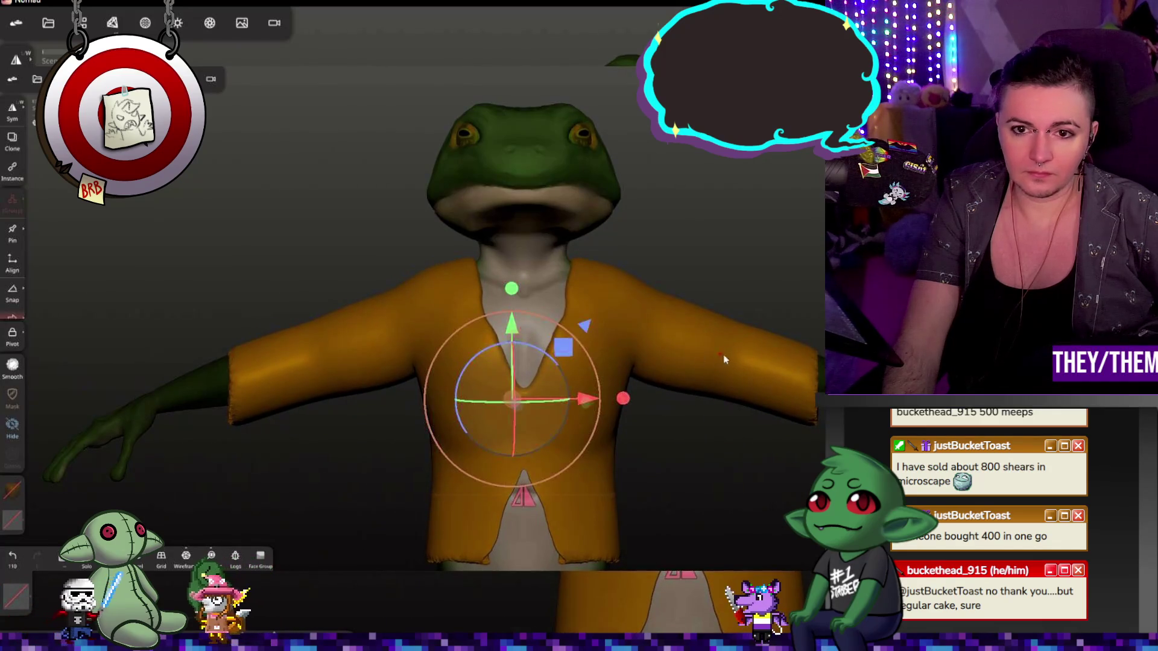
scroll(512, 362, "down", 3)
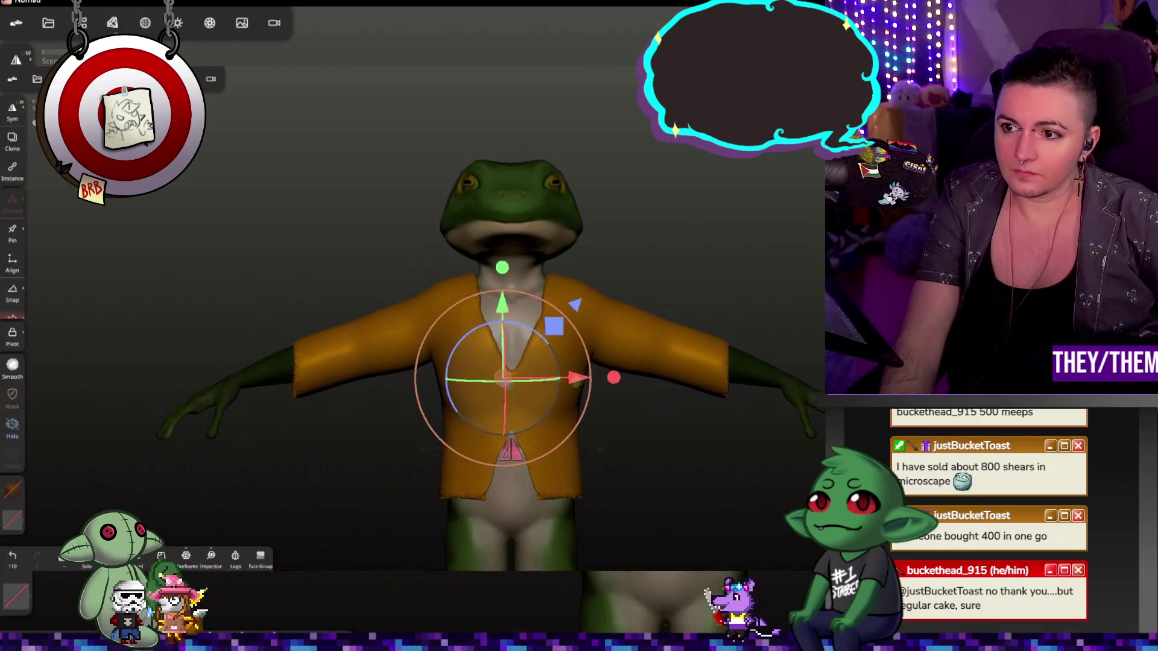
key("b")
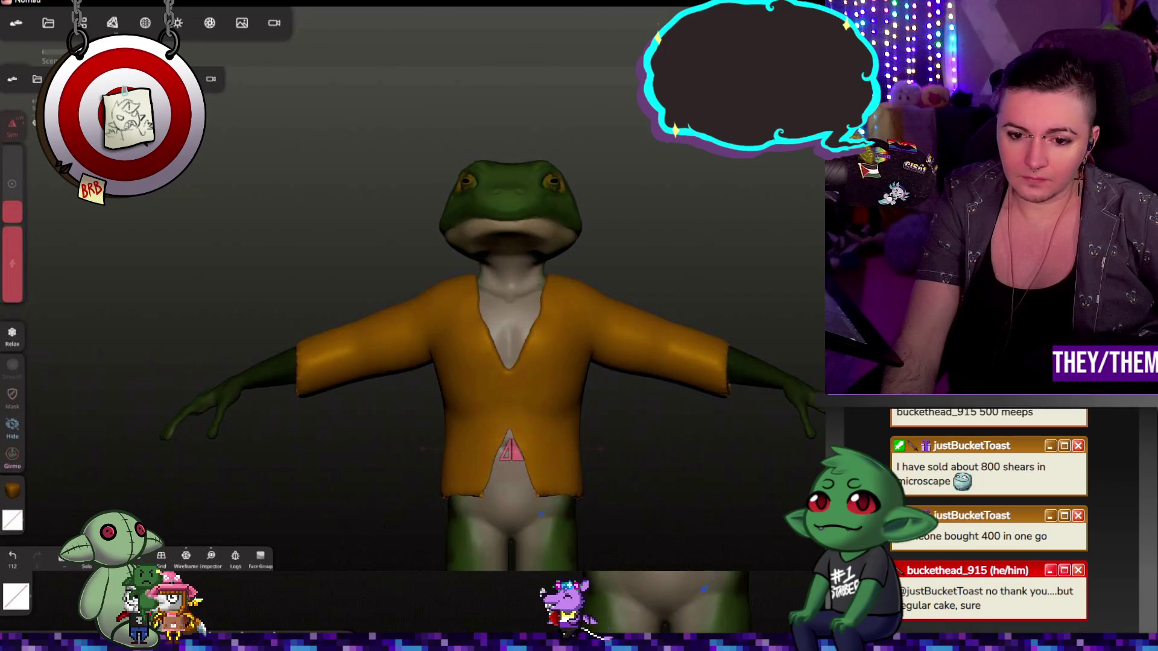
- Mask two mirrored button spots on the jacket hem
left_click_drag(634, 498, 597, 488)
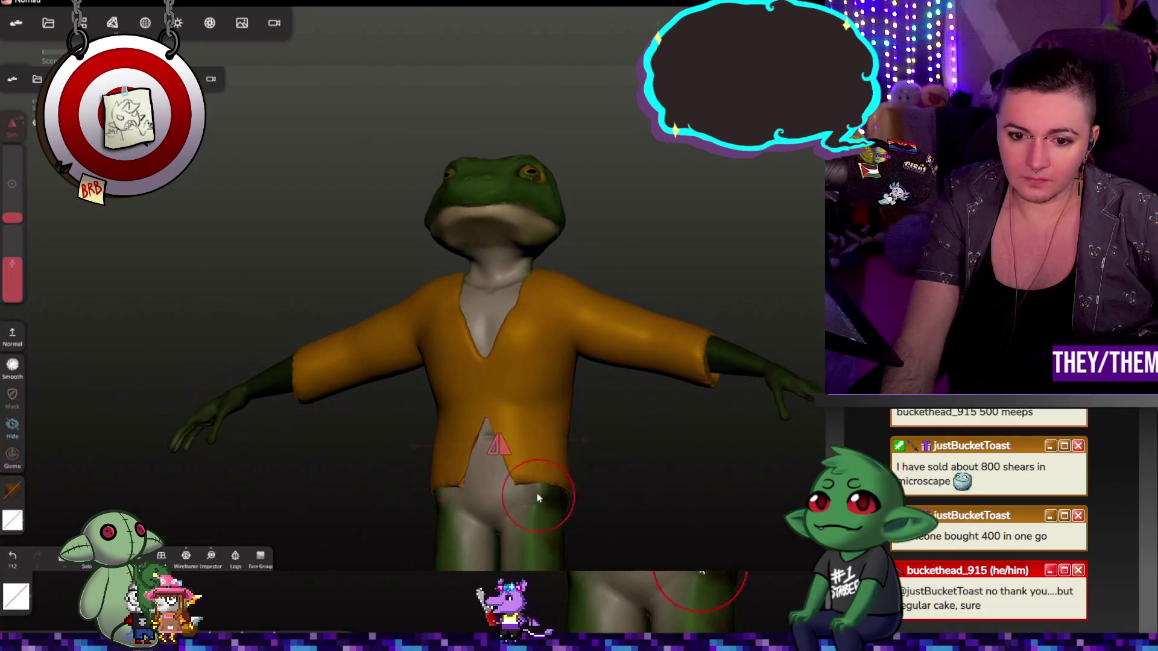
left_click_drag(559, 502, 543, 488)
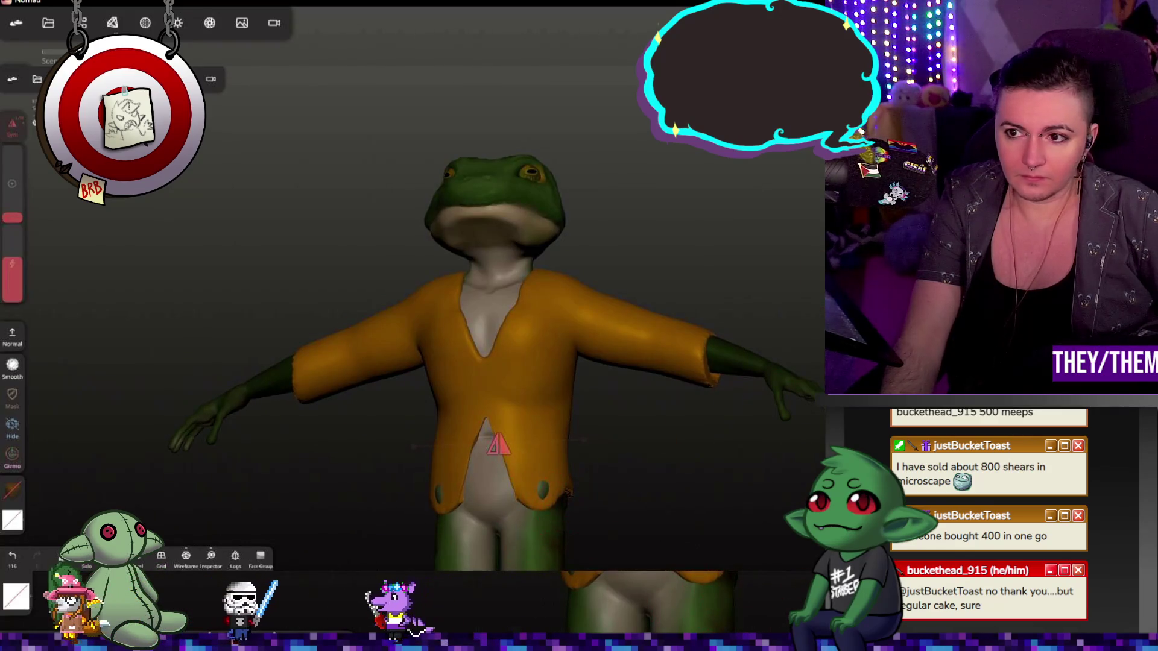
left_click_drag(568, 503, 498, 523)
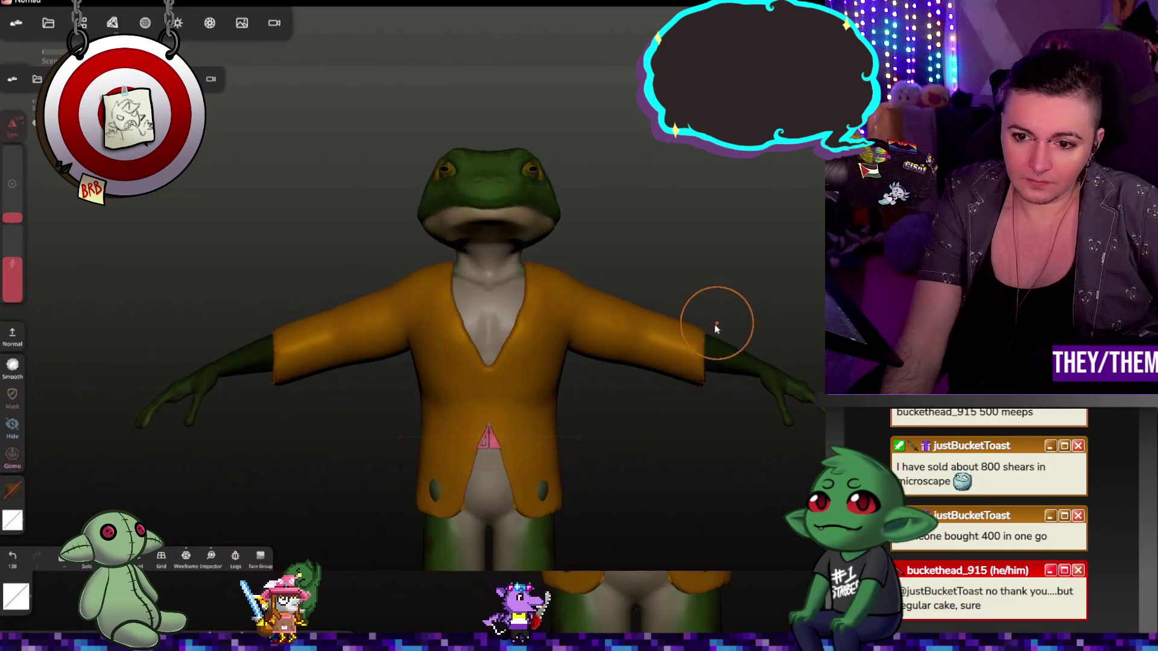
- With a much larger brush, pull both jacket sleeves symmetrically further down the arms
left_click_drag(13, 217, 13, 210)
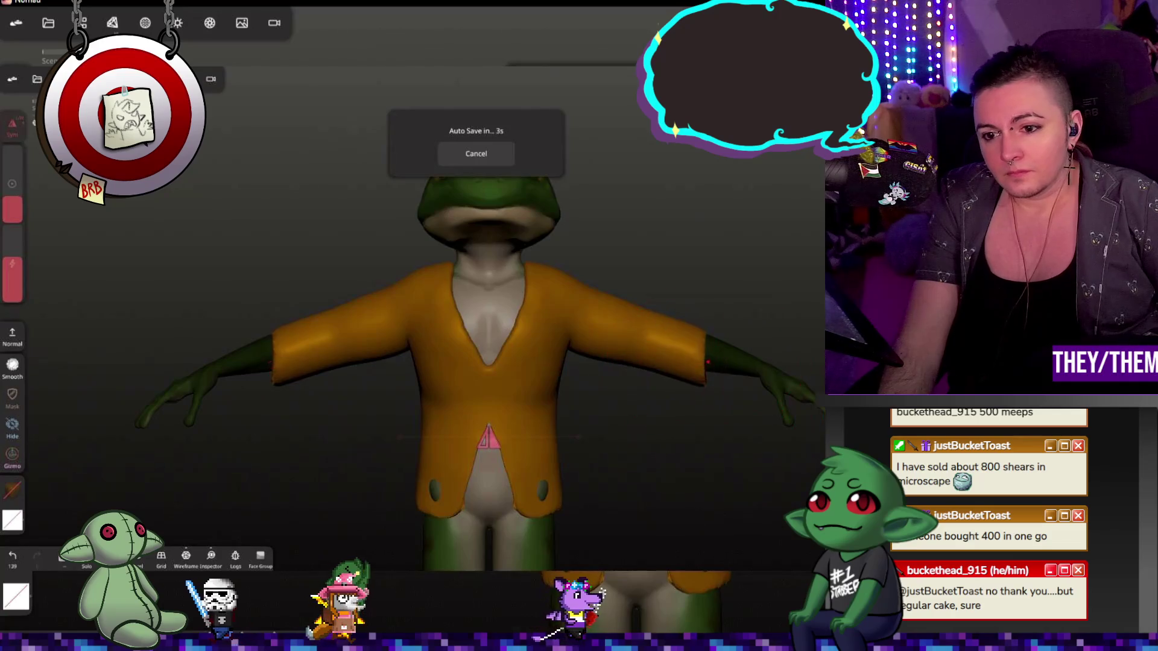
mouse_move(698, 363)
left_mouse_down()
mouse_move(735, 360)
mouse_move(774, 404)
left_mouse_up()
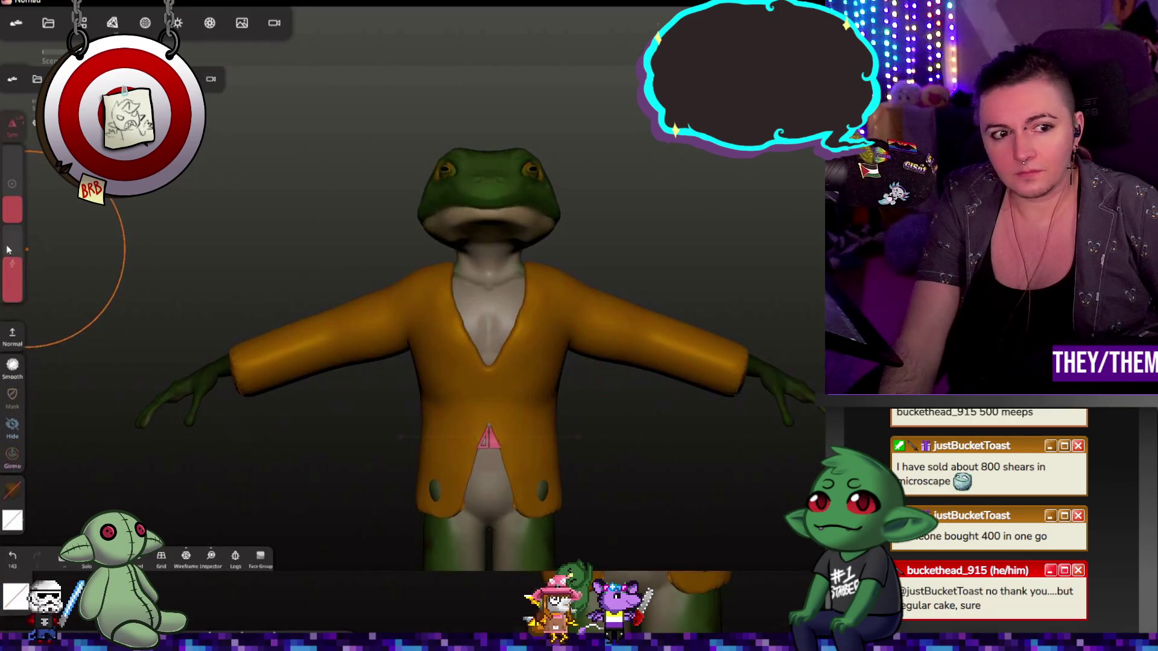
left_click_drag(257, 367, 606, 371)
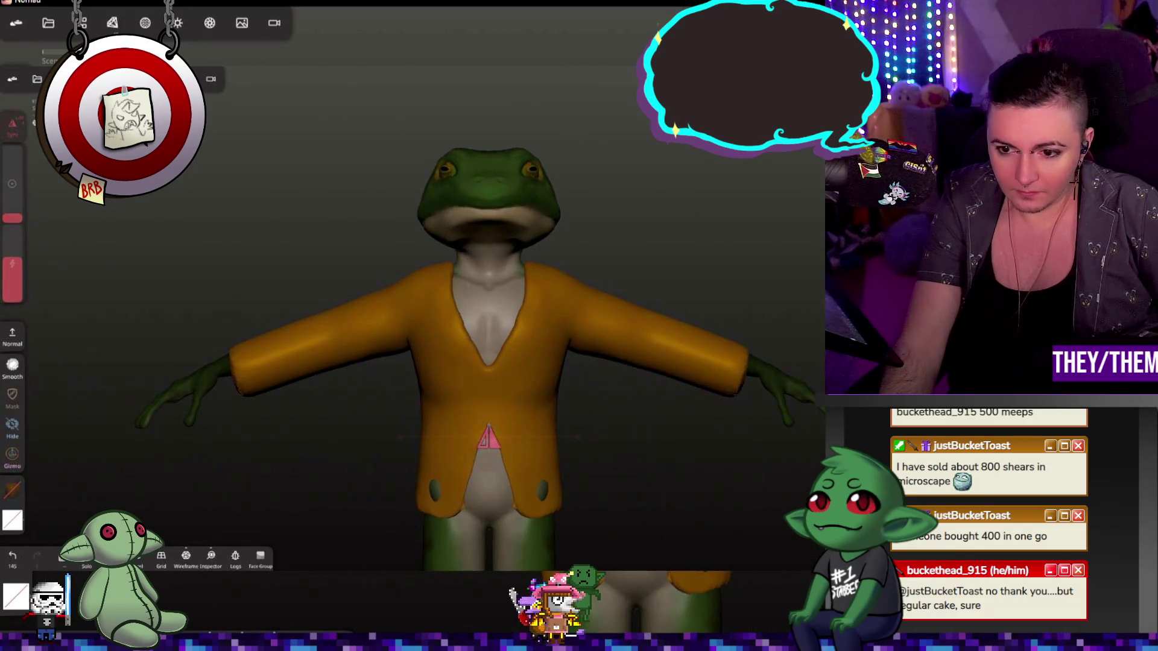
mouse_move(724, 423)
left_mouse_down()
mouse_move(702, 445)
mouse_move(670, 447)
left_mouse_up()
key("shift")
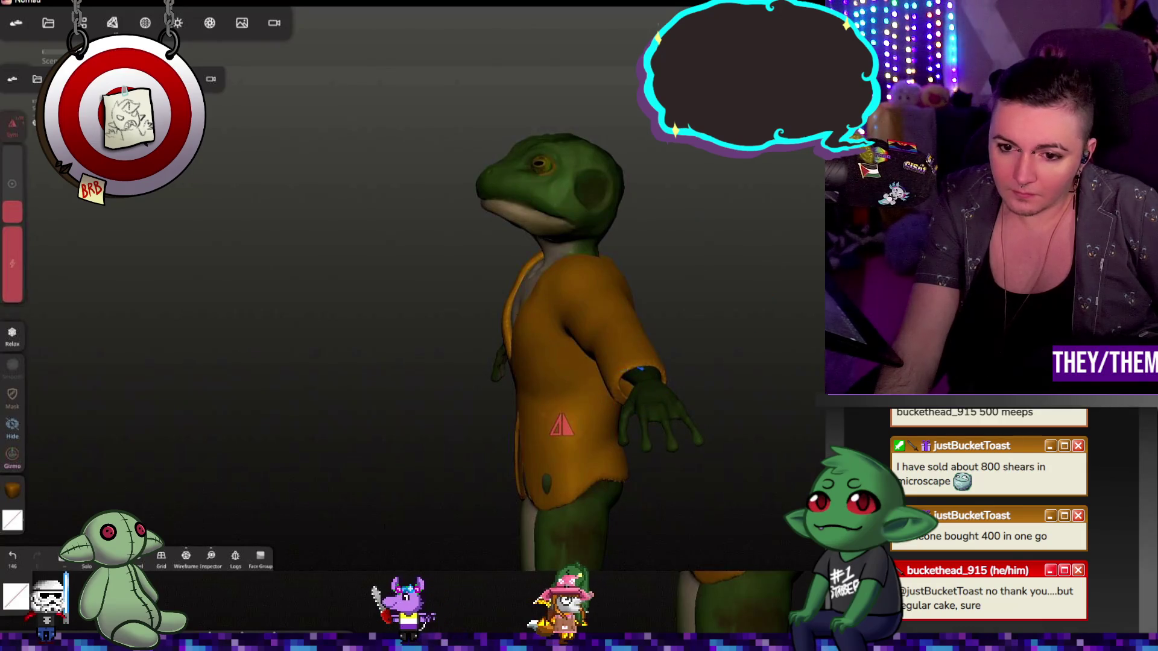
left_click_drag(669, 448, 755, 455)
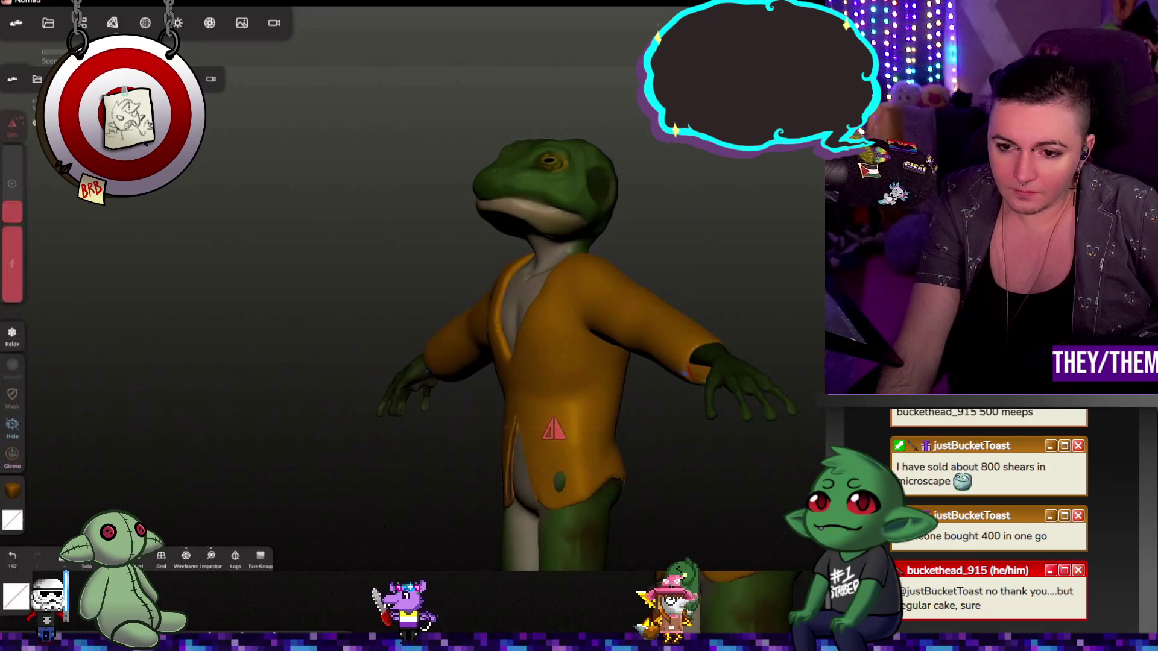
left_click_drag(681, 465, 760, 494)
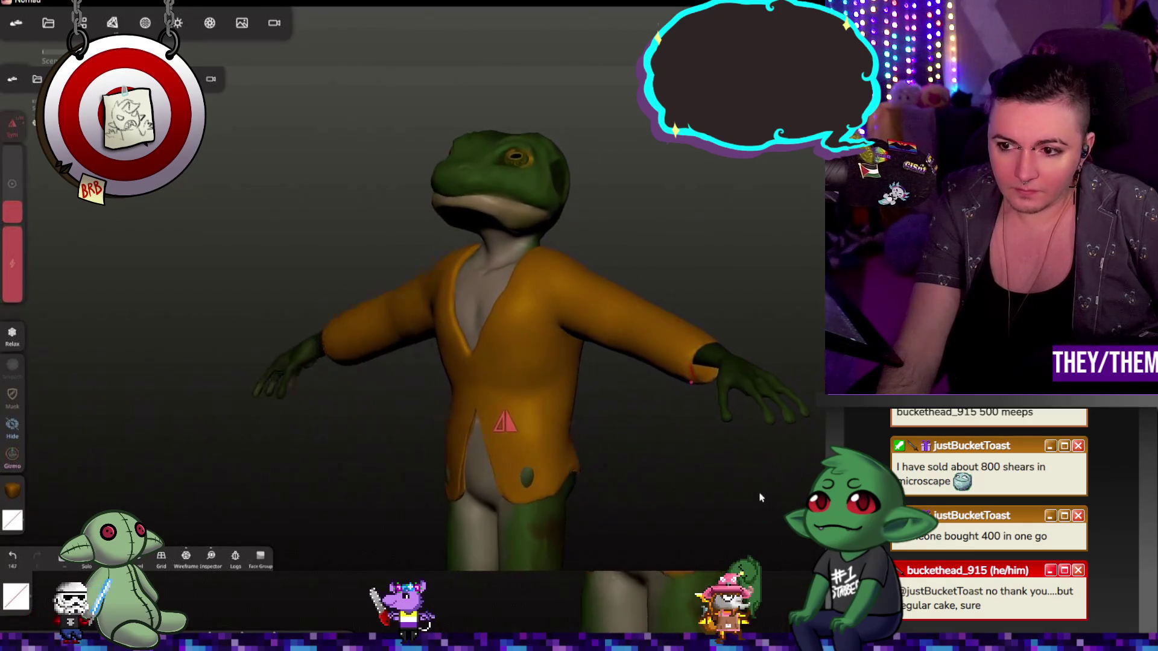
key("shift")
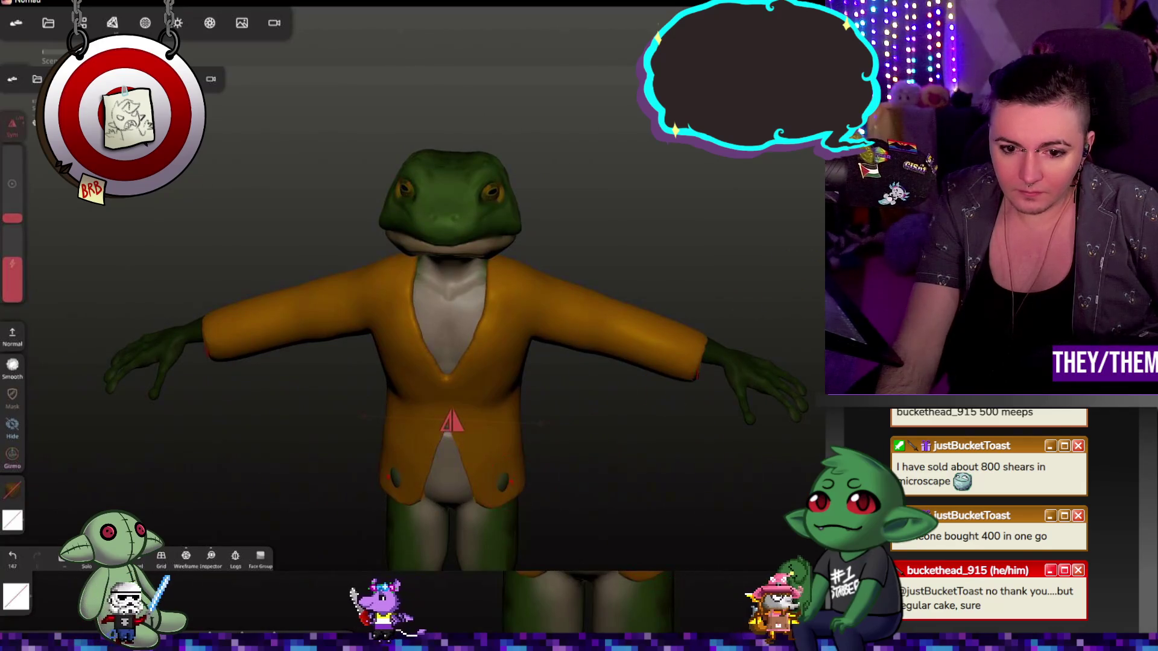
left_click_drag(380, 416, 470, 425)
left_click_drag(633, 226, 634, 407)
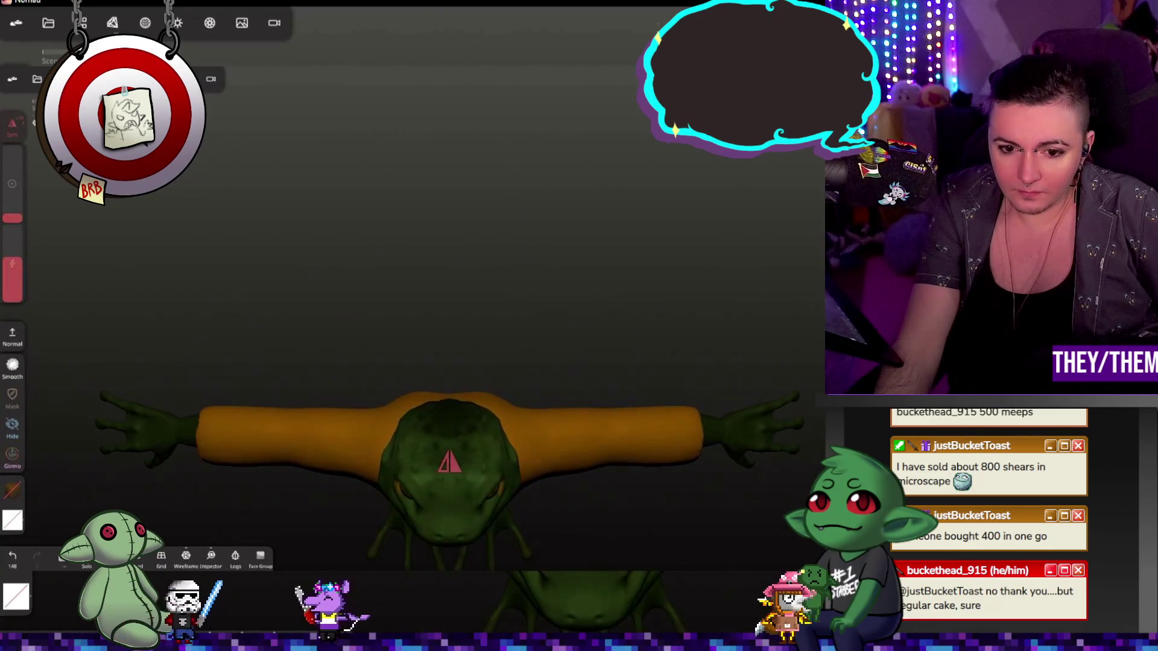
left_click_drag(787, 407, 788, 229)
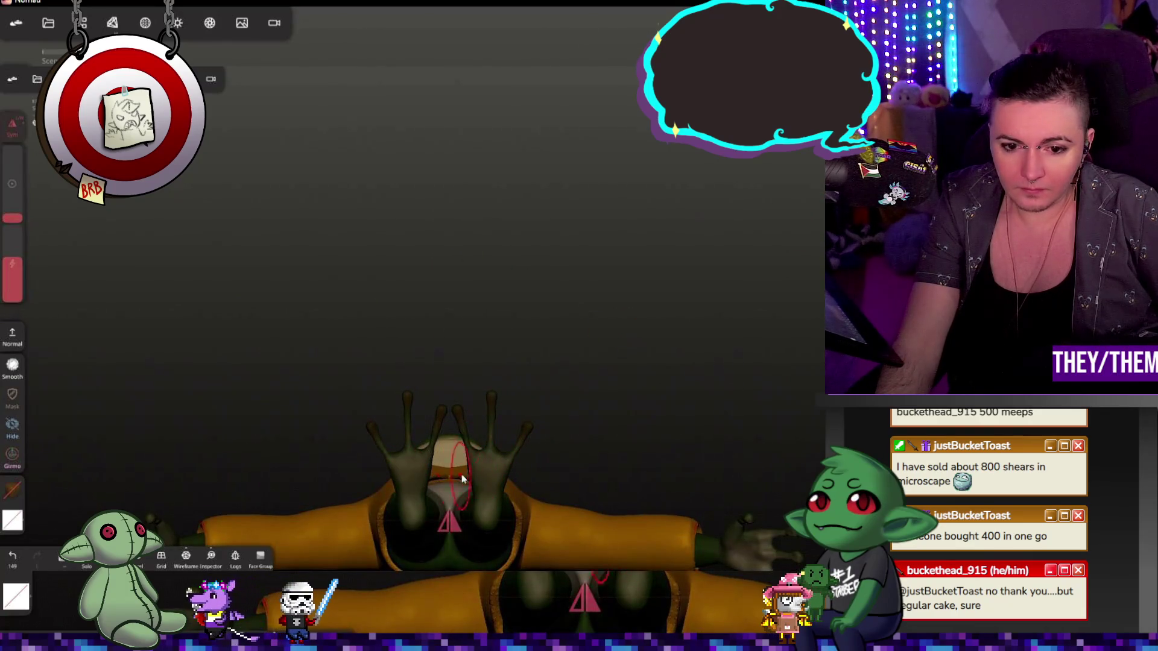
left_click_drag(462, 480, 394, 539)
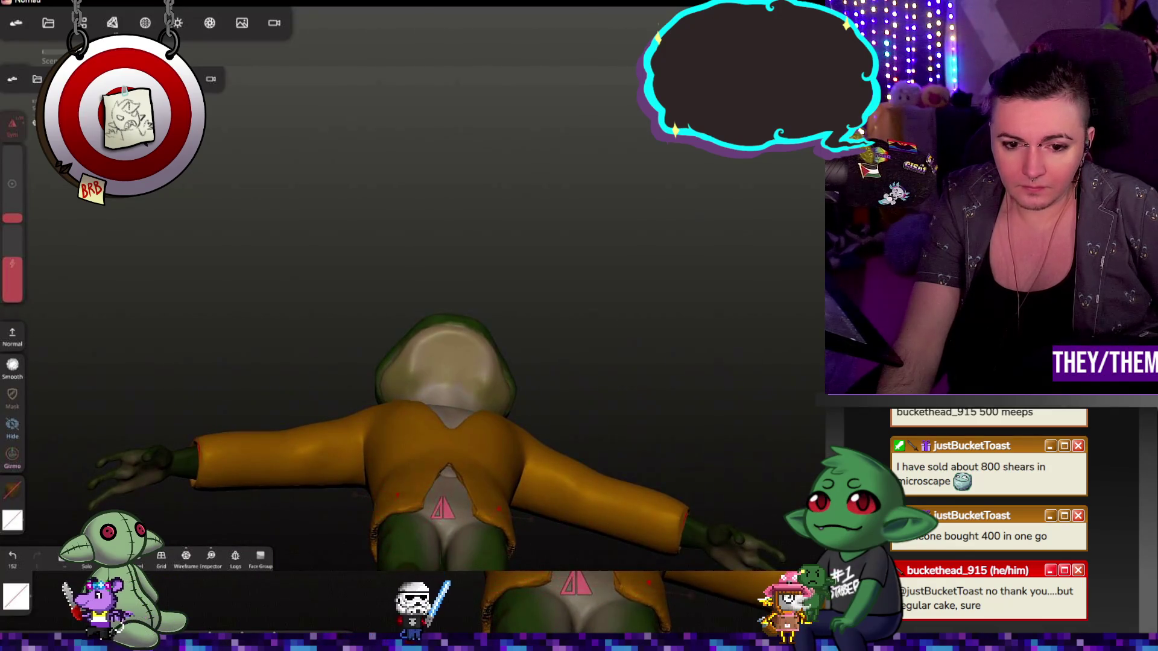
mouse_move(508, 514)
left_mouse_down()
mouse_move(687, 352)
mouse_move(604, 259)
mouse_move(646, 240)
left_mouse_up()
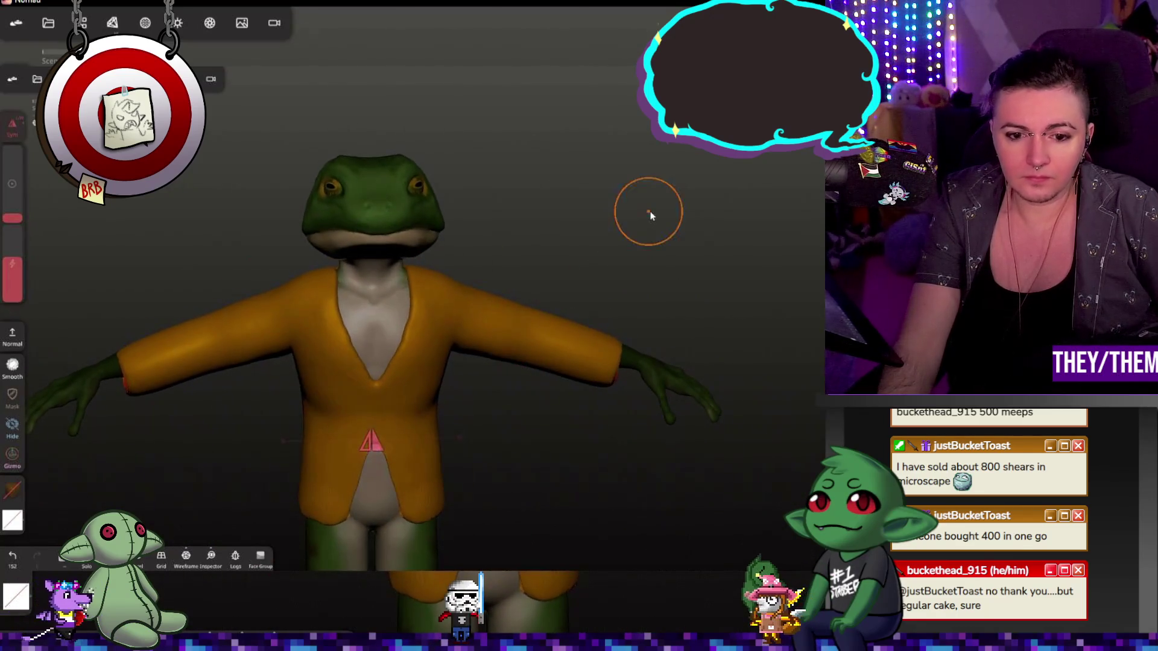
mouse_move(619, 464)
left_mouse_down()
mouse_move(752, 416)
mouse_move(784, 435)
mouse_move(628, 419)
mouse_move(660, 440)
mouse_move(672, 297)
left_mouse_up()
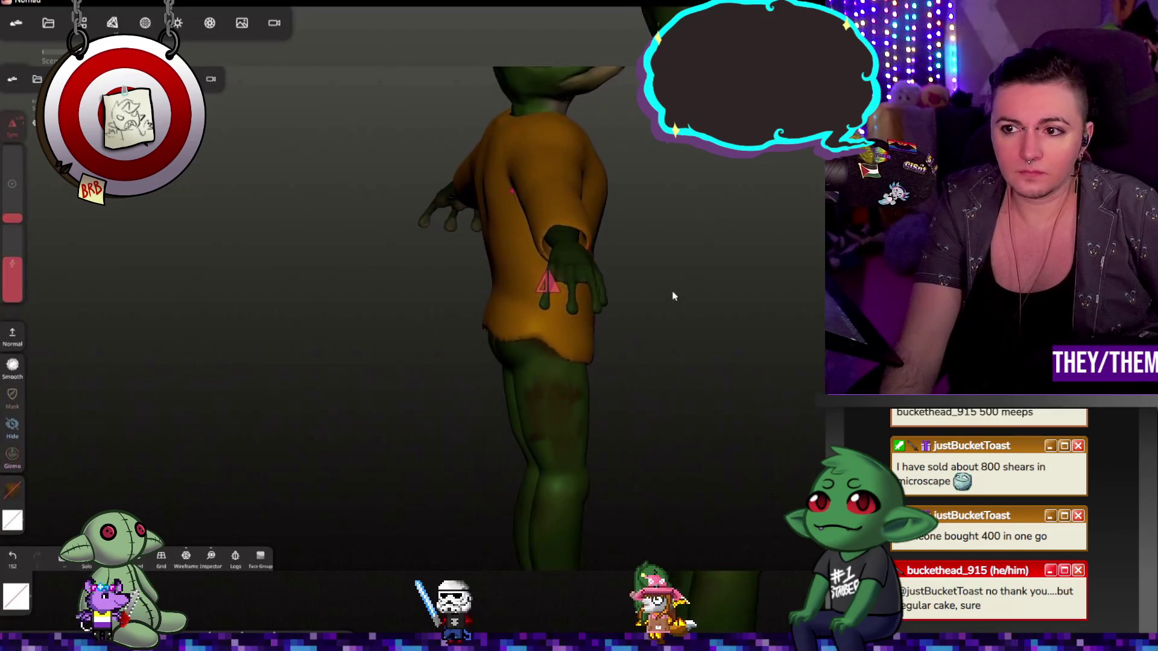
- Reshape the jacket's upper back edge from a side view, then switch to the relax brush
left_click_drag(499, 306, 547, 204)
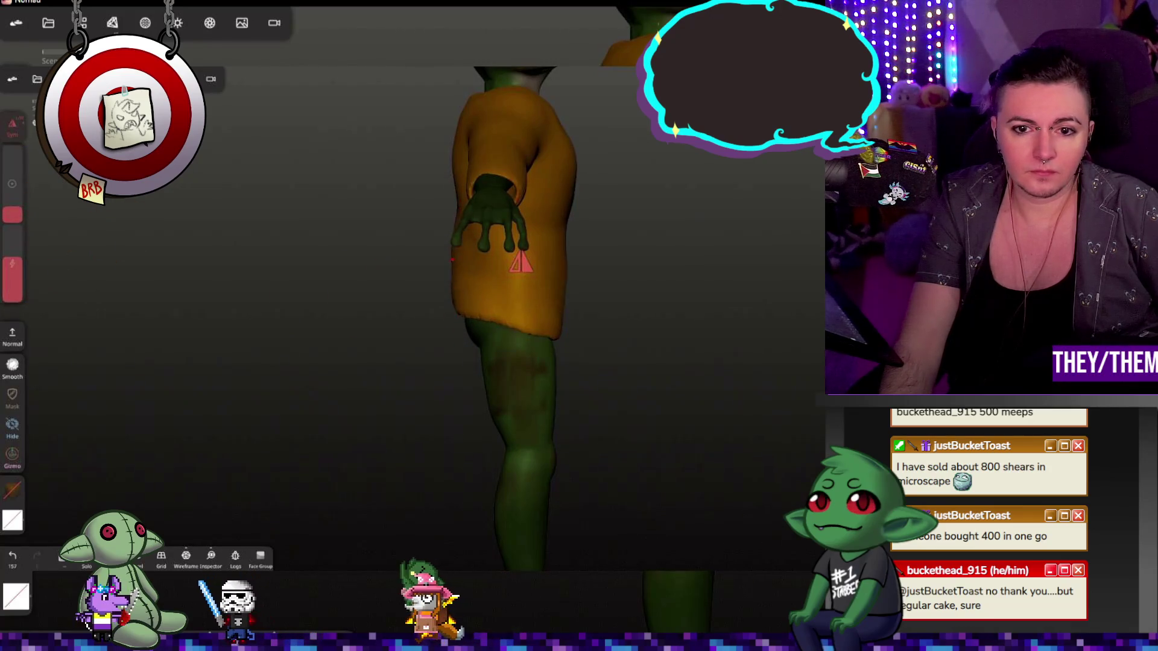
mouse_move(457, 136)
left_mouse_down()
mouse_move(441, 181)
mouse_move(580, 200)
mouse_move(450, 270)
left_mouse_up()
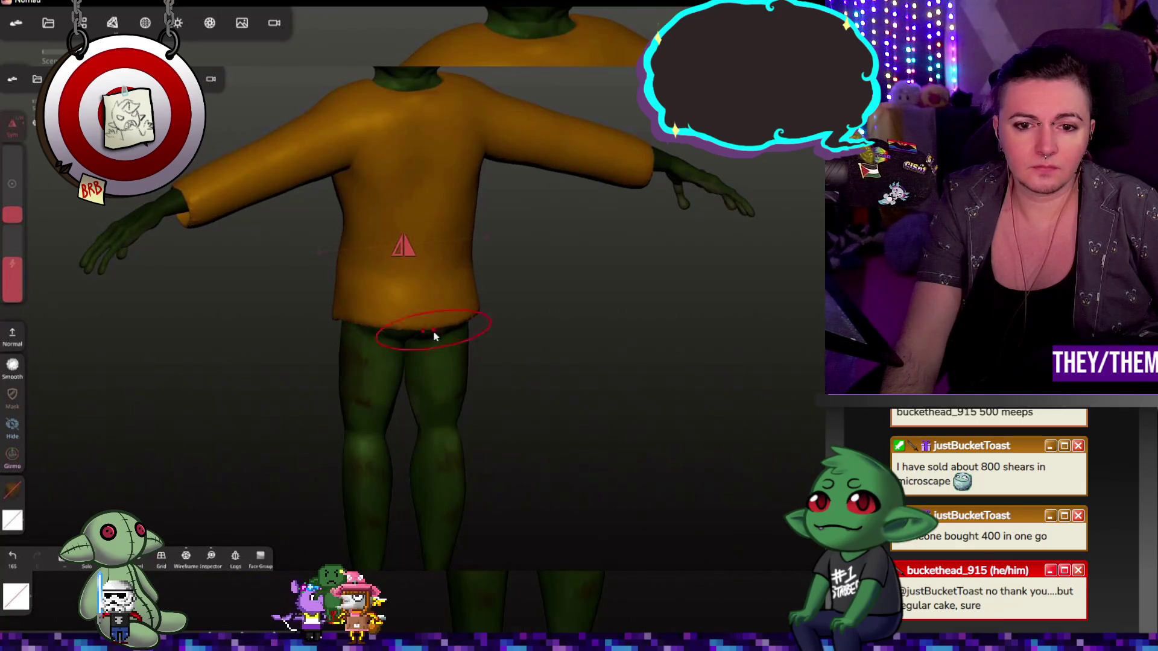
scroll(435, 336, "up", 2)
key("ctrl+z")
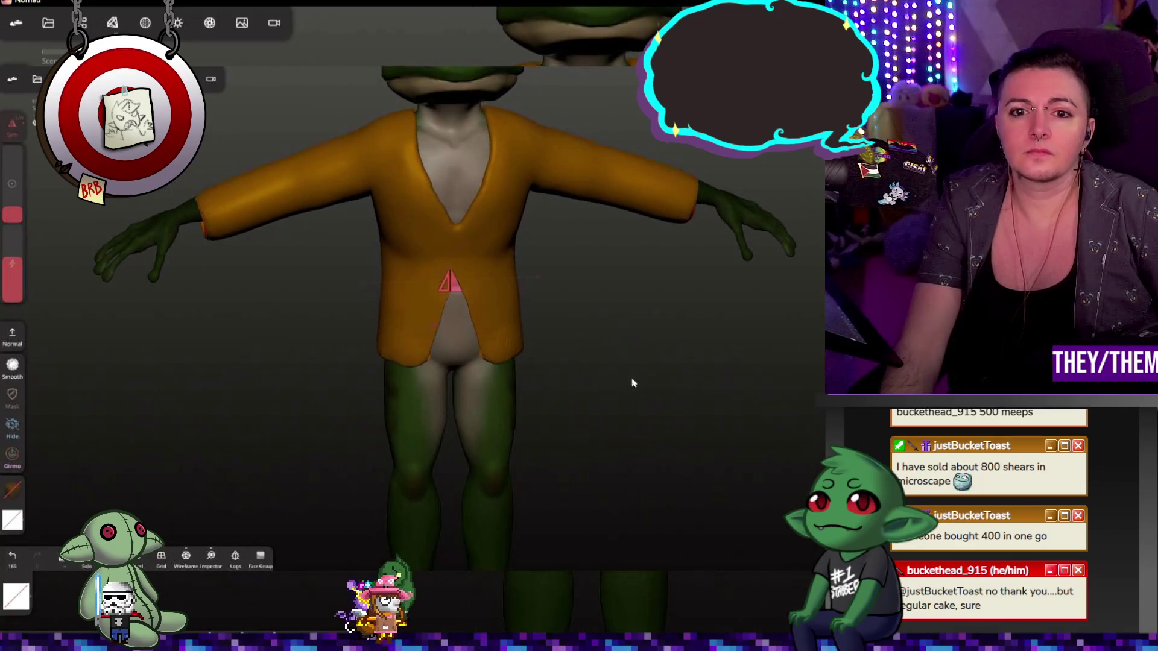
scroll(548, 413, "up", 3)
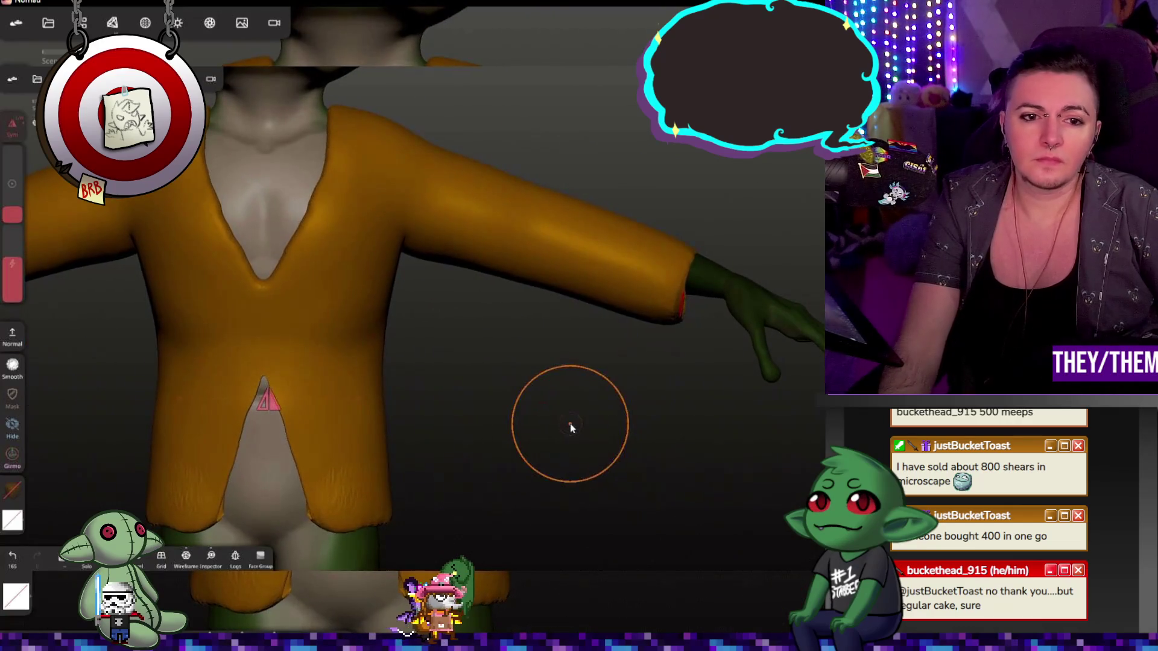
scroll(571, 424, "down", 3)
scroll(571, 424, "down", 2)
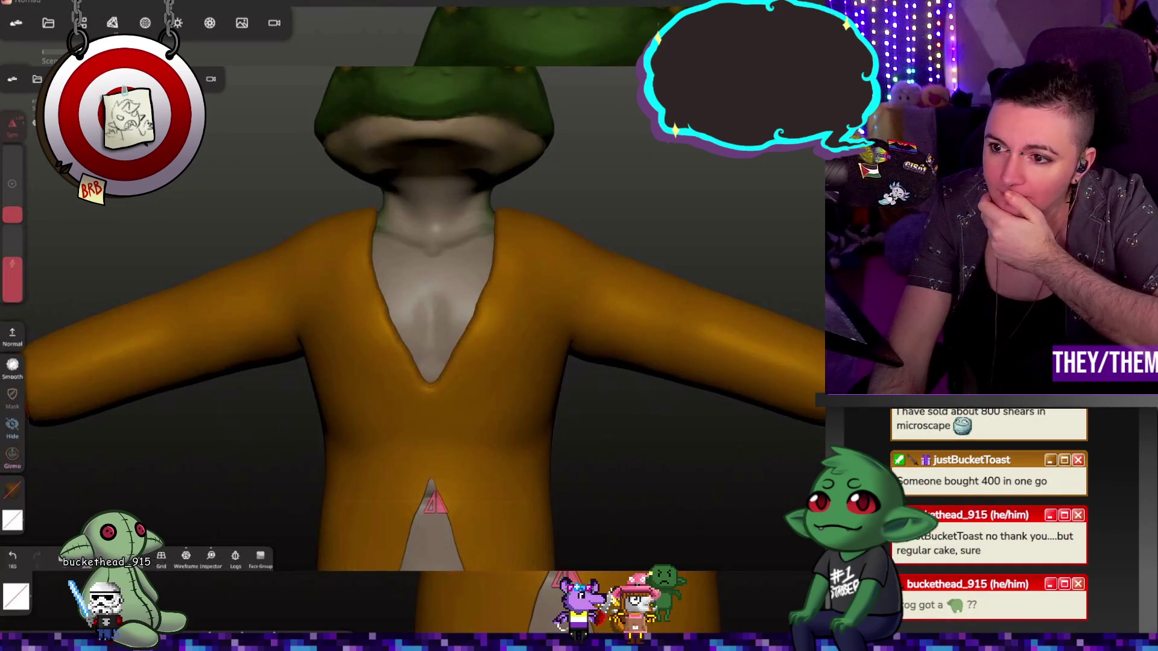
key("shift")
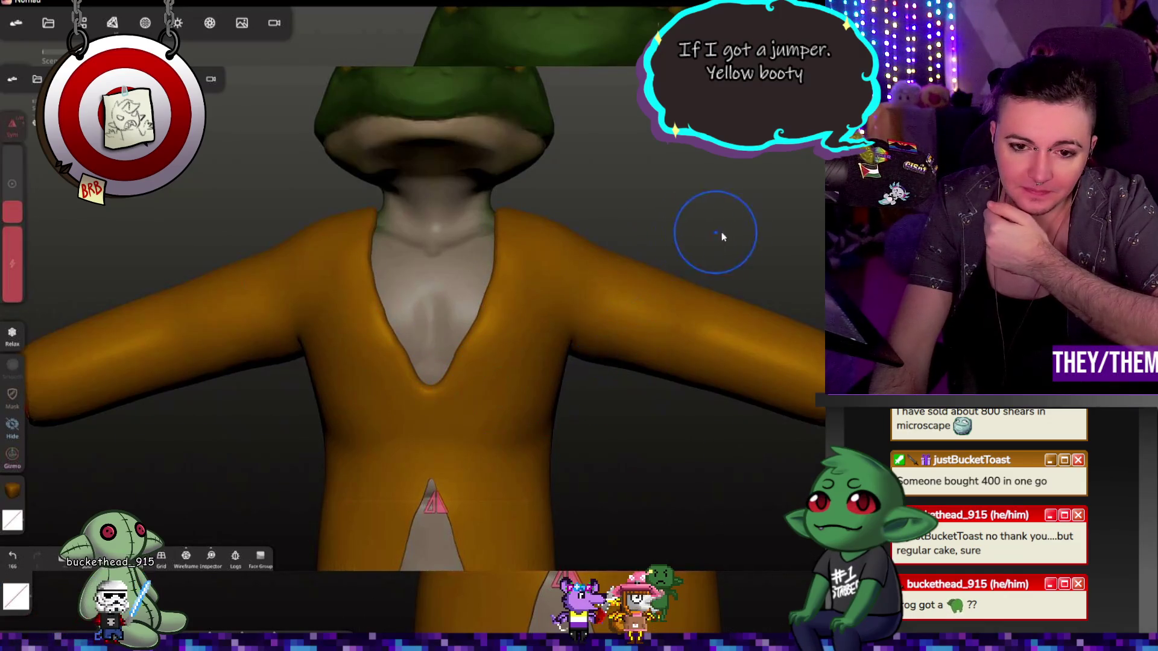
left_click_drag(724, 238, 742, 234)
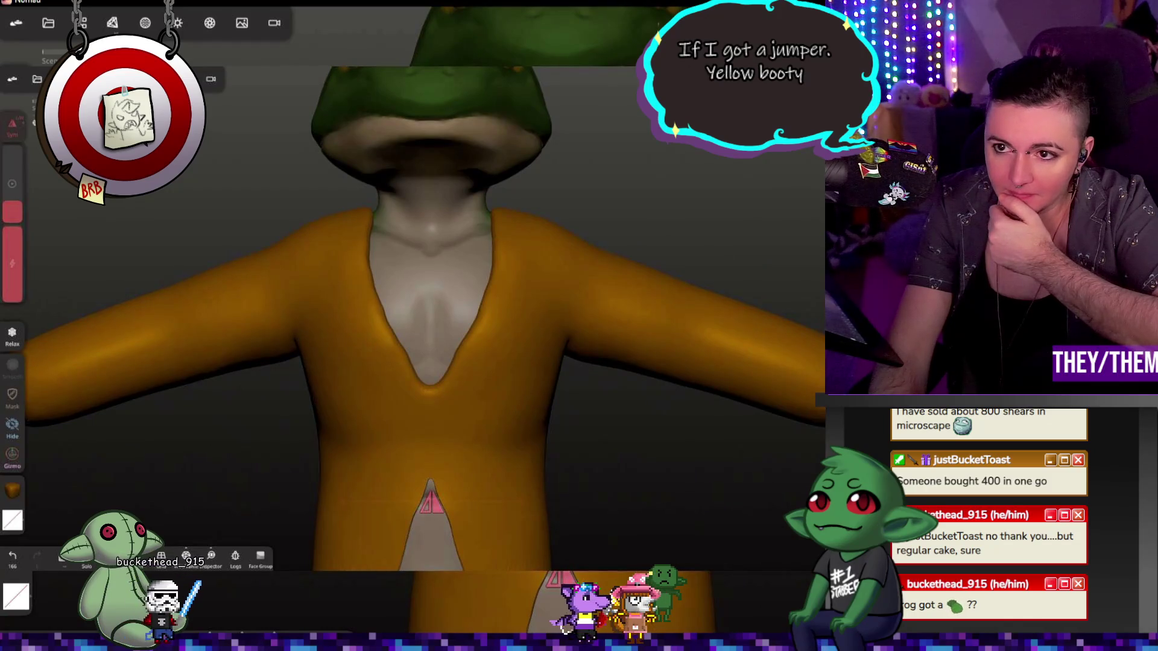
- Try strokes on the right sleeve cuff, undo them both, and return to a front view
mouse_move(765, 223)
left_mouse_down()
mouse_move(677, 255)
mouse_move(740, 336)
left_mouse_up()
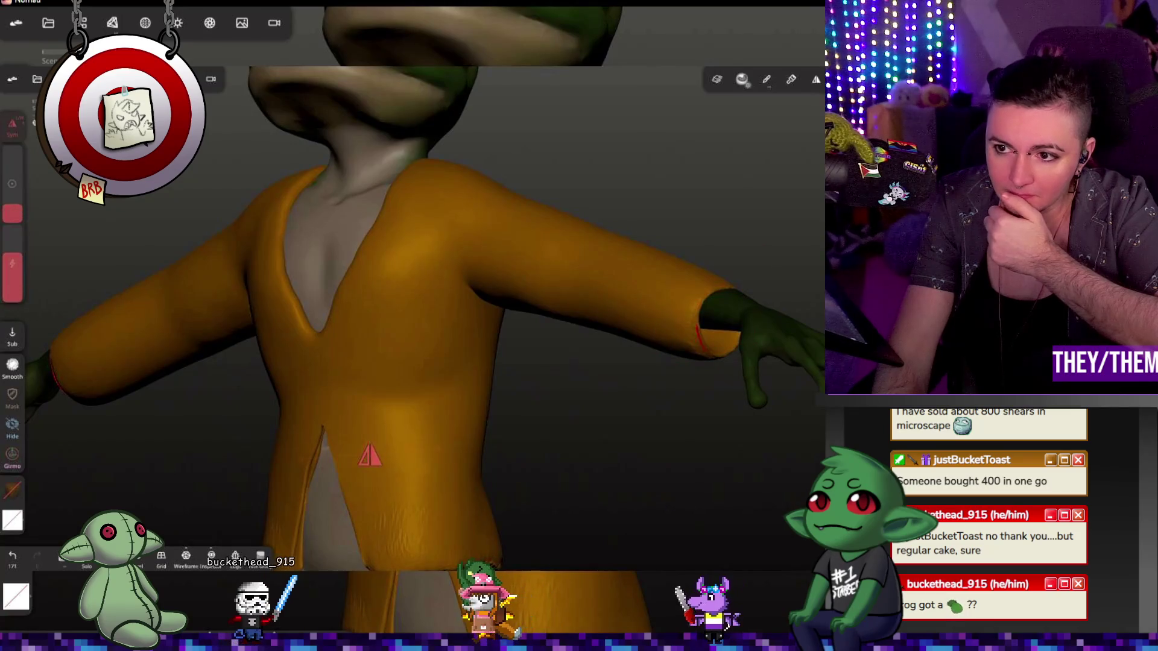
left_click_drag(687, 332, 708, 348)
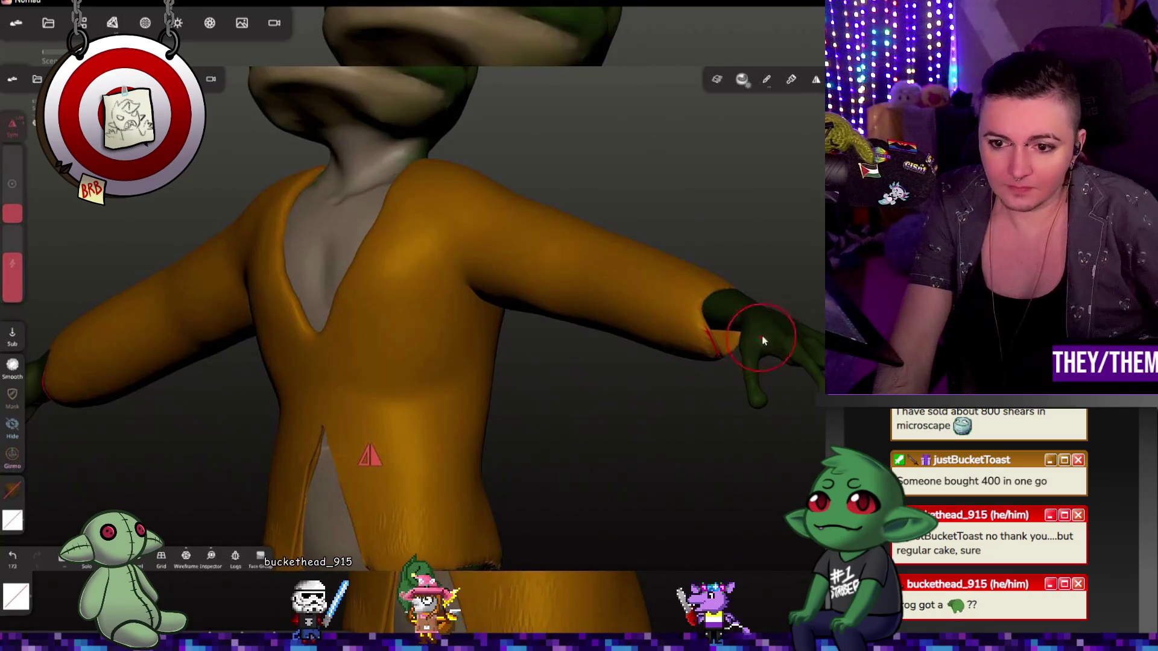
key("ctrl+z")
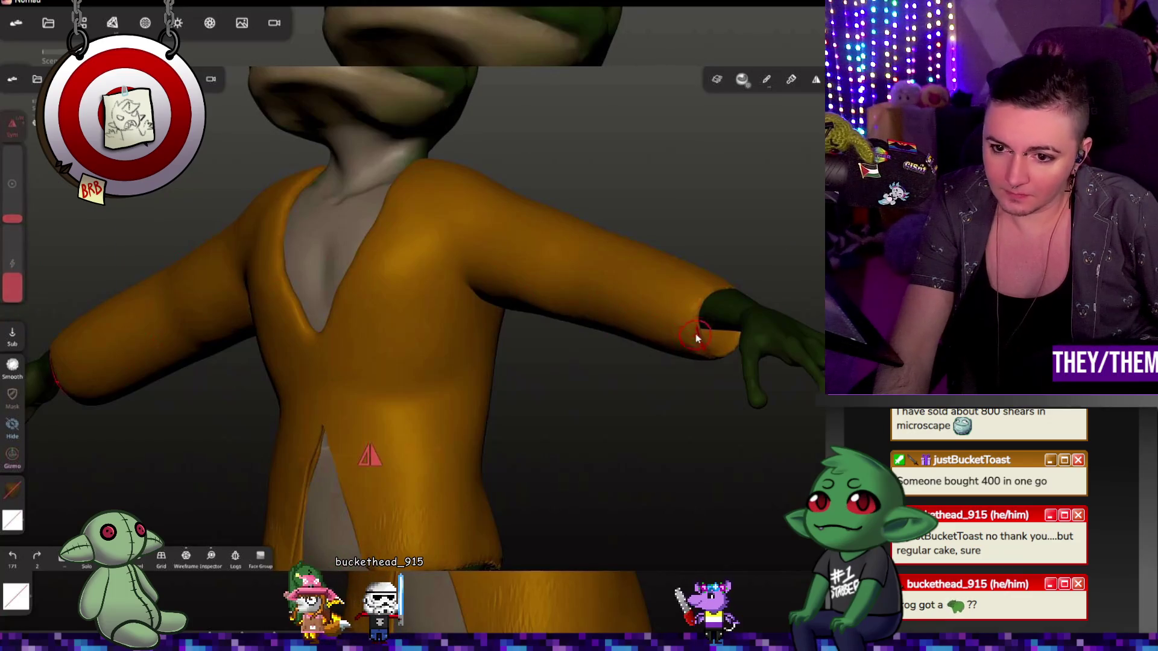
left_click_drag(700, 326, 715, 356)
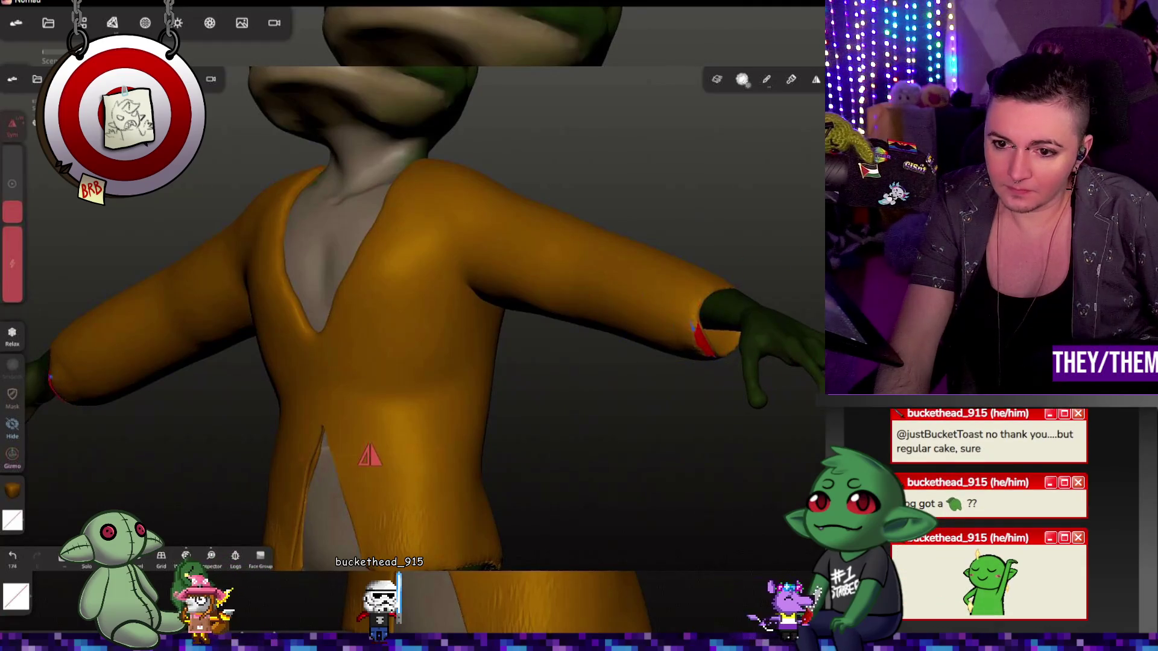
middle_click_drag(695, 296, 815, 337)
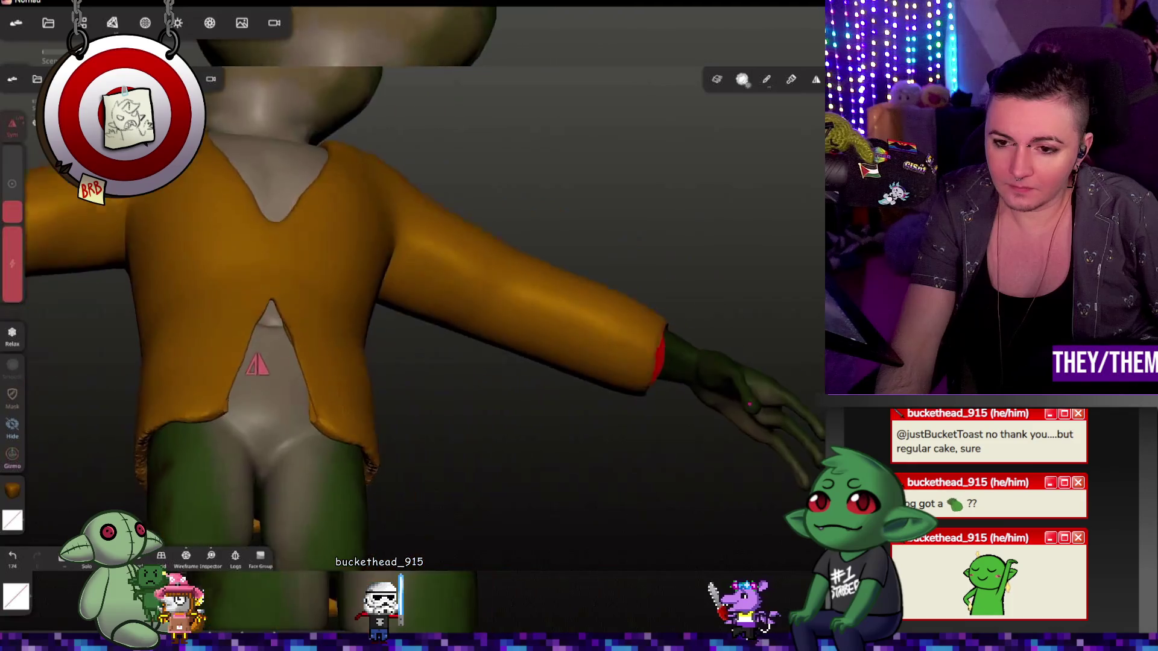
key("ctrl+z")
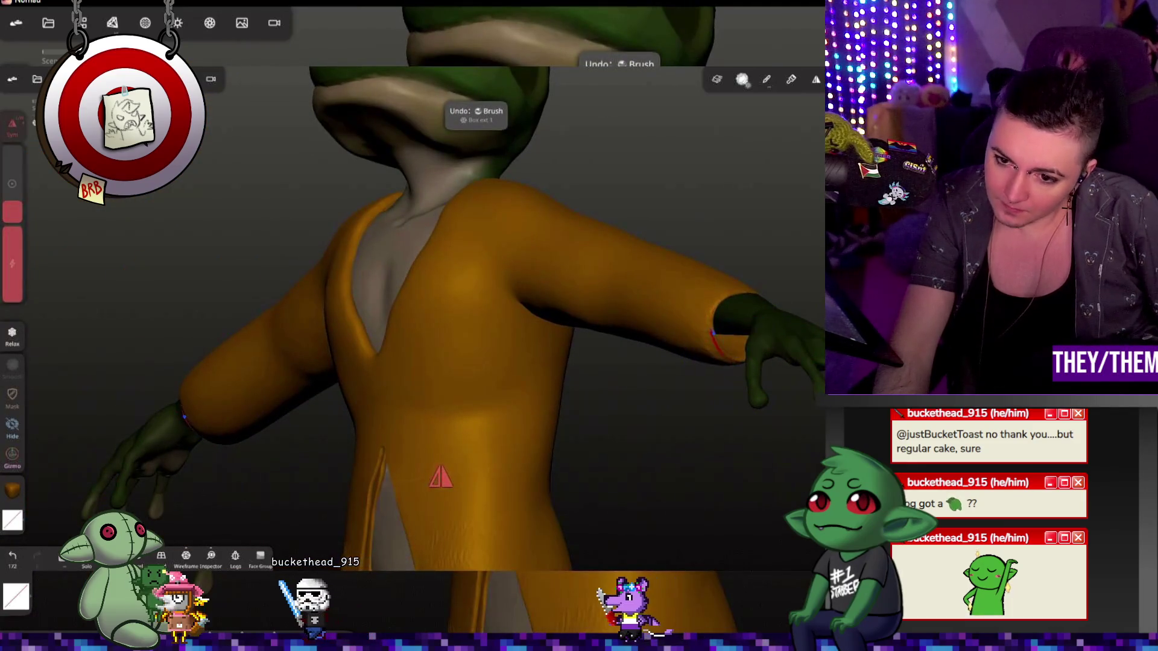
middle_click_drag(722, 404, 760, 412)
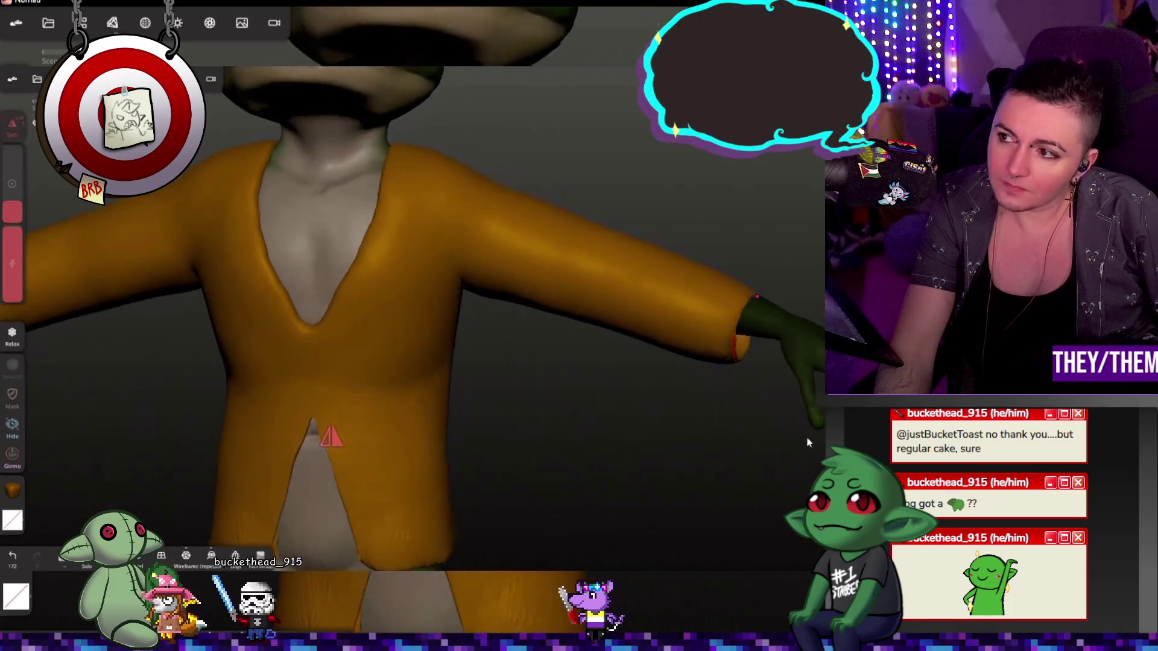
scroll(778, 414, "down", 5)
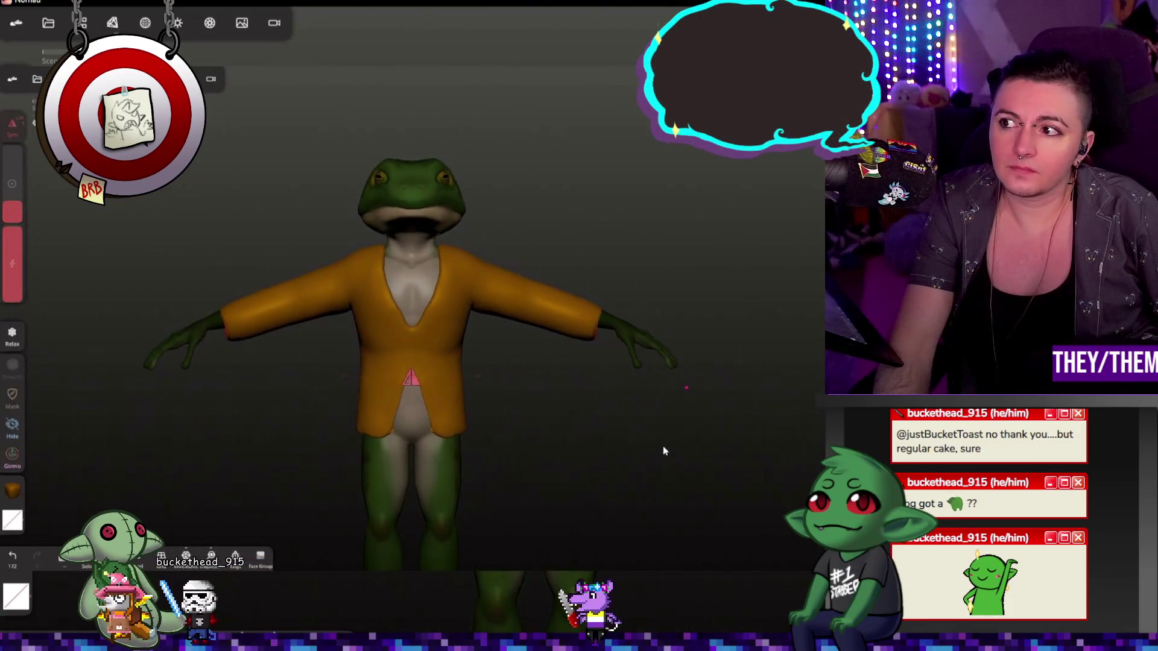
- Frame the whole frog from the front and switch to the Mask tool
mouse_move(764, 416)
middle_mouse_down()
mouse_move(645, 435)
mouse_move(583, 412)
mouse_move(767, 380)
mouse_move(610, 404)
middle_mouse_up()
scroll(695, 287, "down", 3)
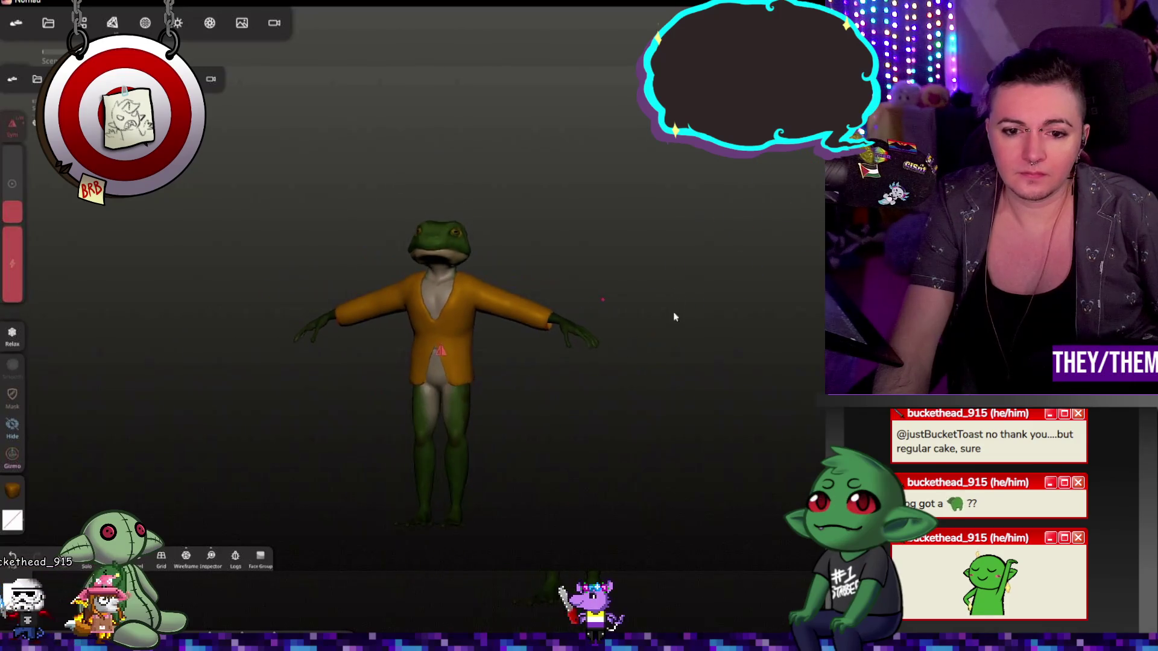
mouse_move(673, 312)
middle_mouse_down()
mouse_move(754, 365)
mouse_move(697, 372)
middle_mouse_up()
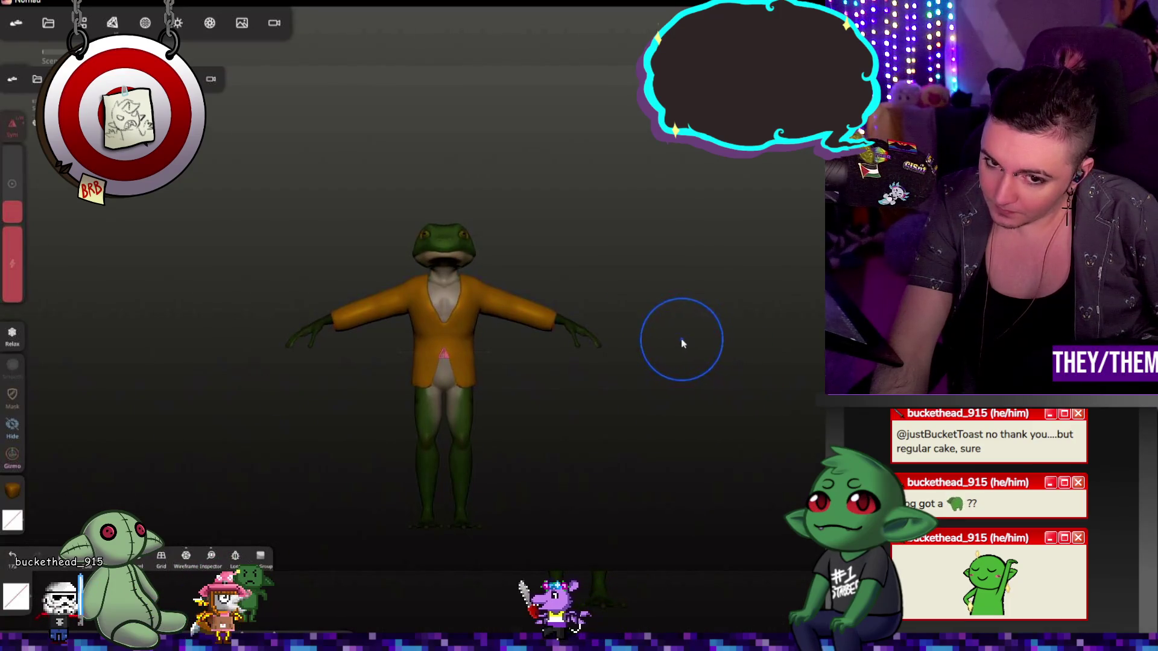
scroll(682, 343, "up", 2)
scroll(682, 343, "up", 3)
scroll(682, 343, "up", 2)
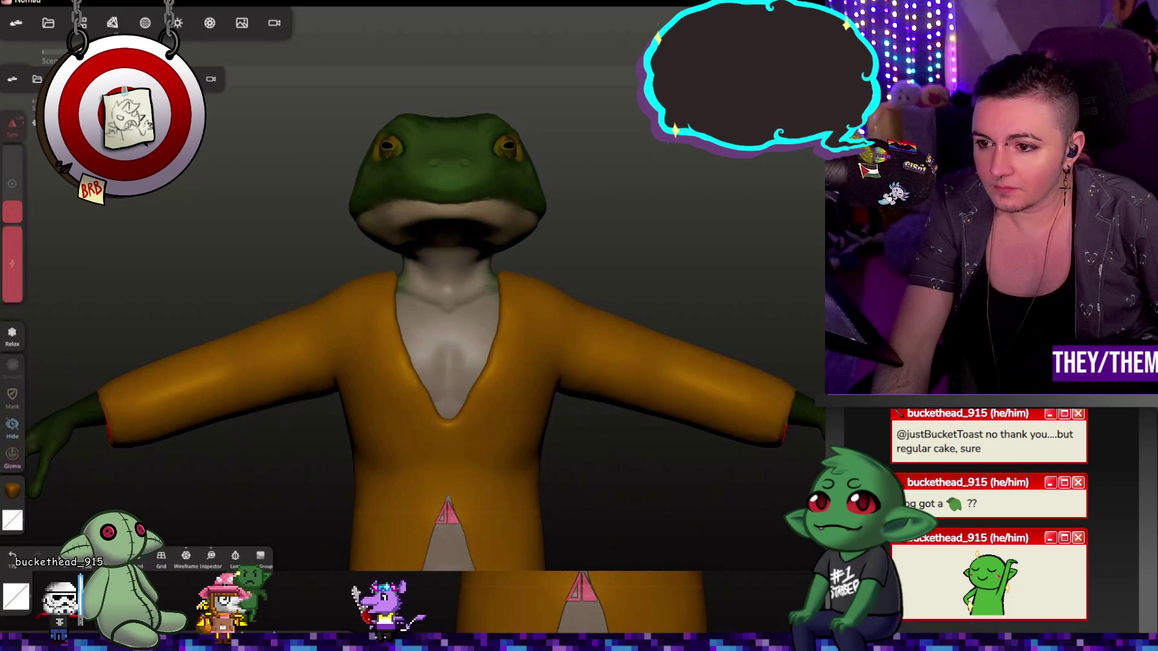
key("m")
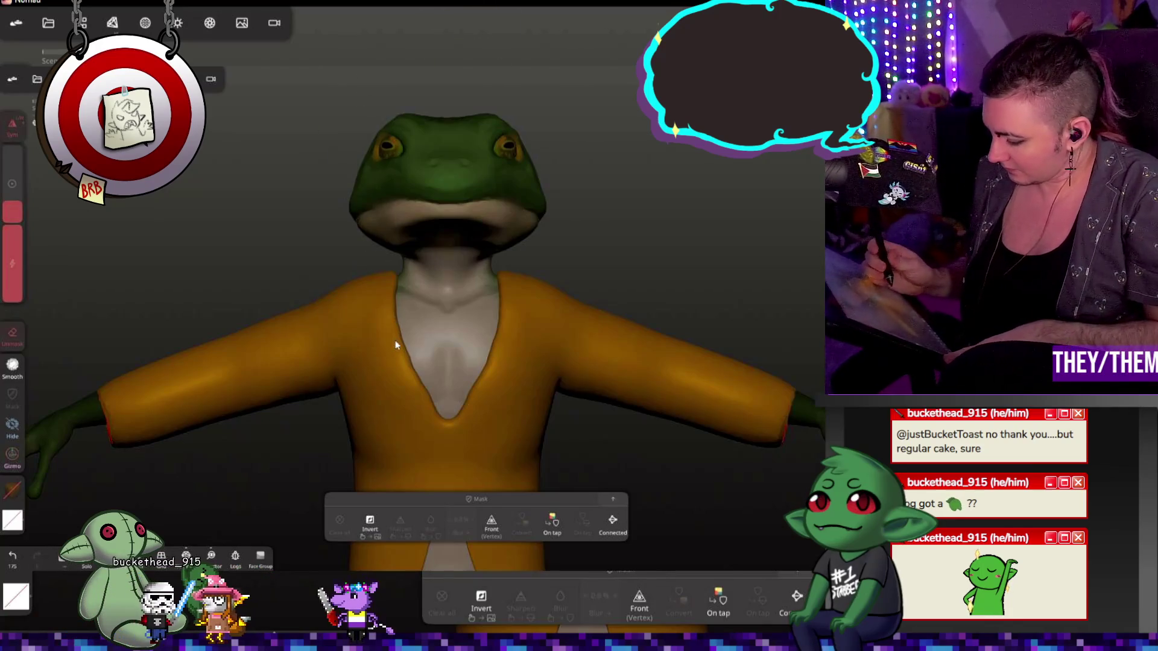
- Clear the leftover mask under the jaw, select the jacket and paint a mask along its lapels
left_click(431, 297)
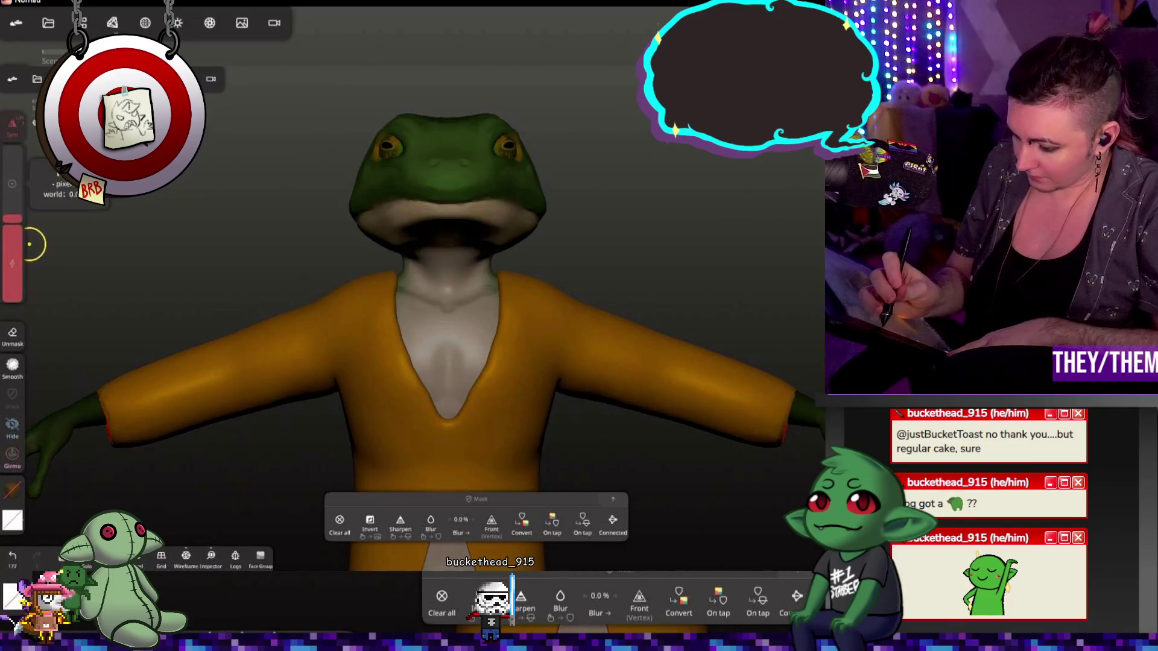
left_click(496, 354)
left_click(496, 354)
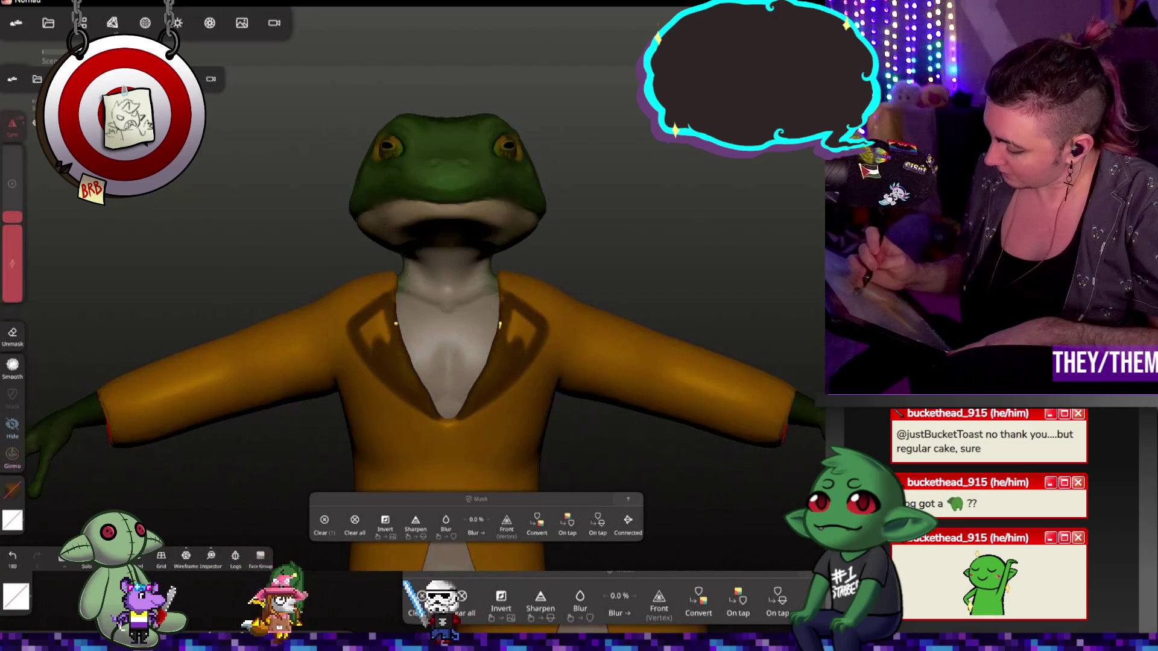
left_click_drag(505, 314, 529, 335)
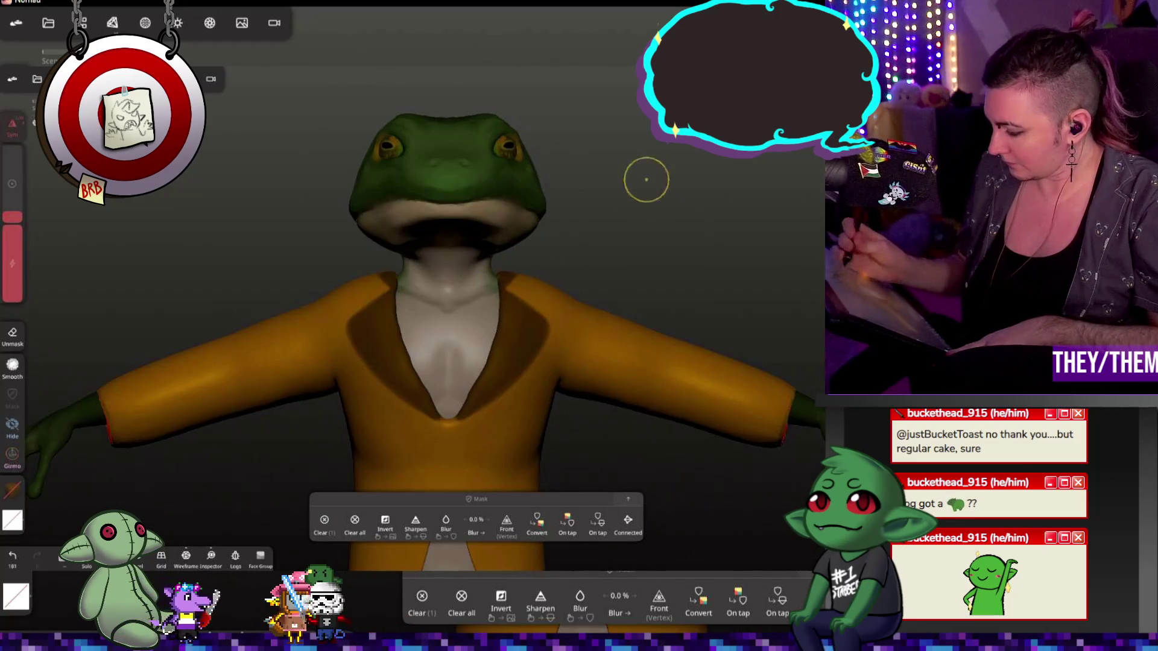
middle_click_drag(646, 179, 497, 271)
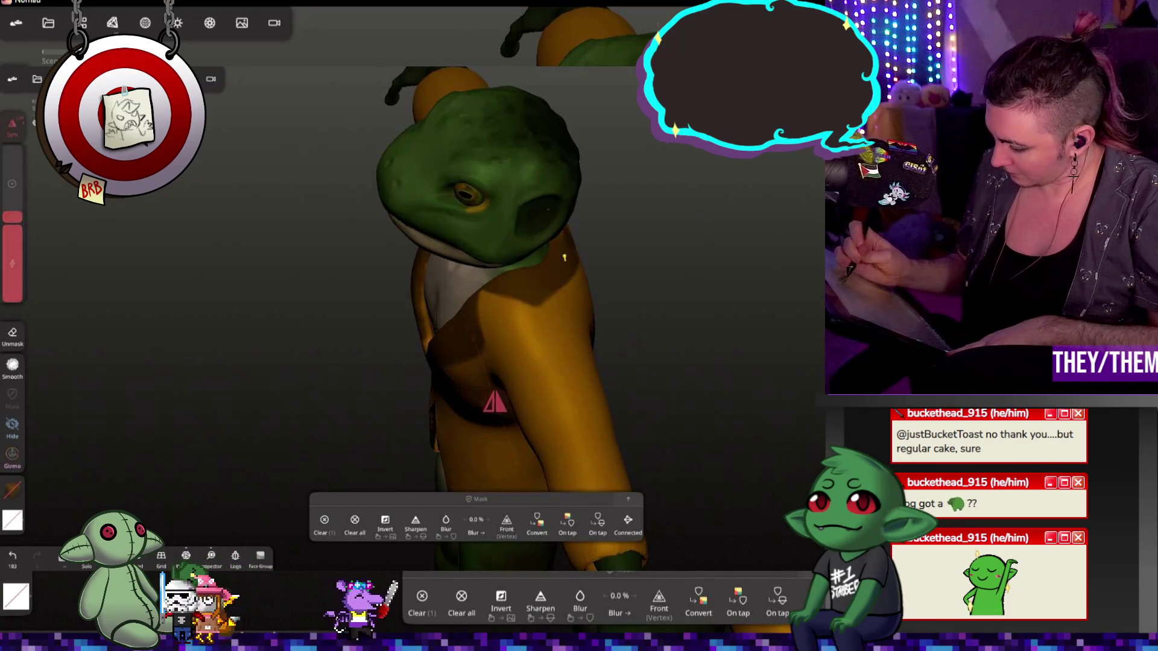
- Orbit around the back and front to check the lapel mask
middle_click_drag(564, 258, 593, 212)
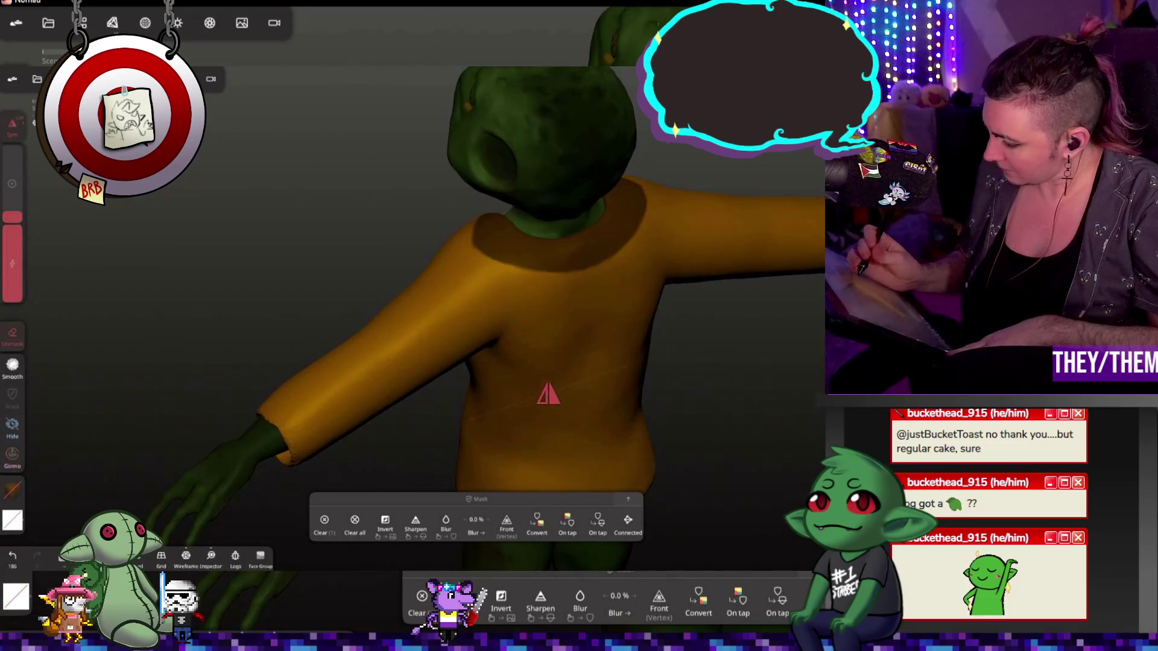
middle_click_drag(548, 395, 513, 484)
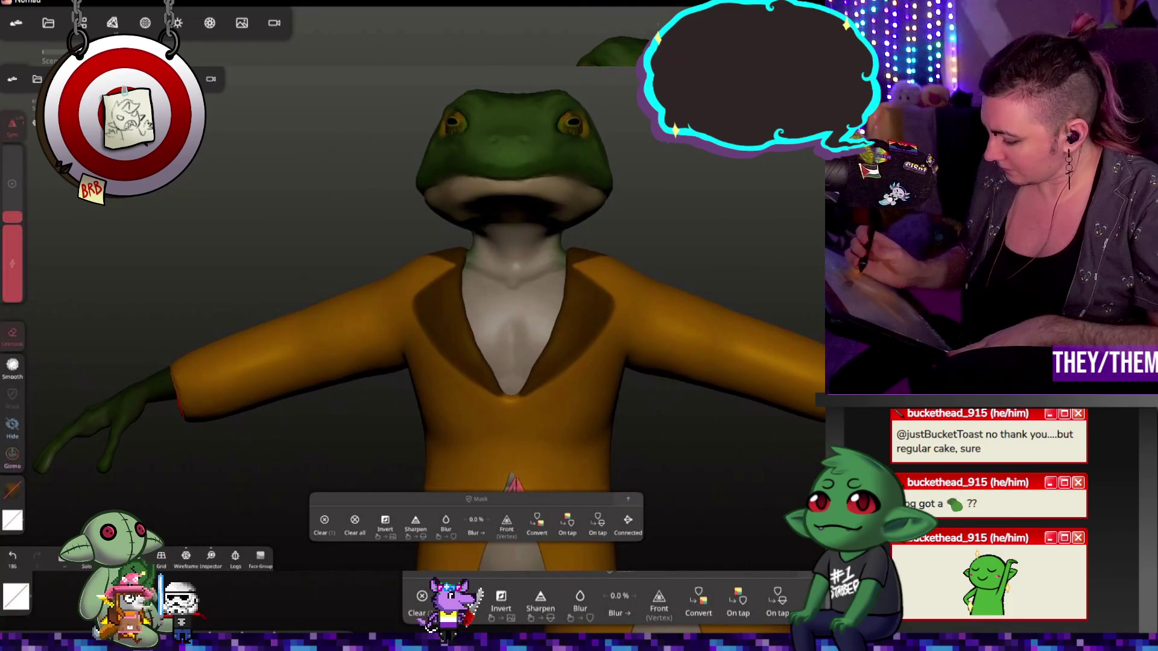
left_click_drag(808, 272, 801, 293)
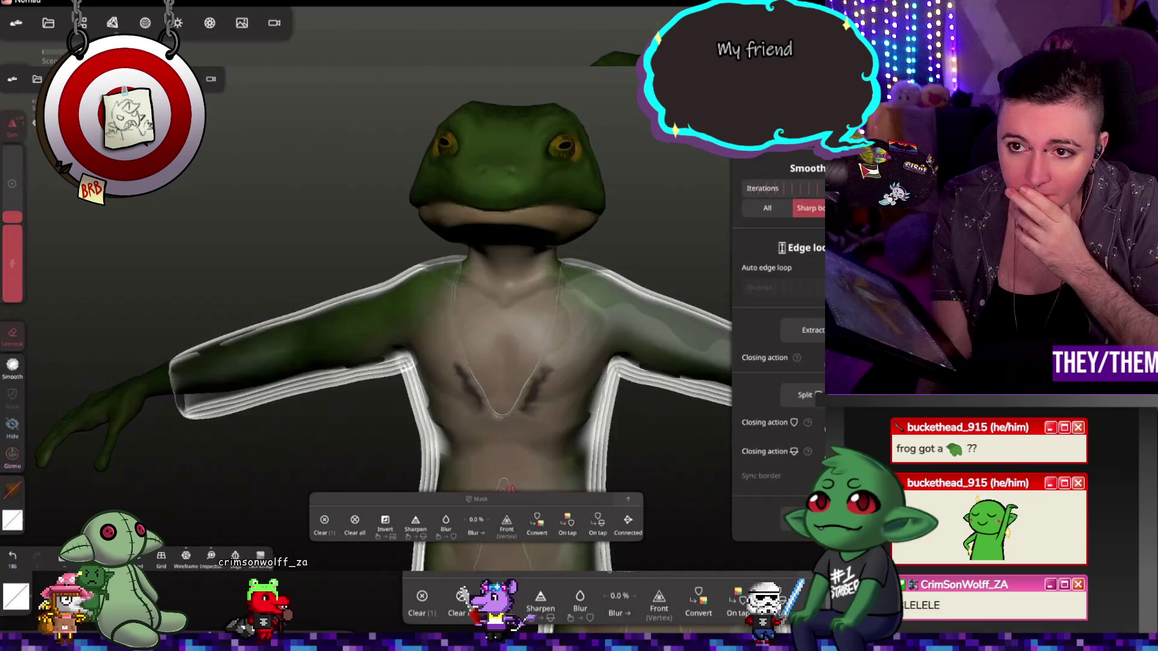
- Open the mask extraction settings and preview the lapel shell on the model
left_click(804, 395)
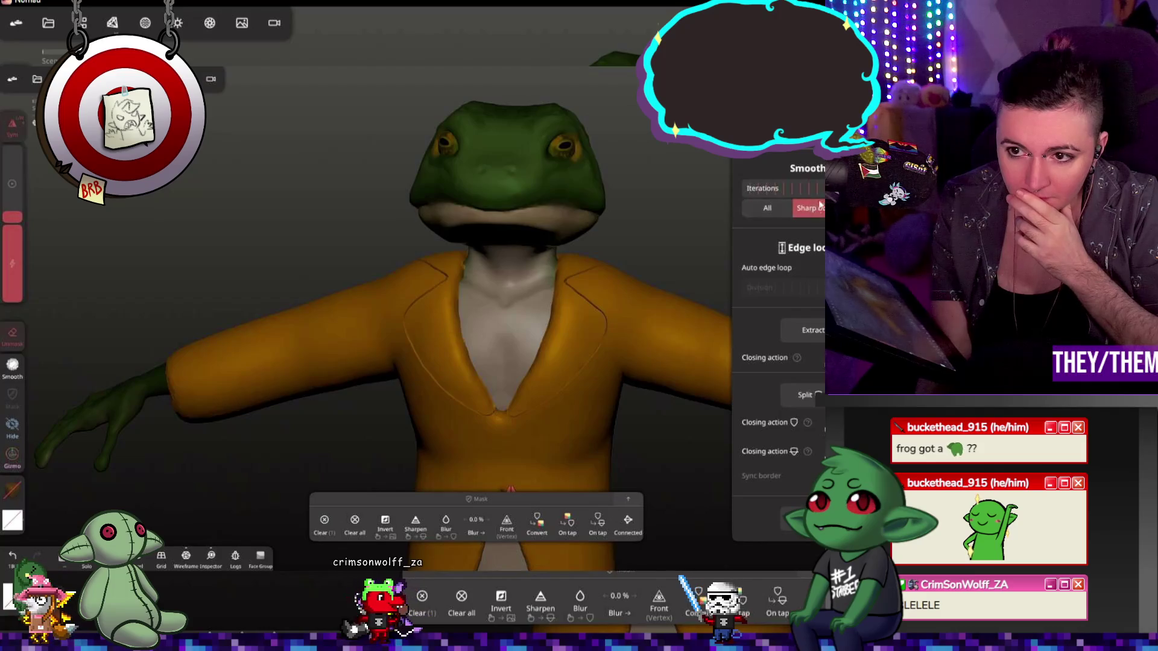
scroll(774, 206, "up", 3)
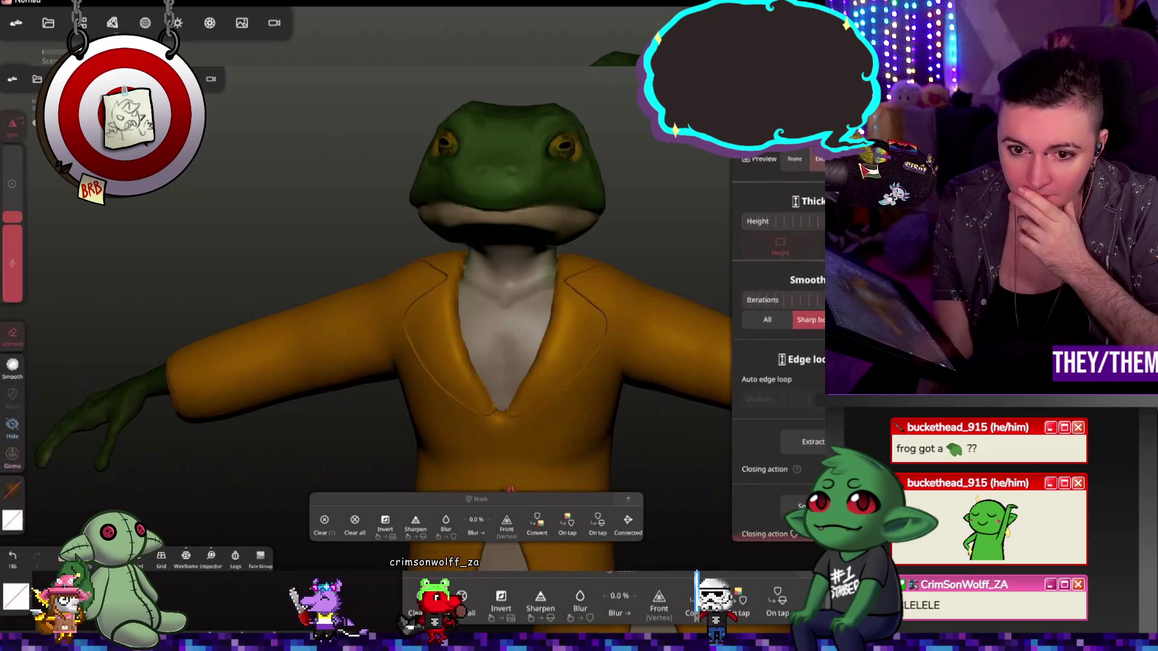
left_click(819, 161)
mouse_move(665, 280)
middle_mouse_down()
mouse_move(503, 262)
mouse_move(783, 248)
middle_mouse_up()
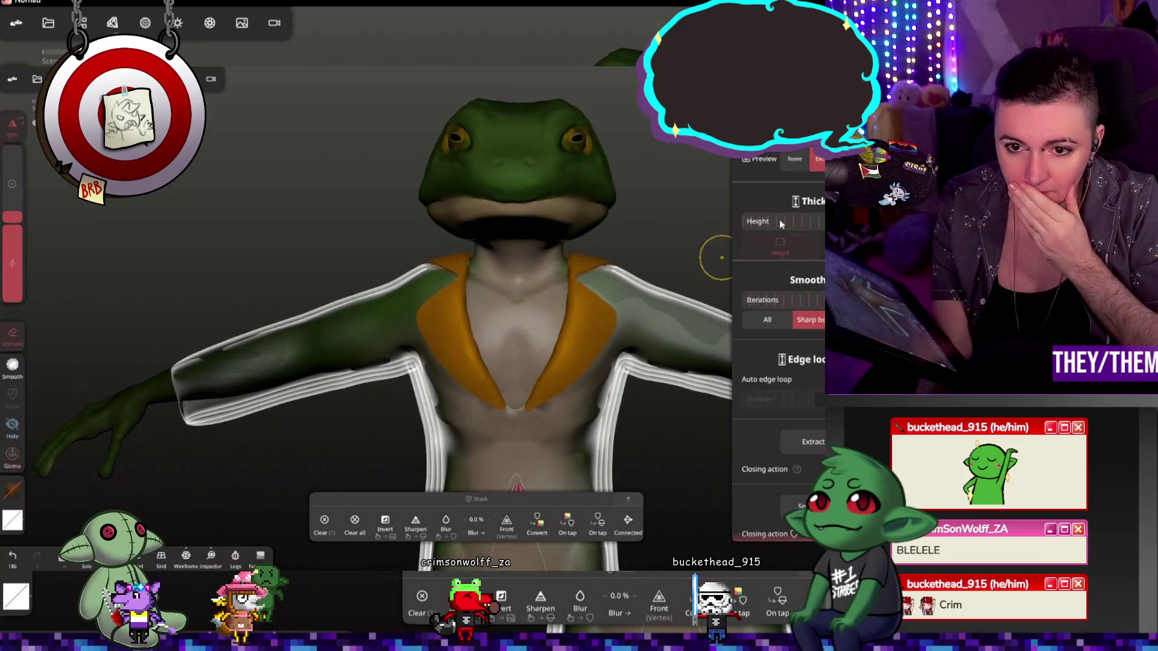
mouse_move(651, 214)
left_mouse_down()
mouse_move(561, 211)
mouse_move(644, 205)
left_mouse_up()
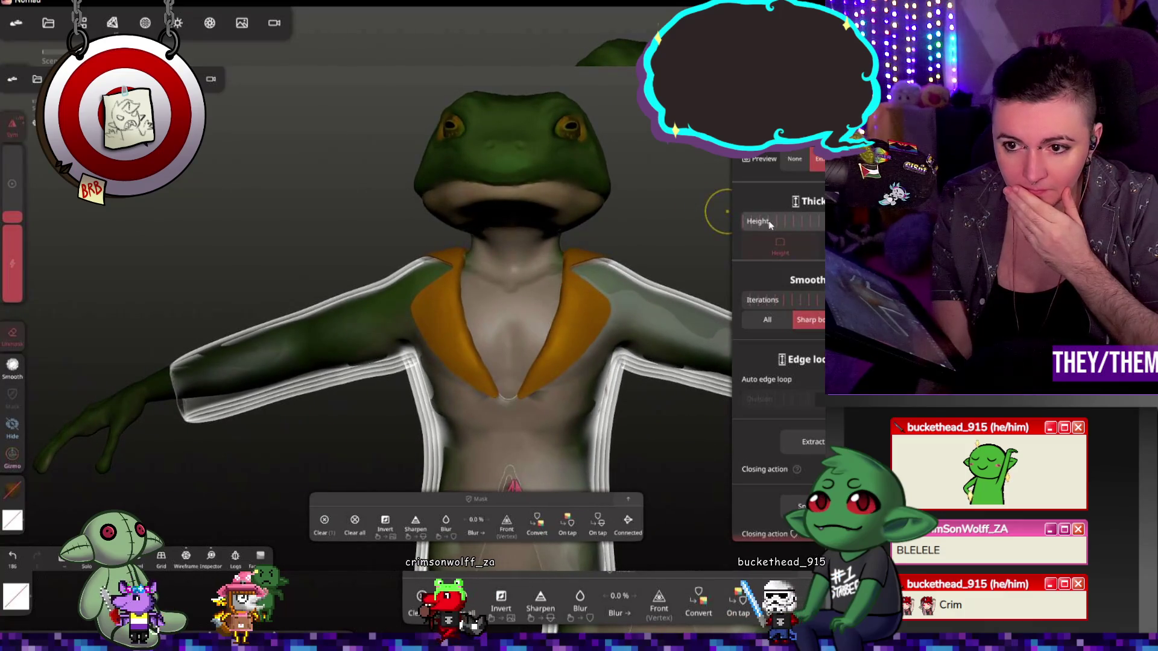
mouse_move(669, 226)
left_mouse_down()
mouse_move(519, 248)
mouse_move(669, 253)
left_mouse_up()
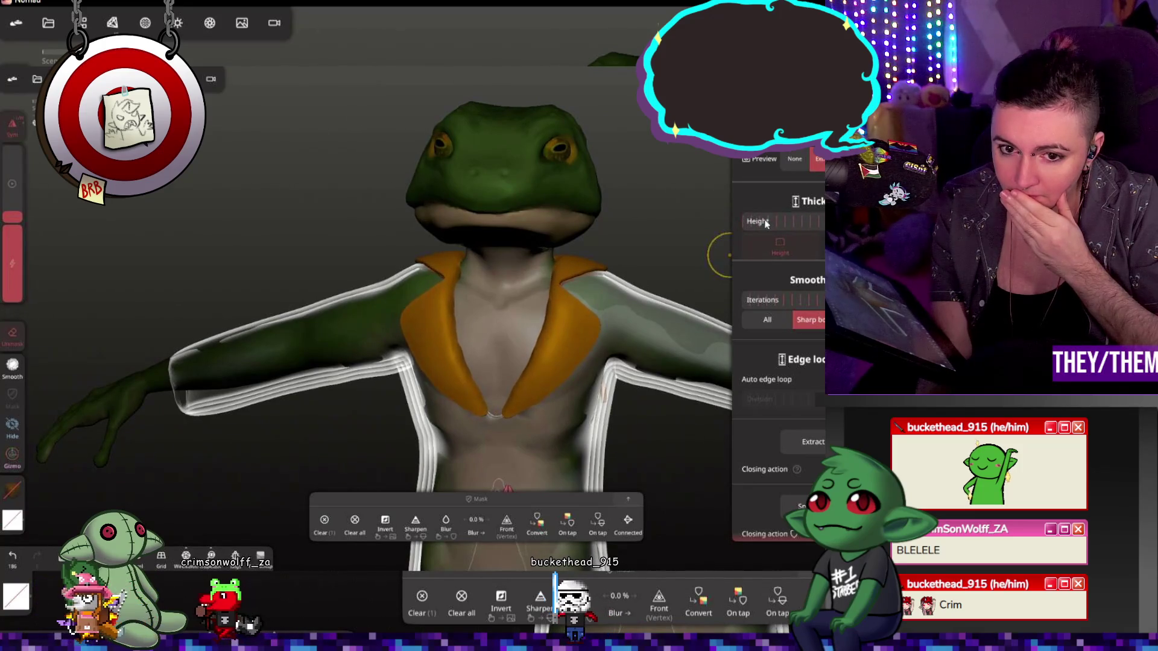
- Inspect the preview from a low angle and the front, then extract the lapels as a new piece
mouse_move(625, 219)
left_mouse_down()
mouse_move(547, 136)
mouse_move(721, 205)
mouse_move(457, 207)
left_mouse_up()
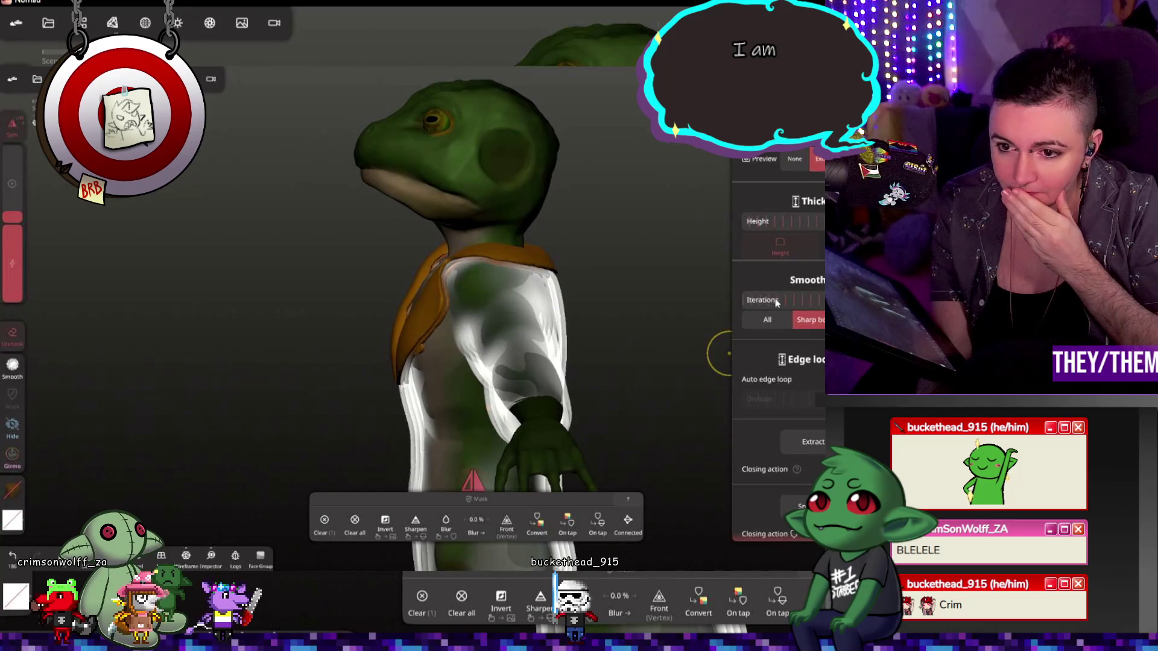
mouse_move(684, 305)
left_mouse_down()
mouse_move(693, 272)
mouse_move(720, 291)
left_mouse_up()
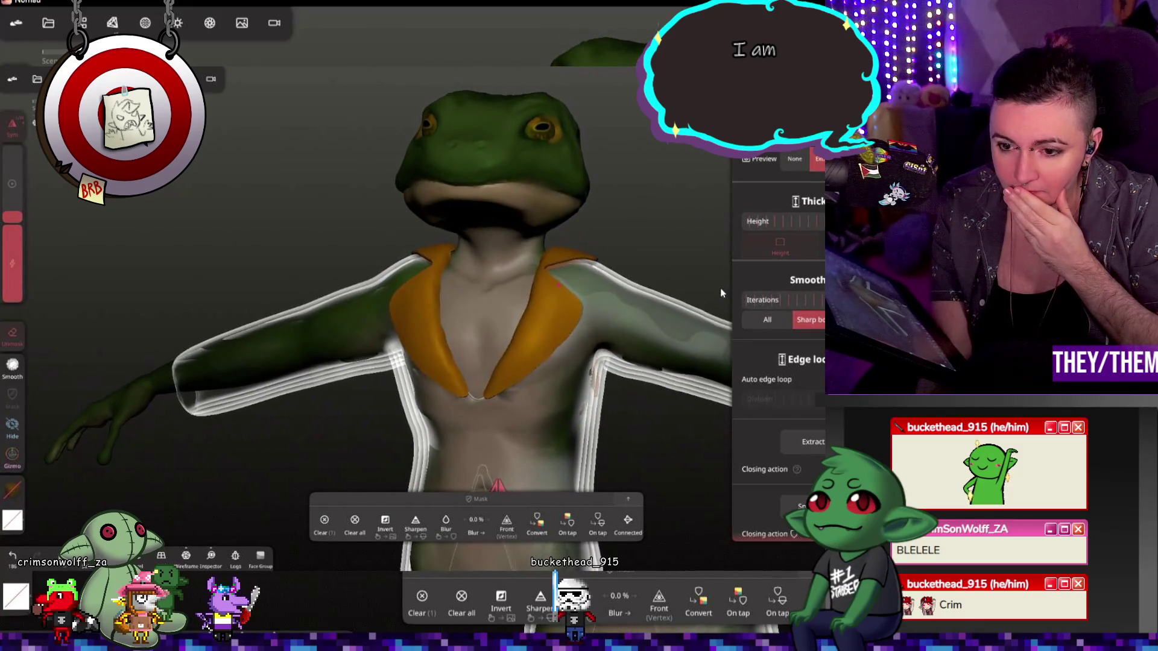
left_click(813, 441)
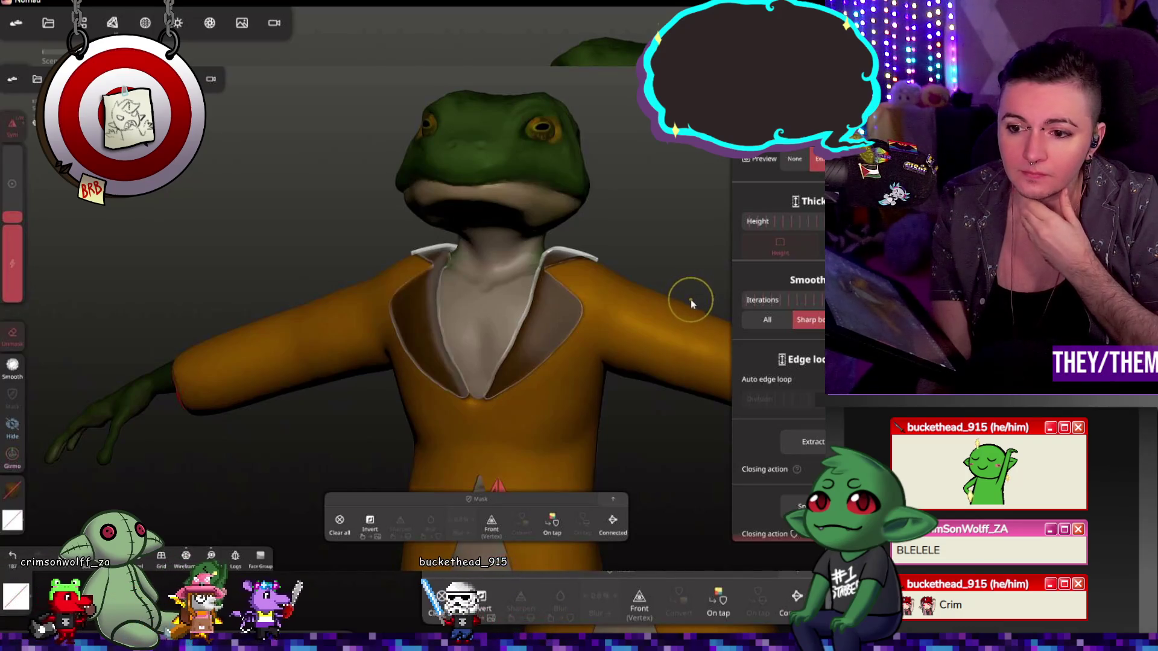
- Show the extraction preview, then toggle Box ext 1's visibility in the scene list to compare
left_click(603, 291)
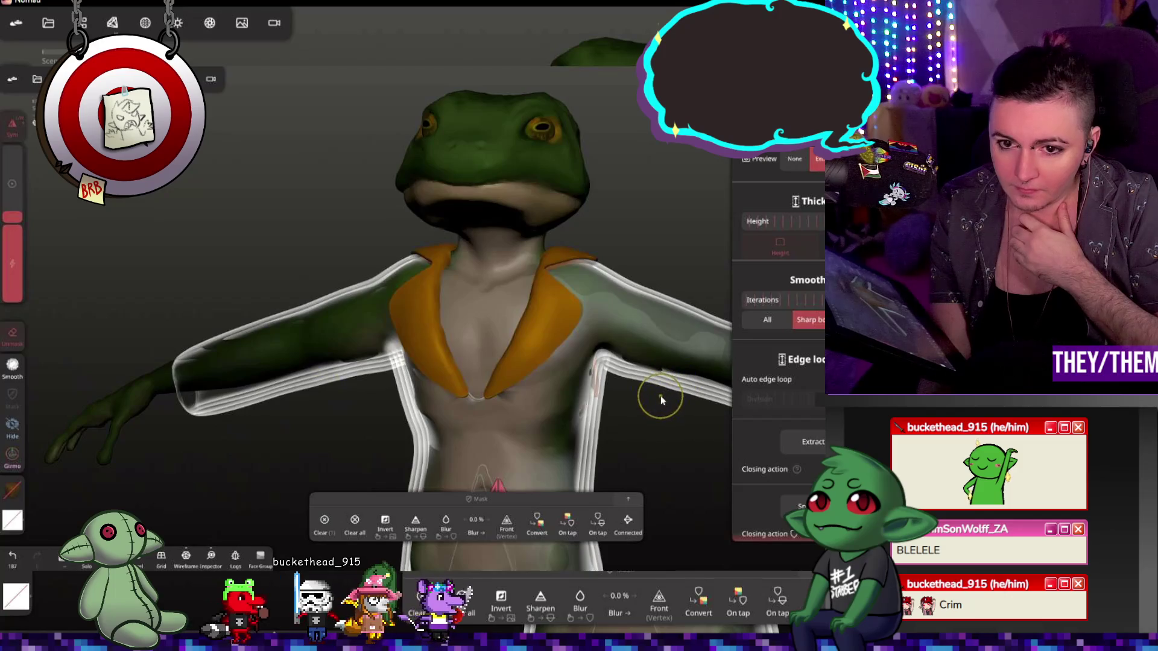
left_click(80, 23)
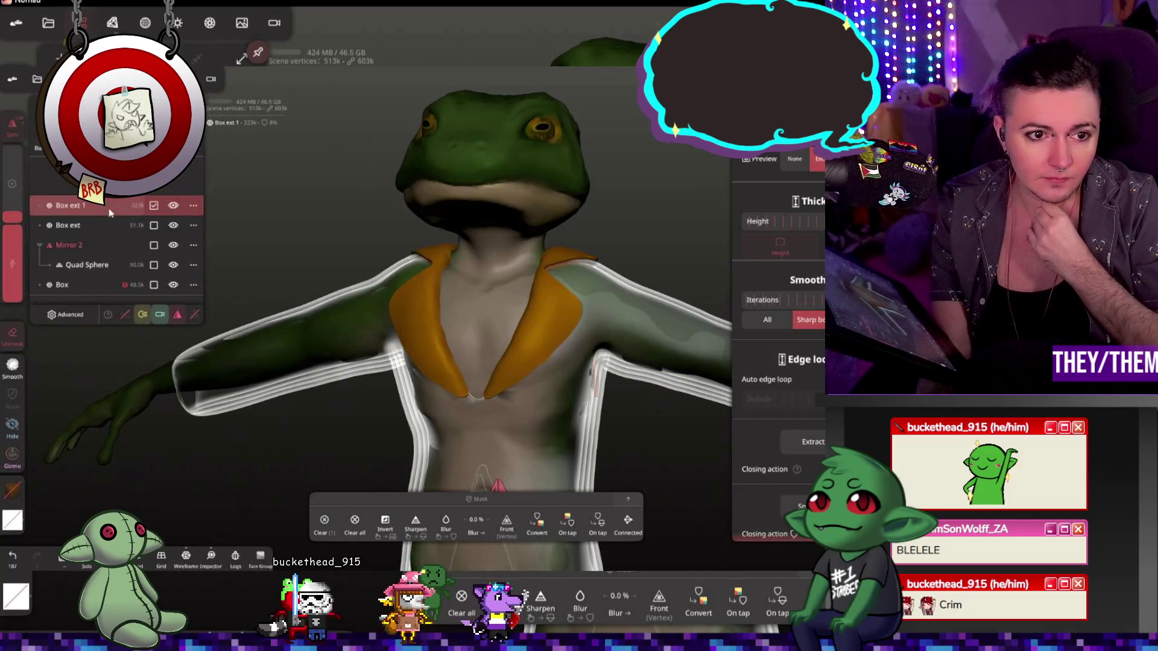
left_click(173, 207)
left_click(174, 207)
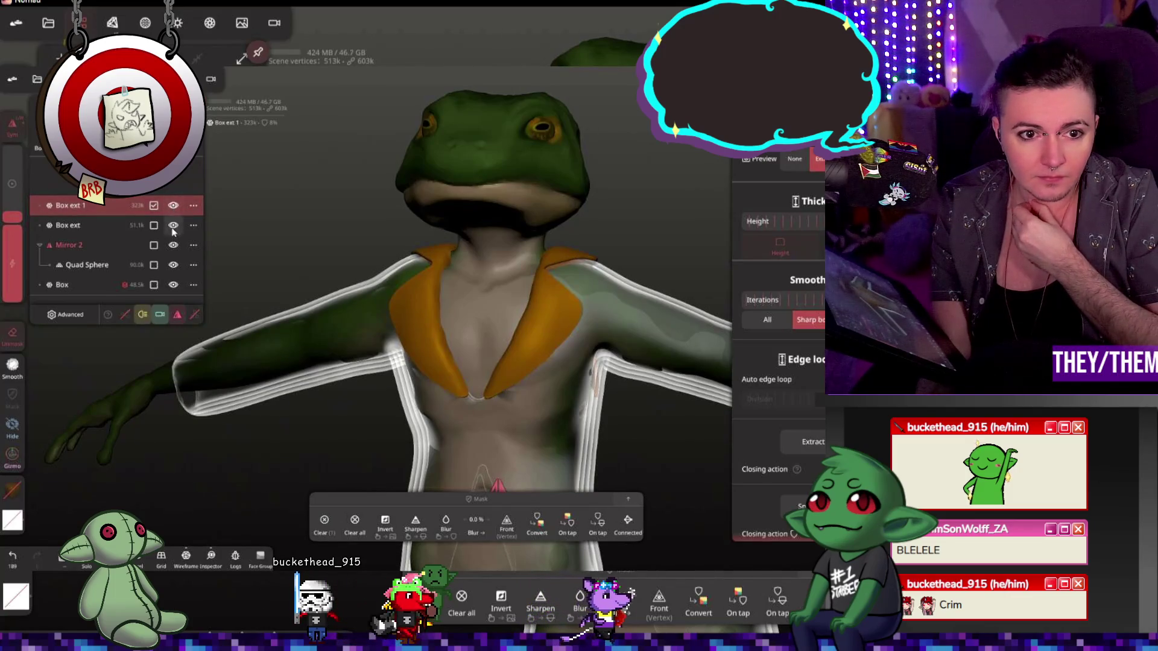
- Briefly hide the jacket Box ext to compare, then select the Box ext 1 lapel piece
left_click(95, 226)
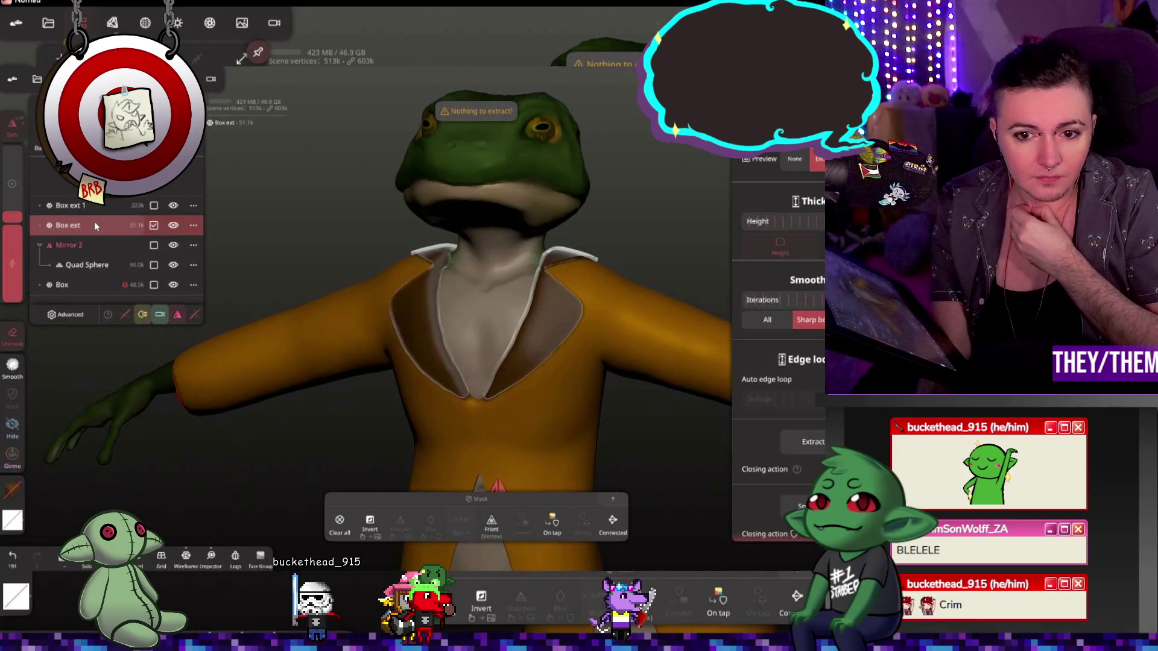
left_click(174, 228)
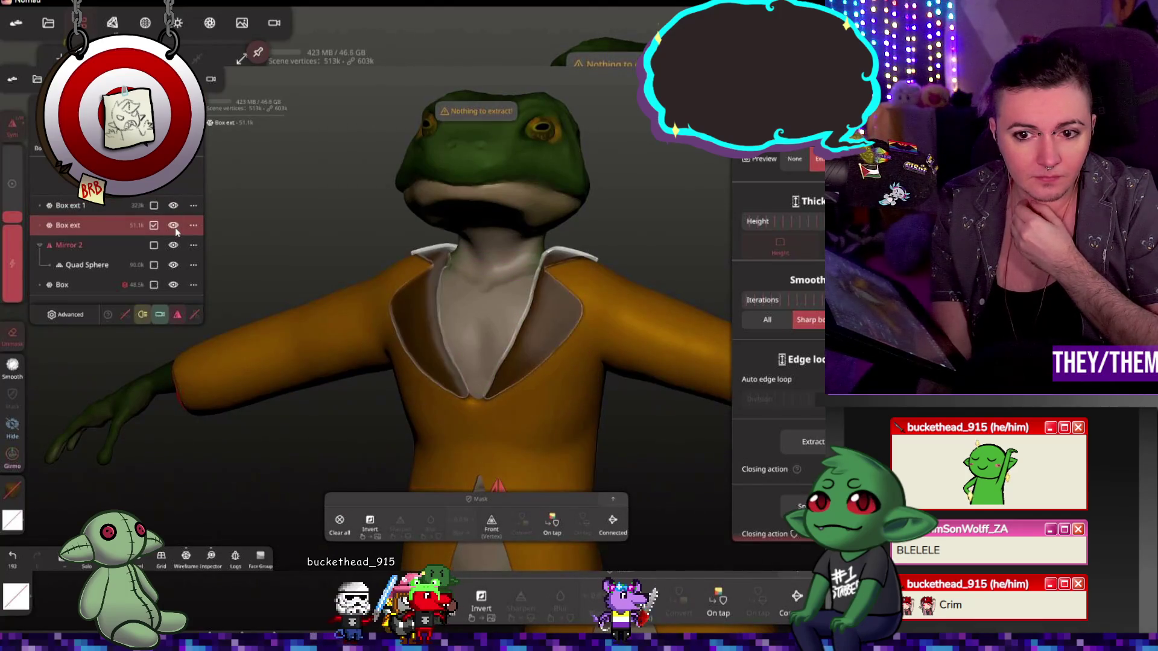
left_click(95, 206)
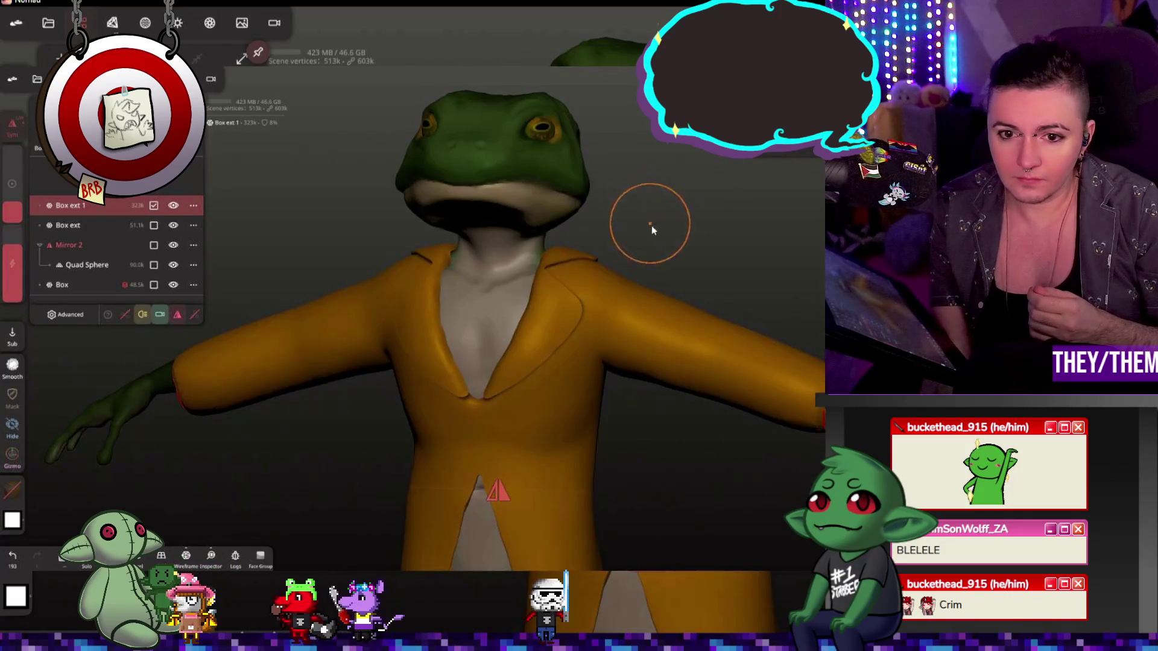
- Pick the lapel piece from the front view and switch to the Relax smoothing brush
mouse_move(651, 228)
left_mouse_down()
mouse_move(751, 245)
mouse_move(551, 331)
left_mouse_up()
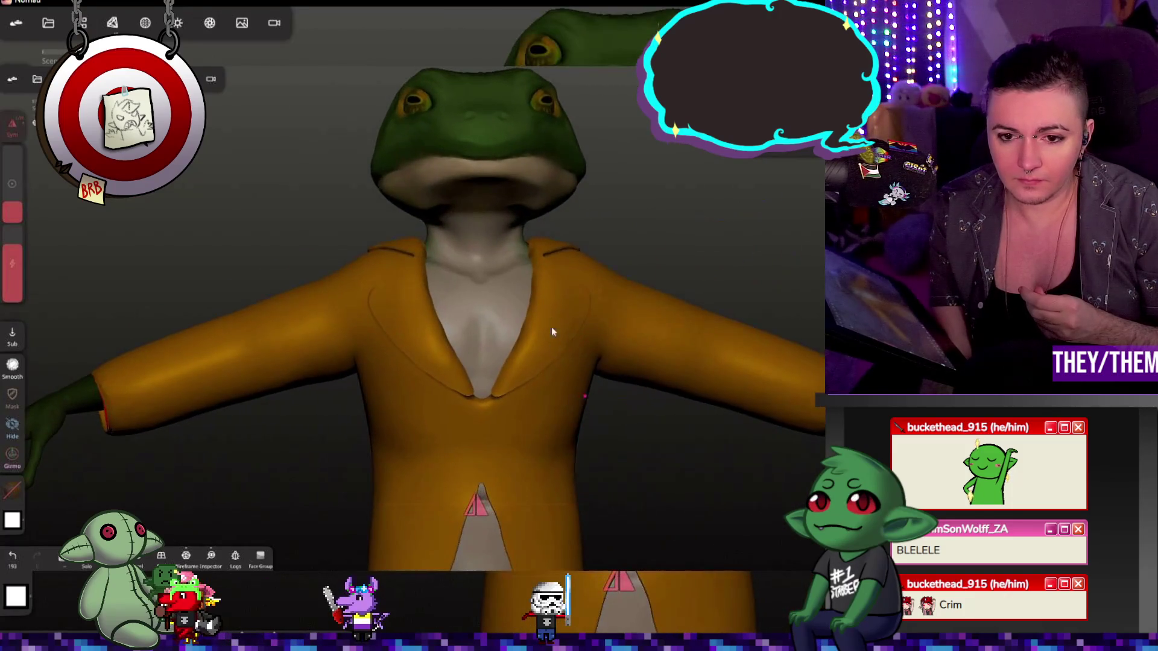
left_click(552, 303)
scroll(533, 363, "up", 3)
scroll(533, 363, "up", 2)
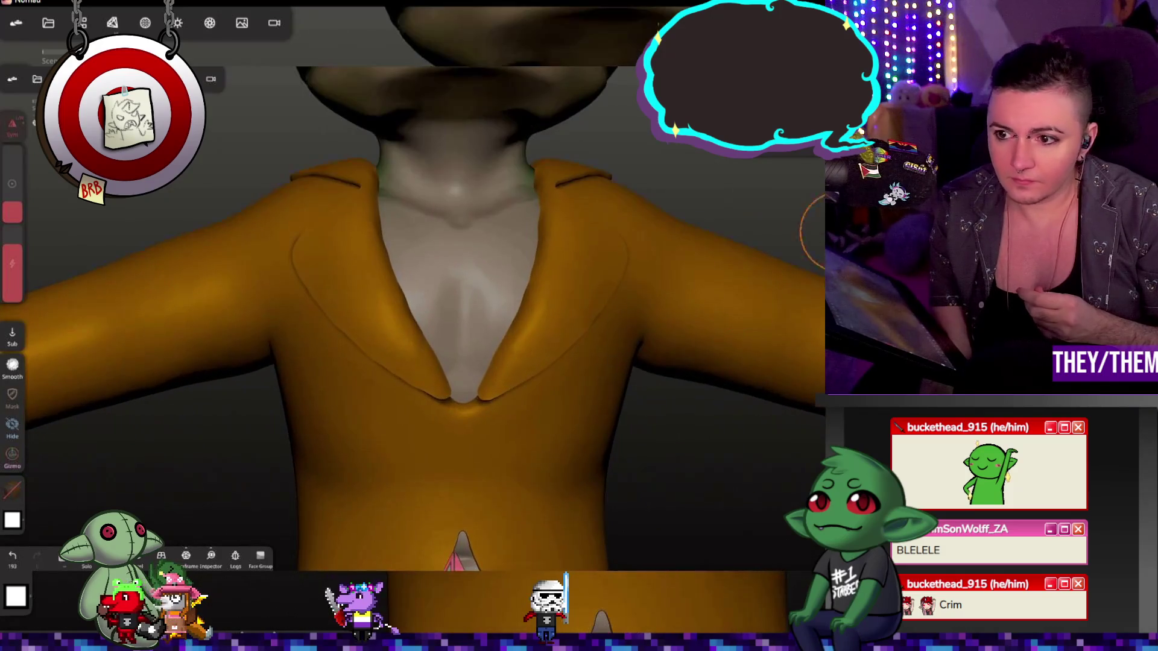
key("shift")
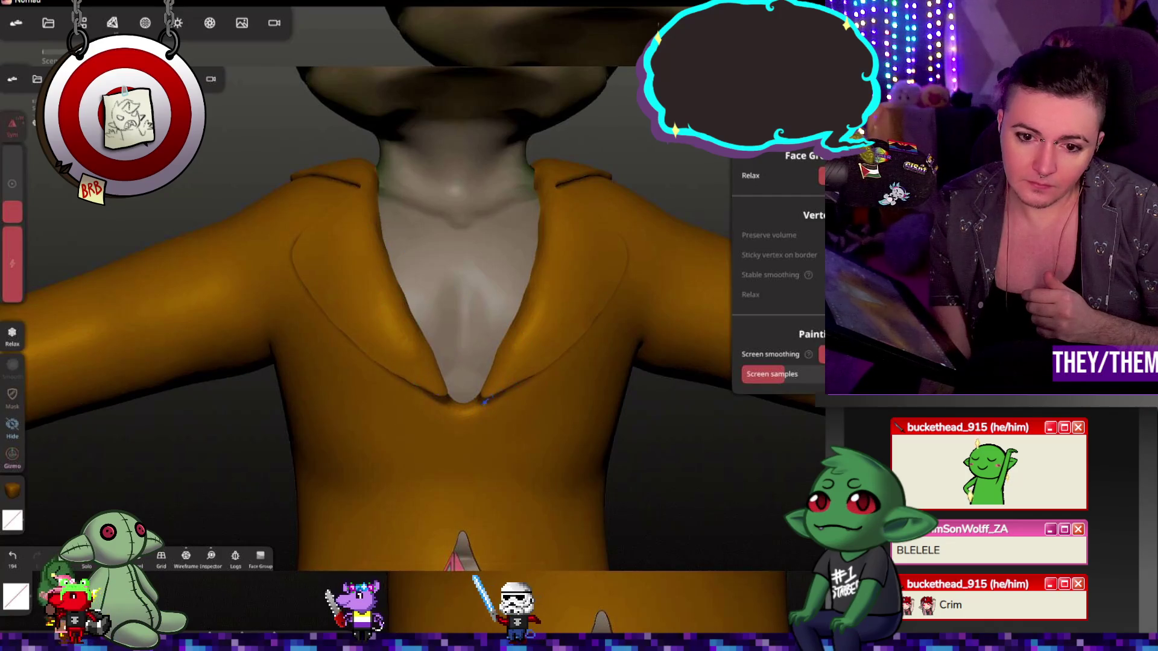
mouse_move(472, 405)
middle_mouse_down()
mouse_move(697, 474)
mouse_move(703, 426)
mouse_move(683, 432)
mouse_move(705, 484)
mouse_move(579, 326)
middle_mouse_up()
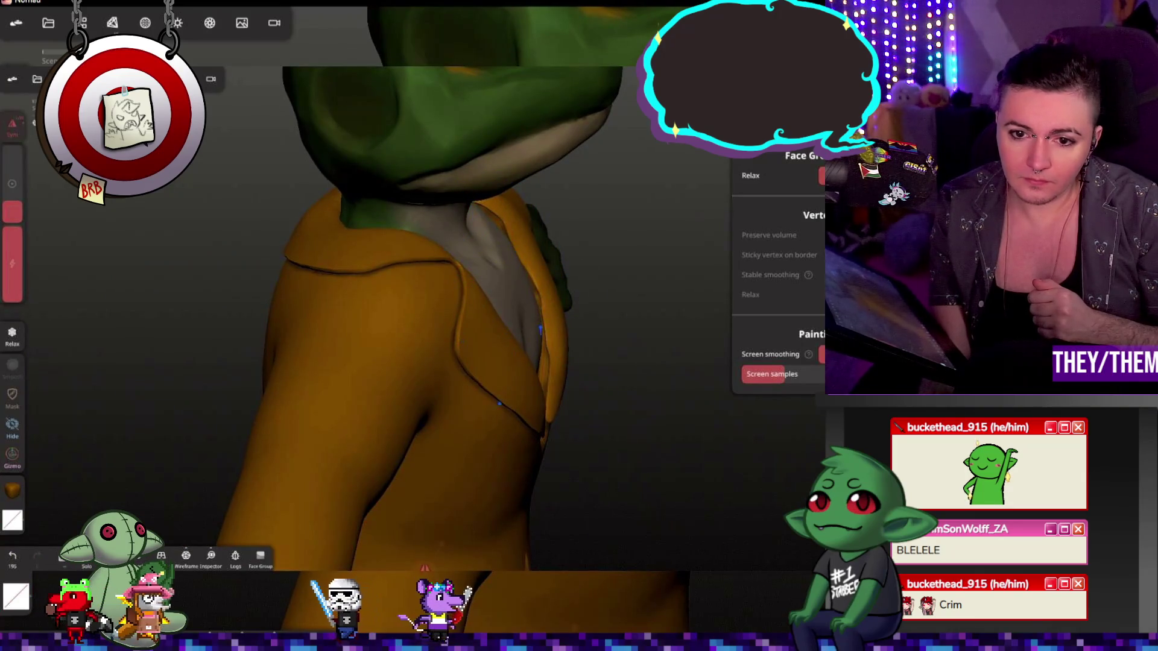
- Inspect the jacket front and hand from several angles, then switch to pushing along surface normals
mouse_move(581, 327)
middle_mouse_down()
mouse_move(602, 420)
mouse_move(375, 406)
mouse_move(468, 389)
middle_mouse_up()
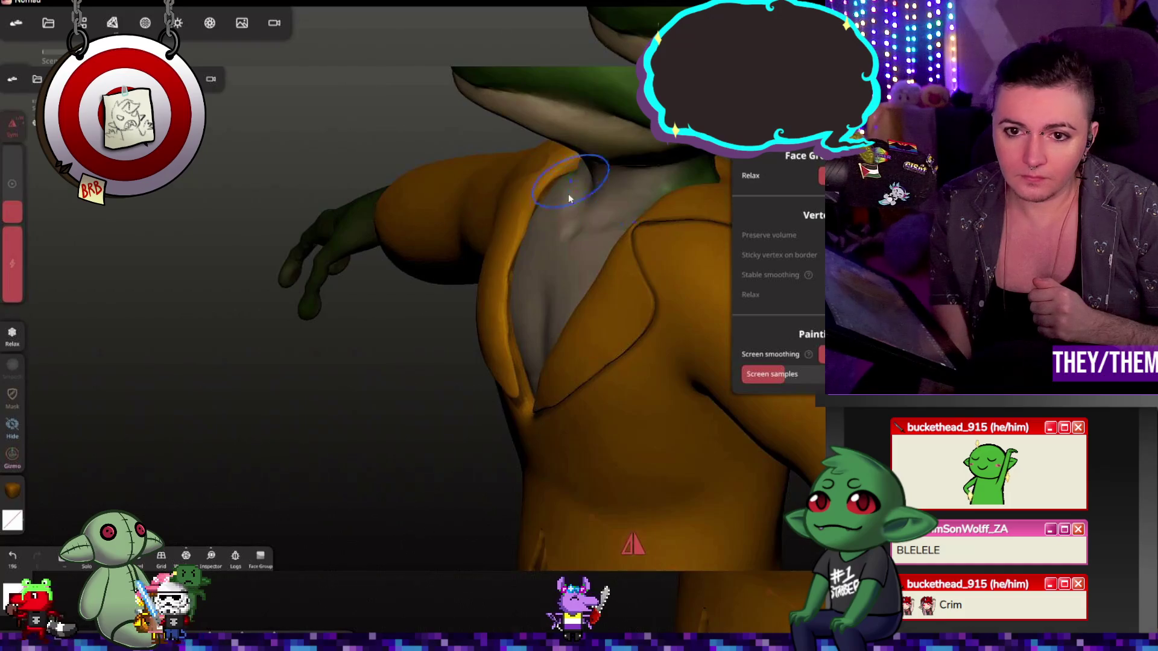
middle_click_drag(569, 193, 555, 183)
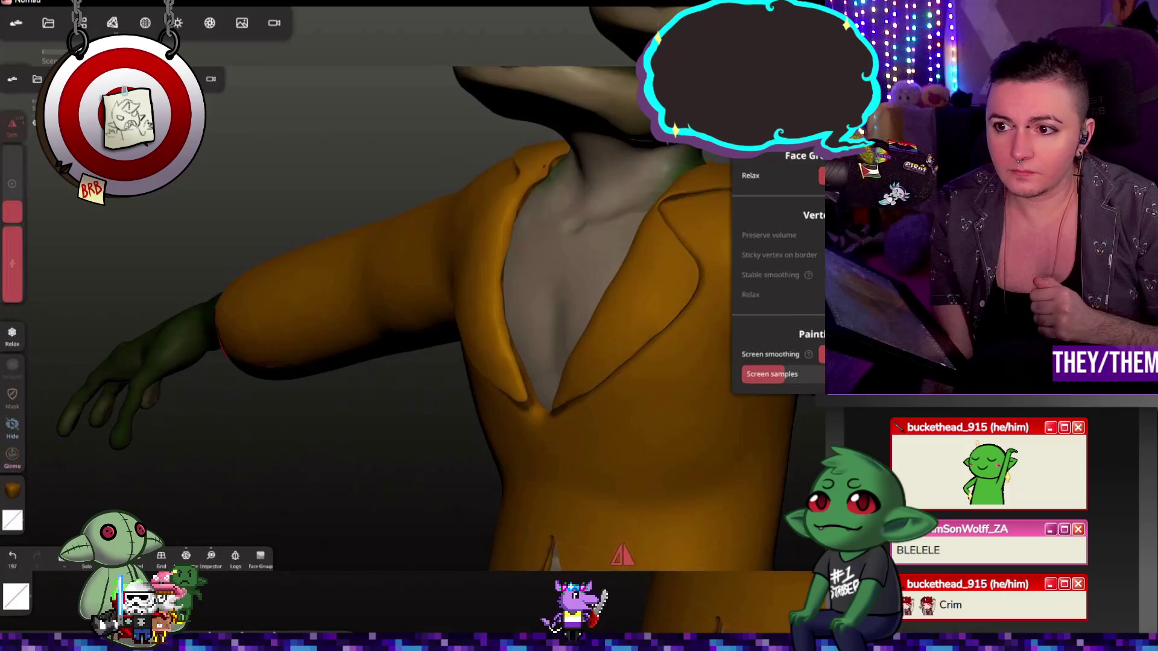
key("shift")
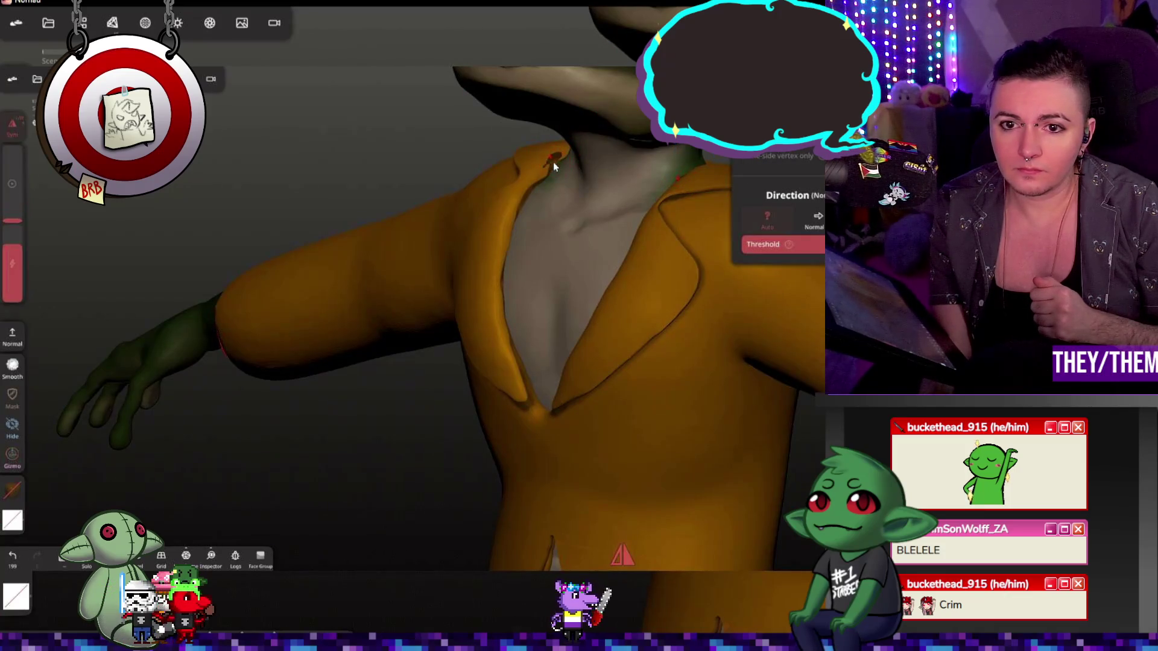
- Undo the last collar move, reshape the collar near the neck and review it with the Relax brush
key("ctrl+z")
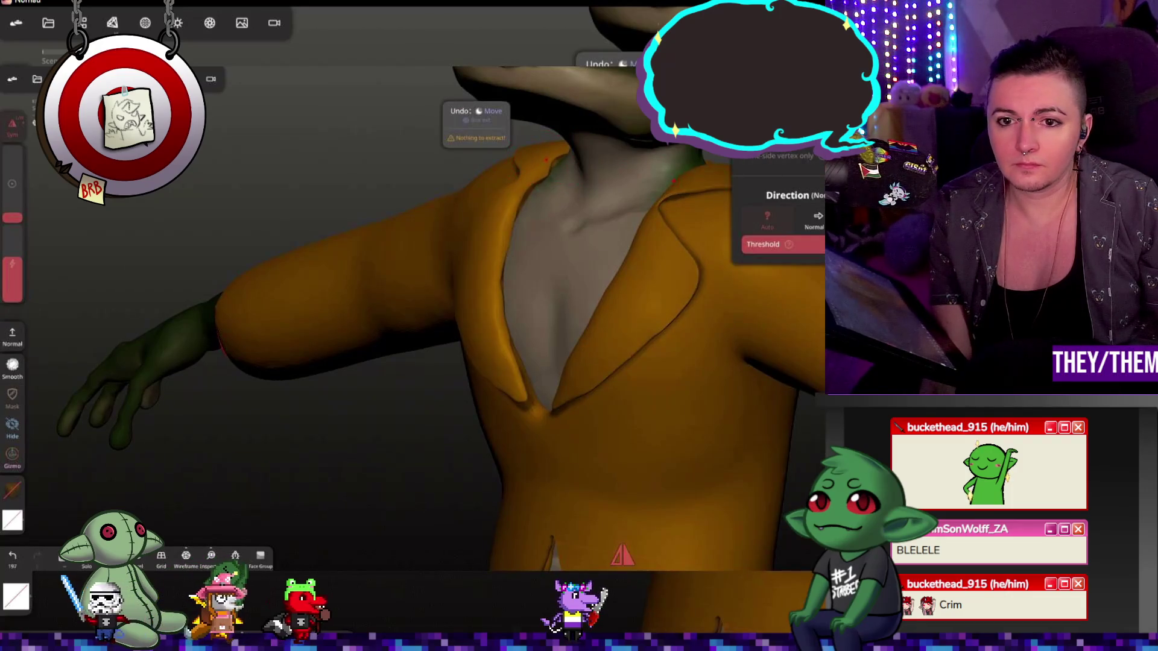
left_click_drag(545, 162, 523, 204)
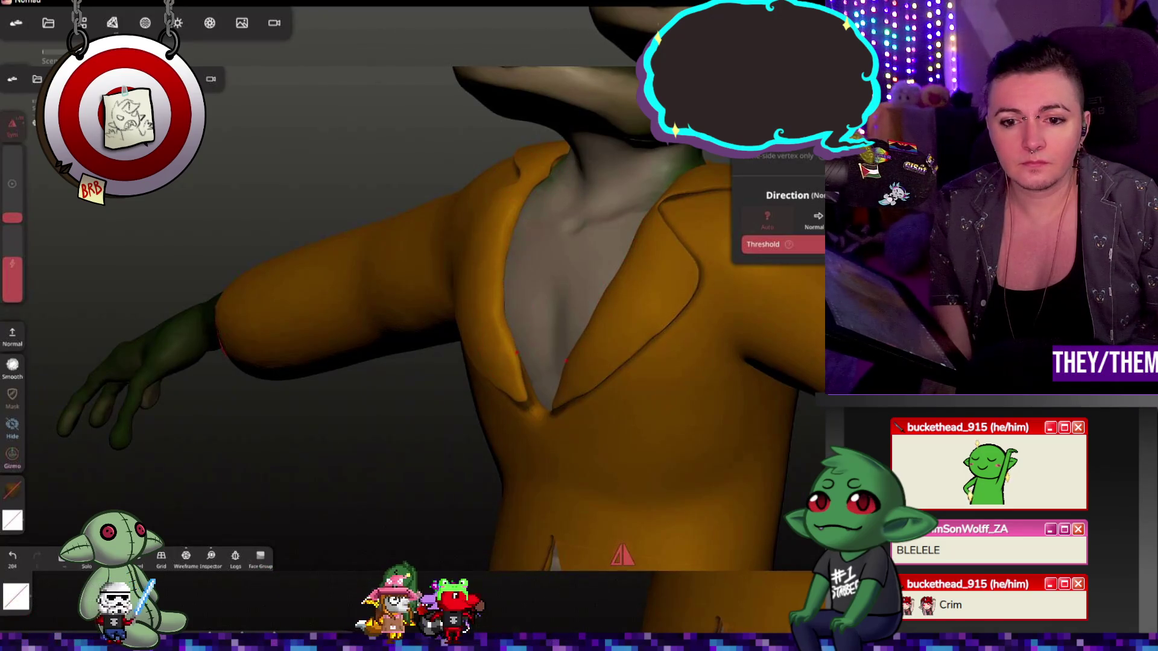
middle_click_drag(725, 243, 624, 101)
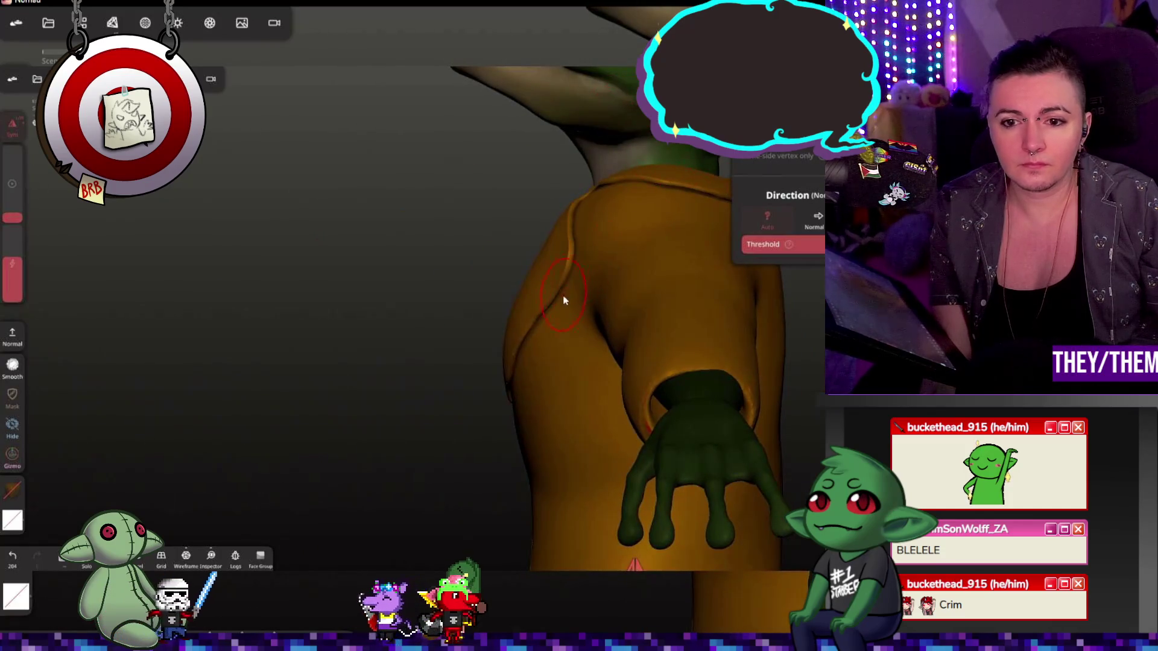
mouse_move(668, 212)
middle_mouse_down()
mouse_move(651, 279)
mouse_move(664, 282)
mouse_move(544, 348)
mouse_move(662, 297)
mouse_move(594, 322)
mouse_move(639, 291)
middle_mouse_up()
key("shift")
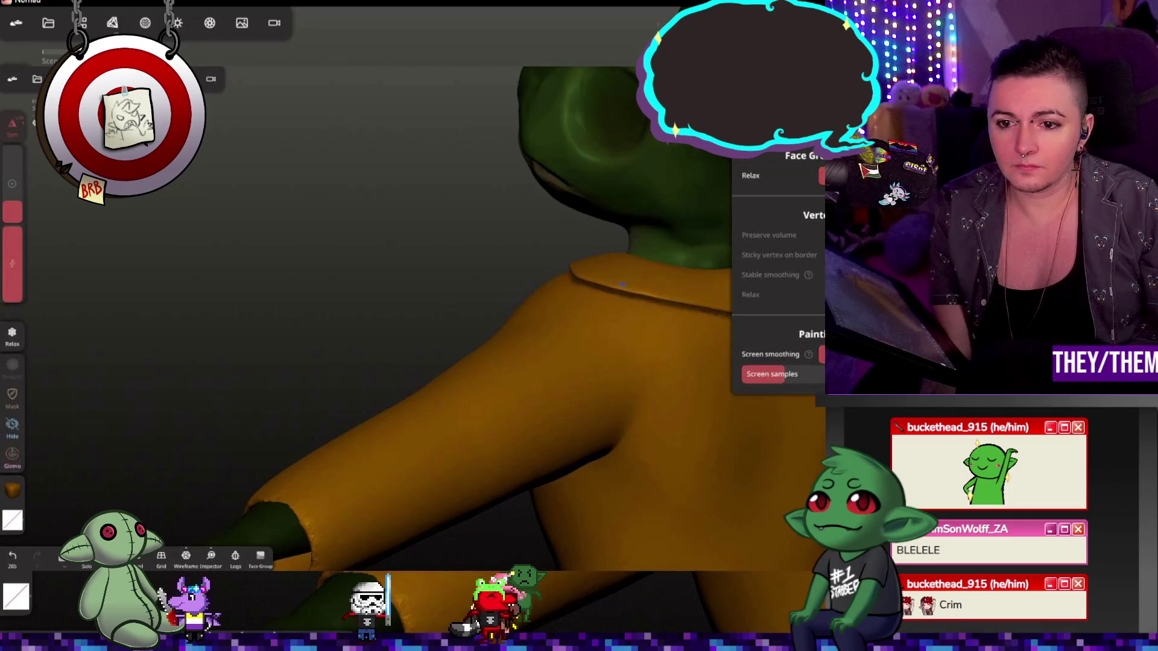
mouse_move(560, 259)
middle_mouse_down()
mouse_move(513, 239)
mouse_move(391, 297)
mouse_move(588, 220)
mouse_move(616, 164)
mouse_move(530, 305)
mouse_move(222, 250)
mouse_move(479, 266)
middle_mouse_up()
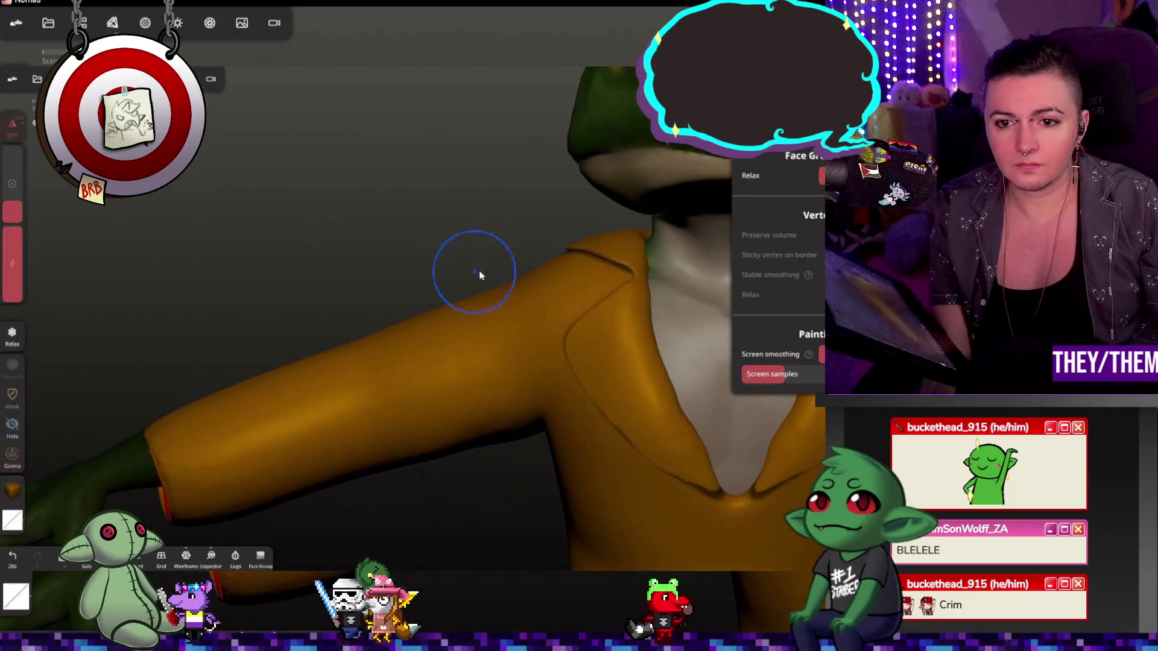
mouse_move(606, 267)
middle_mouse_down()
mouse_move(605, 359)
mouse_move(646, 466)
mouse_move(642, 509)
mouse_move(693, 441)
mouse_move(752, 402)
mouse_move(734, 393)
middle_mouse_up()
- Inspect the jacket's inner side with the Normal brush, undo the accidental dent and return to Relax
key("n")
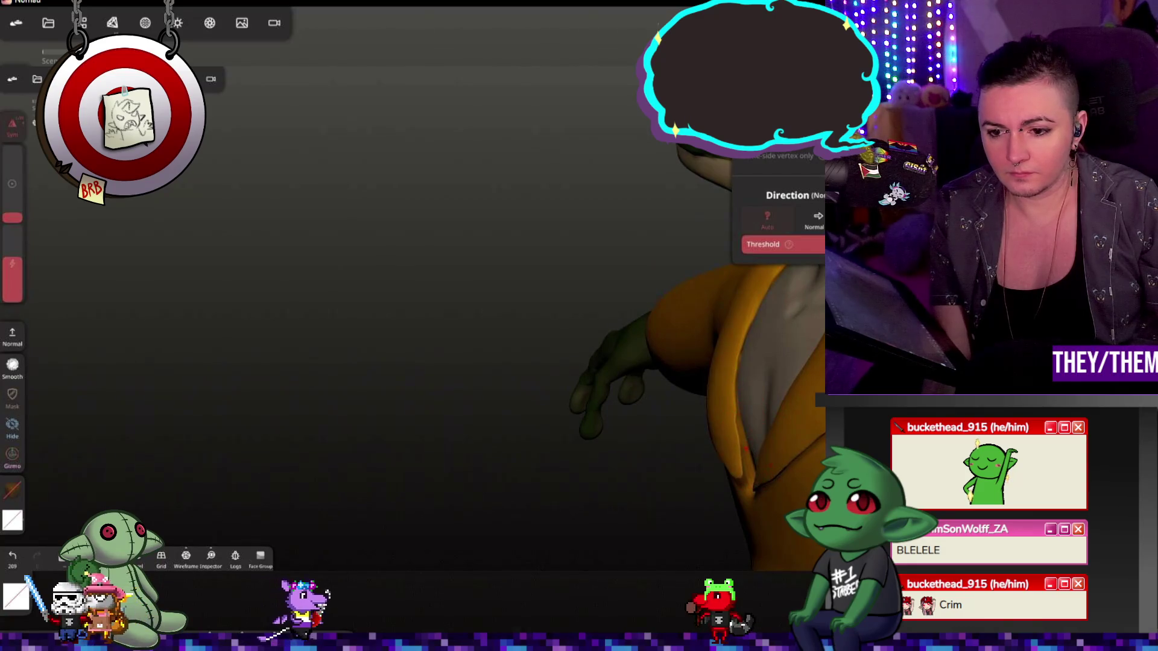
middle_click_drag(734, 393, 705, 389)
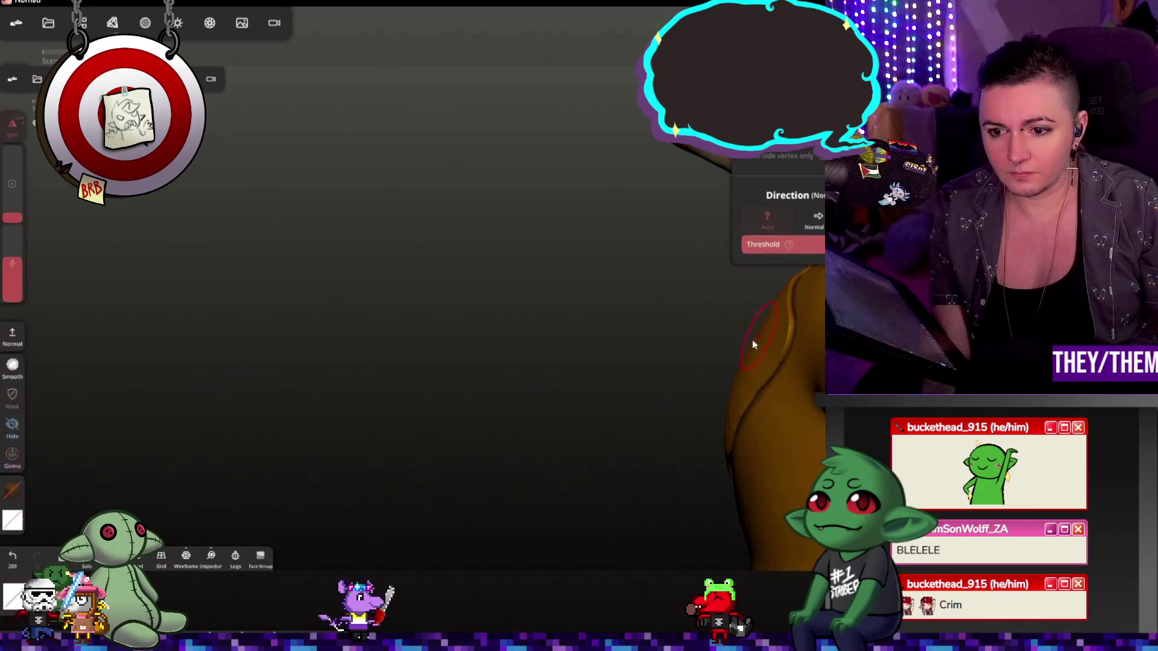
mouse_move(752, 340)
middle_mouse_down()
mouse_move(685, 344)
mouse_move(688, 369)
mouse_move(723, 413)
middle_mouse_up()
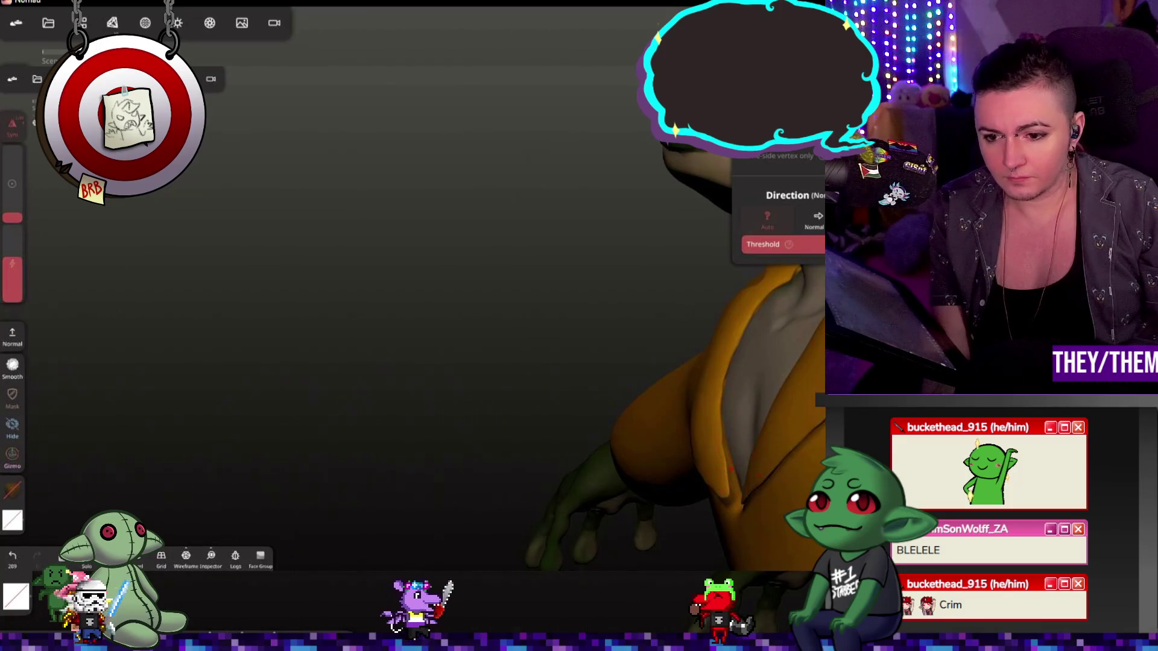
key("ctrl+z")
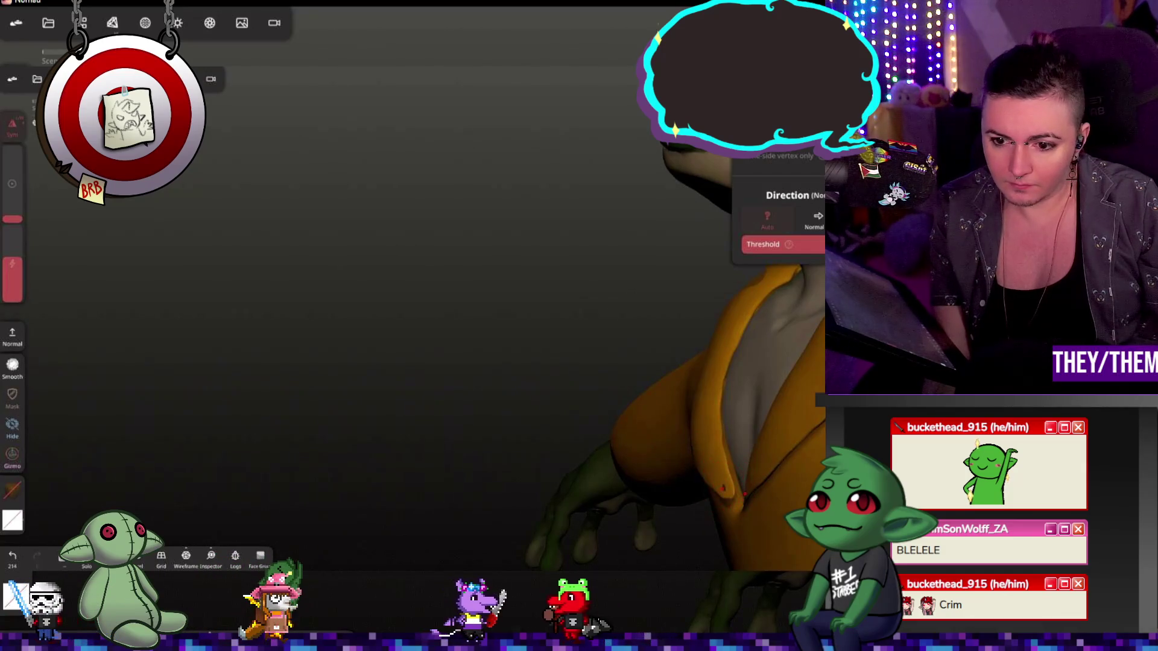
mouse_move(719, 488)
middle_mouse_down()
mouse_move(561, 402)
mouse_move(334, 363)
mouse_move(434, 327)
mouse_move(443, 360)
middle_mouse_up()
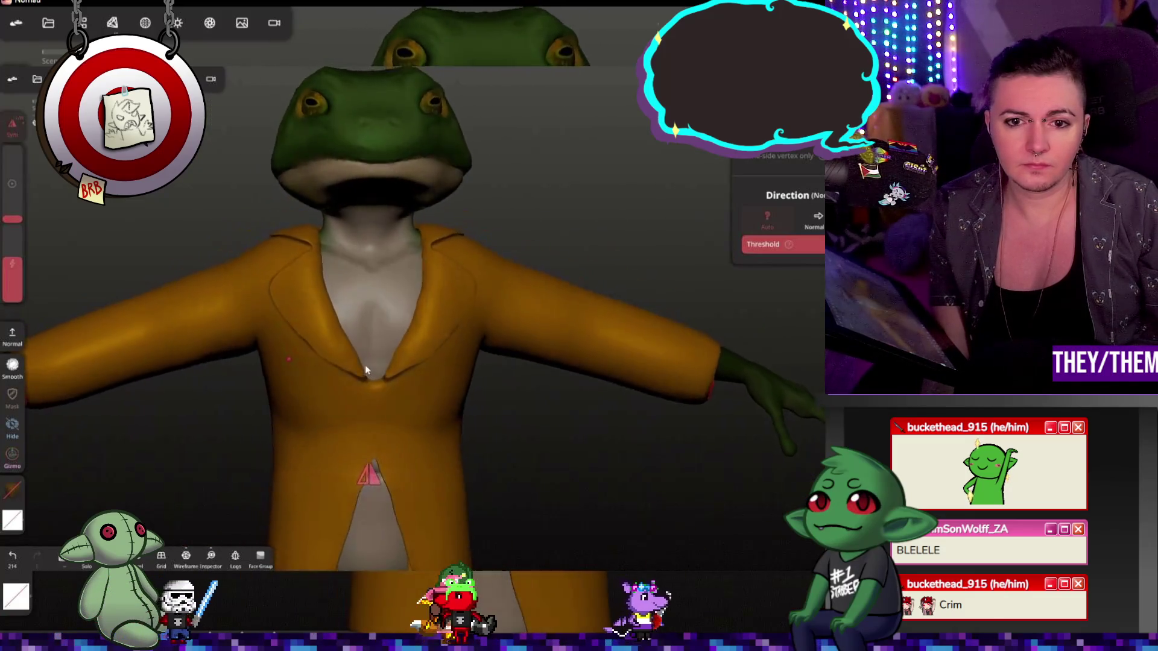
scroll(481, 282, "up", 3)
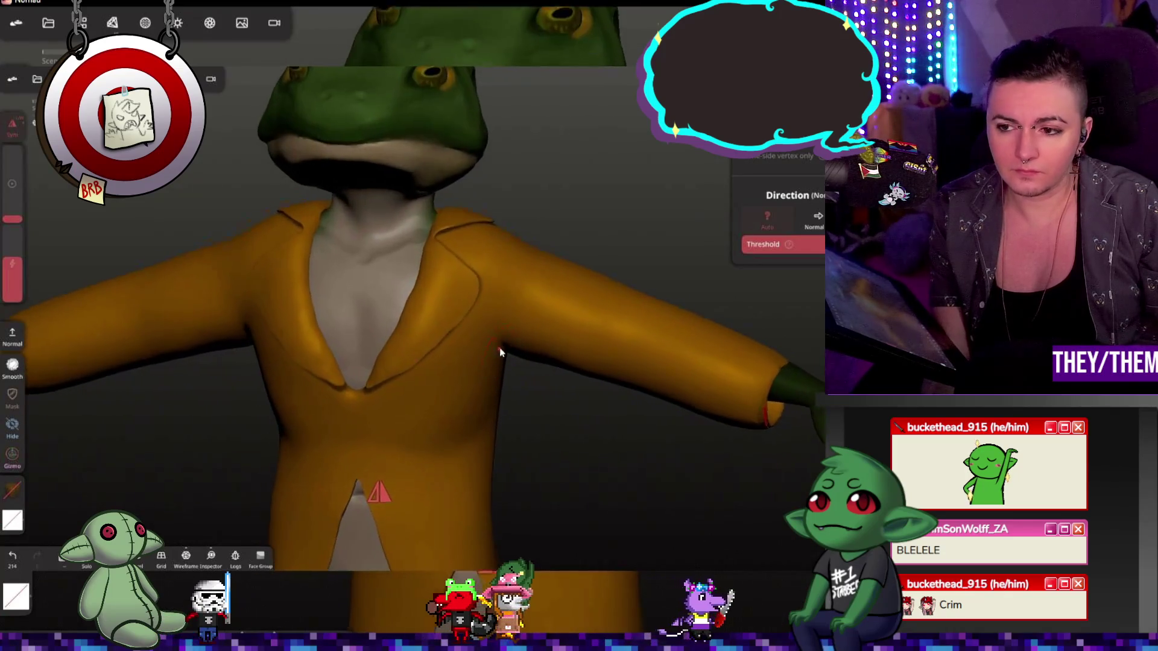
key("shift")
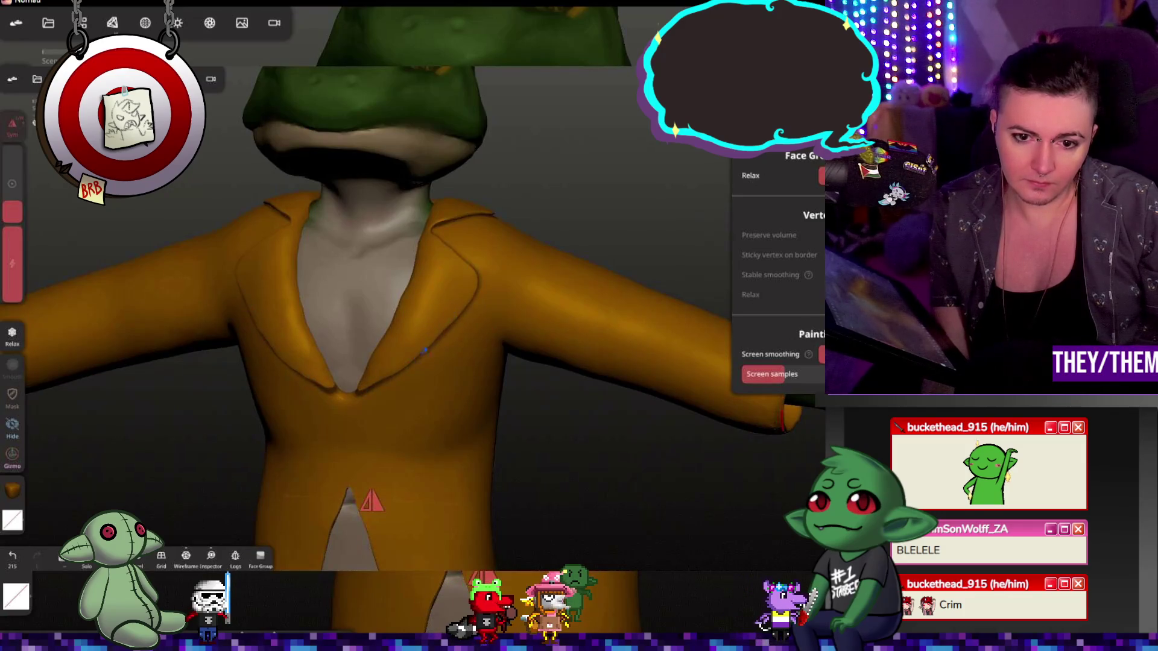
- Face the frog with the Normal brush and add one subtle sculpt stroke to the jacket sleeve
mouse_move(385, 380)
middle_mouse_down()
mouse_move(540, 332)
mouse_move(635, 364)
mouse_move(404, 380)
middle_mouse_up()
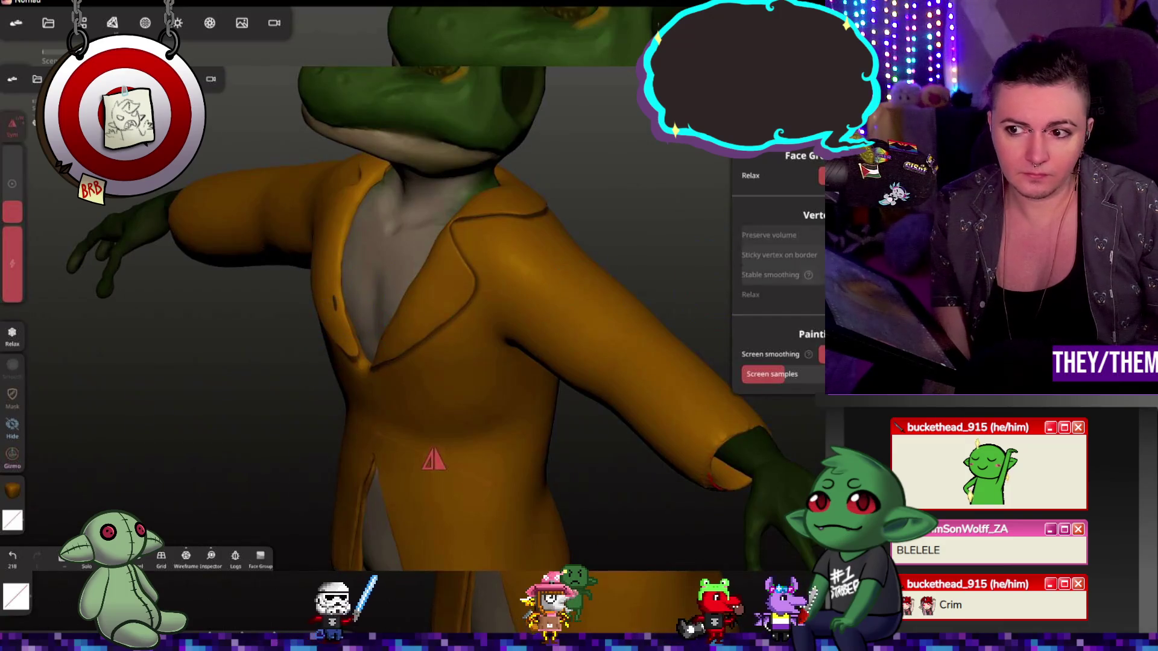
key("shift")
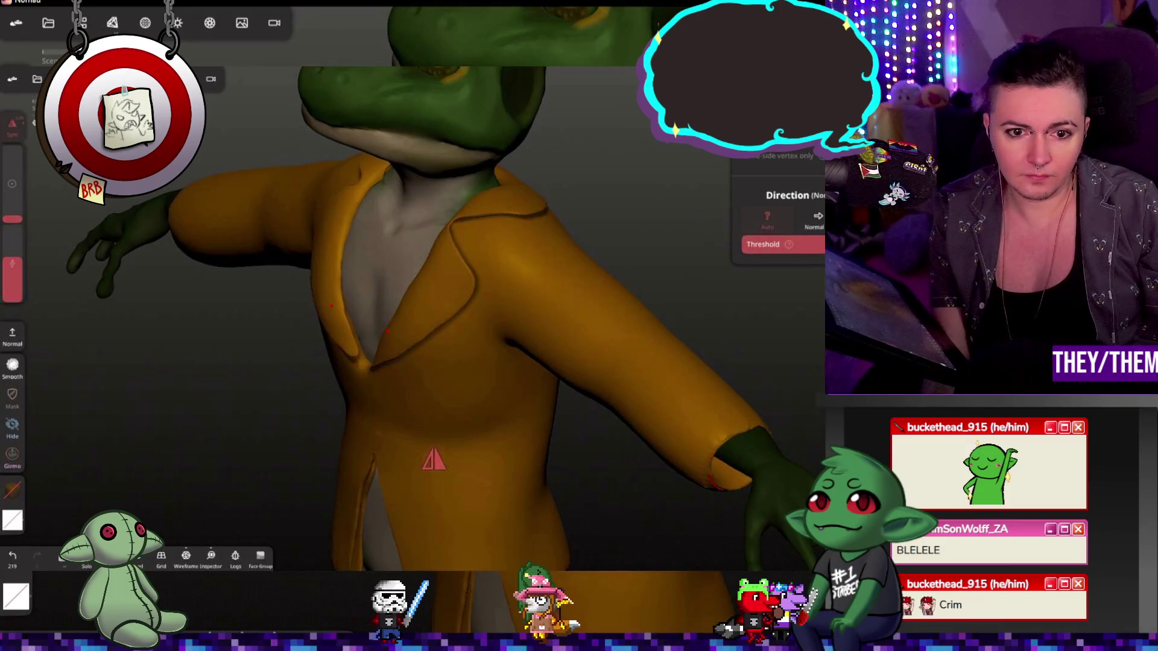
mouse_move(341, 319)
middle_mouse_down()
mouse_move(790, 313)
mouse_move(647, 272)
mouse_move(472, 340)
middle_mouse_up()
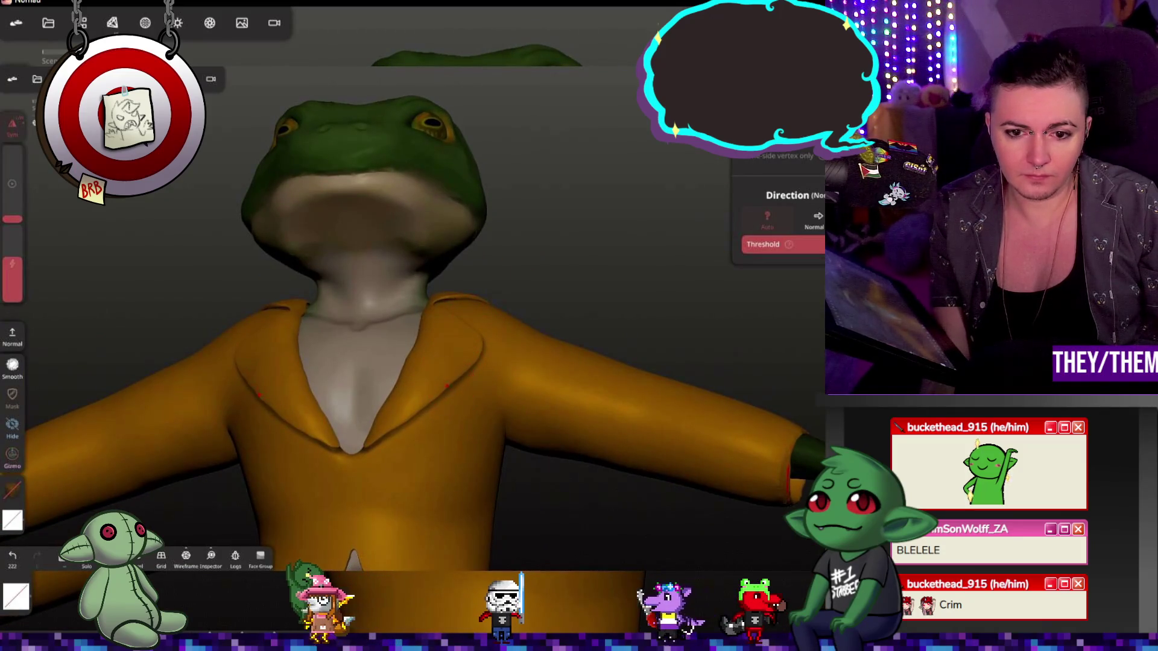
middle_click_drag(538, 343, 538, 373)
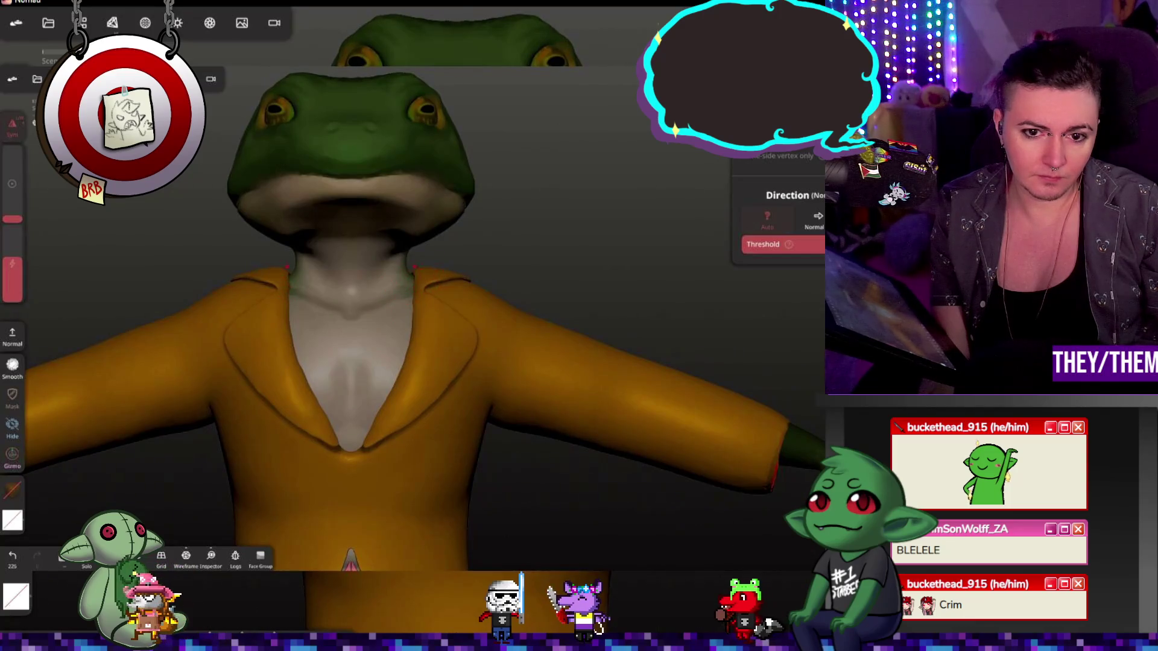
left_click_drag(299, 271, 325, 280)
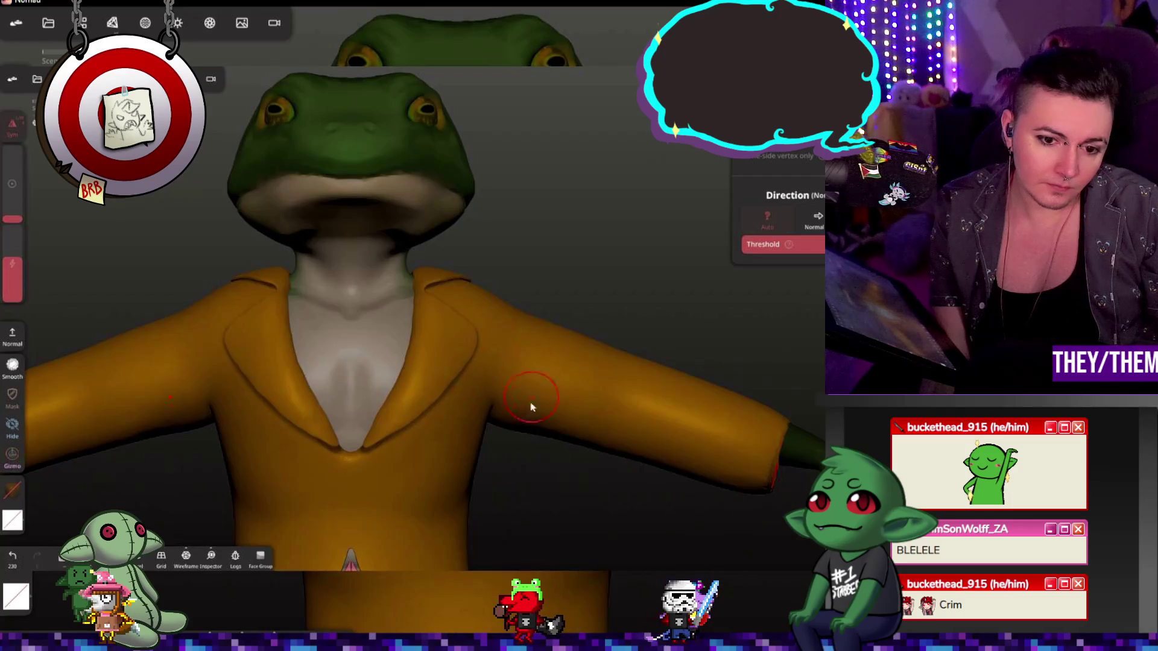
mouse_move(510, 452)
middle_mouse_down()
mouse_move(702, 504)
mouse_move(559, 499)
mouse_move(608, 520)
middle_mouse_up()
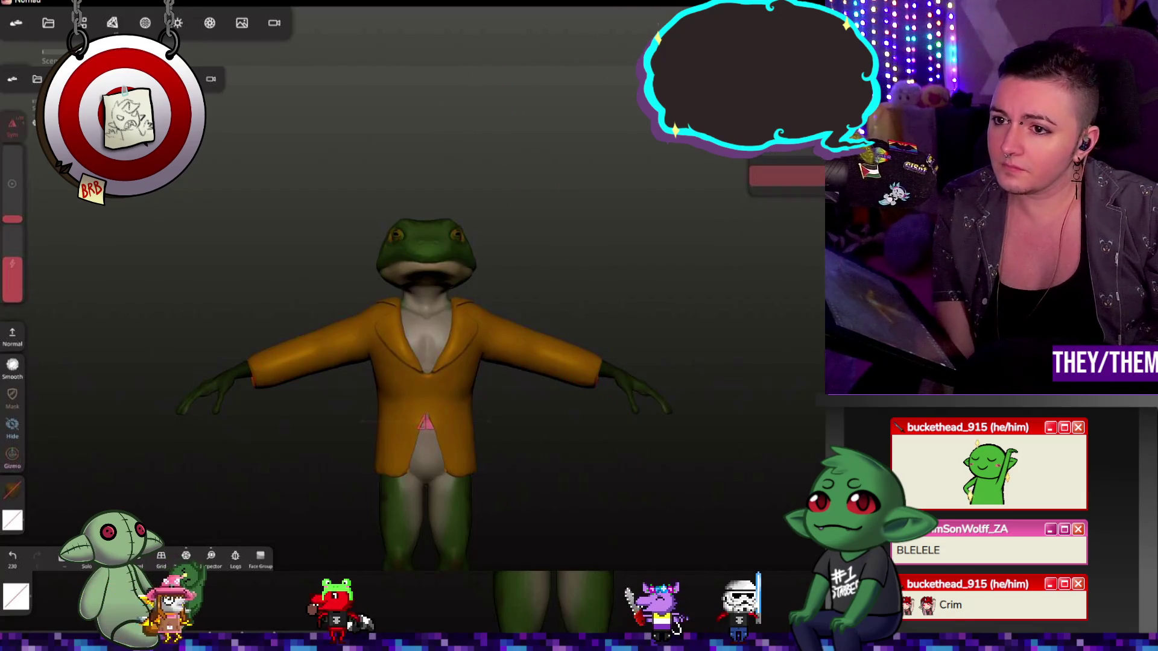
scroll(317, 371, "up", 3)
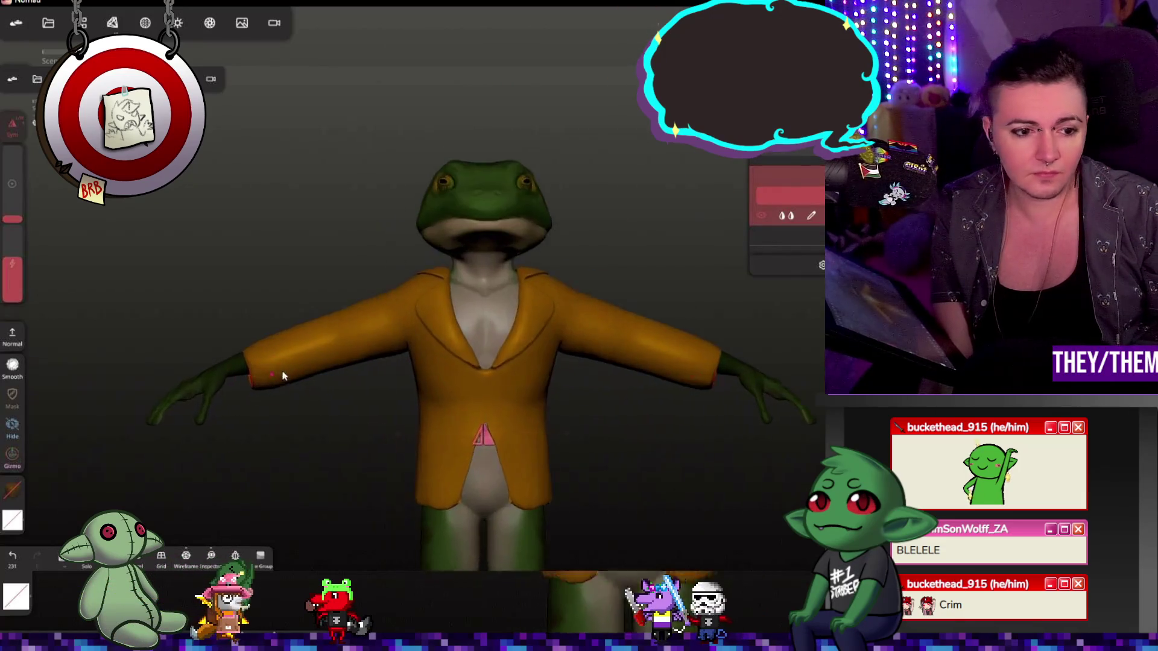
scroll(317, 372, "up", 3)
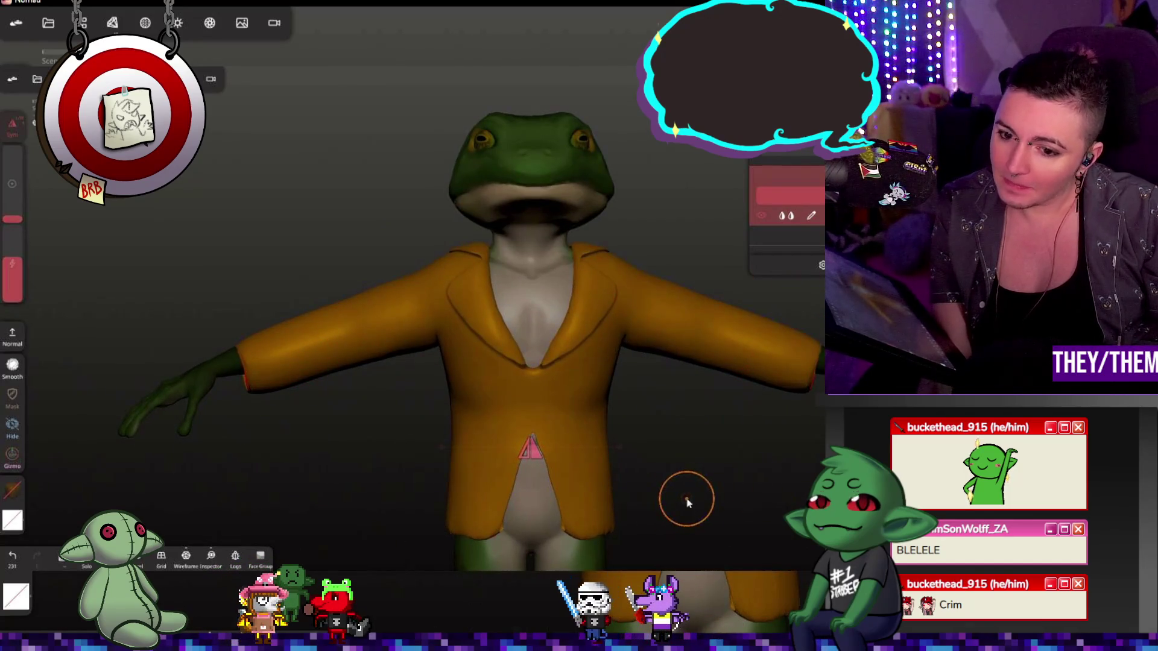
- Pan the frog aside and switch away from Nomad Sculpt to the painting app
middle_click_drag(738, 472, 595, 478)
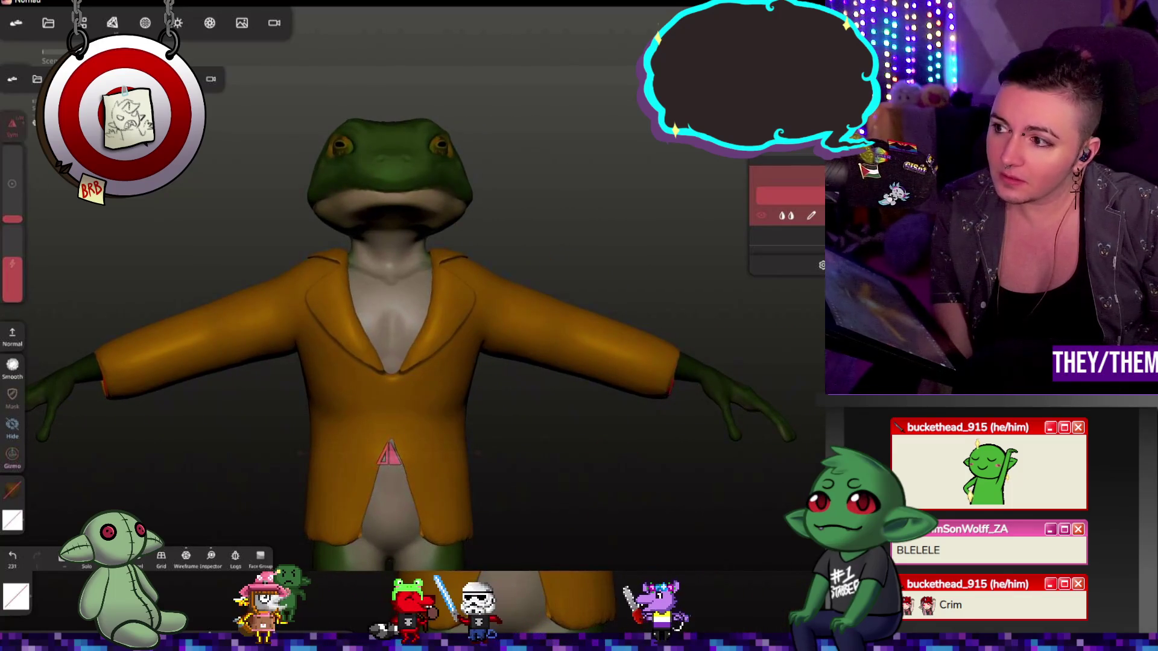
key("super+d")
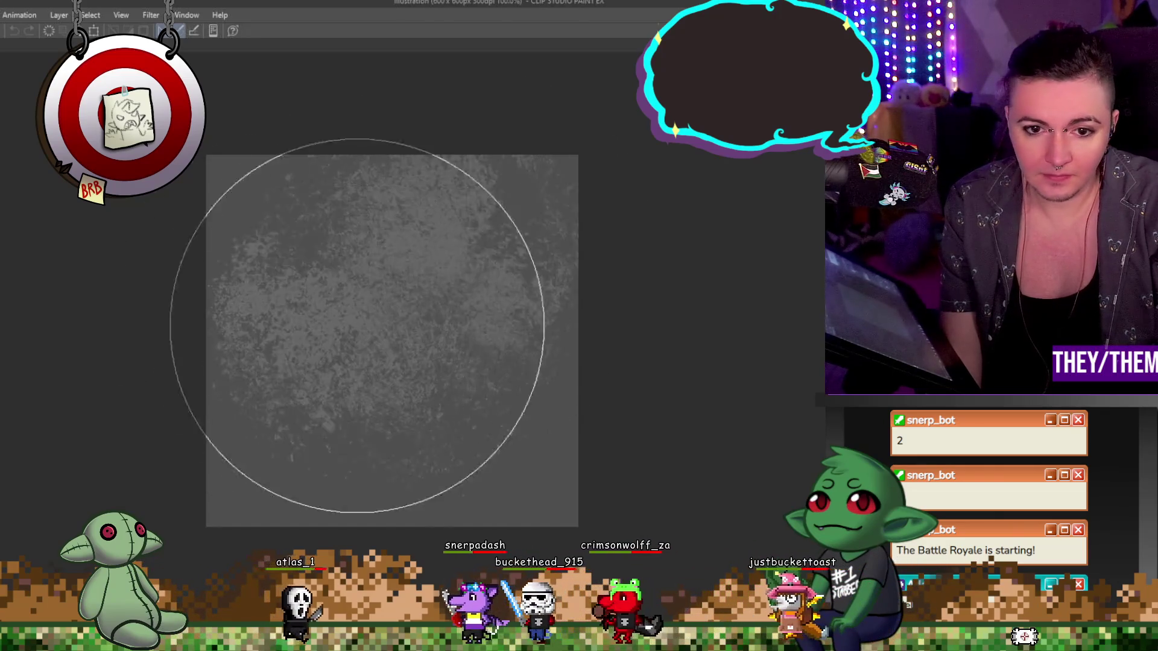
- Paint a mottled grey-and-white texture across the square canvas
left_click_drag(356, 362, 259, 103)
mouse_move(392, 340)
left_mouse_down()
mouse_move(491, 245)
mouse_move(284, 155)
left_mouse_up()
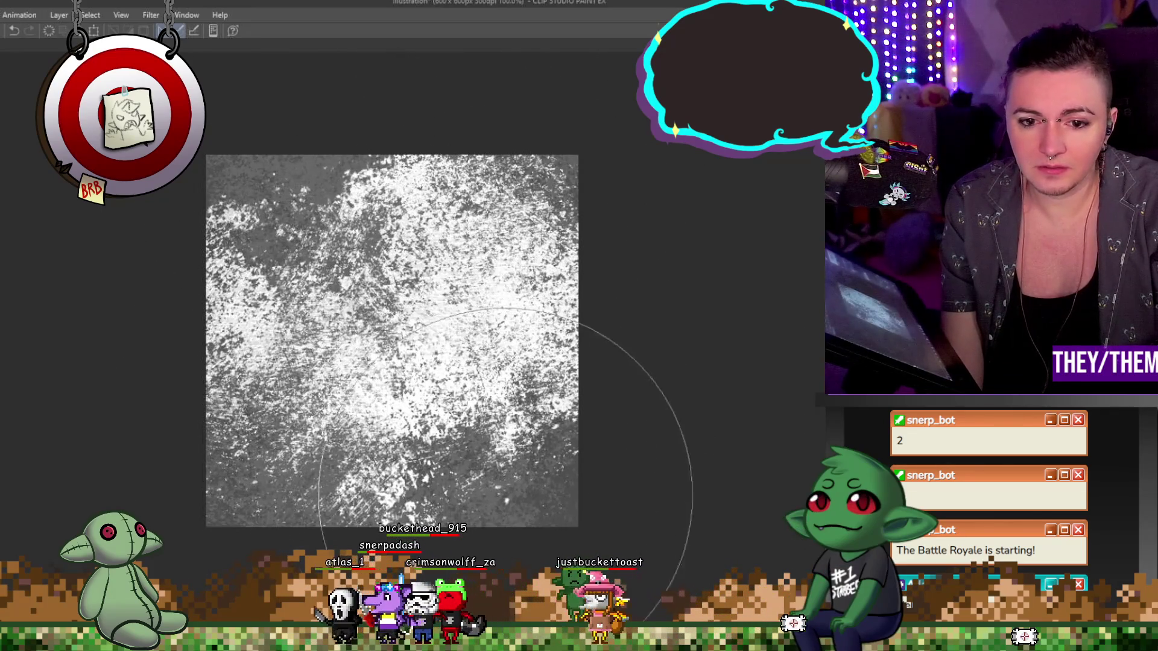
left_click_drag(493, 480, 298, 408)
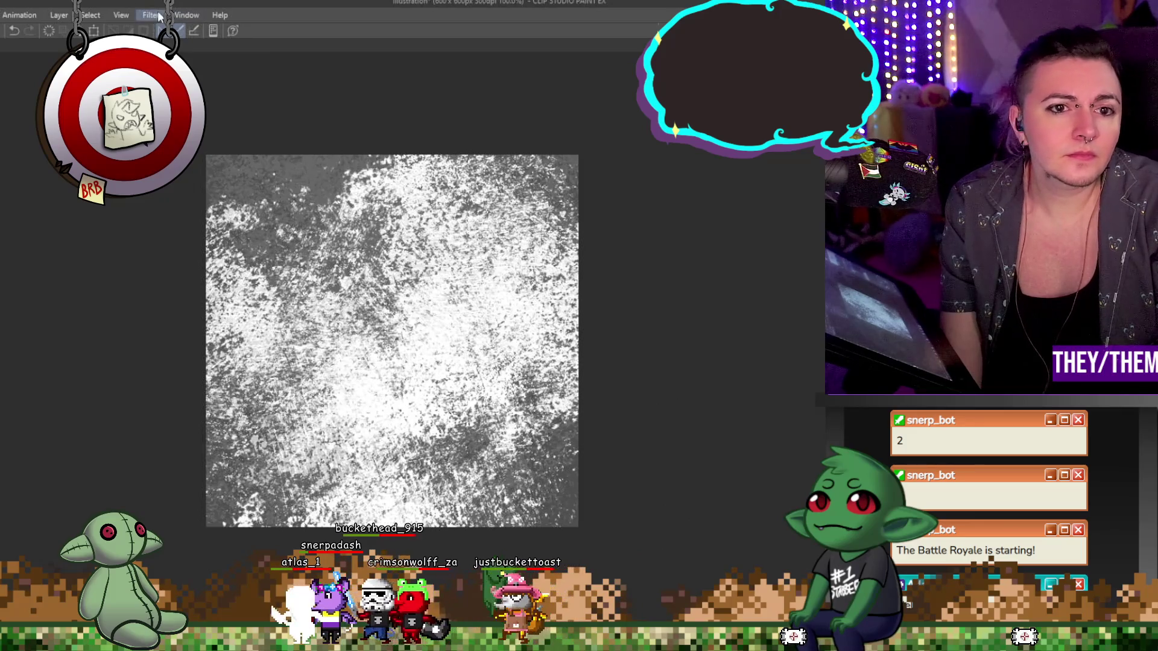
- Apply the Crystallize filter to the texture and tint the crystal cells gold
left_click(154, 15)
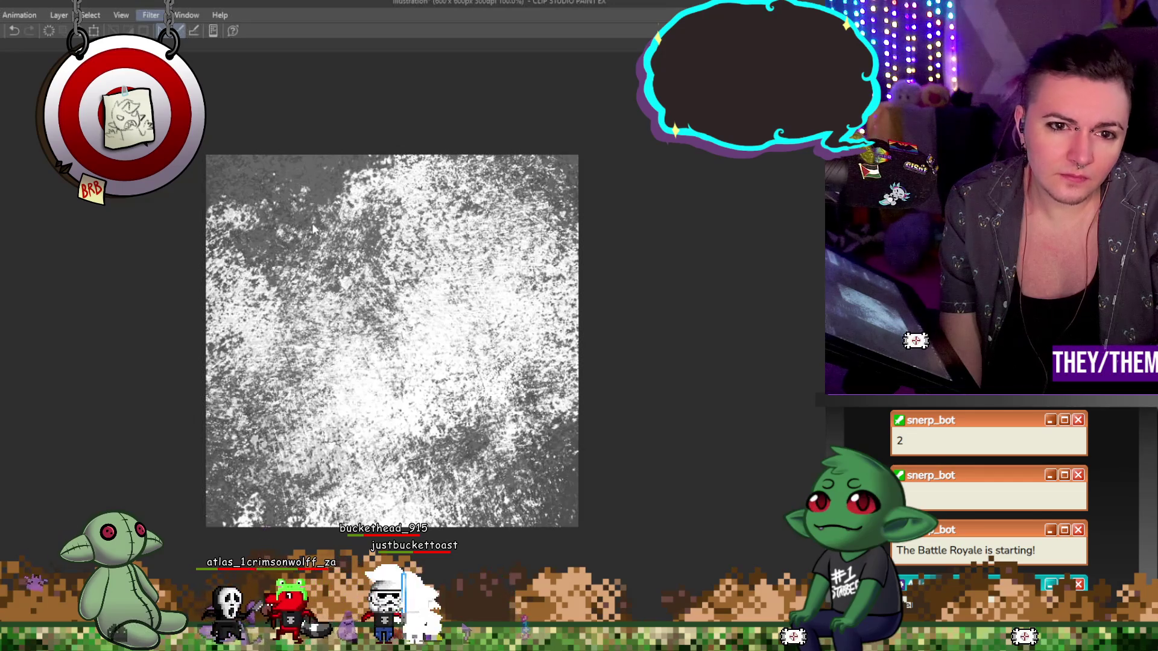
left_click(292, 143)
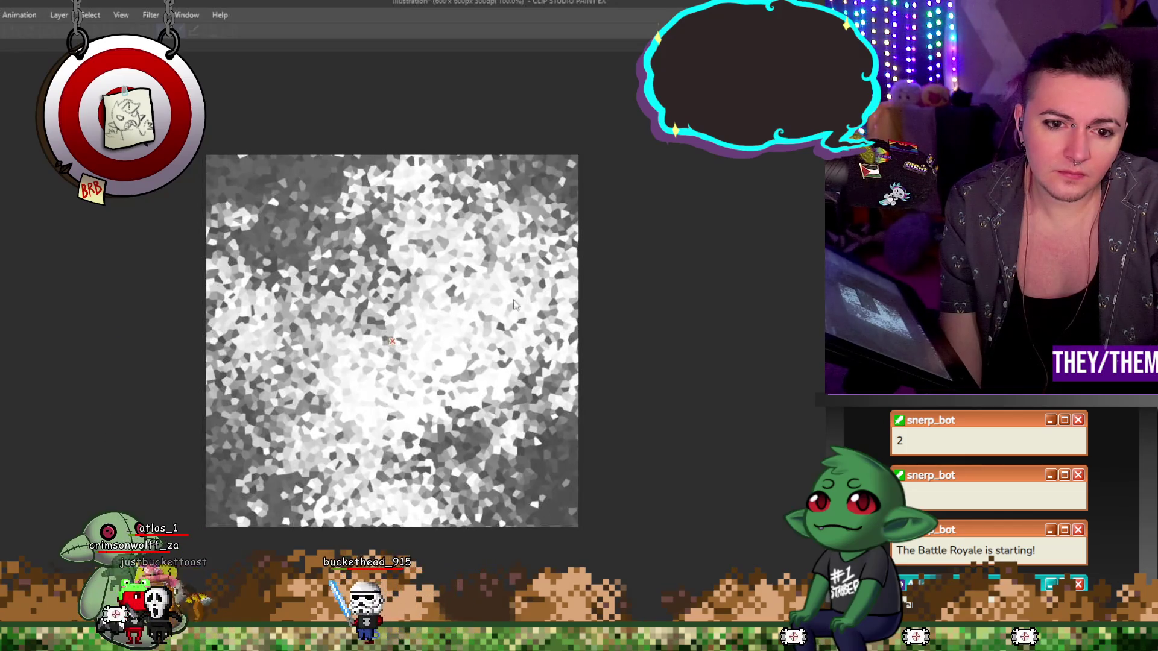
key("Return")
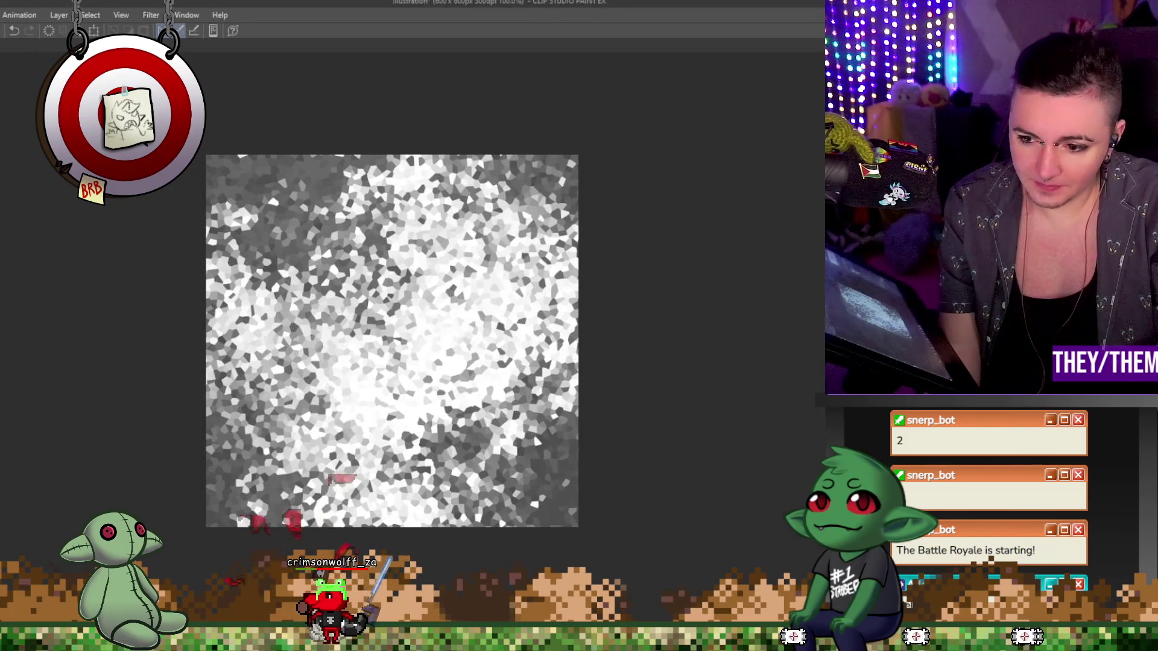
left_click(435, 240)
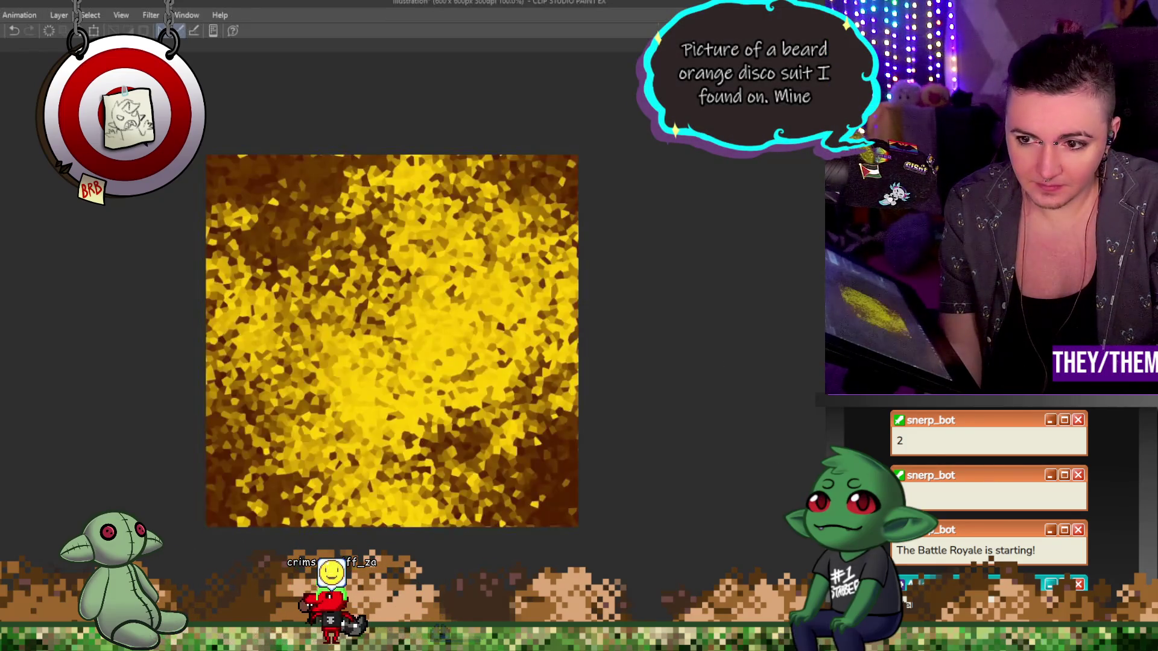
scroll(498, 347, "down", 2)
scroll(499, 347, "down", 3)
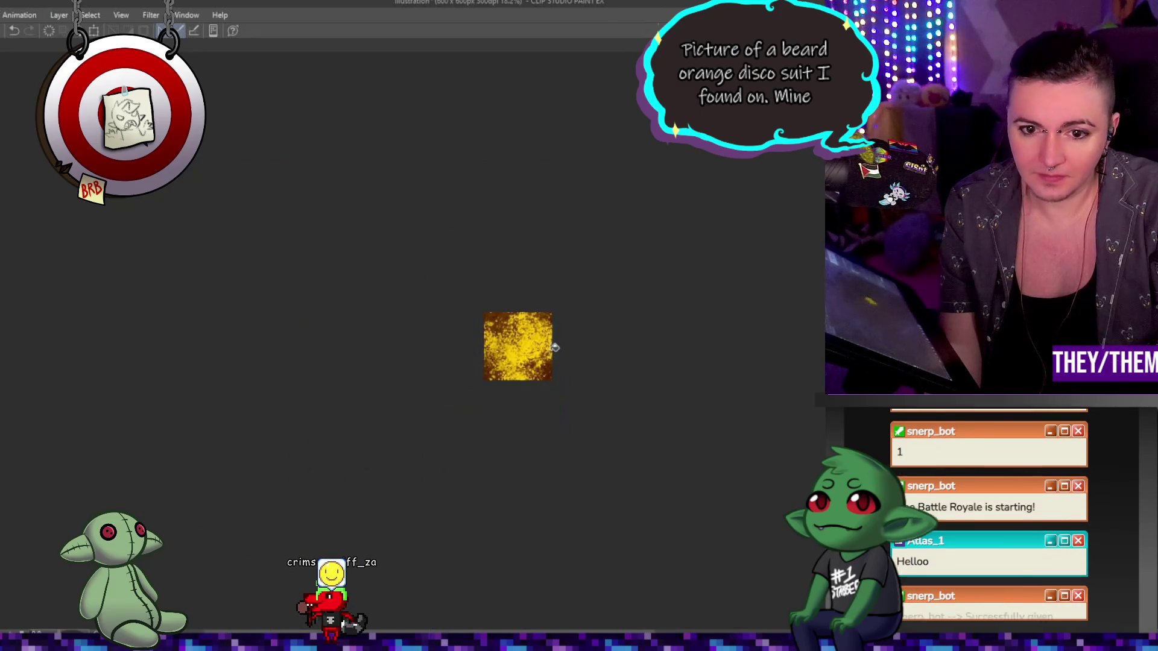
scroll(499, 346, "up", 2)
scroll(499, 346, "up", 2)
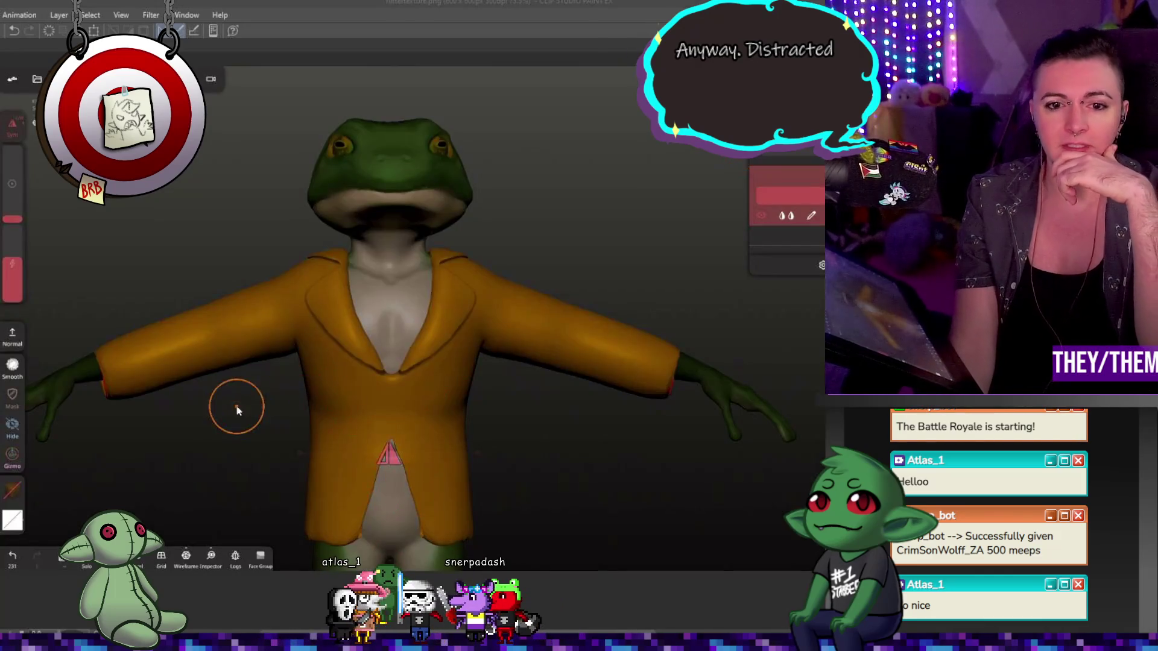
scroll(569, 318, "down", 5)
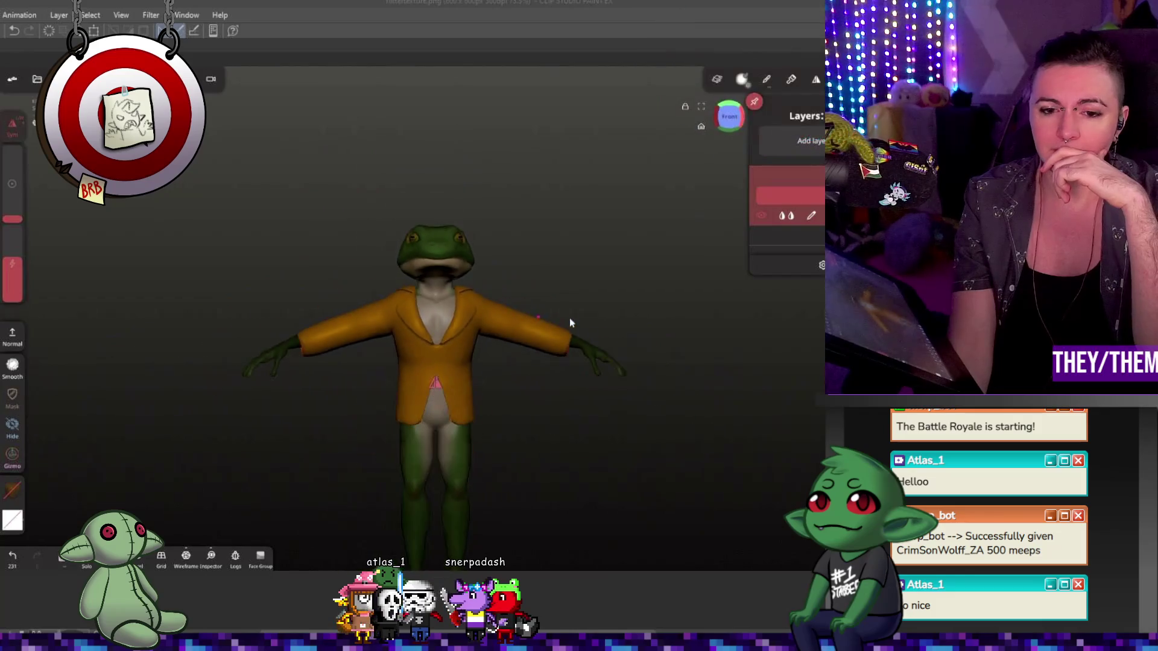
scroll(561, 362, "up", 3)
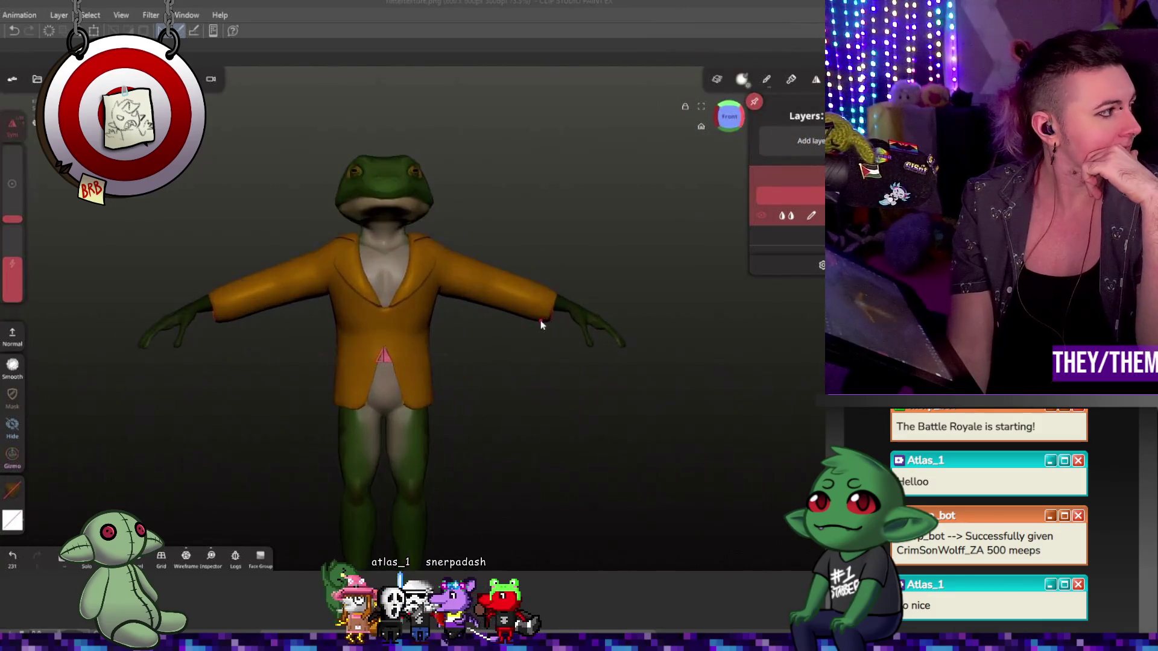
scroll(541, 335, "up", 3)
- Shift the frog to the right of the view and orbit it to a slightly turned angle
middle_click_drag(561, 360, 605, 401)
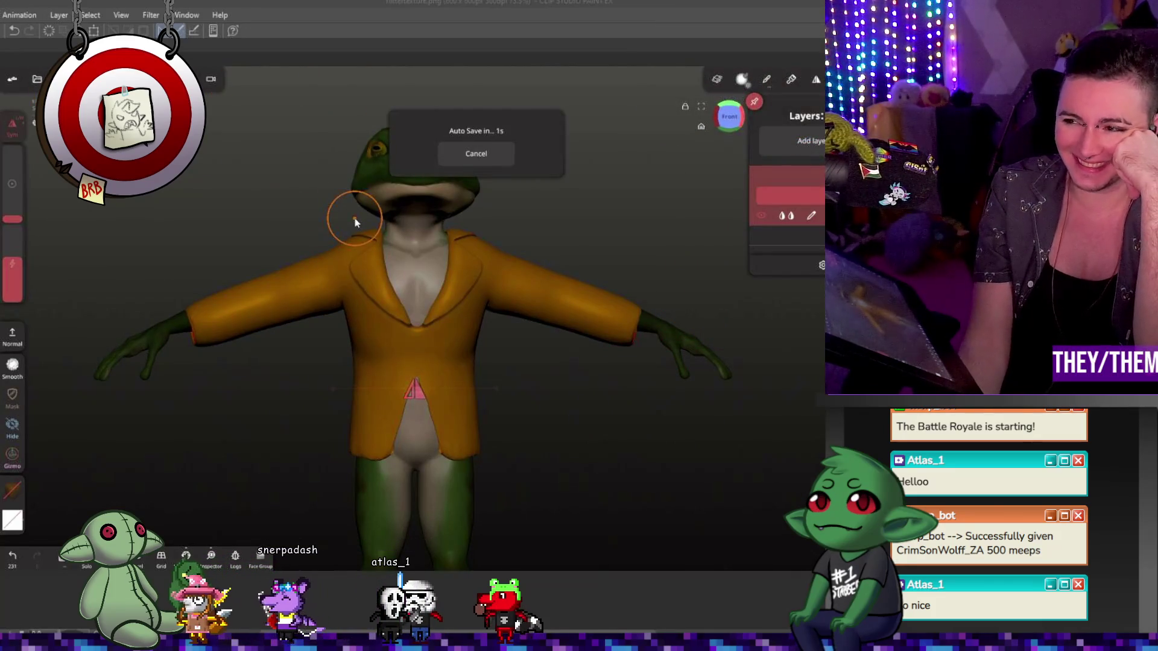
mouse_move(561, 365)
left_mouse_down()
mouse_move(606, 406)
mouse_move(638, 398)
left_mouse_up()
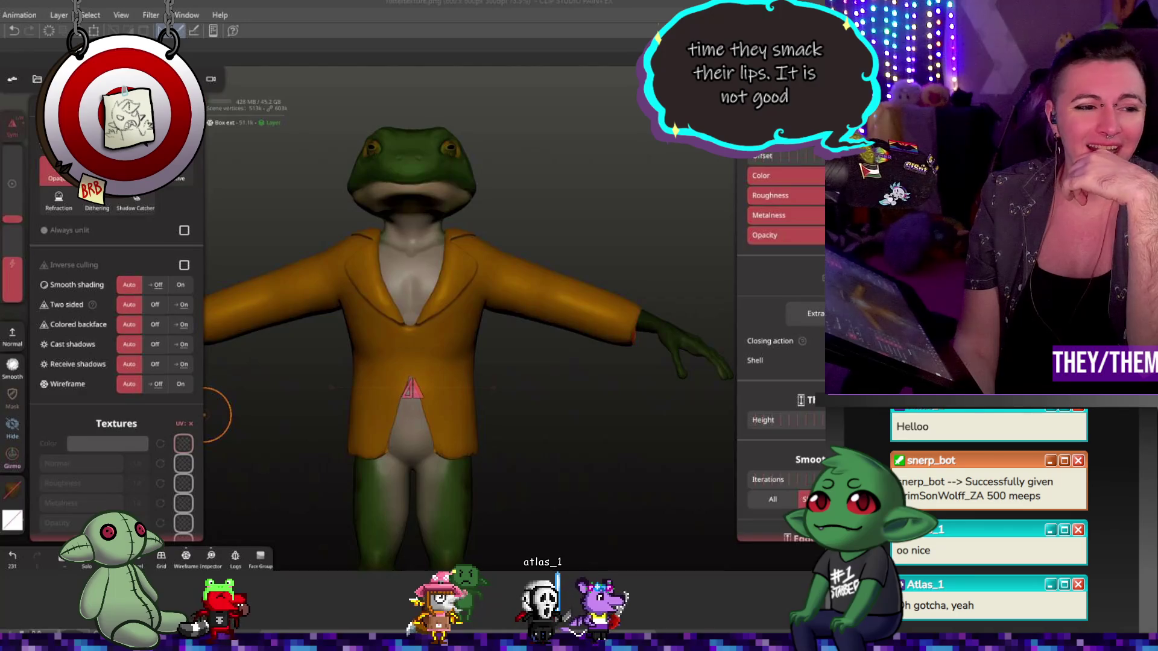
- Close the material settings so the speckled glitter texture shows on the lapels
left_click(452, 215)
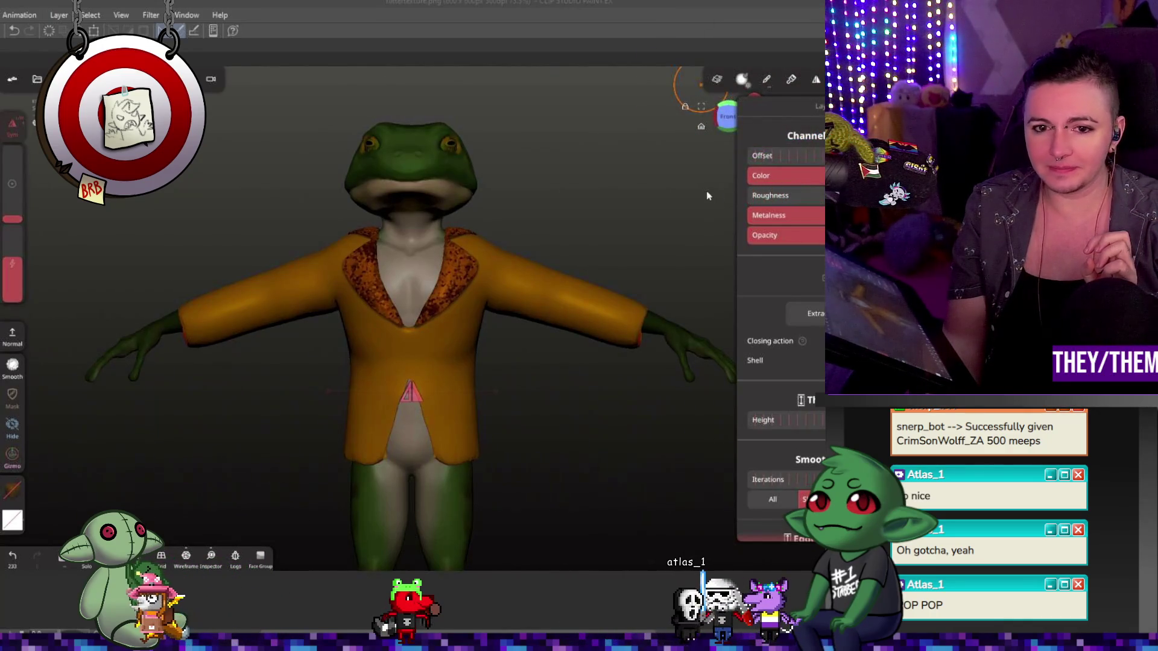
scroll(710, 203, "up", 3)
scroll(714, 216, "up", 2)
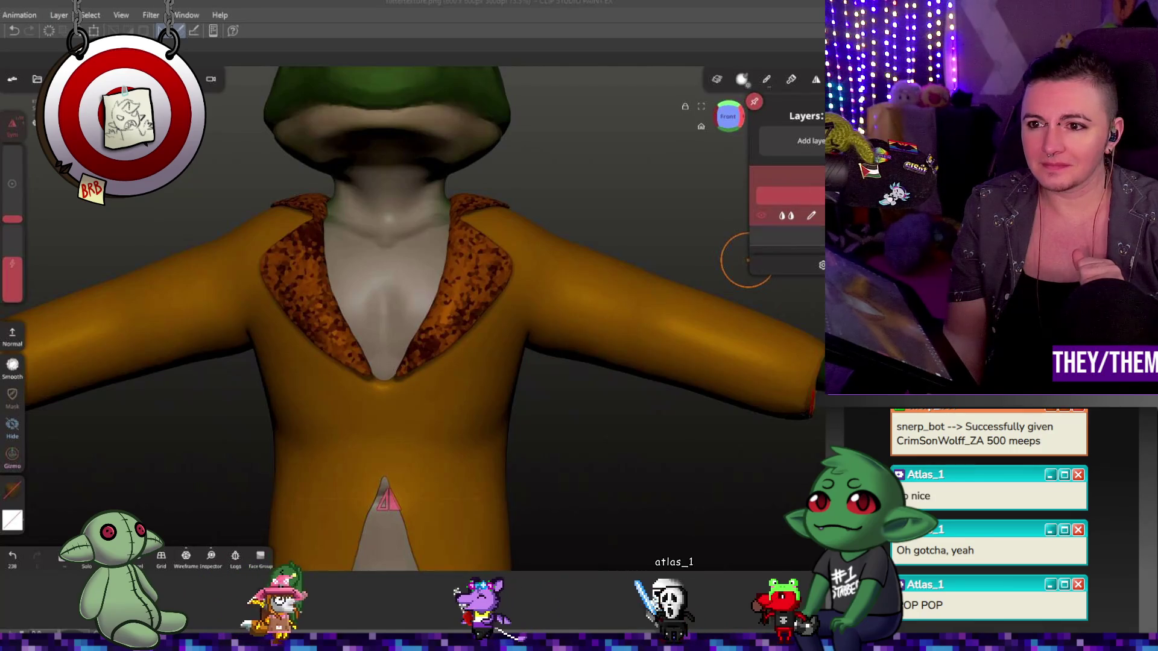
- On a new paint layer, fill the lapel spots with a white, highly metallic material for shiny gold
left_click(810, 140)
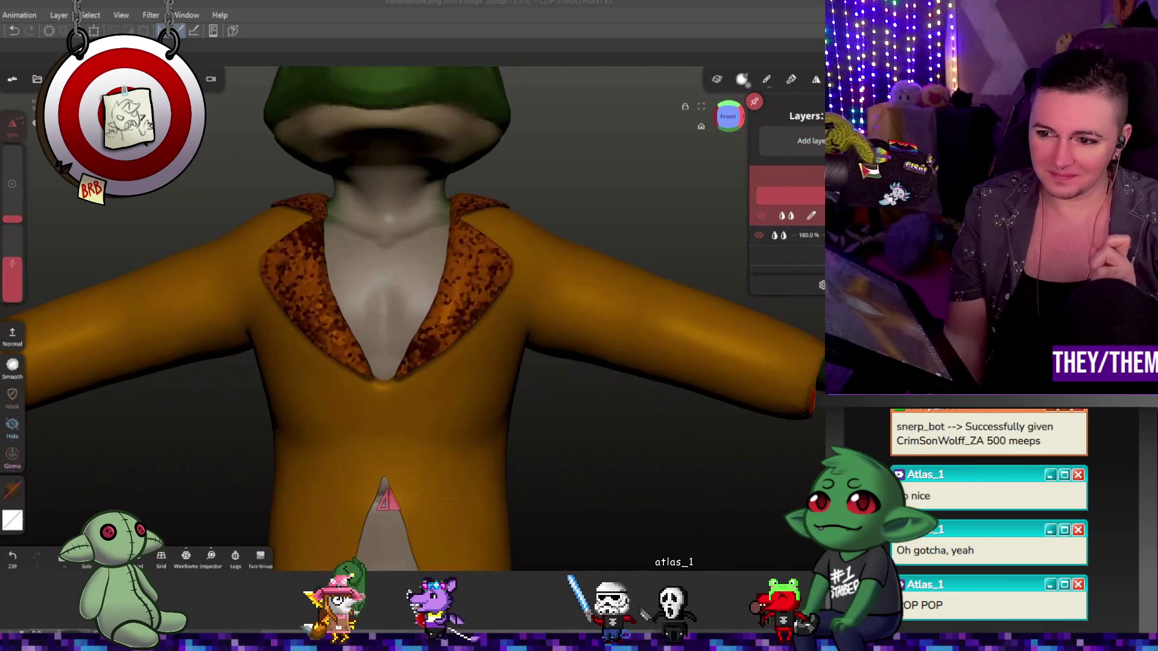
left_click(13, 335)
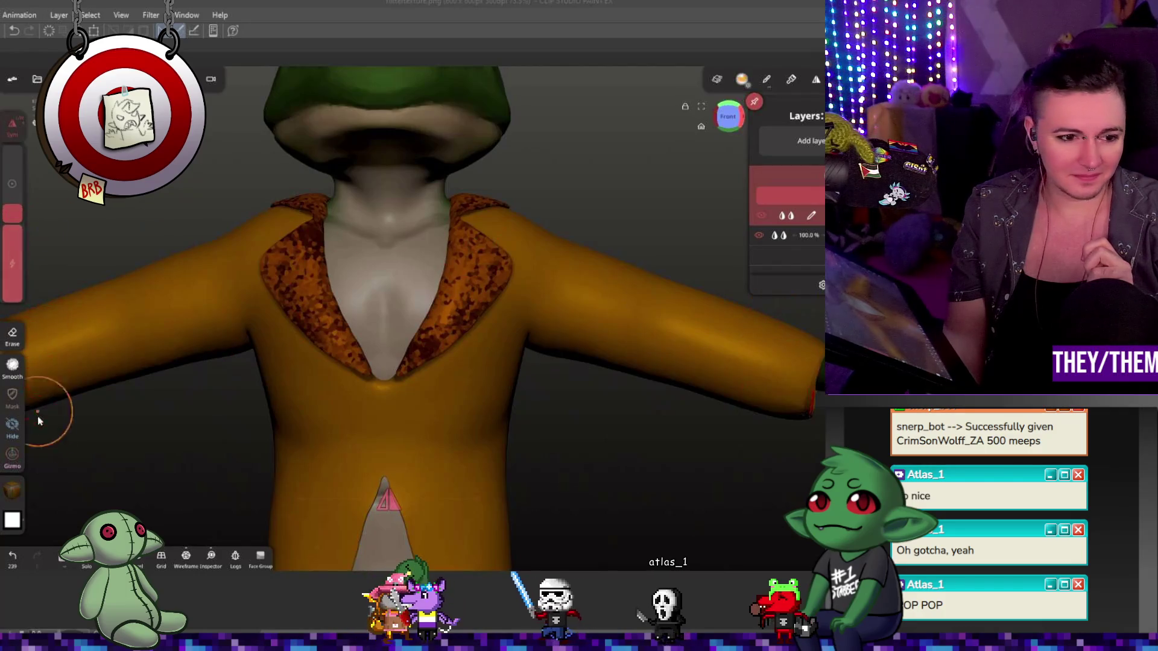
left_click(14, 489)
left_click(101, 242)
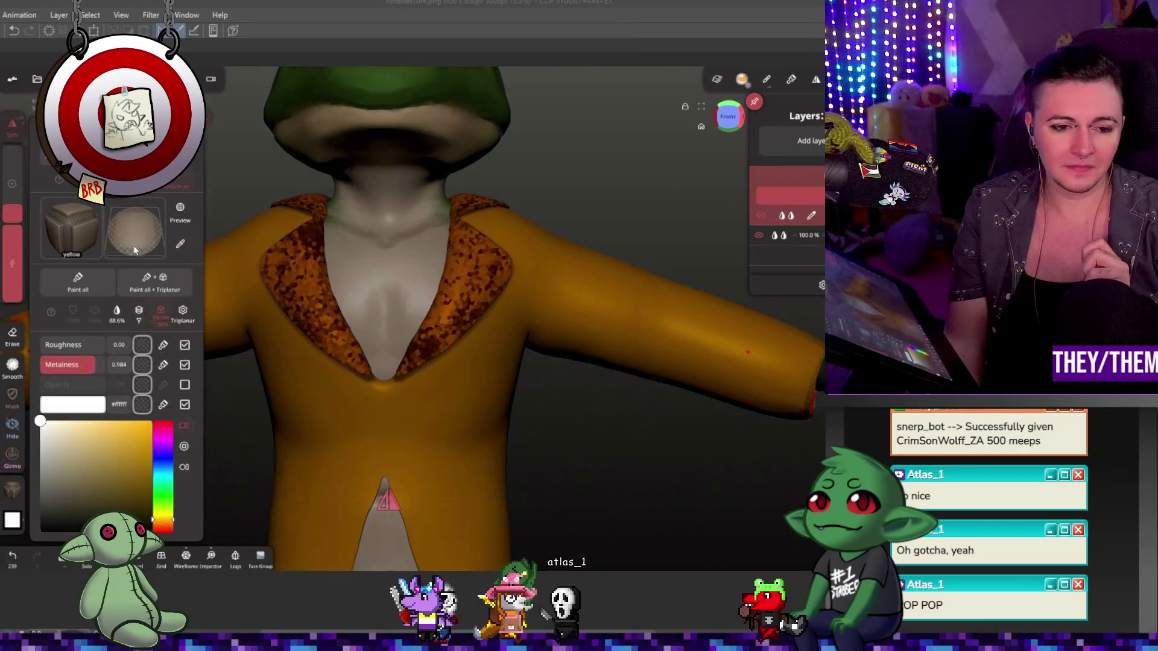
left_click(75, 285)
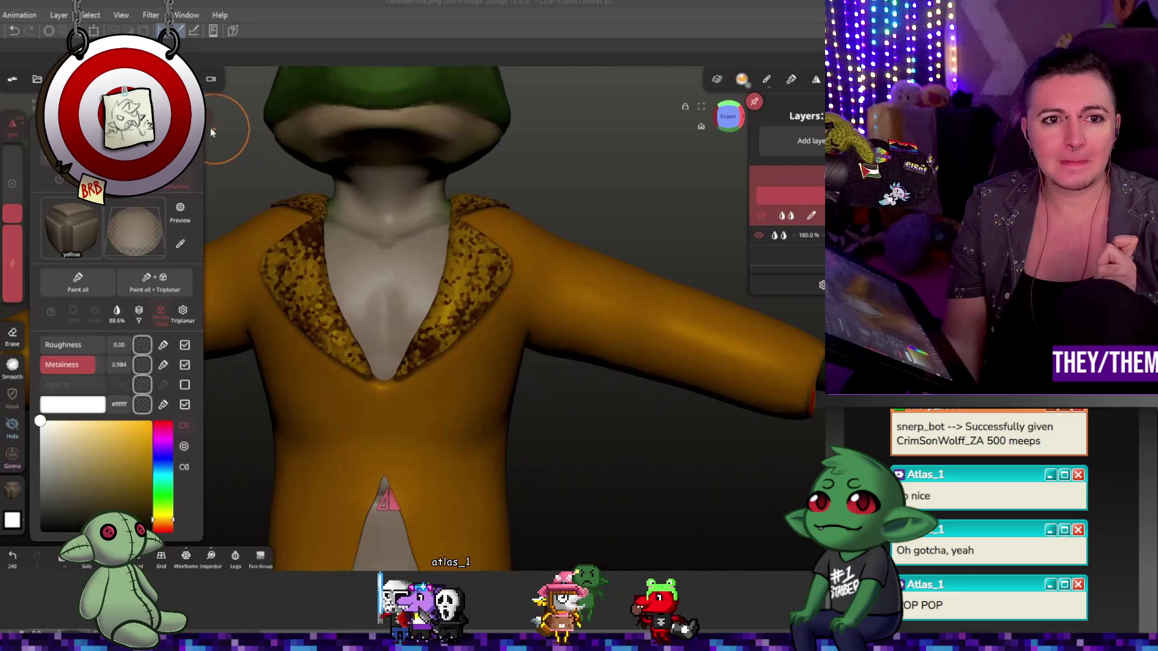
left_click(339, 161)
- Switch the viewport shading from MatCap to realistic lit PBR and turn toward the front
left_click(116, 79)
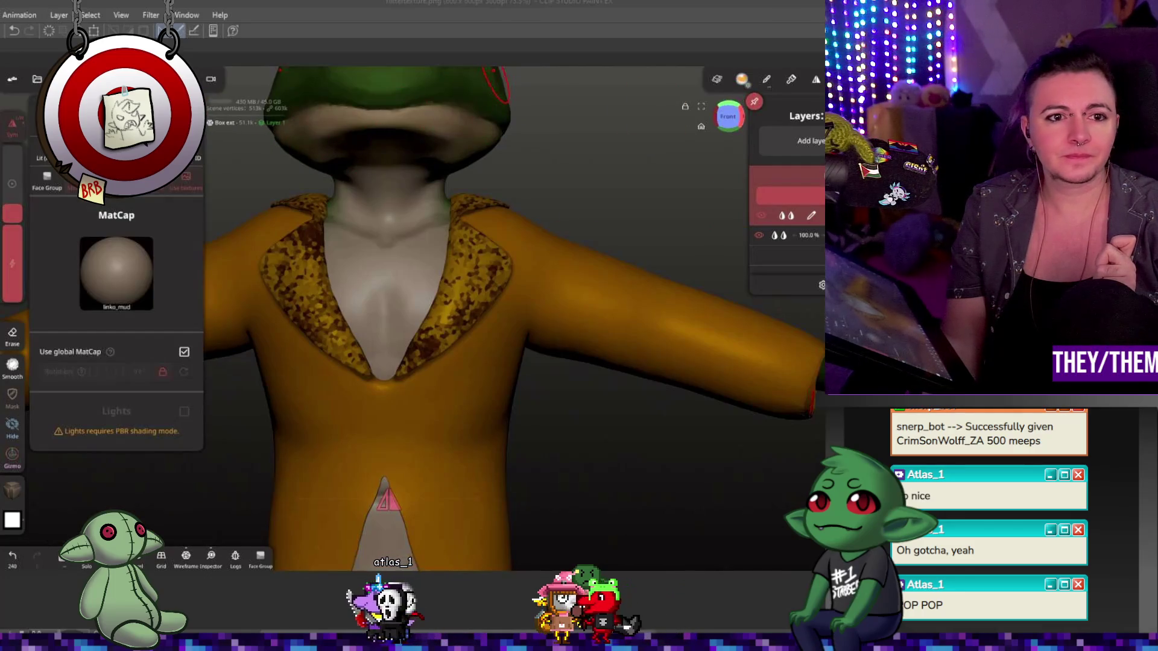
left_click_drag(633, 187, 548, 204)
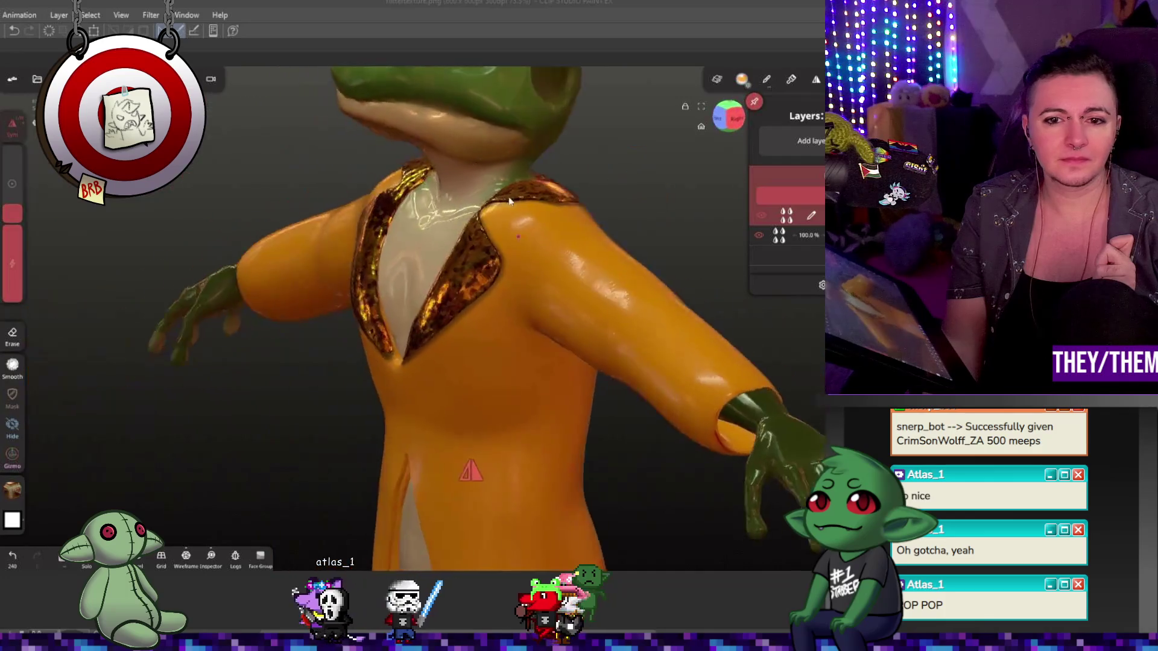
scroll(520, 249, "down", 5)
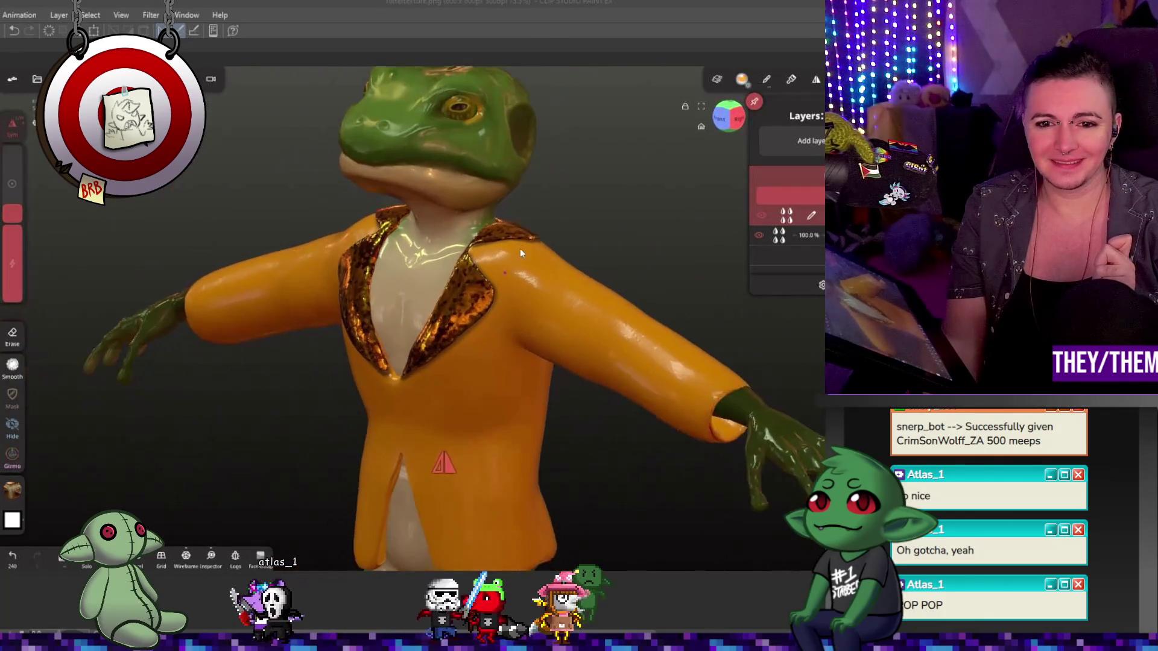
left_click_drag(667, 232, 580, 281)
- Select the jacket and step undo/redo through its paint history to compare, restoring the orange
left_click(566, 296)
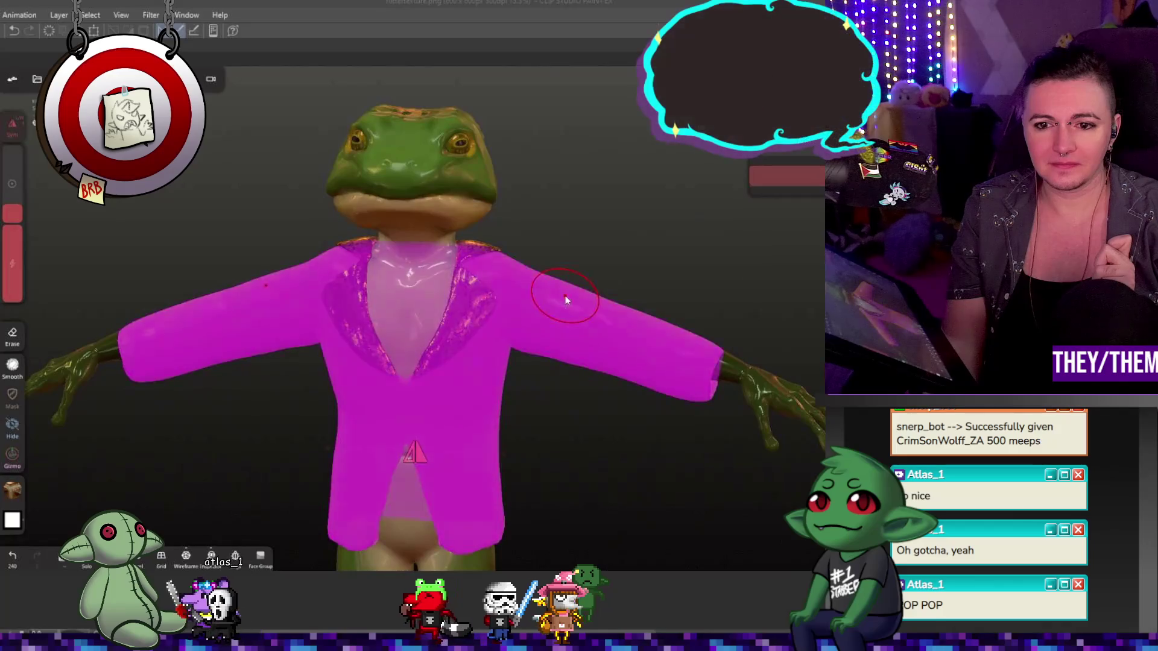
left_click(14, 489)
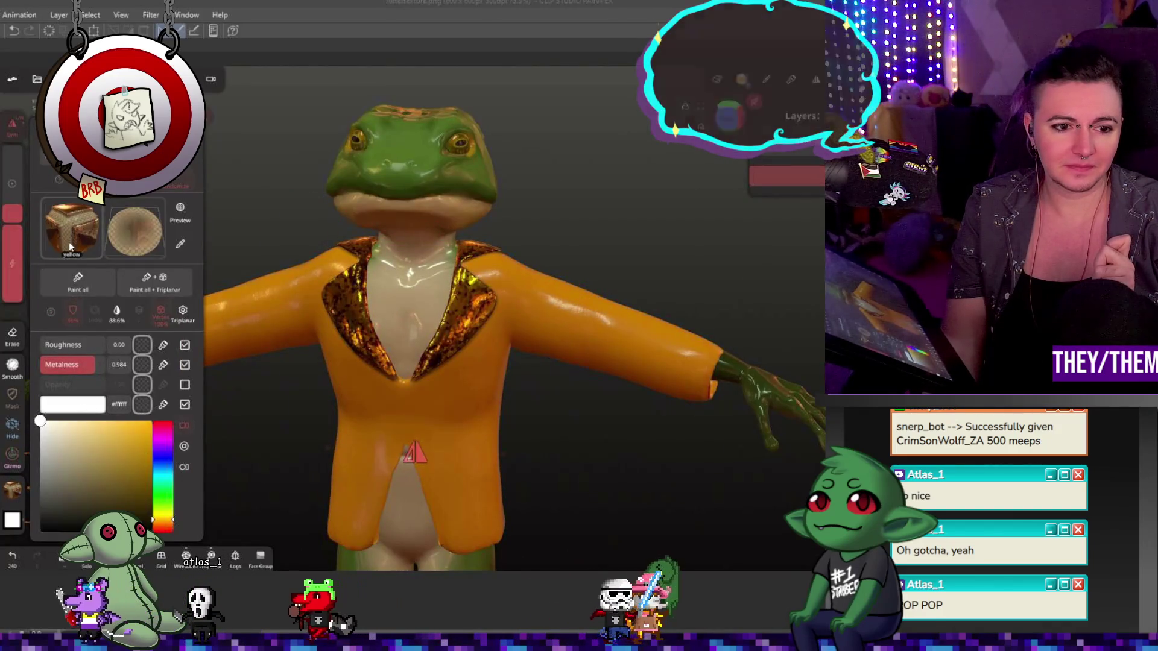
key("ctrl+z")
key("ctrl+shift+z")
key("ctrl+z")
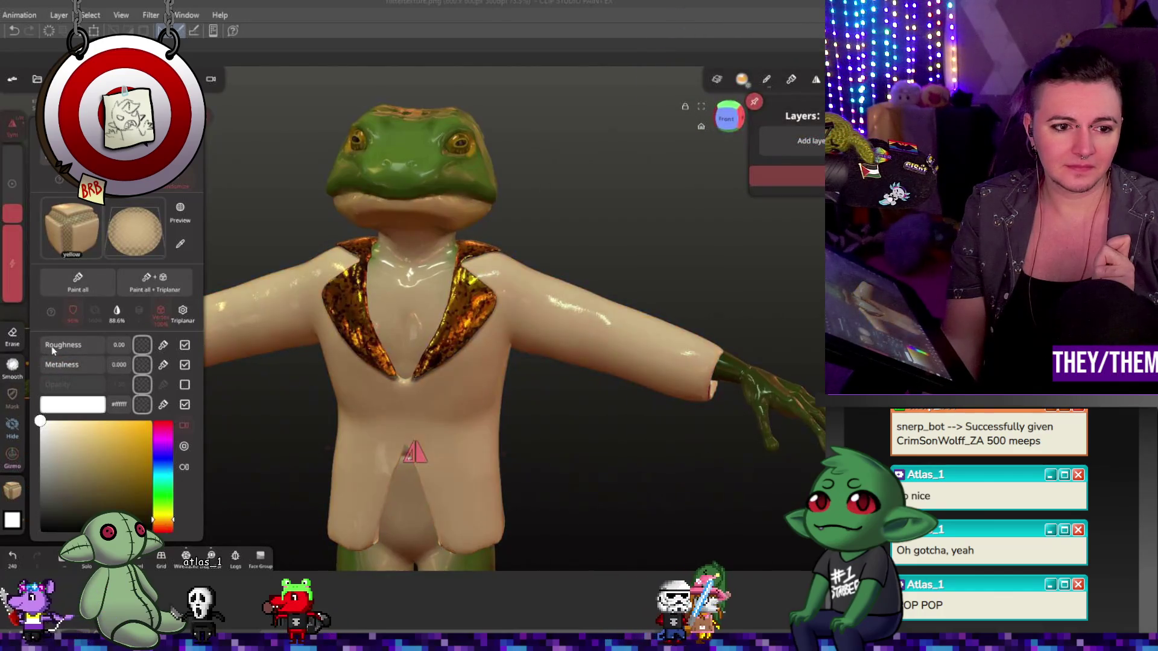
key("ctrl+shift+z")
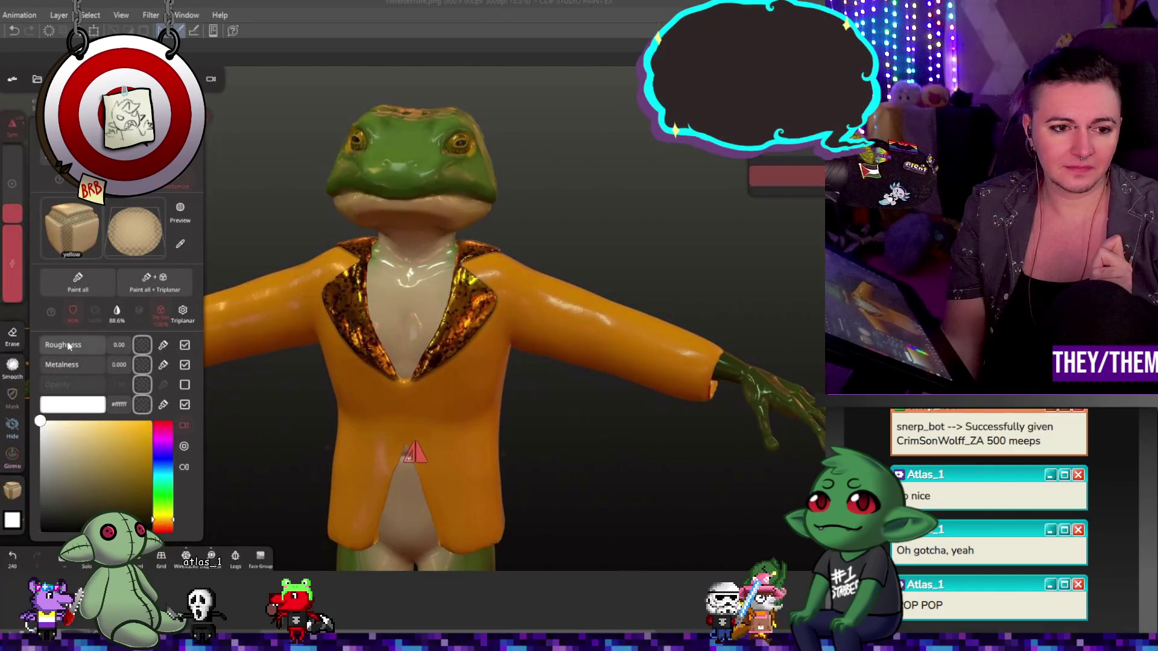
- Pick a redder orange in the colour picker and paint the whole jacket with it
left_click_drag(90, 448, 152, 421)
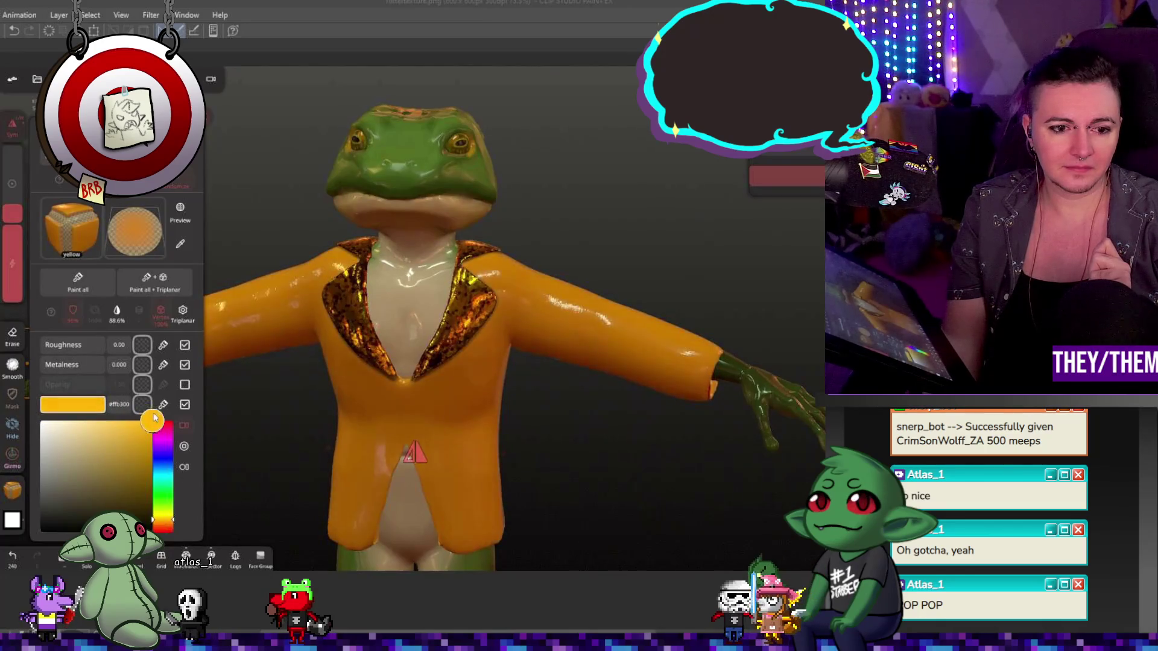
mouse_move(163, 509)
left_mouse_down()
mouse_move(173, 528)
mouse_move(159, 444)
left_mouse_up()
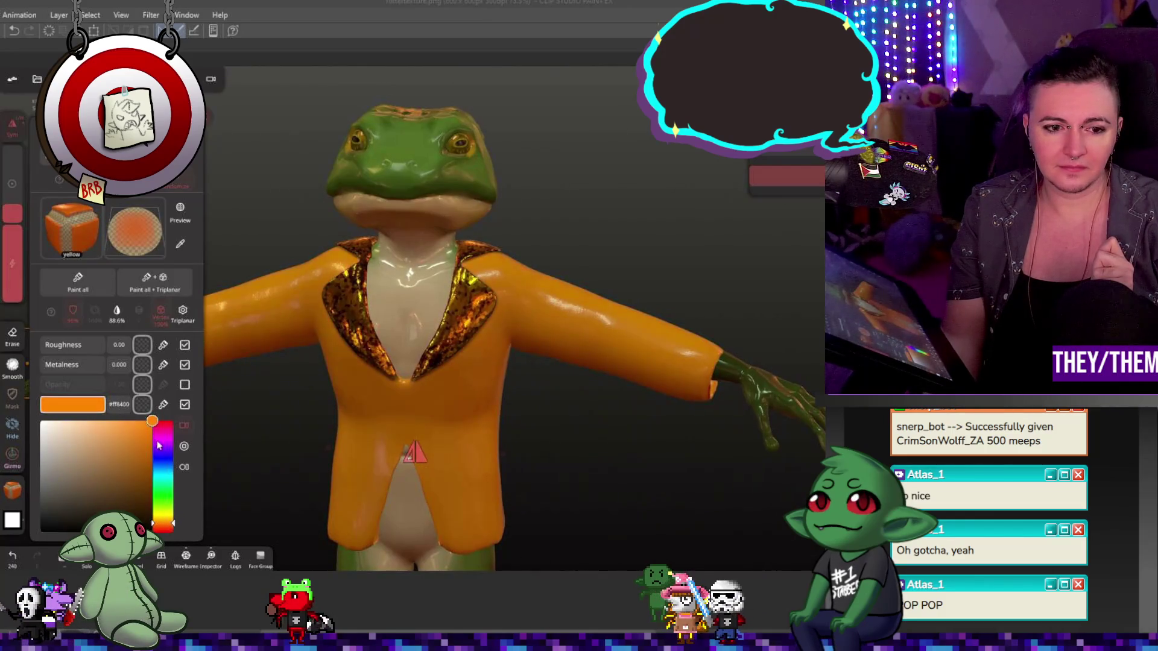
left_click_drag(172, 522, 172, 527)
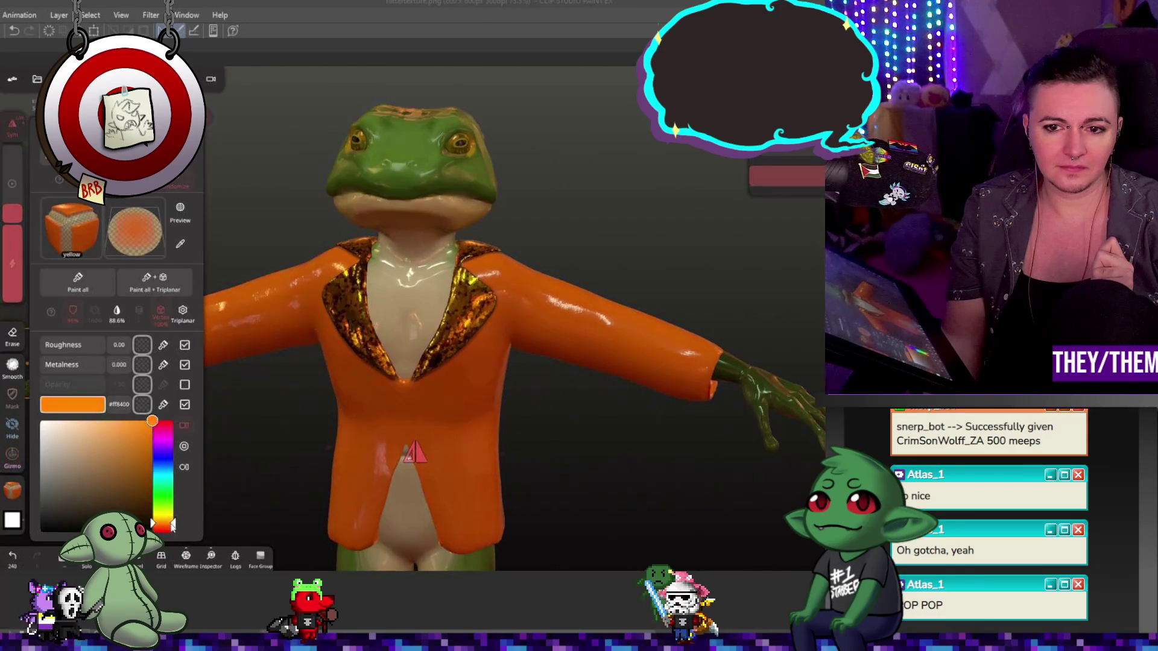
left_click(105, 288)
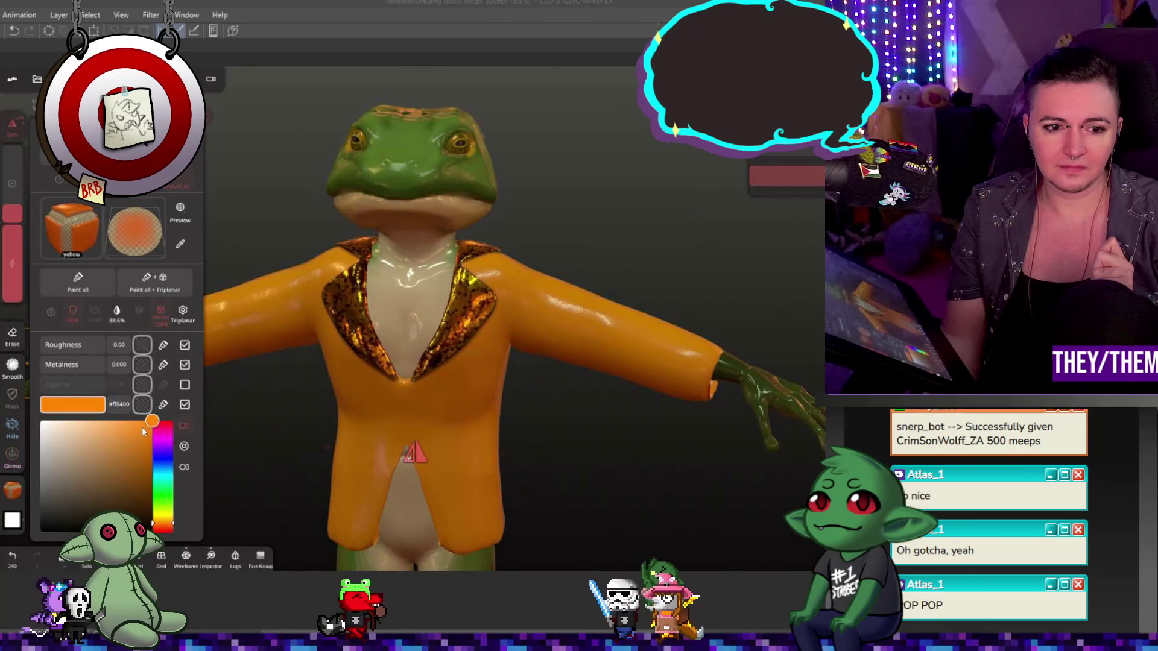
left_click(105, 287)
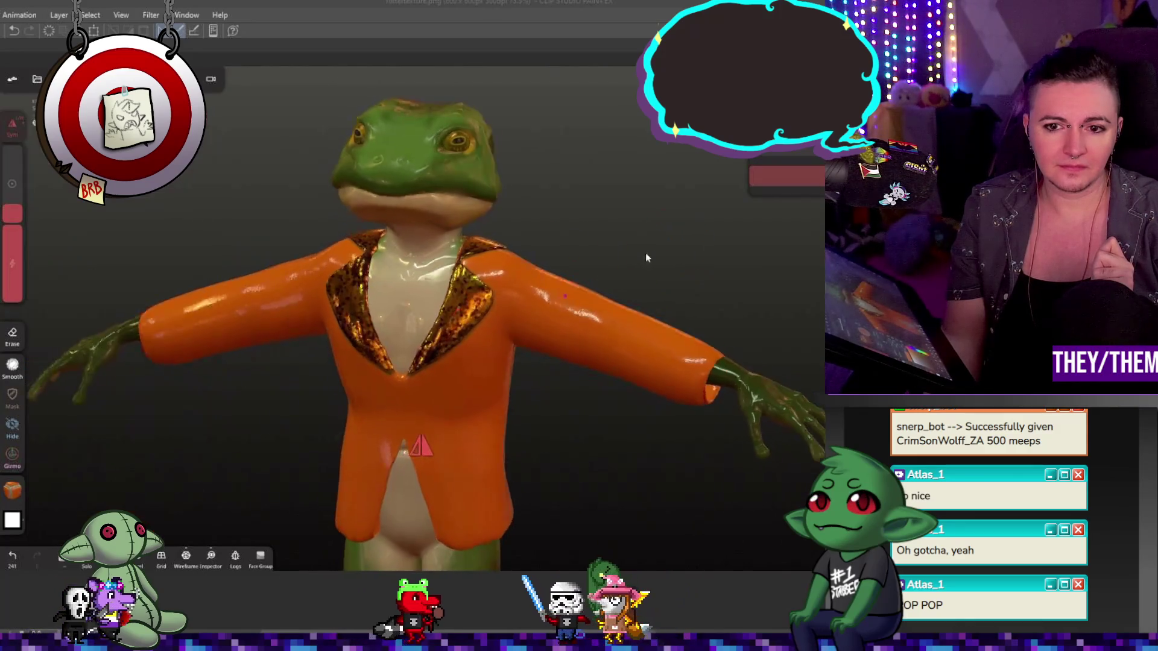
mouse_move(659, 259)
left_mouse_down()
mouse_move(703, 262)
mouse_move(683, 253)
left_mouse_up()
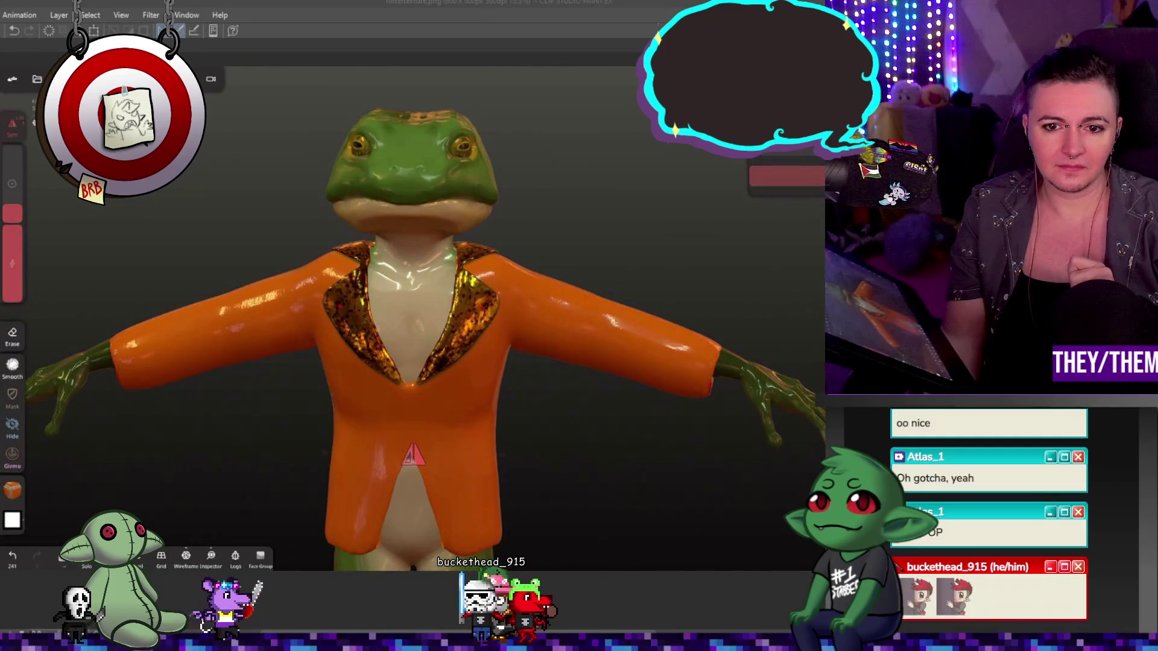
- Select the orange jacket and bring up its paint material settings for a softer finish
left_click(488, 298)
left_click_drag(614, 257, 558, 305)
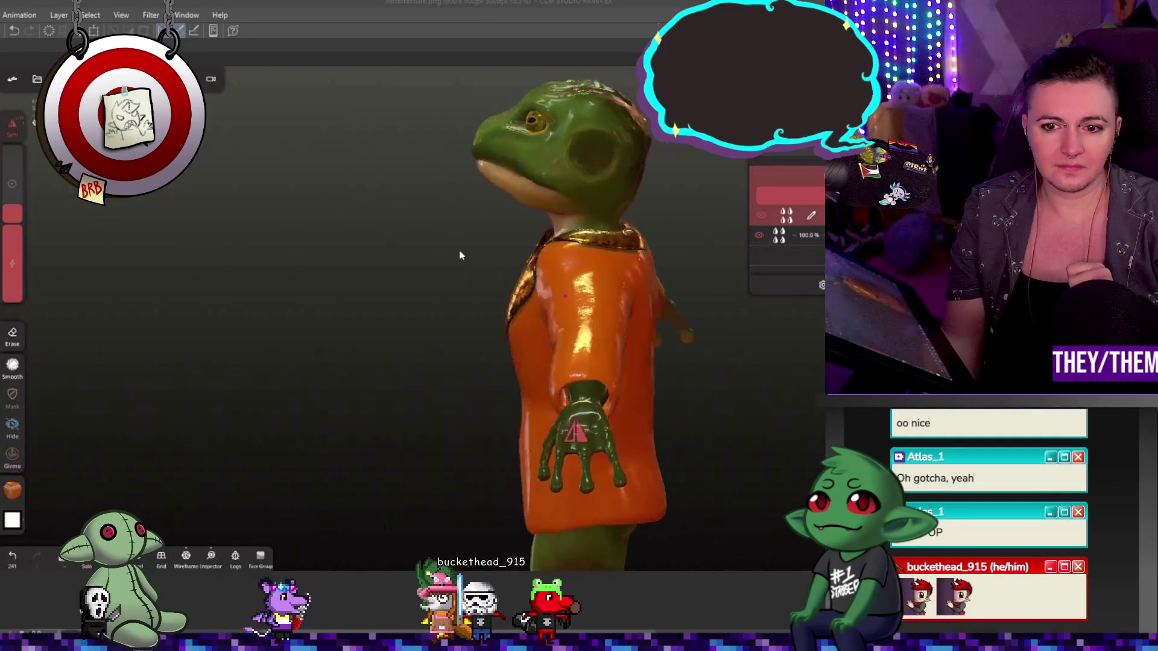
left_click(559, 304)
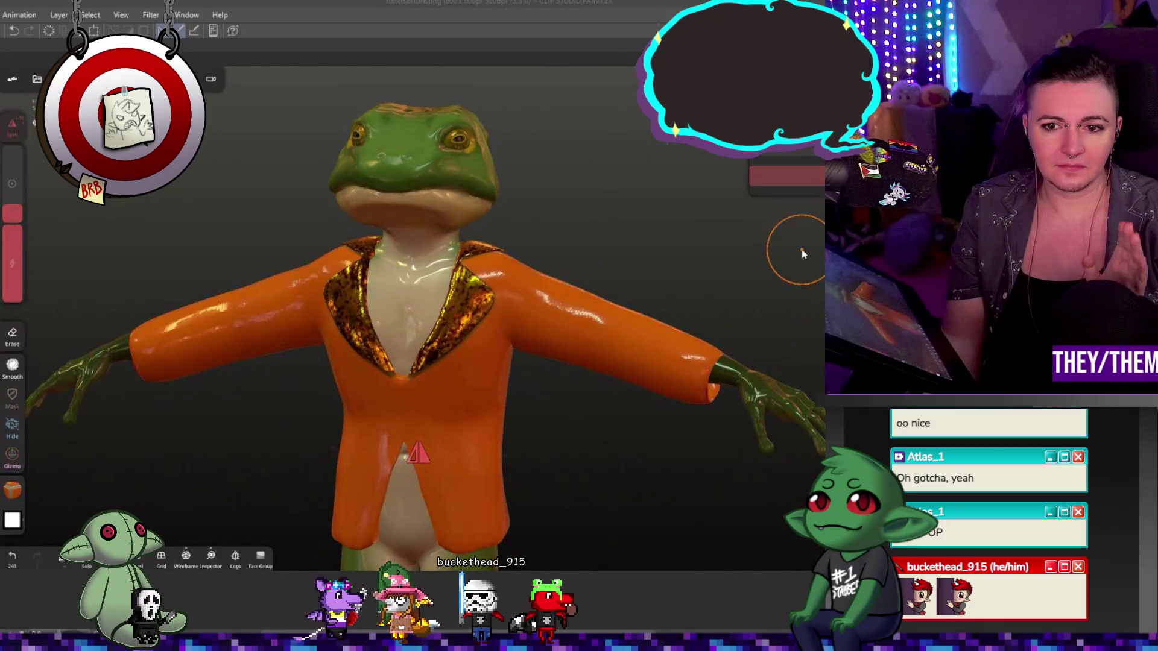
left_click(14, 490)
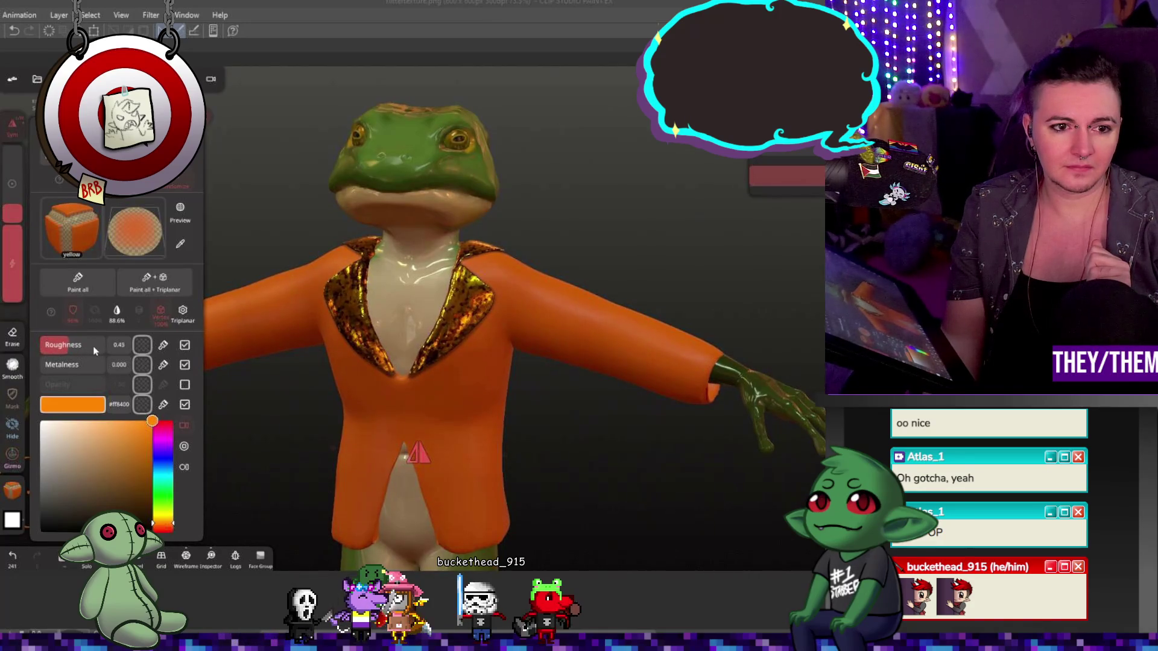
- Orbit the frog to check the jacket's satin finish from the front and side
mouse_move(582, 531)
left_mouse_down()
mouse_move(705, 535)
mouse_move(590, 444)
left_mouse_up()
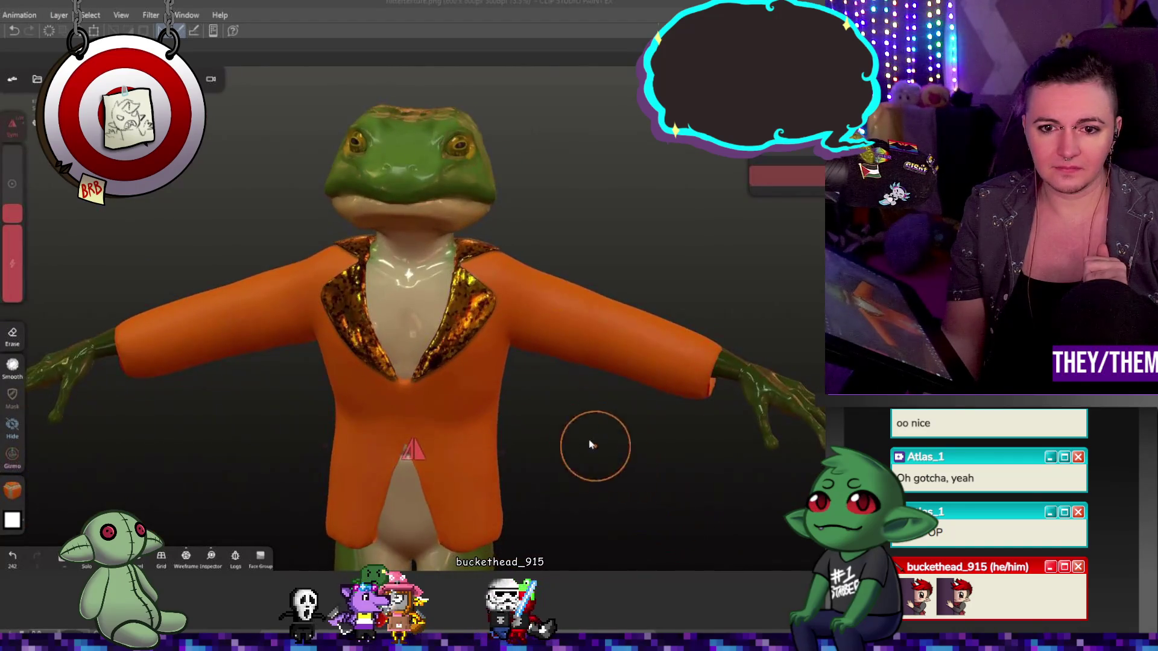
left_click_drag(708, 472, 636, 463)
mouse_move(537, 393)
left_mouse_down()
mouse_move(354, 429)
mouse_move(602, 453)
mouse_move(595, 474)
mouse_move(635, 466)
mouse_move(677, 423)
mouse_move(617, 453)
mouse_move(397, 506)
mouse_move(506, 426)
mouse_move(464, 338)
left_mouse_up()
scroll(605, 461, "up", 2)
scroll(465, 339, "up", 3)
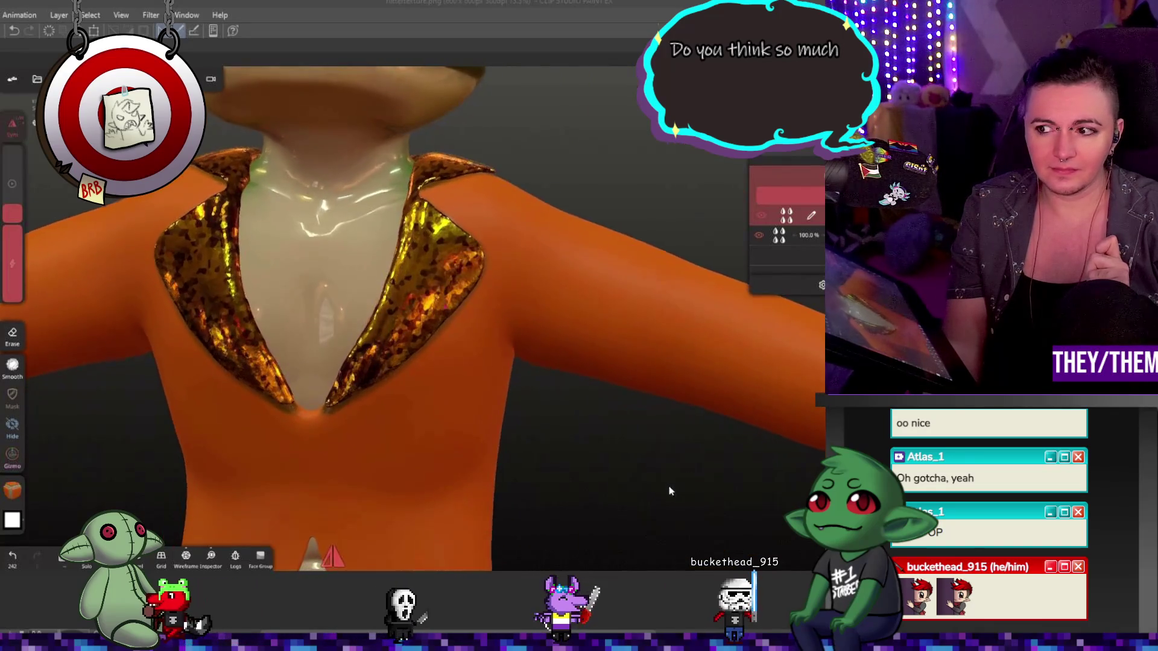
scroll(667, 484, "up", 1)
scroll(668, 475, "down", 1)
scroll(660, 472, "down", 2)
scroll(652, 467, "down", 2)
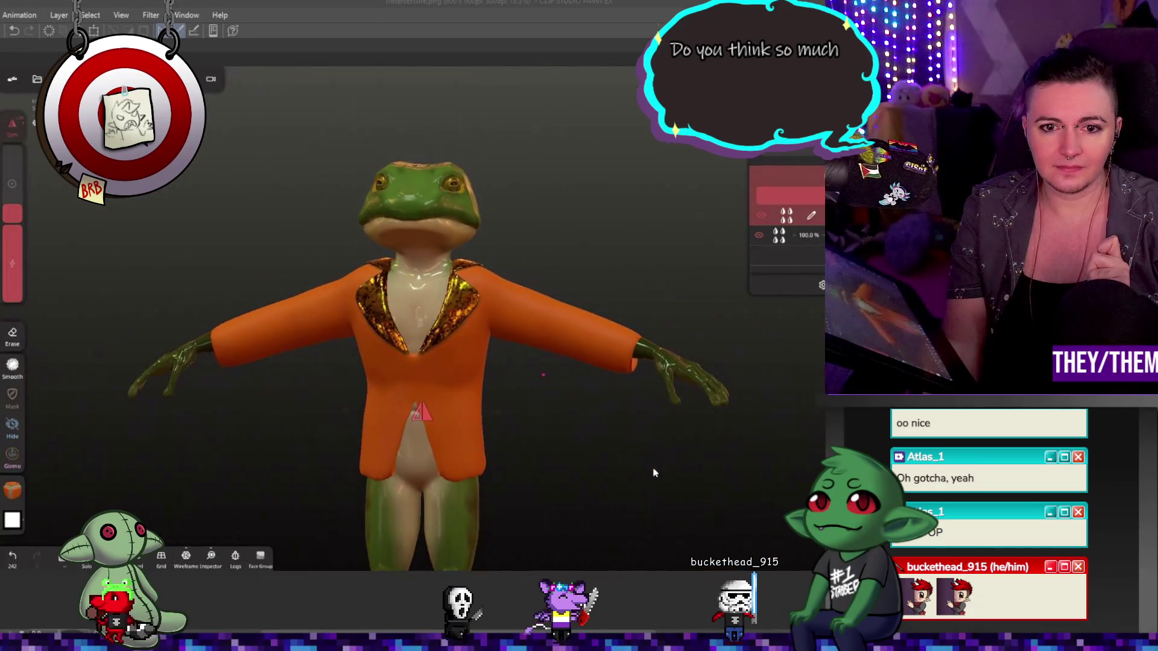
scroll(597, 418, "up", 2)
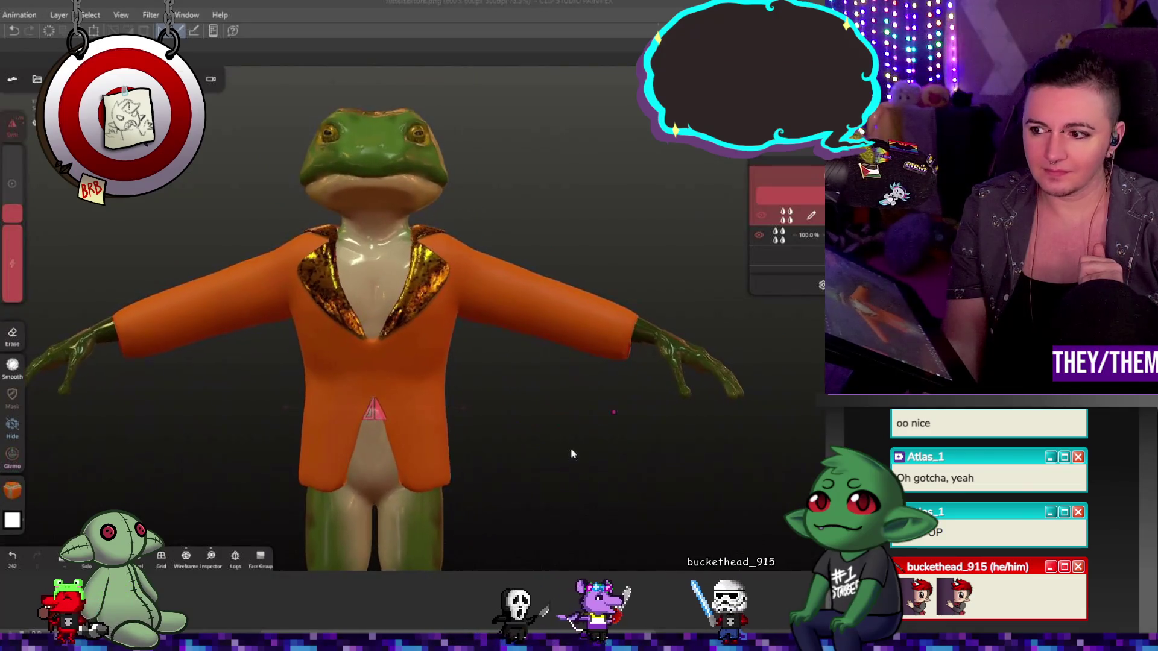
mouse_move(562, 459)
left_mouse_down()
mouse_move(547, 460)
mouse_move(565, 460)
left_mouse_up()
left_click(444, 389)
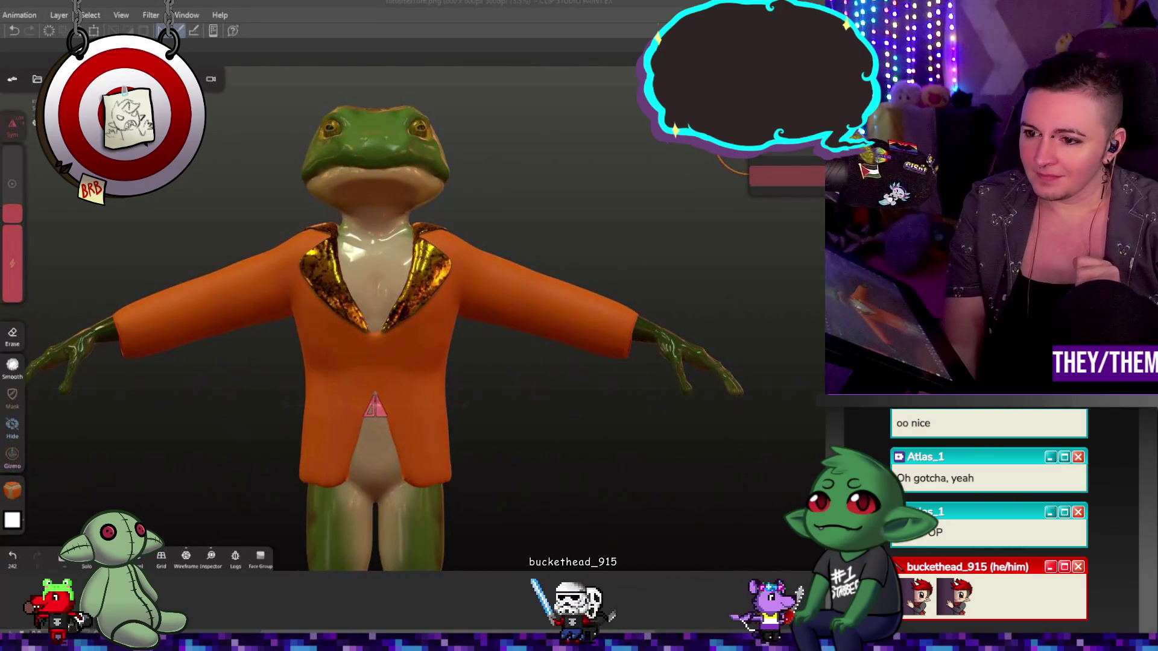
left_click_drag(531, 345, 417, 479)
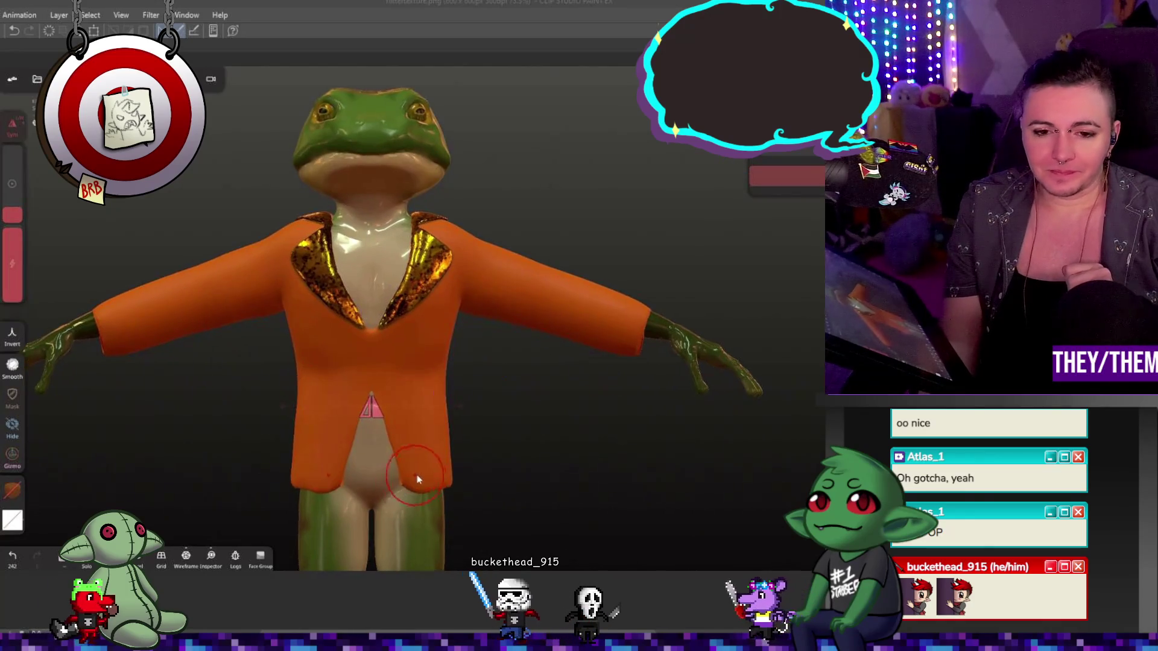
scroll(417, 480, "up", 2)
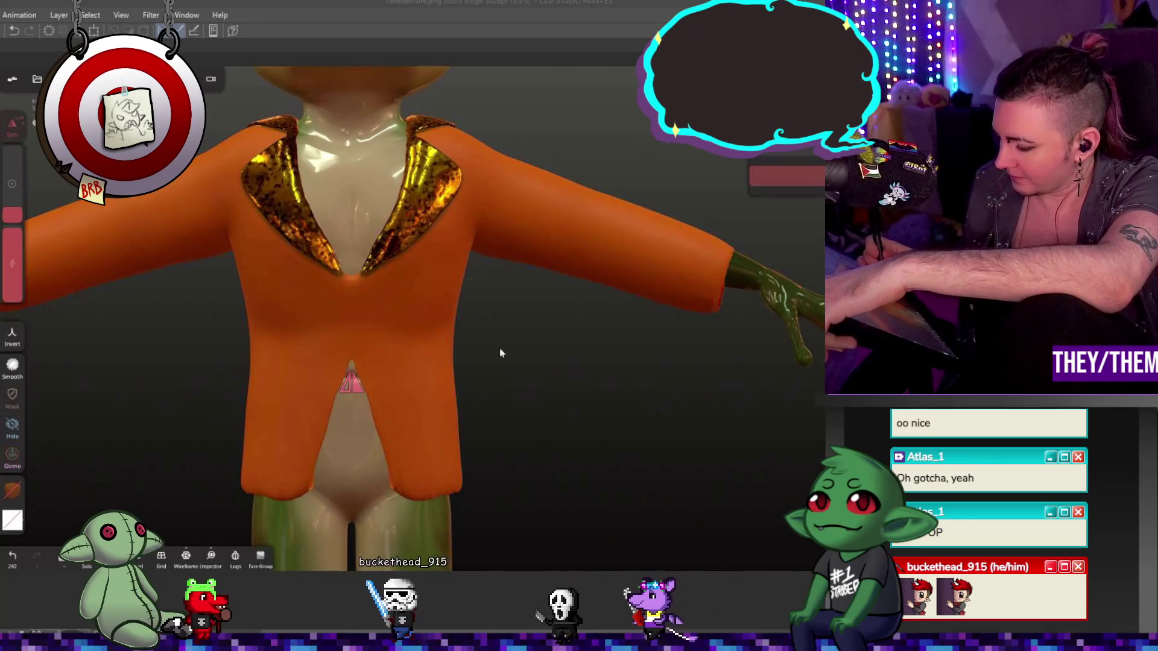
- Relax a stroke beside the right lapel and inspect the jacket all around the frog
left_click_drag(444, 215, 412, 256)
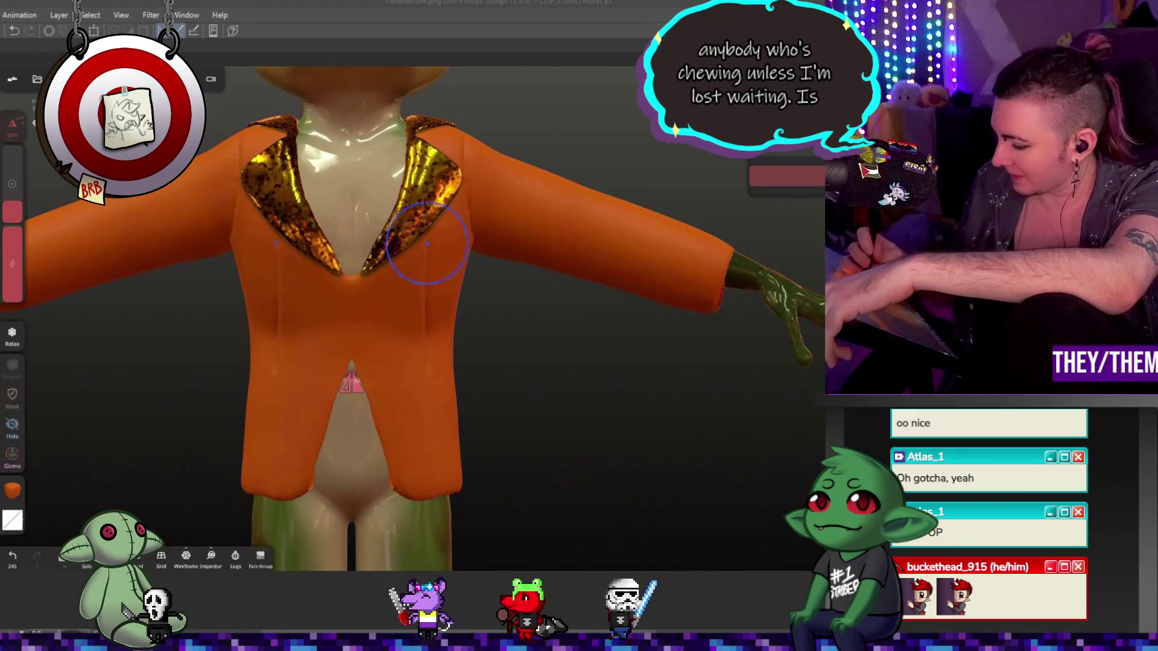
middle_click_drag(481, 226, 481, 184)
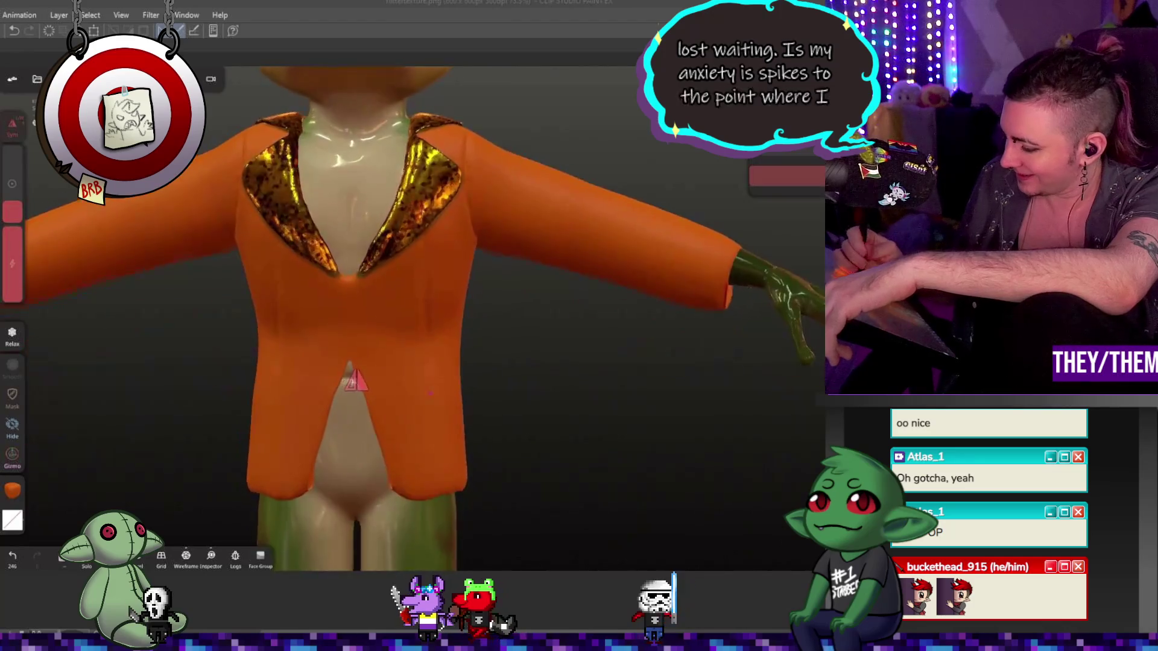
middle_click_drag(491, 270, 389, 271)
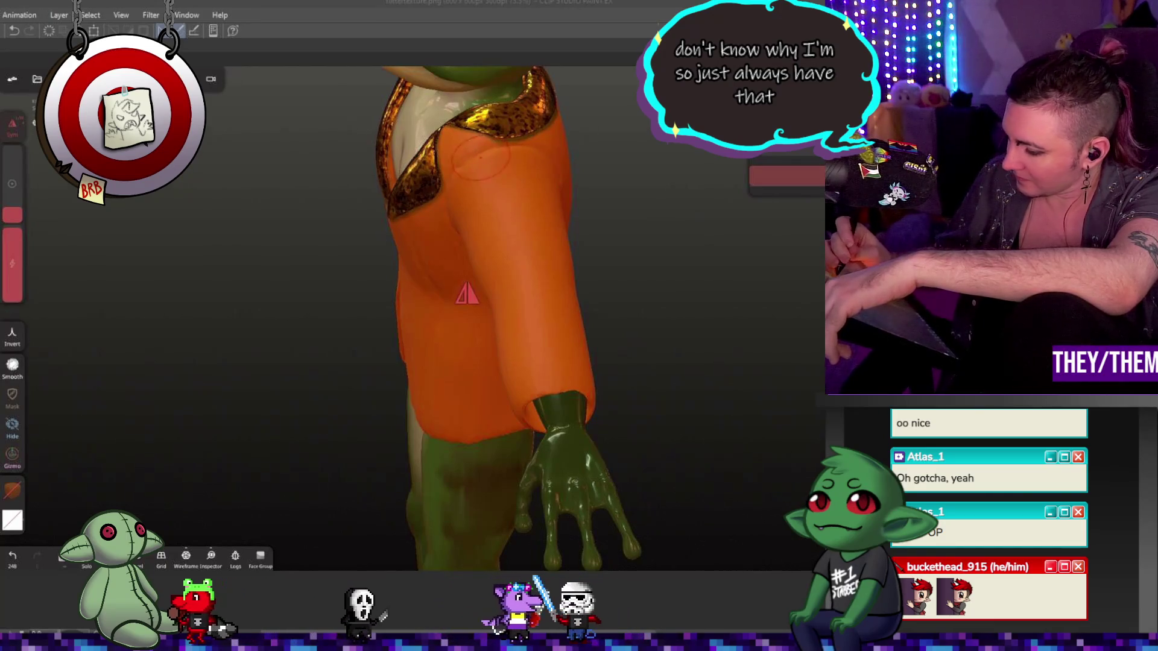
left_click_drag(745, 278, 561, 283)
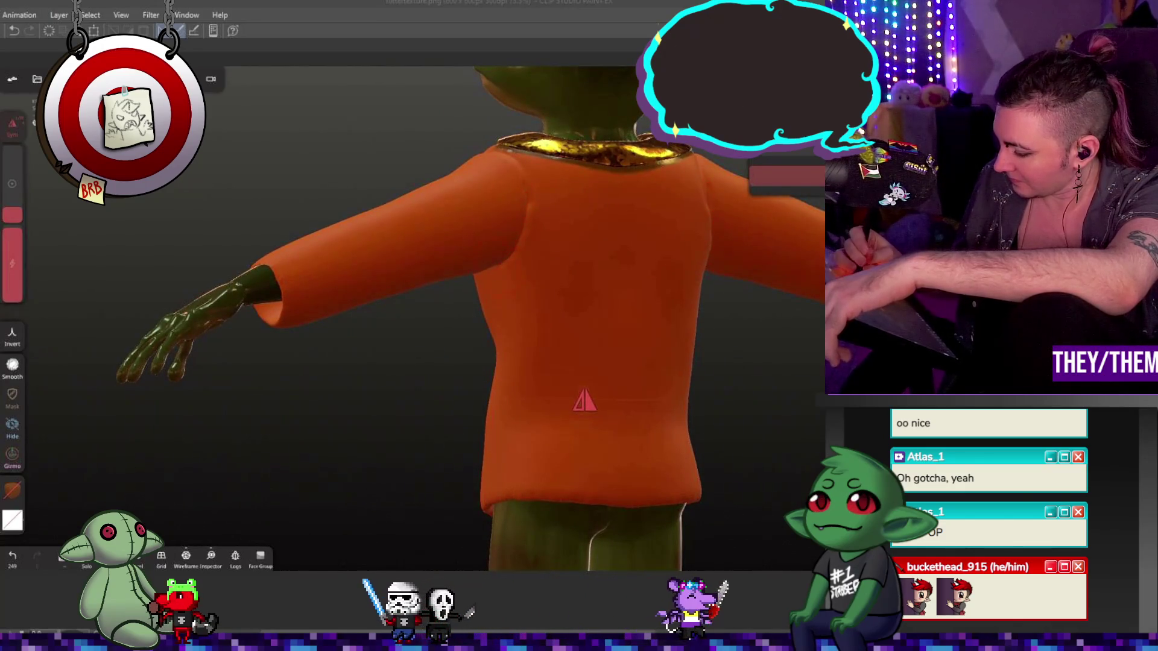
left_click_drag(584, 402, 414, 413)
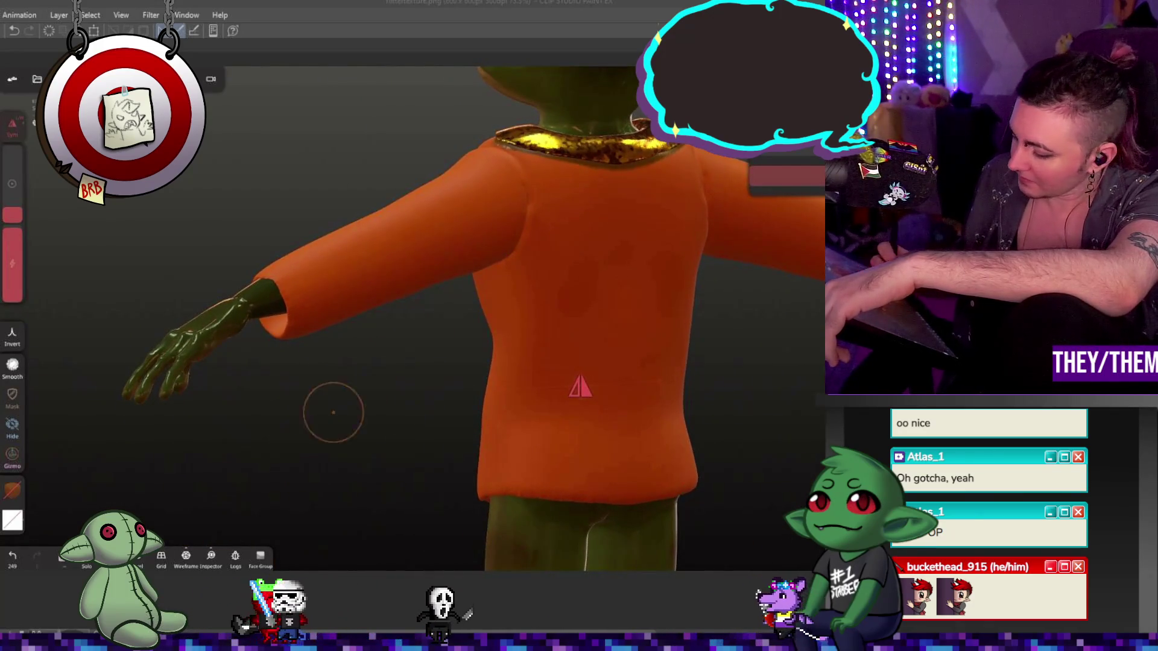
left_click_drag(580, 387, 380, 400)
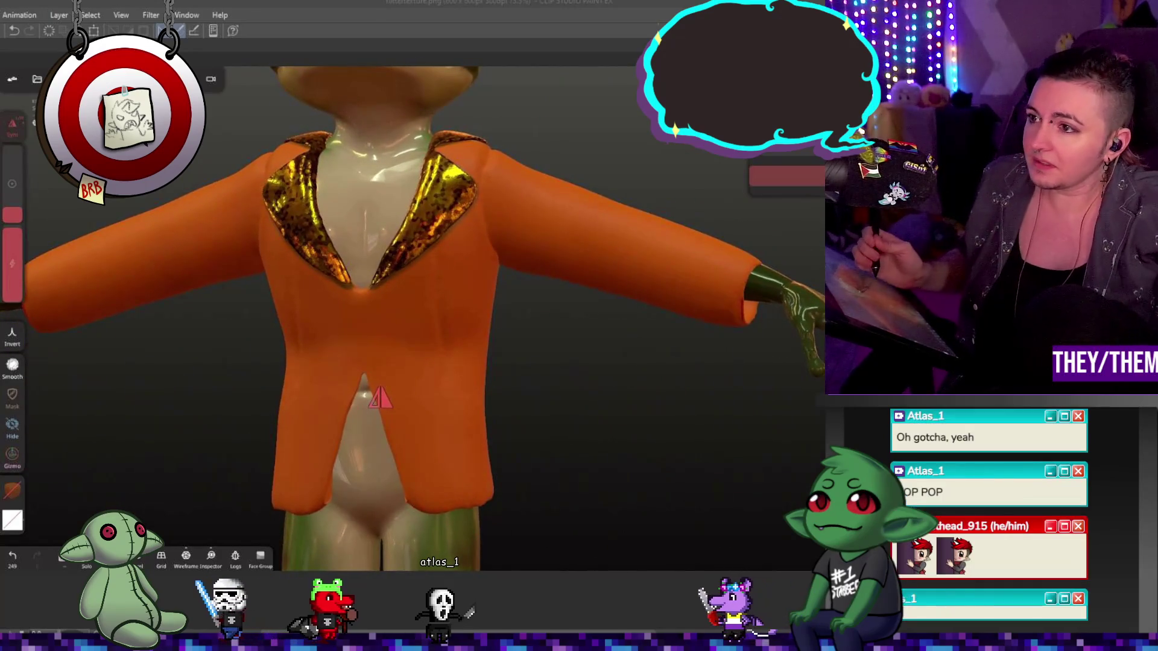
- Undo the last smoothing and crease strokes on the jacket front
key("ctrl+z")
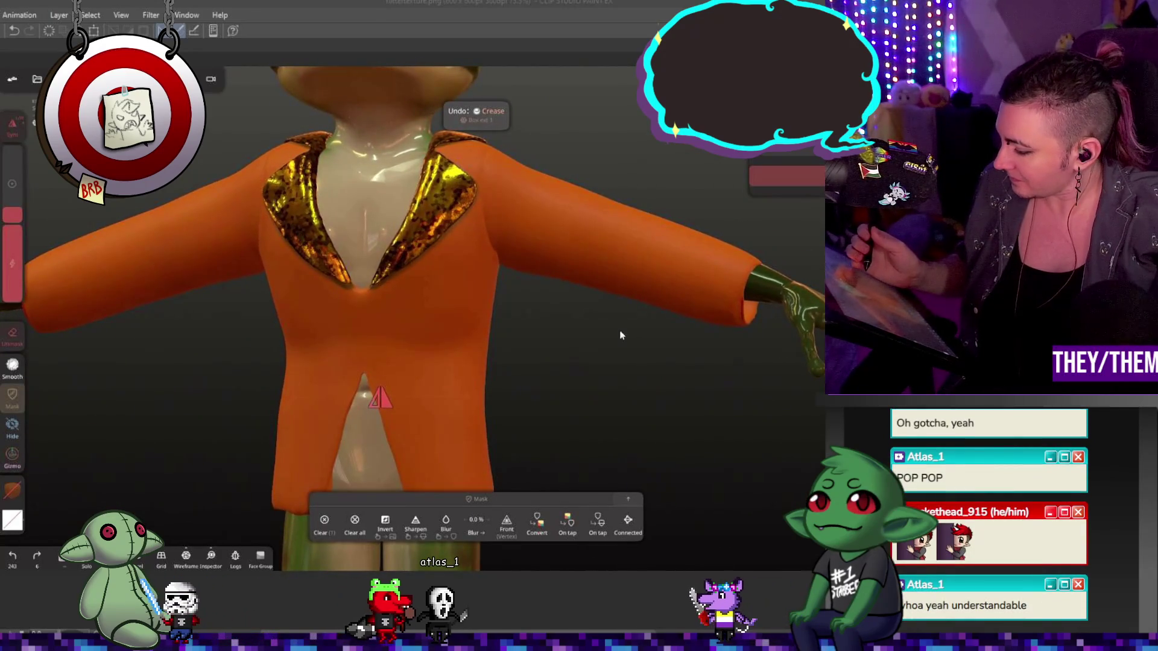
left_click_drag(619, 335, 638, 337)
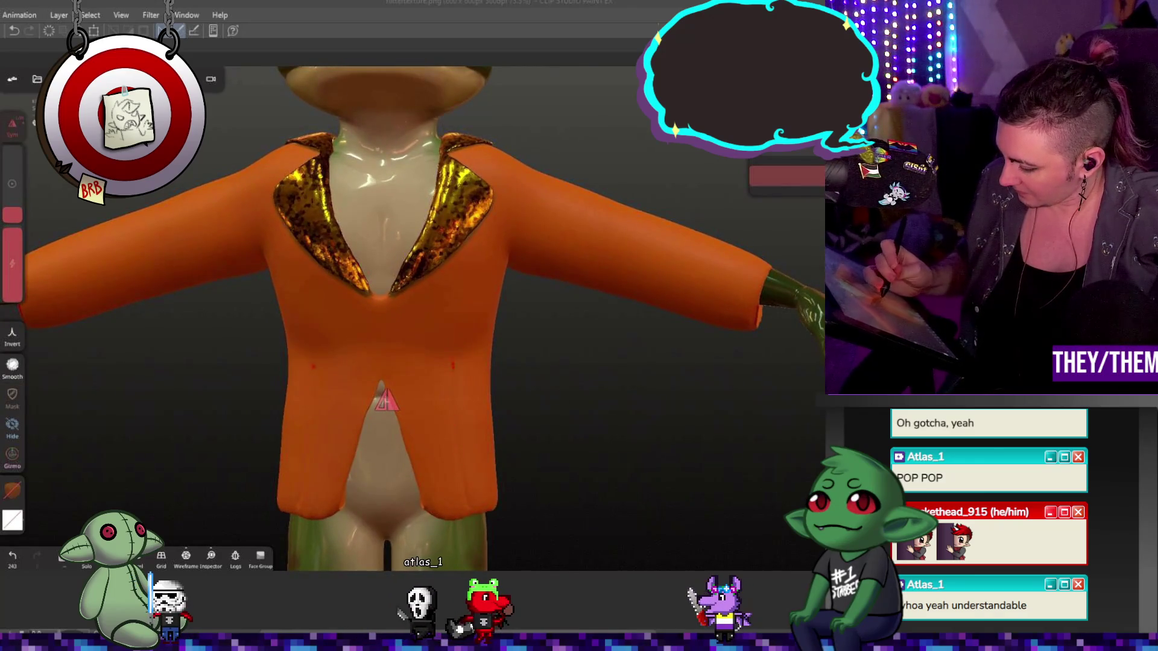
key("ctrl+z")
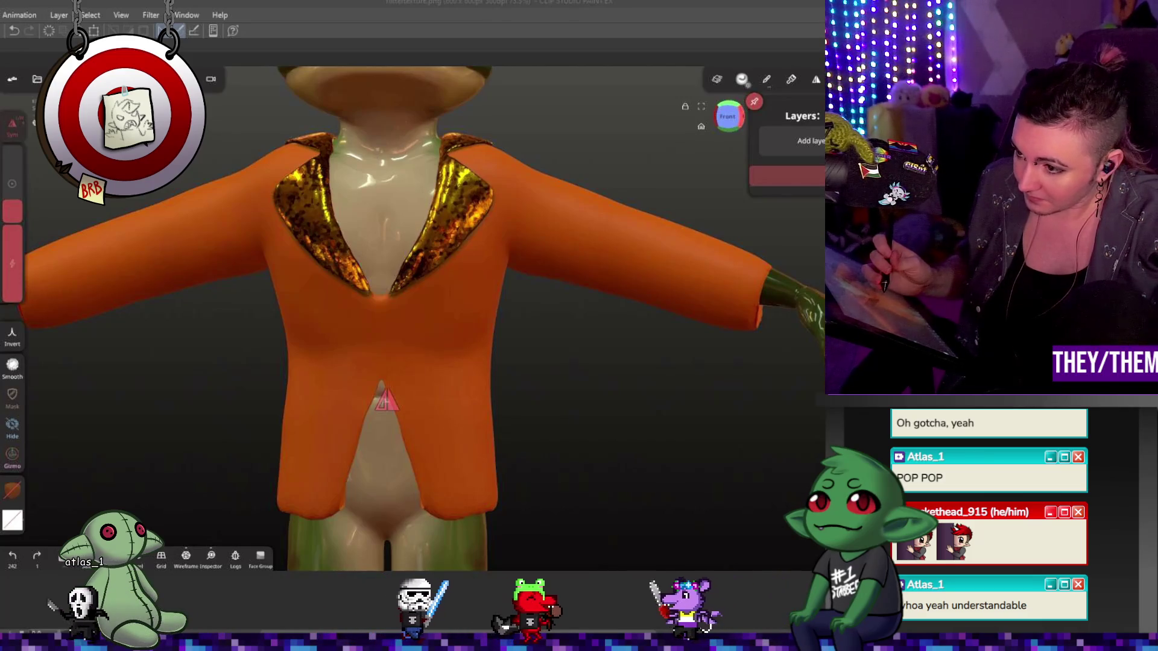
left_click_drag(633, 380, 633, 417)
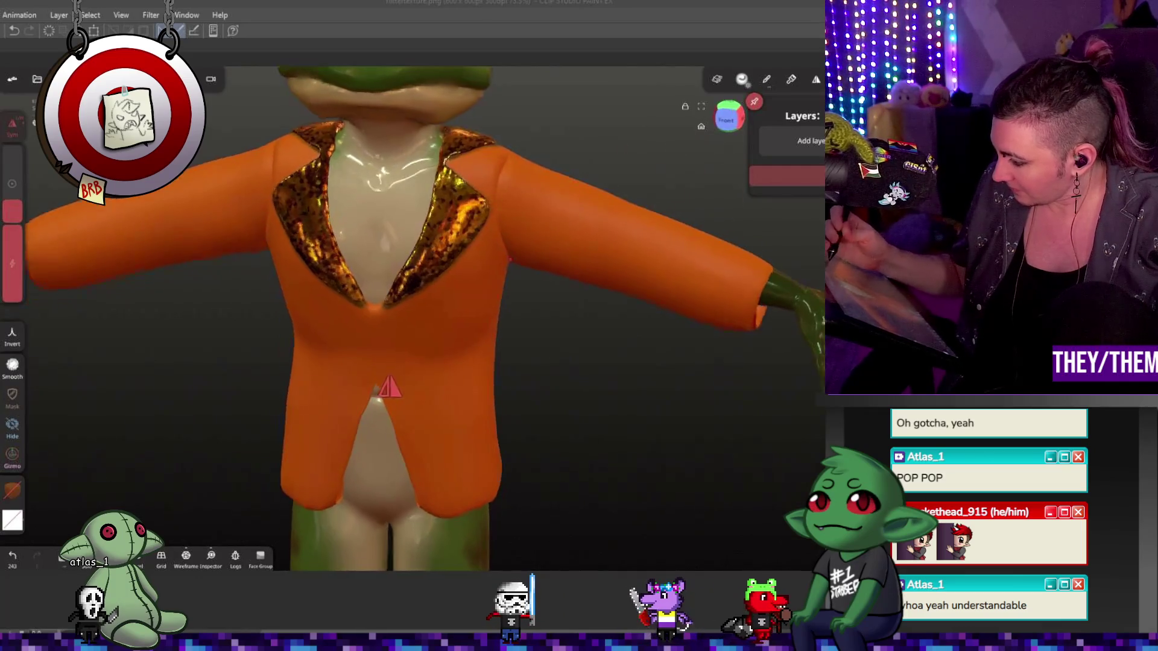
left_click_drag(272, 190, 420, 190)
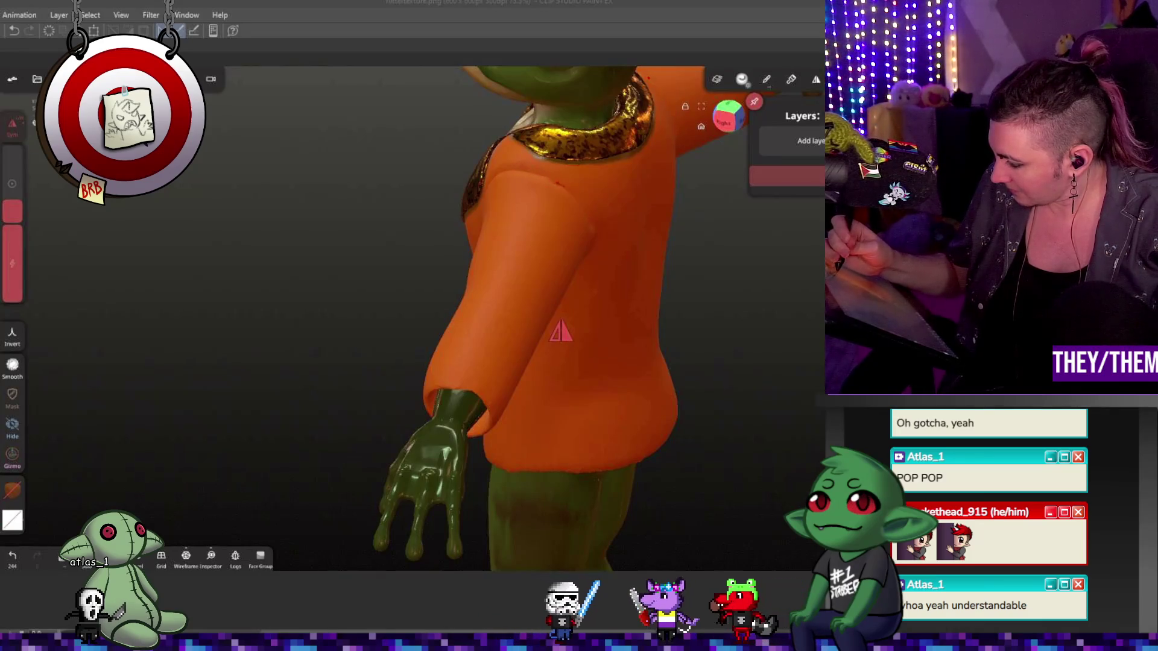
left_click_drag(561, 333, 672, 441)
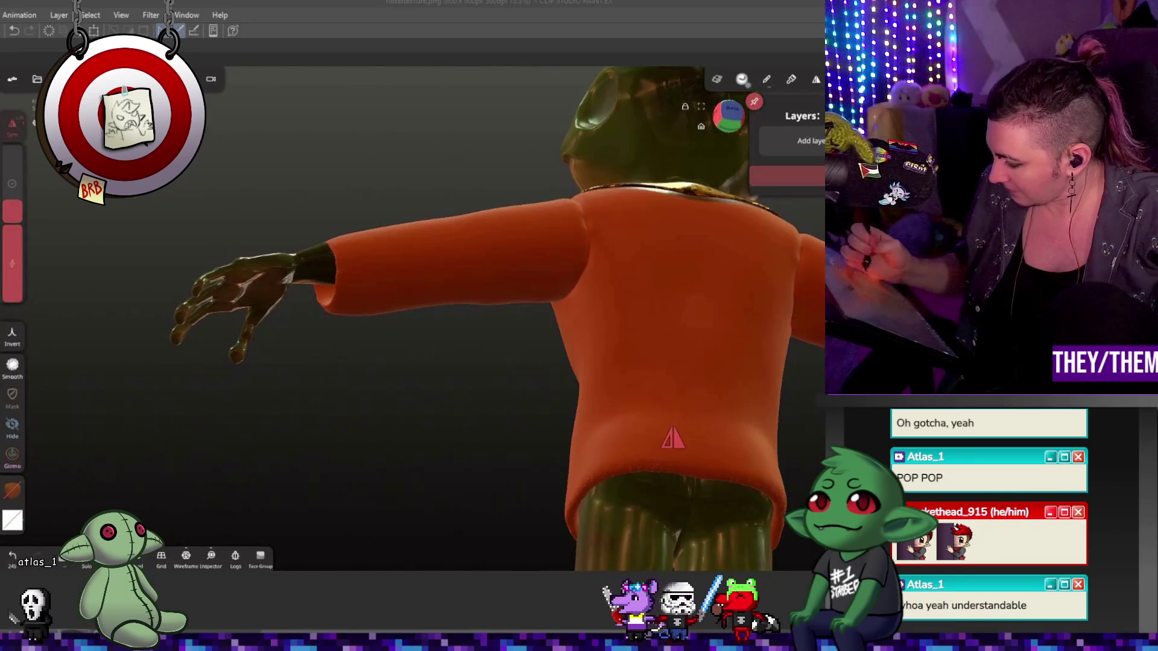
left_click_drag(672, 441, 536, 473)
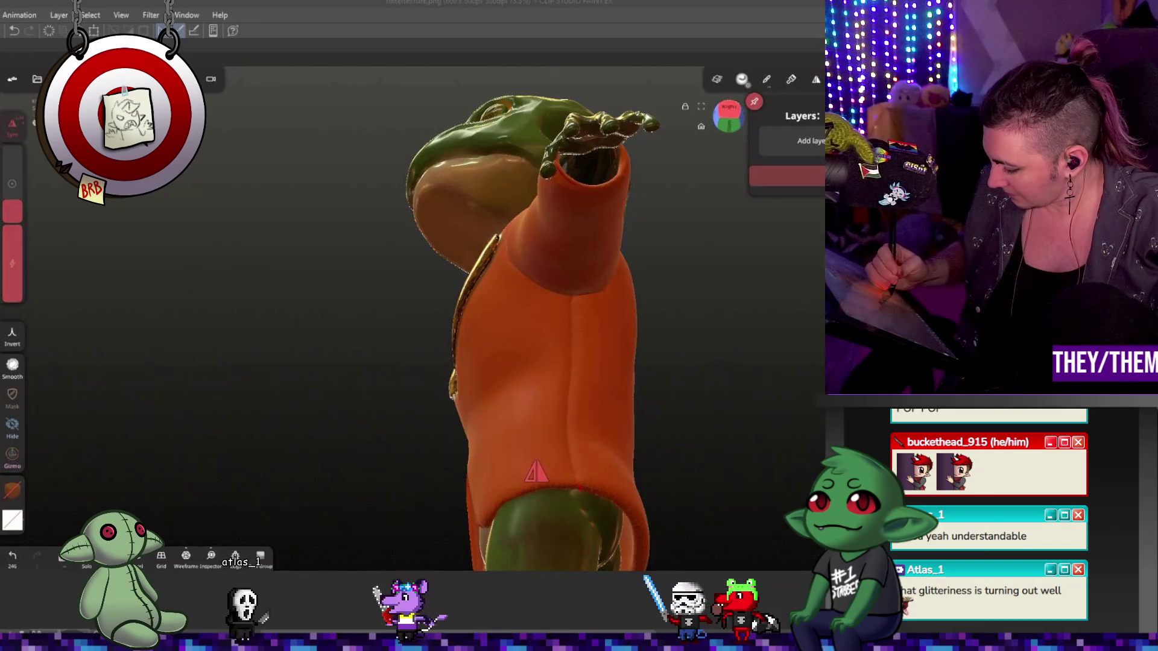
mouse_move(581, 550)
middle_mouse_down()
mouse_move(593, 439)
mouse_move(537, 472)
mouse_move(286, 494)
mouse_move(541, 473)
mouse_move(683, 484)
mouse_move(553, 467)
mouse_move(588, 488)
mouse_move(612, 410)
mouse_move(407, 377)
mouse_move(631, 438)
mouse_move(555, 414)
mouse_move(412, 404)
mouse_move(641, 406)
mouse_move(626, 427)
mouse_move(489, 426)
mouse_move(534, 440)
mouse_move(517, 426)
mouse_move(379, 410)
mouse_move(470, 403)
mouse_move(412, 397)
mouse_move(456, 404)
middle_mouse_up()
scroll(607, 426, "down", 3)
scroll(607, 414, "down", 3)
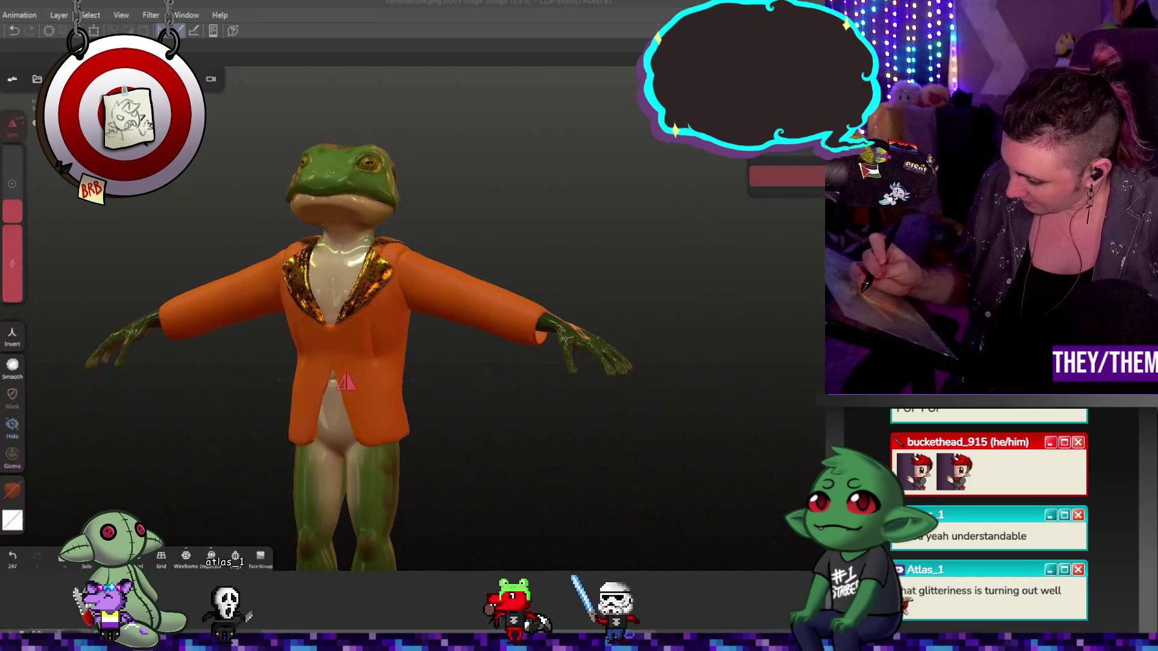
middle_click_drag(605, 228, 588, 231)
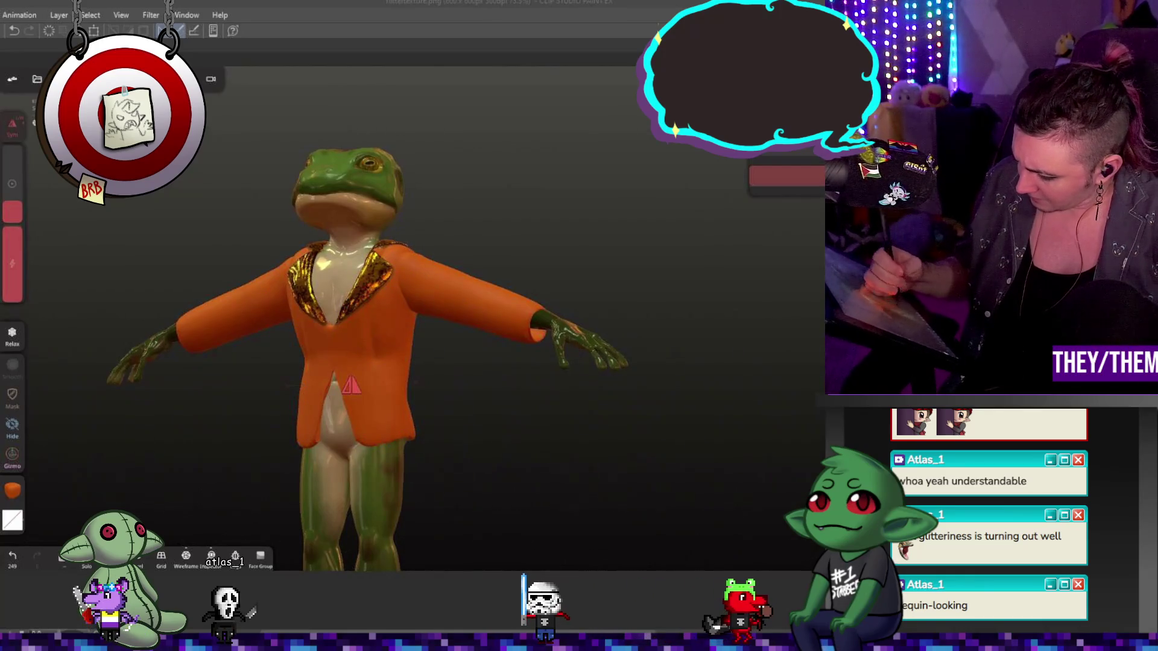
middle_click_drag(543, 227, 670, 228)
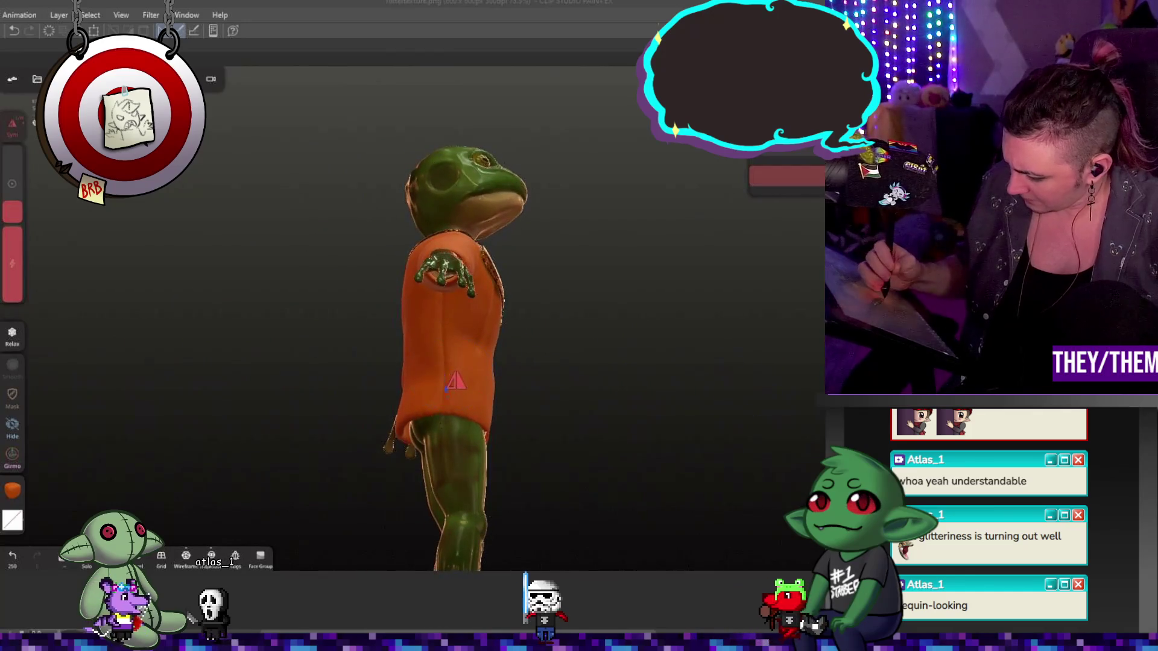
middle_click_drag(579, 271, 507, 271)
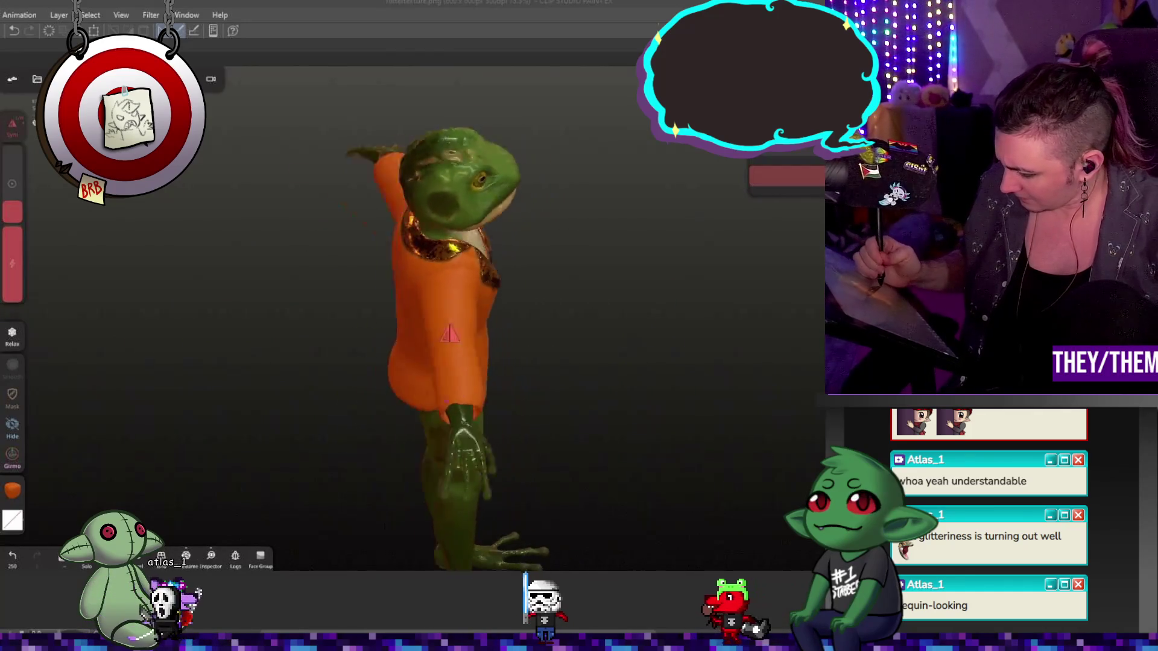
mouse_move(452, 343)
middle_mouse_down()
mouse_move(398, 343)
mouse_move(507, 236)
mouse_move(534, 163)
mouse_move(471, 362)
middle_mouse_up()
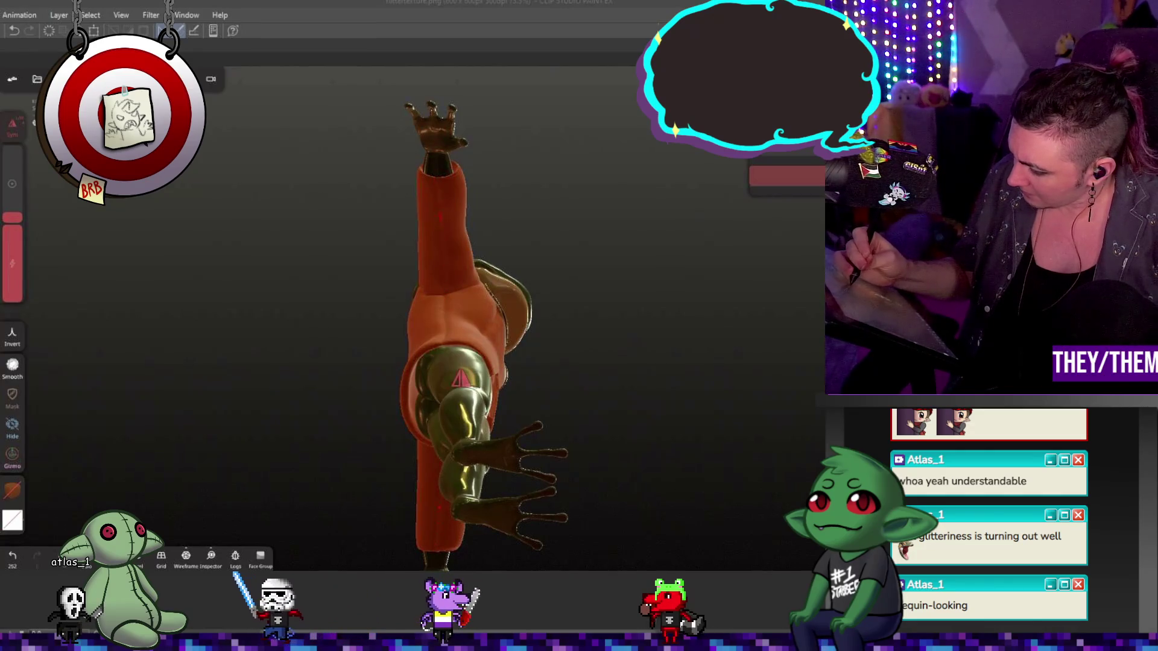
left_click_drag(688, 271, 797, 234)
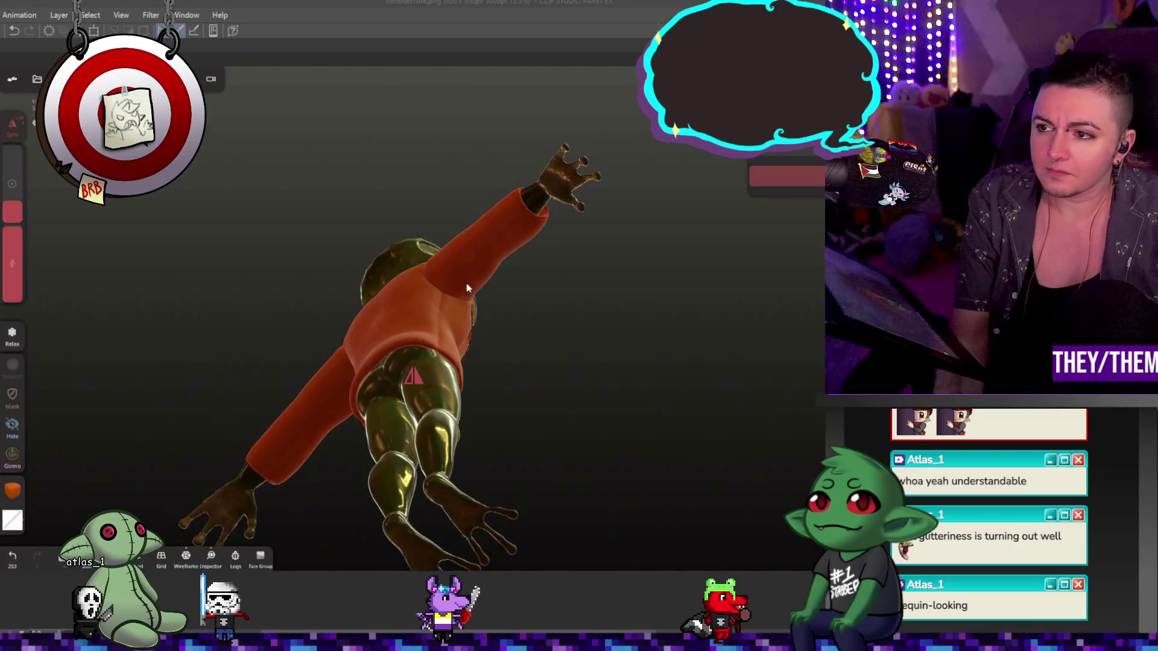
left_click_drag(643, 317, 227, 452)
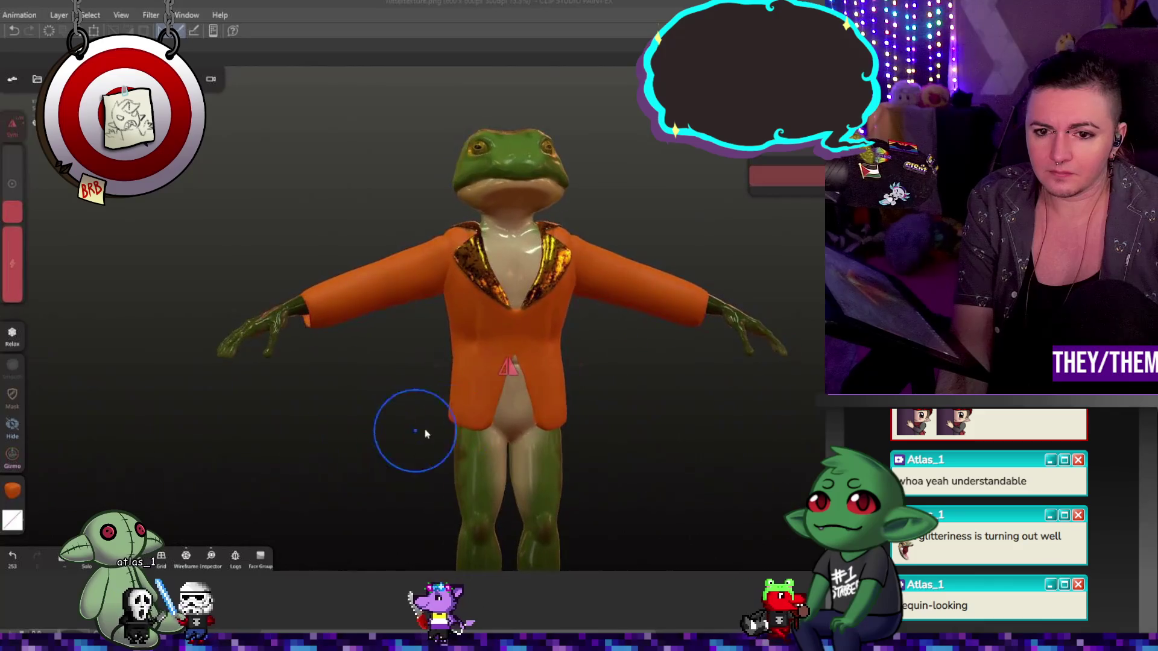
left_click_drag(590, 424, 549, 365)
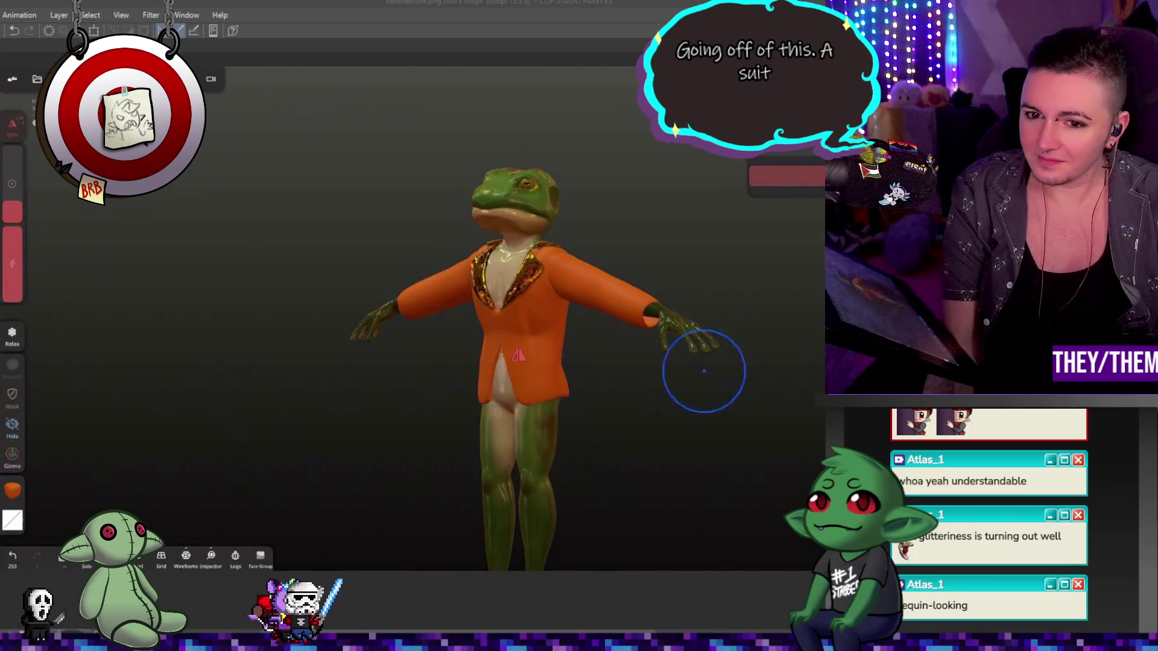
left_click_drag(703, 371, 697, 434)
scroll(699, 433, "up", 5)
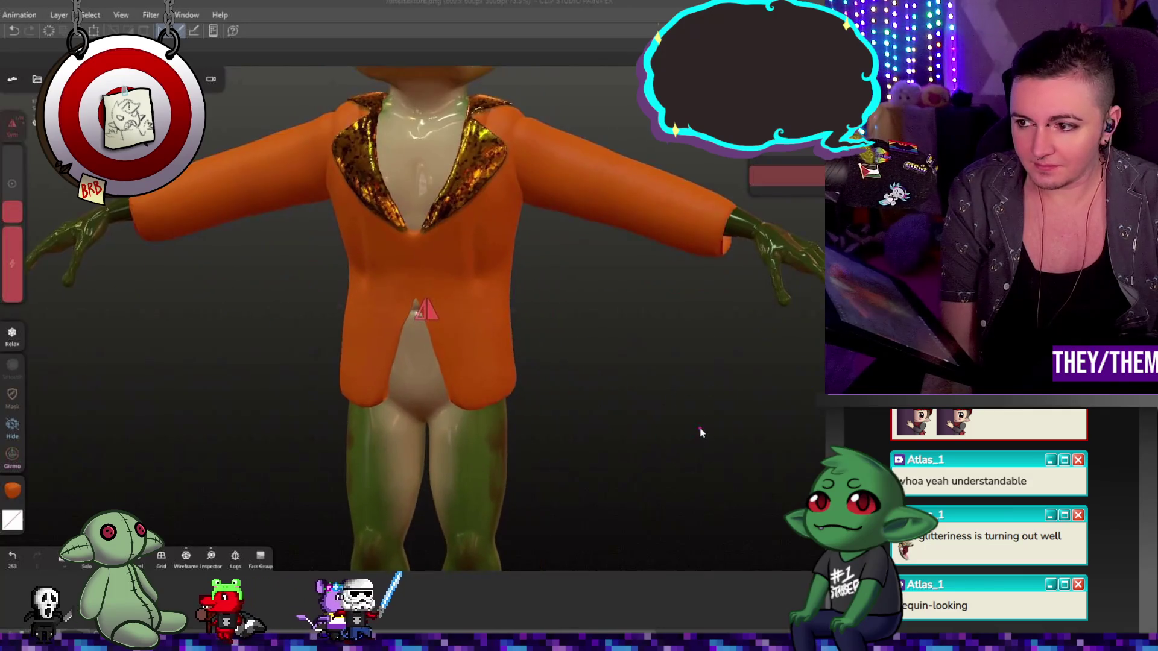
scroll(700, 433, "down", 3)
scroll(653, 492, "down", 2)
scroll(591, 486, "down", 2)
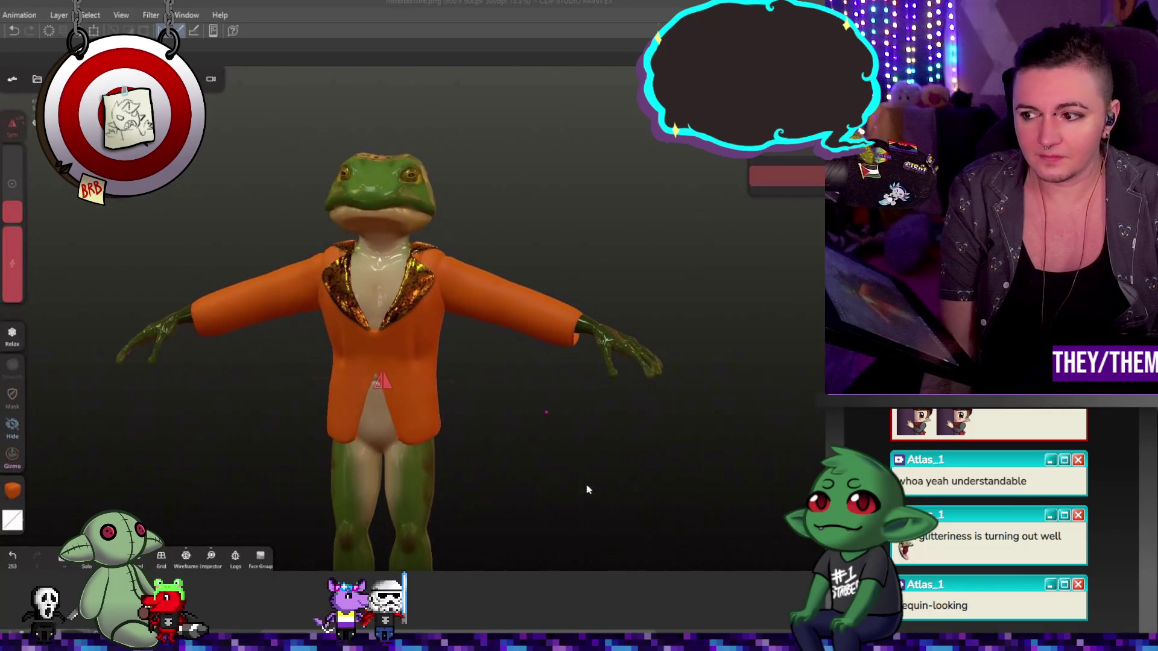
middle_click_drag(587, 489, 543, 310)
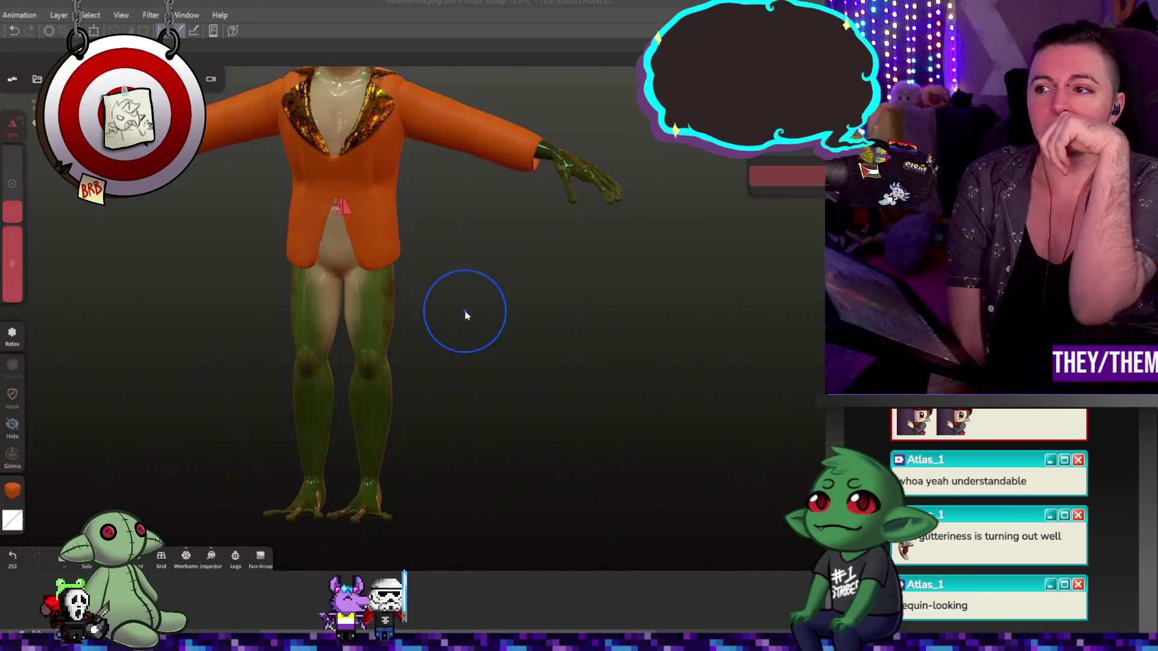
mouse_move(457, 305)
middle_mouse_down()
mouse_move(473, 362)
mouse_move(460, 392)
mouse_move(484, 375)
mouse_move(453, 403)
mouse_move(531, 401)
mouse_move(473, 395)
mouse_move(453, 434)
mouse_move(455, 414)
mouse_move(310, 413)
mouse_move(265, 465)
mouse_move(486, 455)
mouse_move(507, 387)
mouse_move(478, 362)
mouse_move(405, 342)
middle_mouse_up()
scroll(398, 334, "up", 1)
scroll(389, 321, "up", 2)
scroll(380, 307, "up", 2)
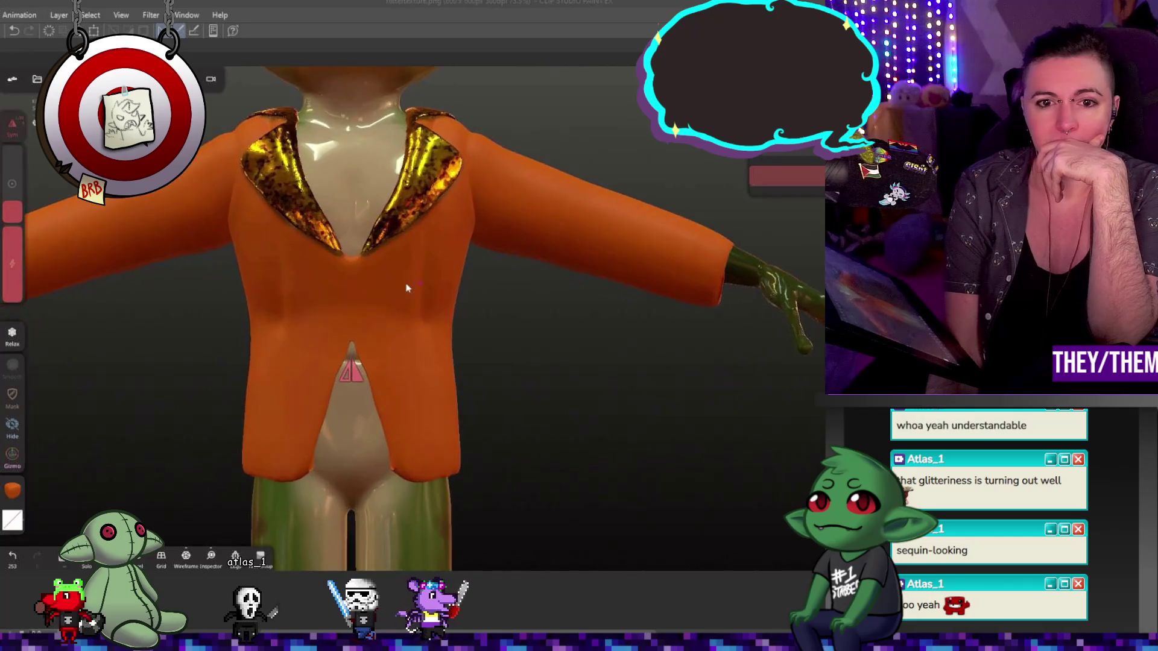
scroll(370, 290, "up", 2)
scroll(370, 290, "up", 1)
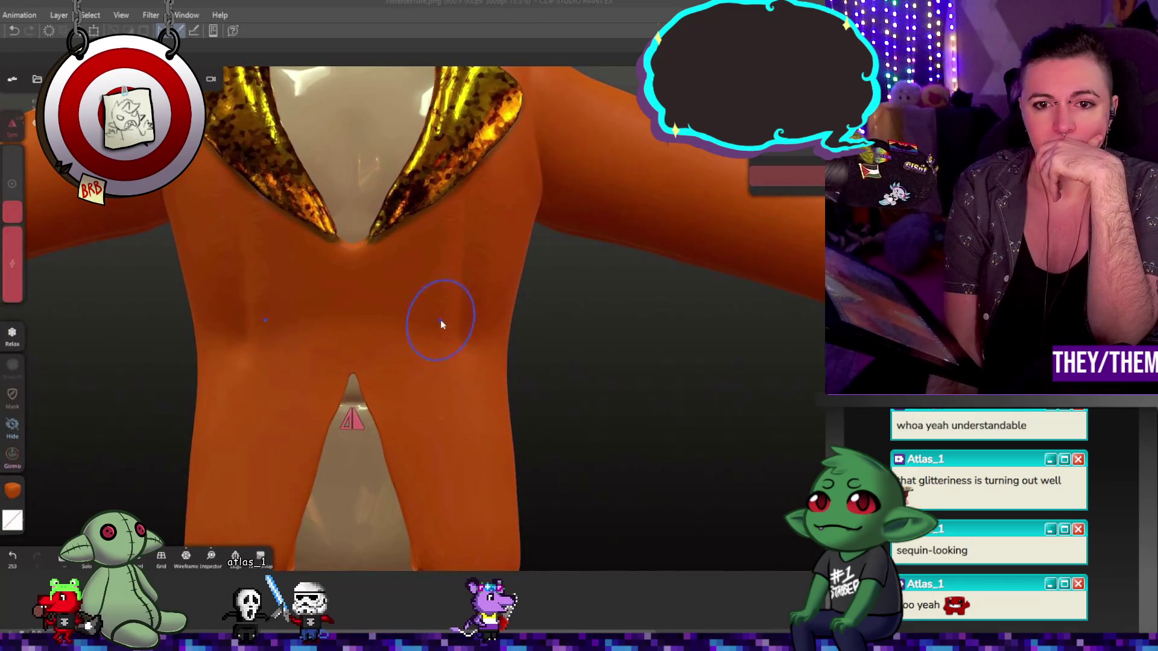
- Inspect the torso from several angles and undo the stray stroke near the sleeve
middle_click_drag(374, 336, 498, 251)
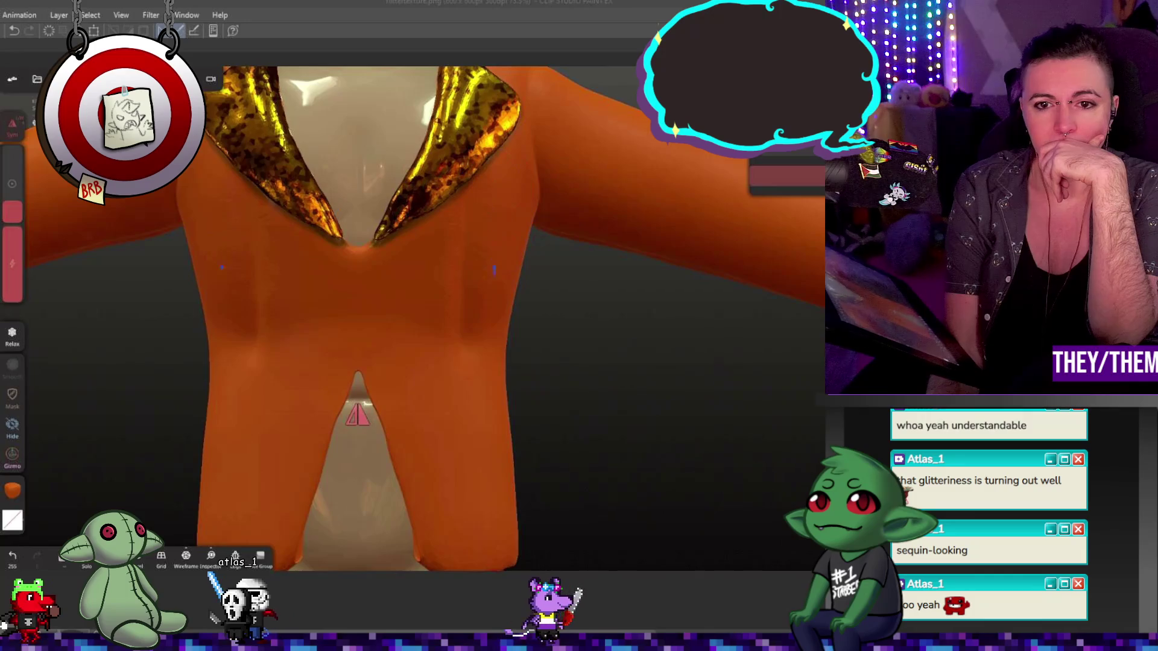
mouse_move(688, 425)
middle_mouse_down()
mouse_move(757, 395)
mouse_move(479, 479)
middle_mouse_up()
mouse_move(535, 525)
middle_mouse_down()
mouse_move(332, 536)
mouse_move(315, 568)
middle_mouse_up()
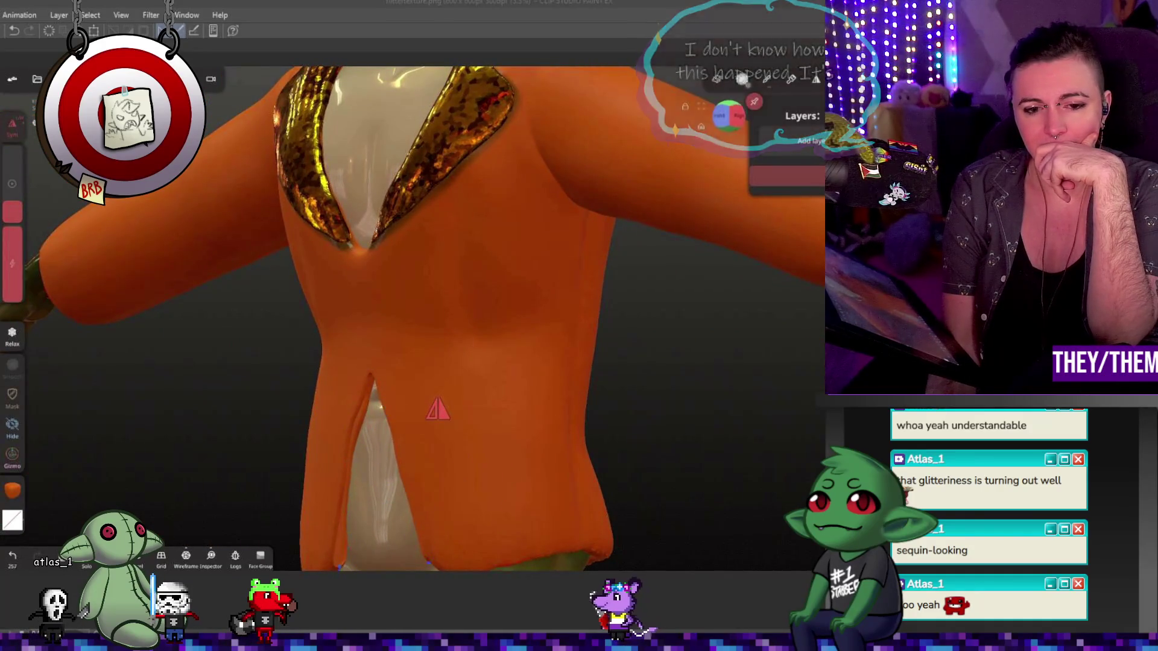
middle_click_drag(351, 406, 497, 468)
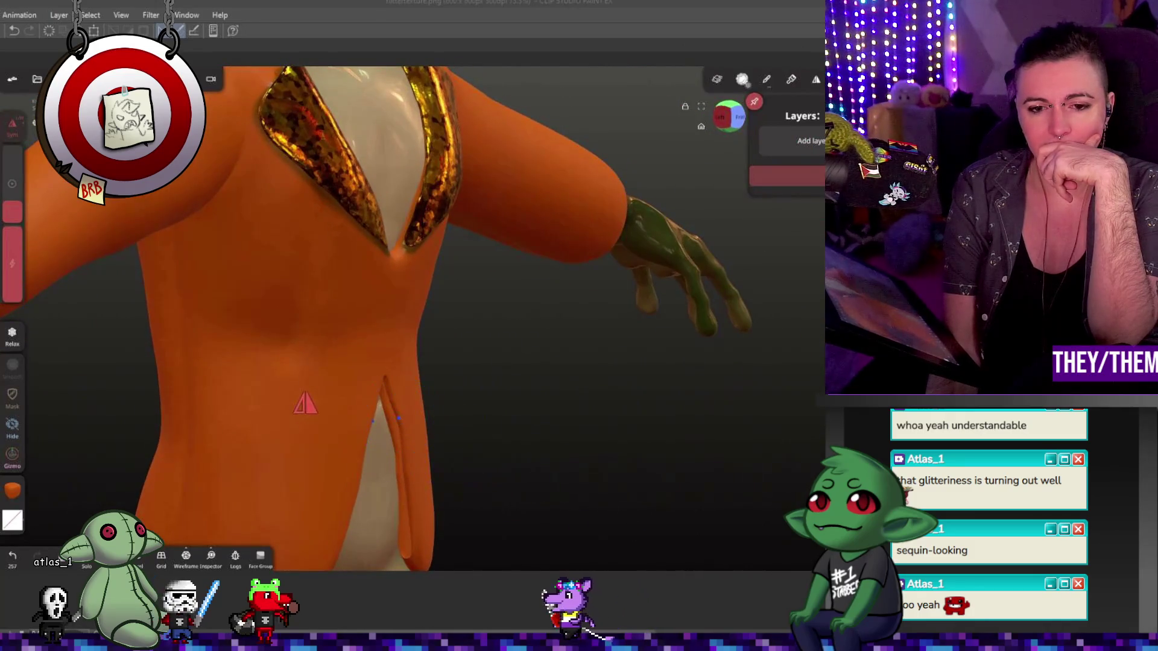
mouse_move(518, 545)
middle_mouse_down()
mouse_move(434, 532)
mouse_move(367, 547)
middle_mouse_up()
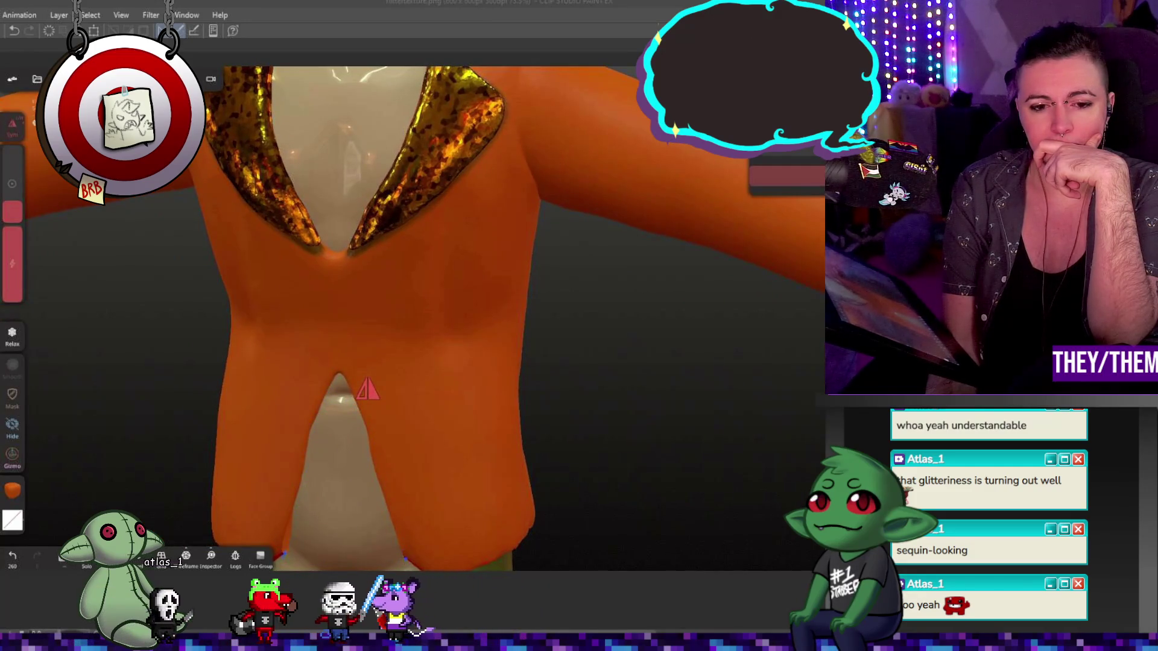
scroll(497, 528, "down", 2)
scroll(496, 528, "down", 2)
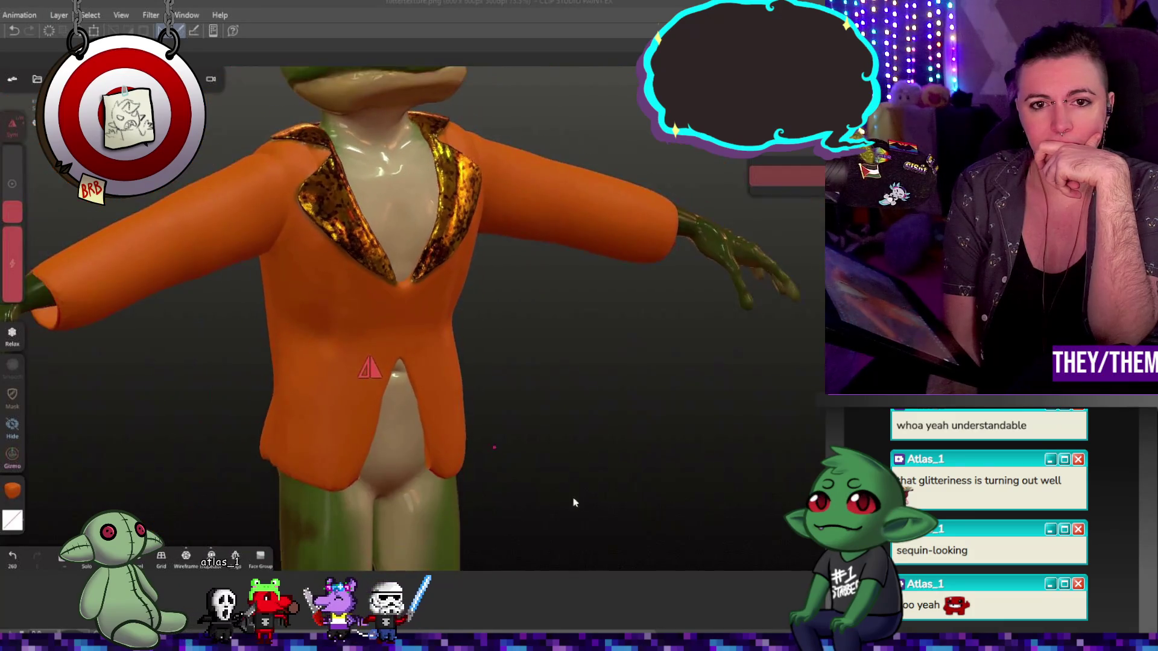
scroll(601, 491, "down", 2)
mouse_move(600, 491)
left_mouse_down()
mouse_move(616, 461)
mouse_move(696, 442)
mouse_move(535, 470)
mouse_move(398, 438)
left_mouse_up()
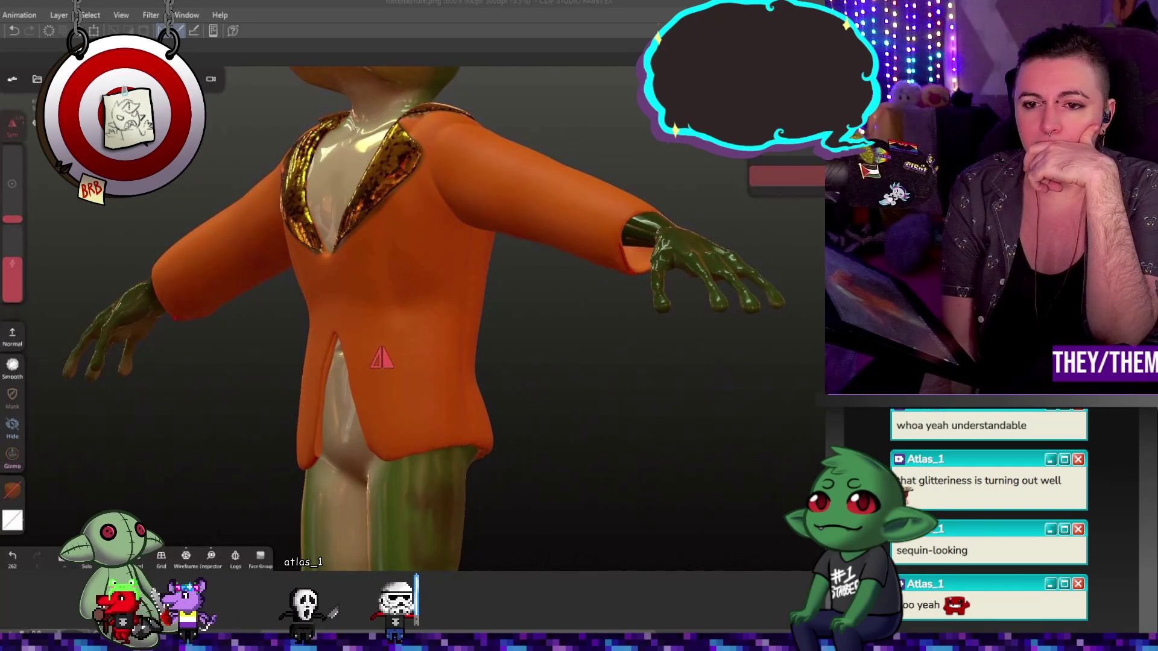
mouse_move(633, 279)
left_mouse_down()
mouse_move(639, 260)
mouse_move(799, 279)
mouse_move(707, 311)
left_mouse_up()
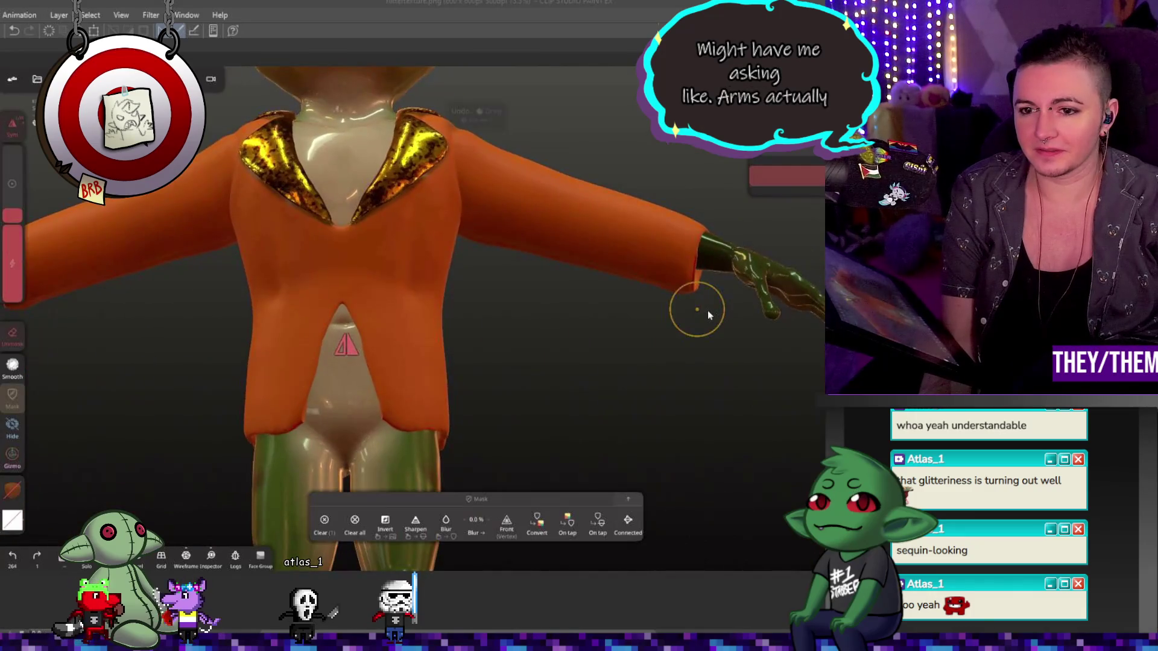
key("ctrl+z")
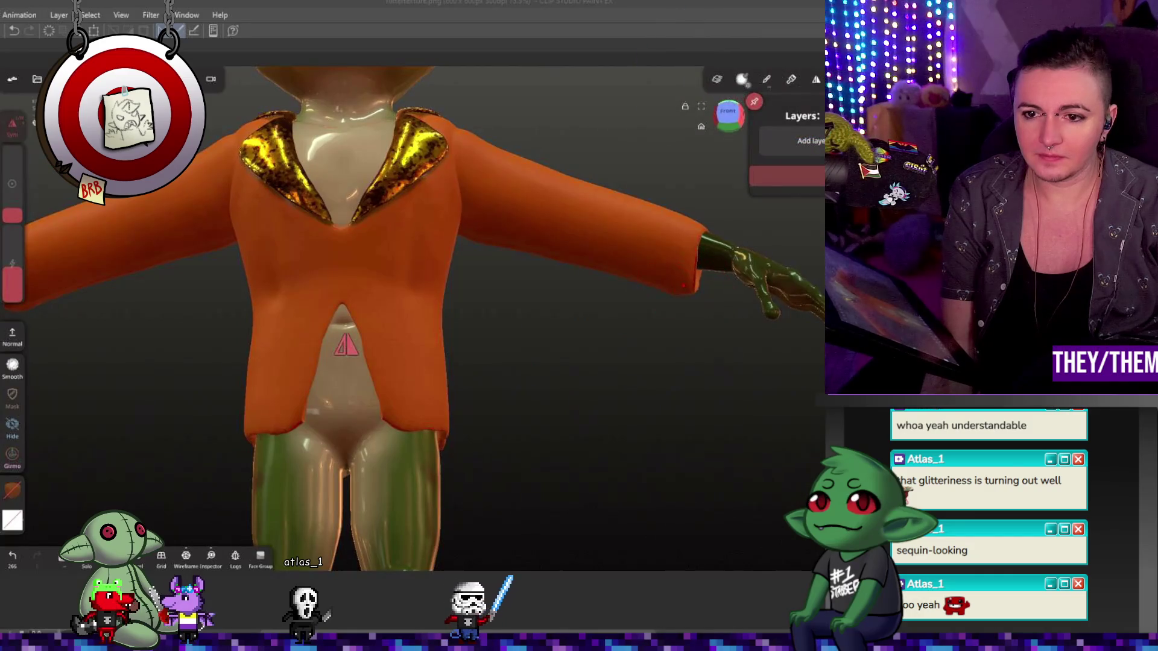
- Smooth the sleeve cuff near the hand and the folds down the jacket's side
left_click_drag(729, 306, 711, 374)
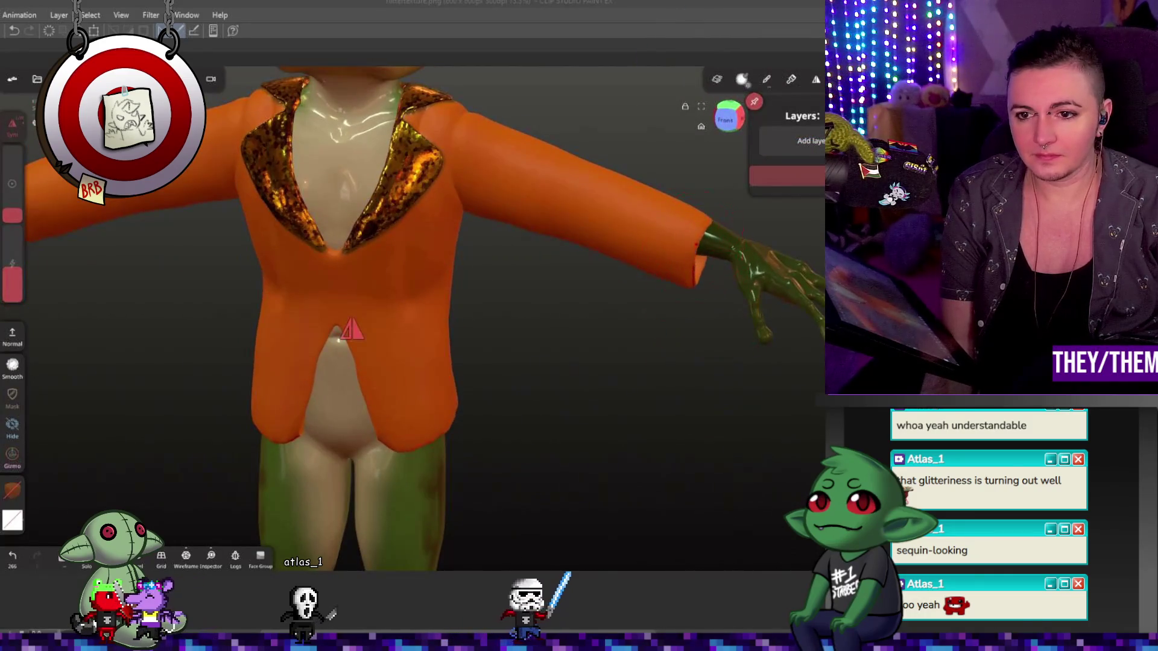
left_click_drag(728, 221, 720, 220)
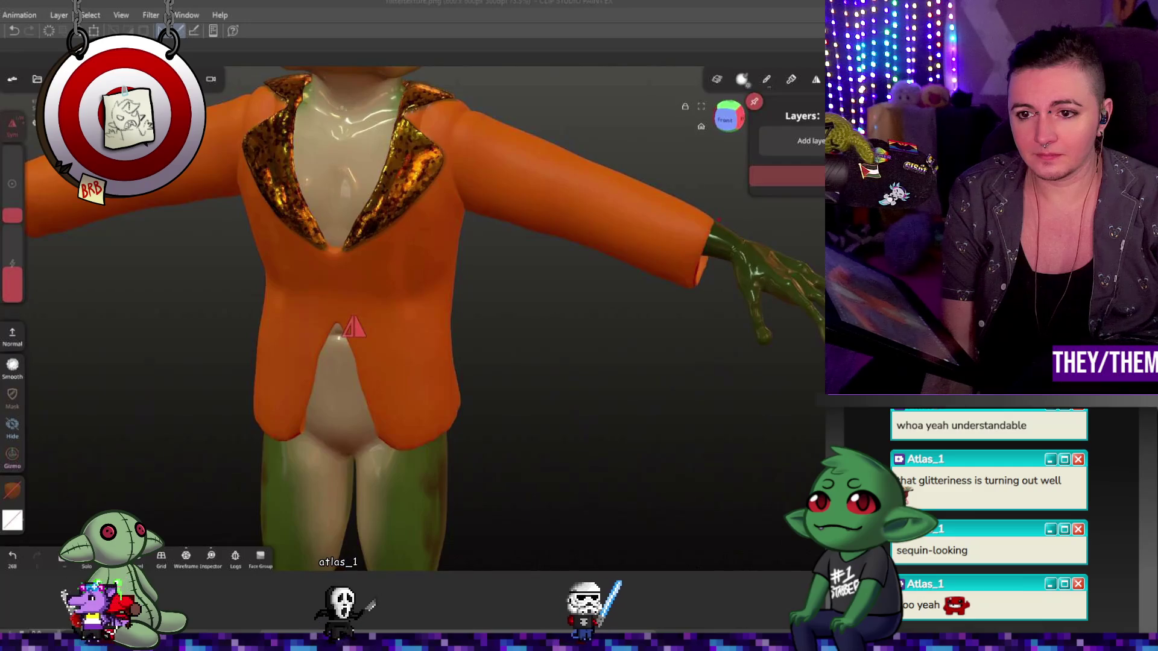
mouse_move(756, 271)
left_mouse_down()
mouse_move(758, 287)
mouse_move(685, 242)
left_mouse_up()
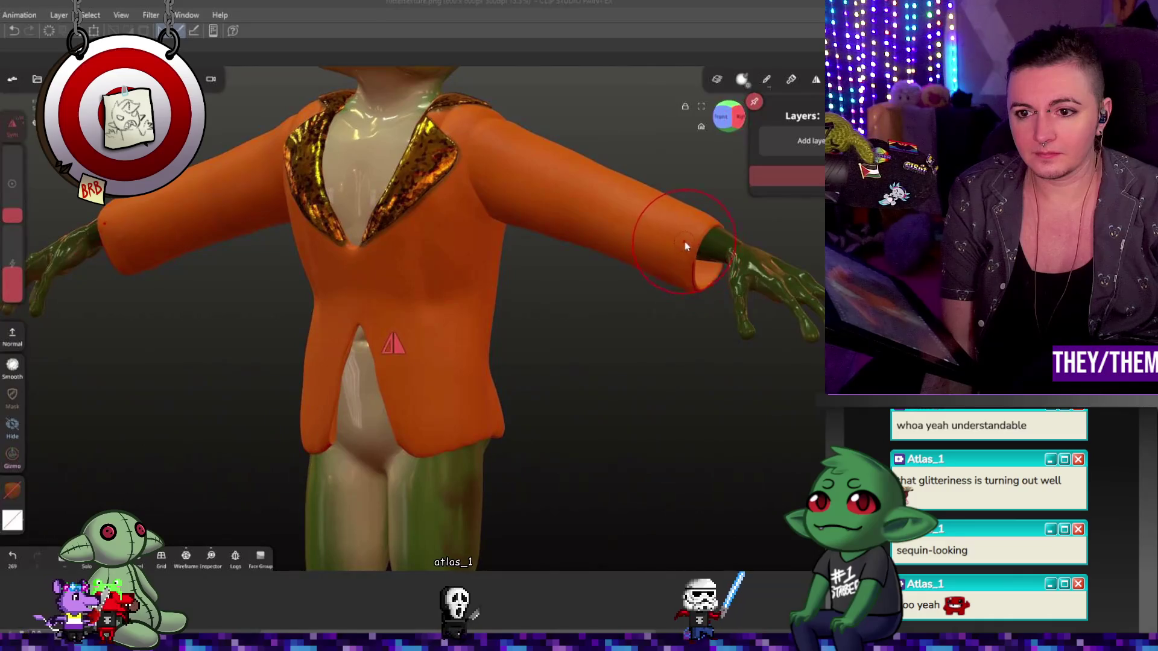
left_click_drag(628, 326, 654, 338)
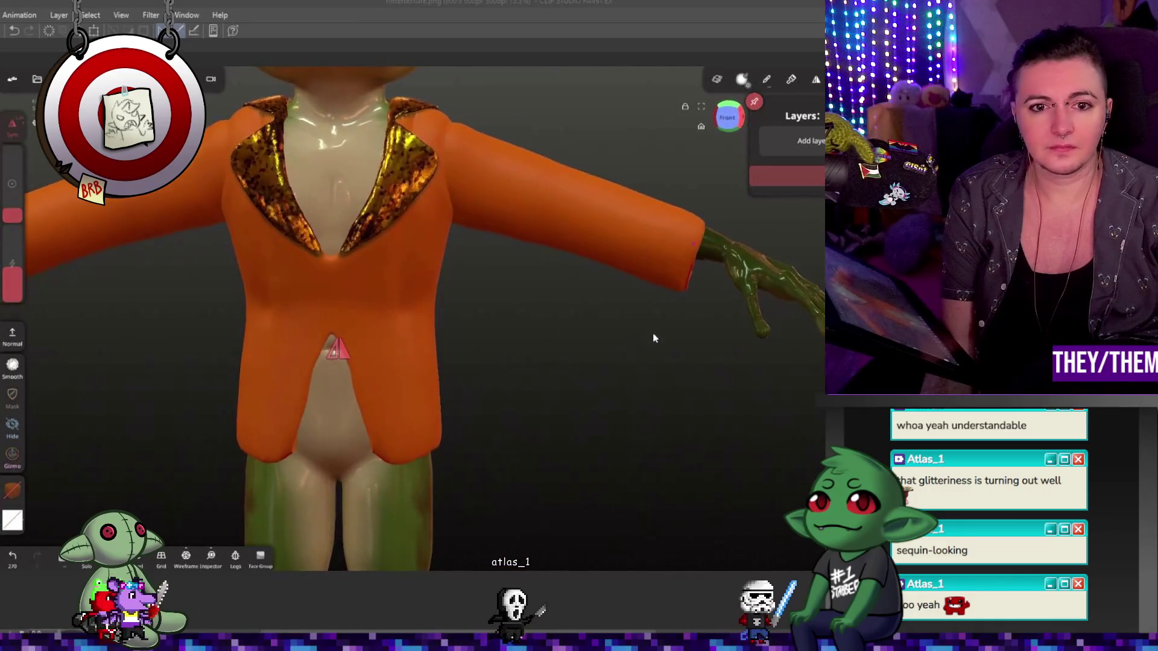
scroll(564, 289, "up", 2)
scroll(559, 296, "up", 2)
scroll(533, 299, "up", 2)
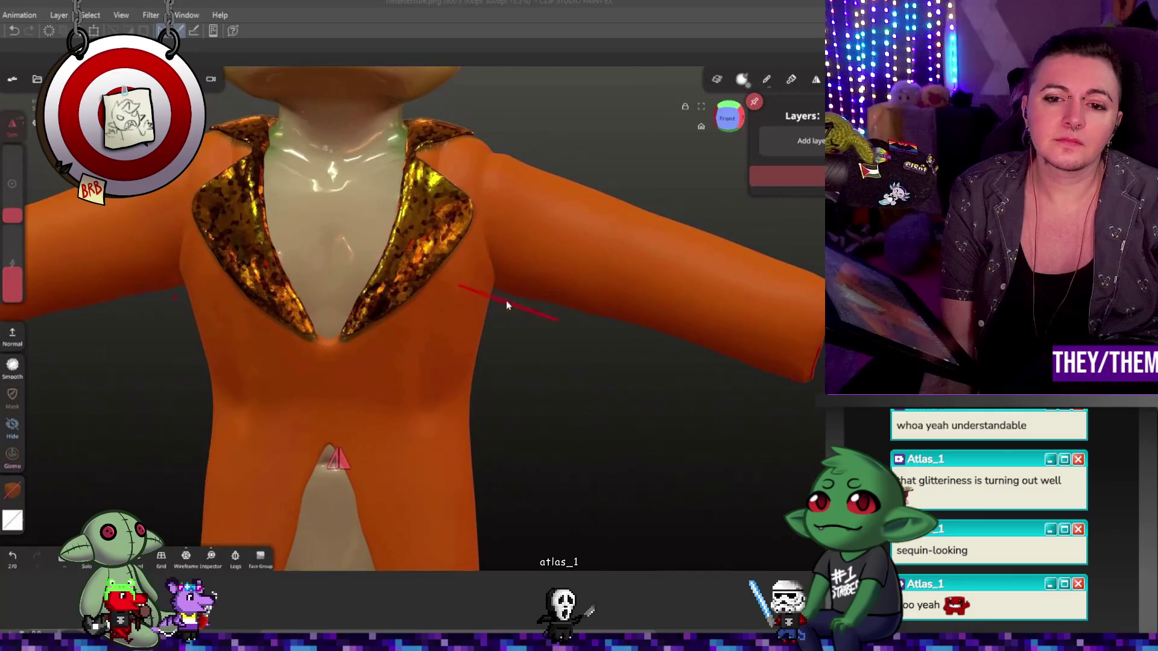
left_click_drag(488, 290, 467, 348)
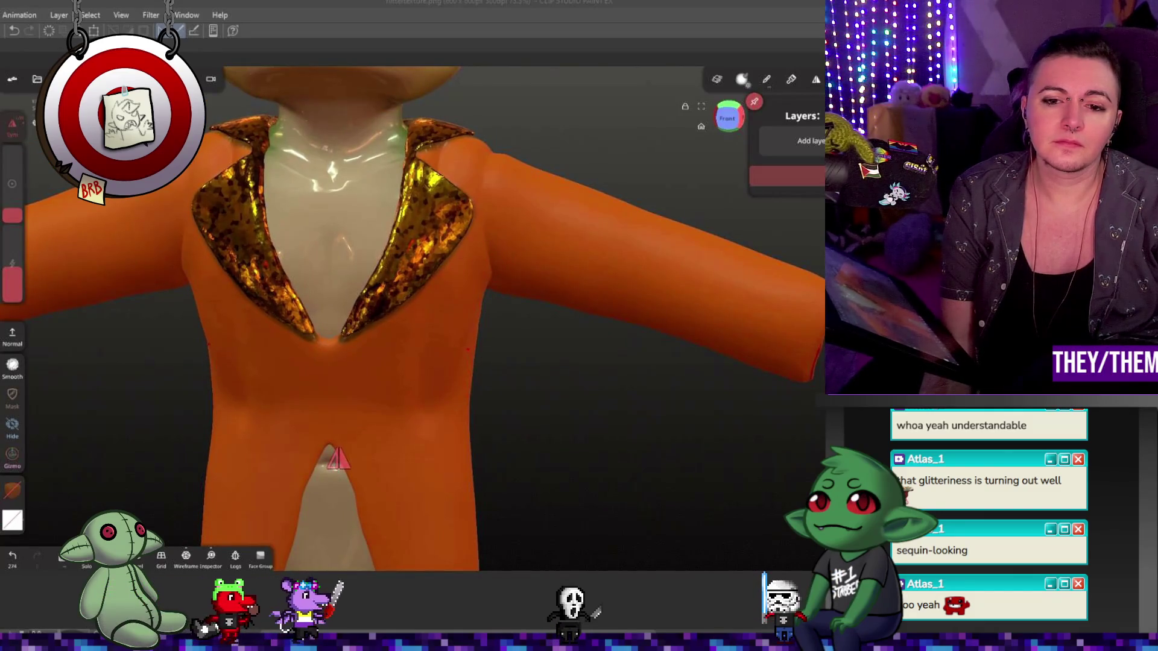
- Check the jacket from the front view and orbit around to its back
middle_click_drag(494, 354, 474, 282)
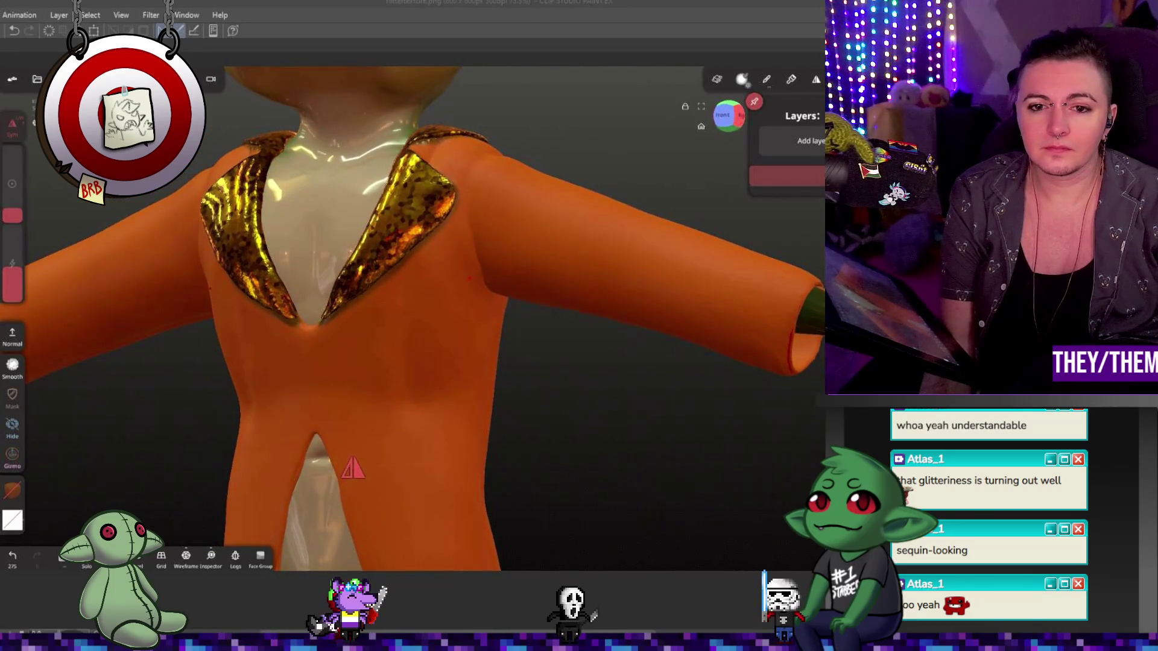
middle_click_drag(556, 328, 705, 143)
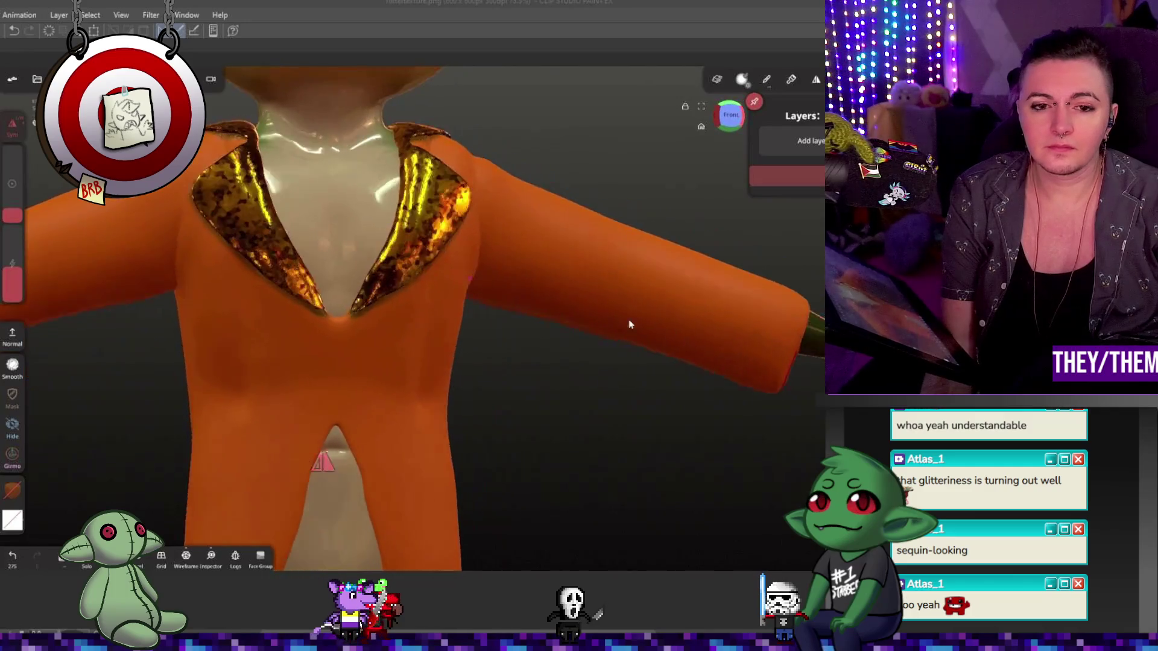
left_click(729, 118)
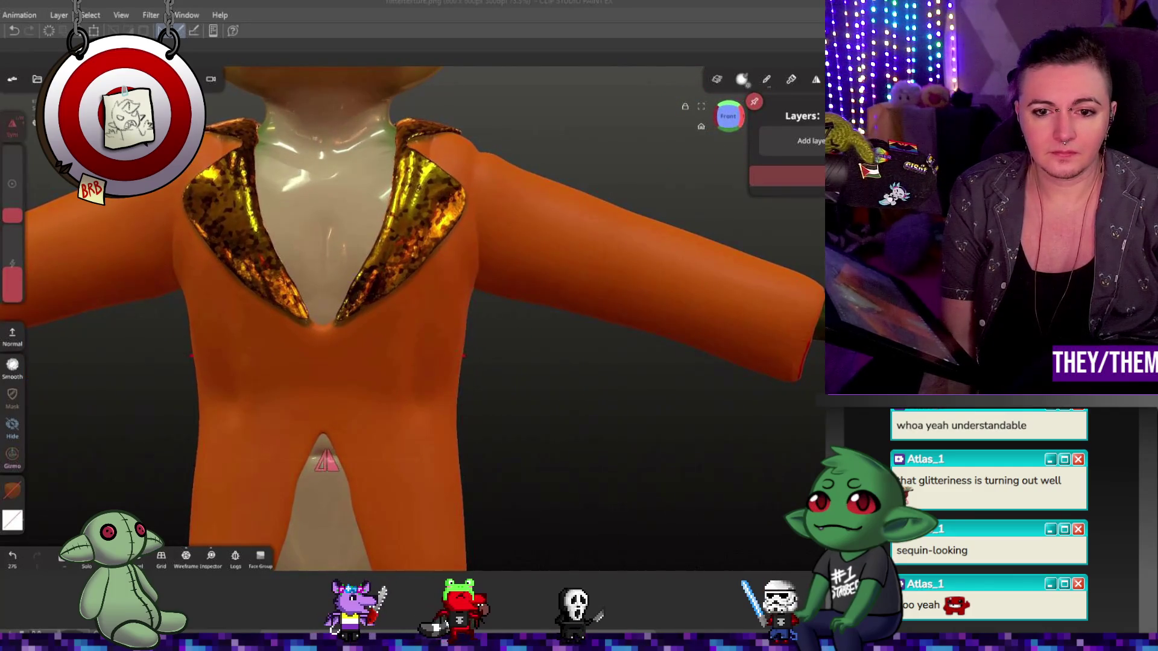
middle_click_drag(802, 362, 197, 393)
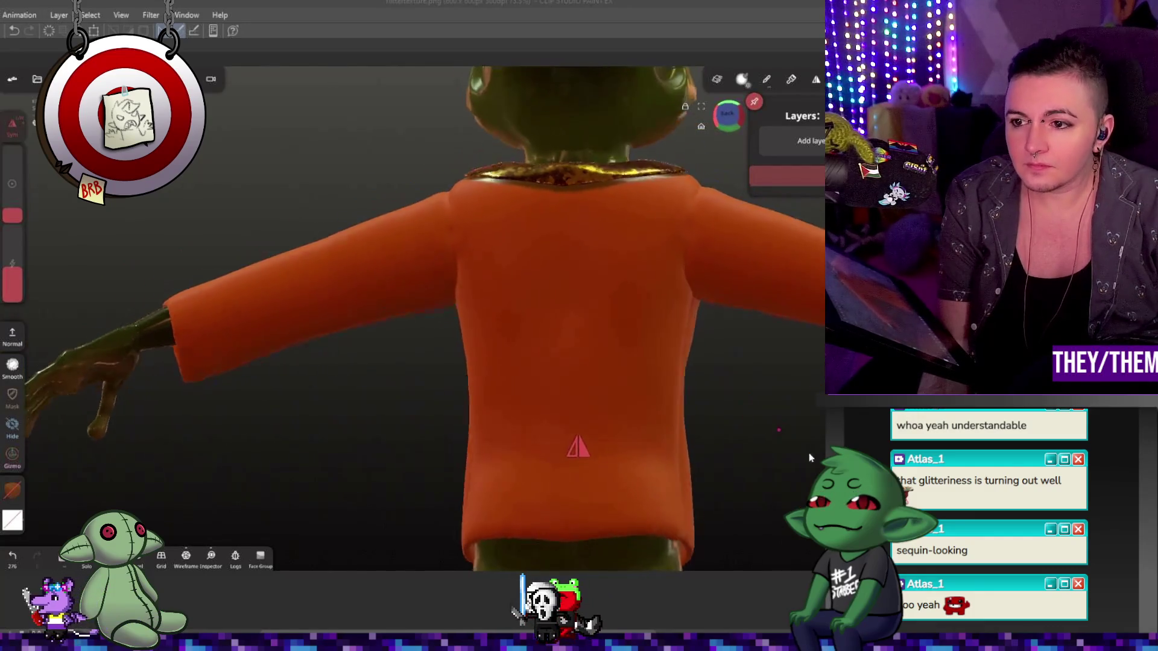
- Undo the two stray crease strokes on the jacket back and switch to the Relax brush
left_click_drag(687, 399, 784, 420)
scroll(785, 419, "down", 3)
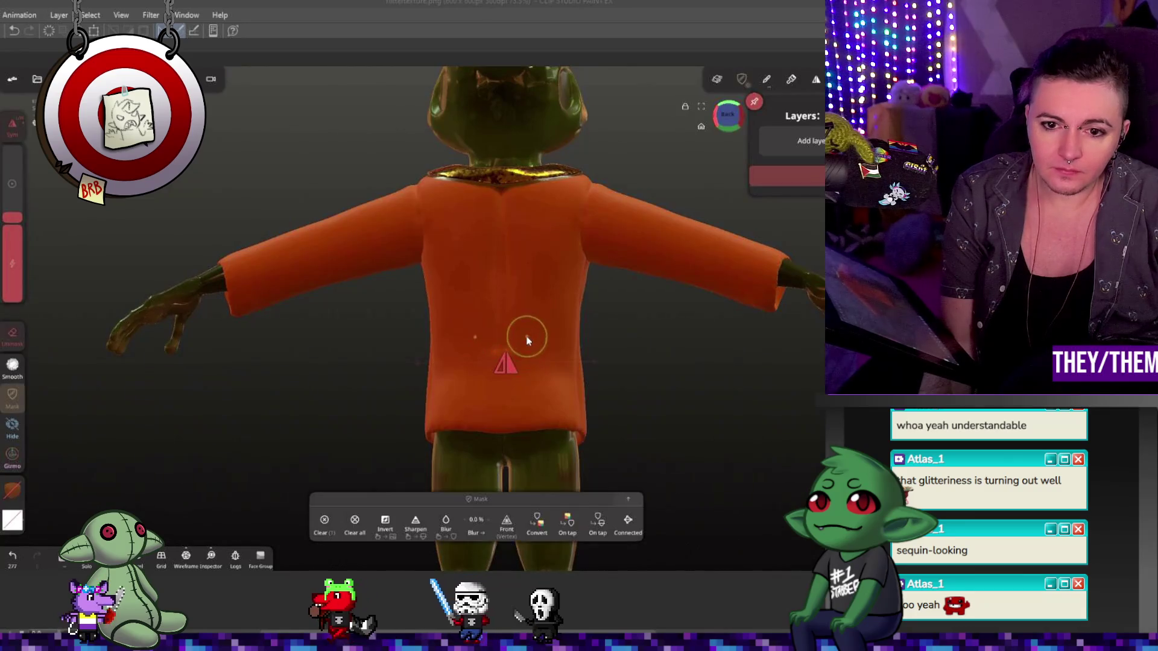
key("ctrl+z")
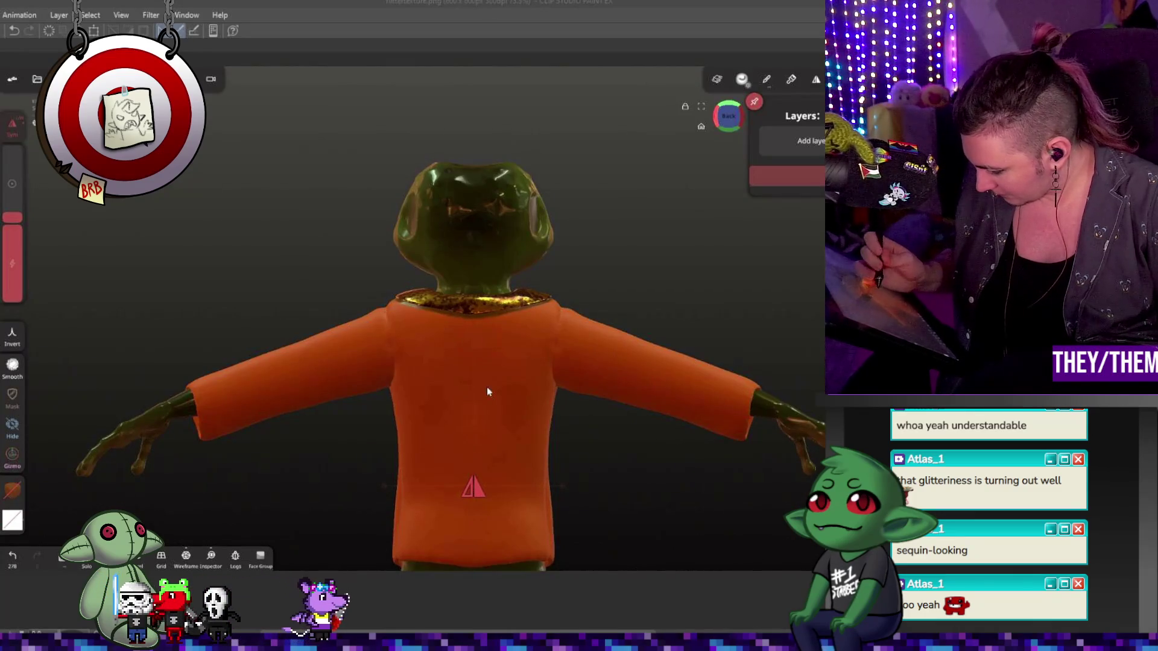
scroll(506, 487, "up", 5)
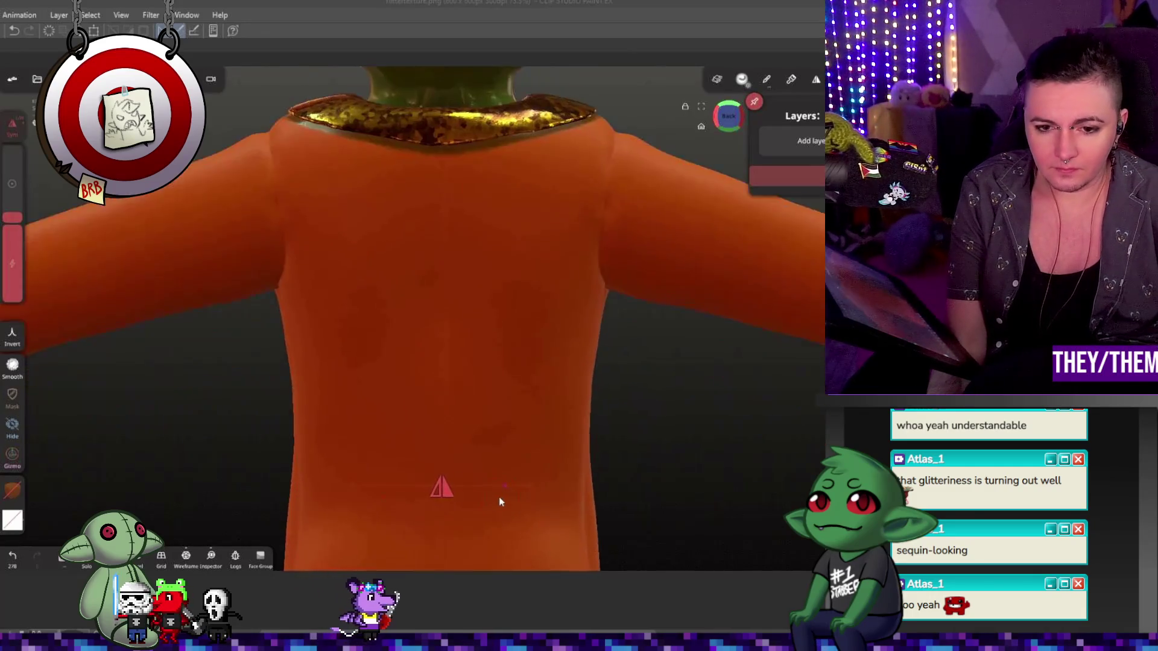
scroll(499, 501, "up", 2)
scroll(705, 453, "down", 4)
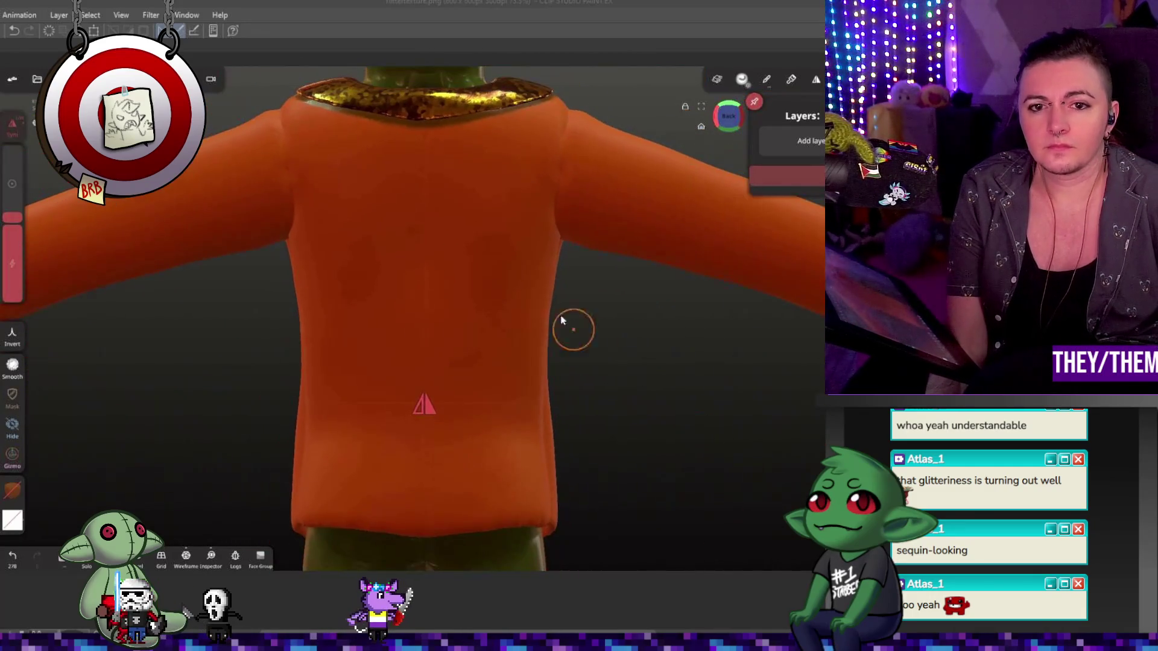
key("ctrl+z")
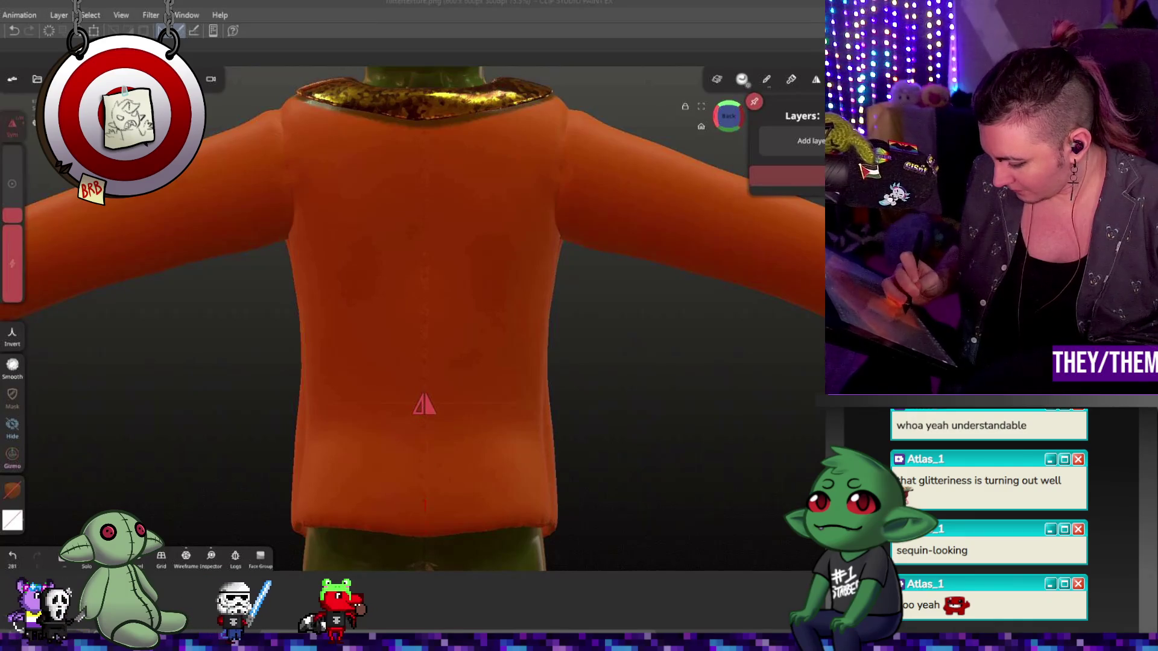
key("shift")
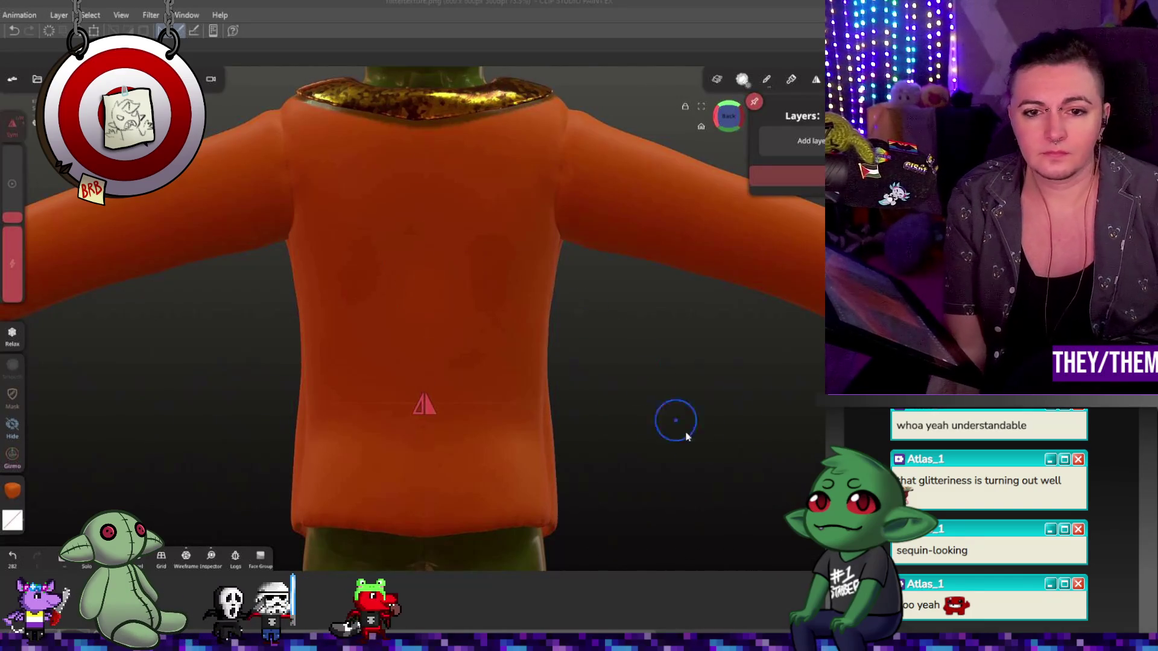
mouse_move(686, 438)
left_mouse_down()
mouse_move(778, 461)
mouse_move(762, 483)
mouse_move(703, 491)
mouse_move(750, 460)
mouse_move(700, 393)
mouse_move(503, 422)
mouse_move(594, 426)
mouse_move(484, 456)
mouse_move(523, 435)
left_mouse_up()
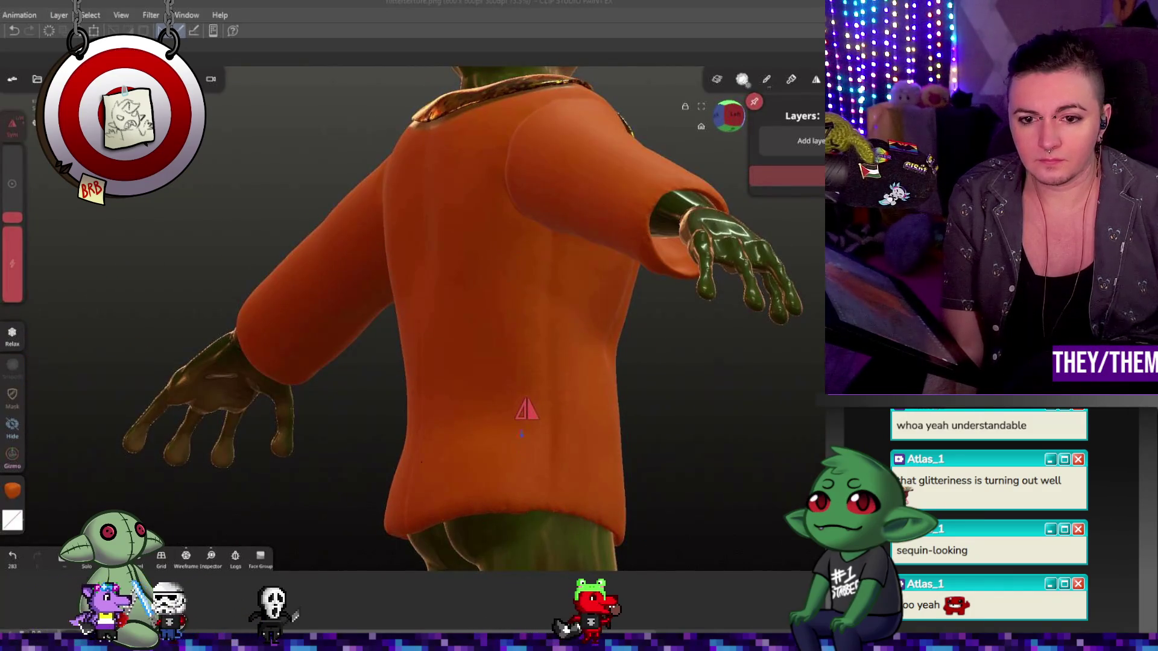
- Smooth lightly along the jacket's front edge with the Smooth brush and check it from the side
mouse_move(757, 409)
left_mouse_down()
mouse_move(525, 454)
mouse_move(510, 438)
left_mouse_up()
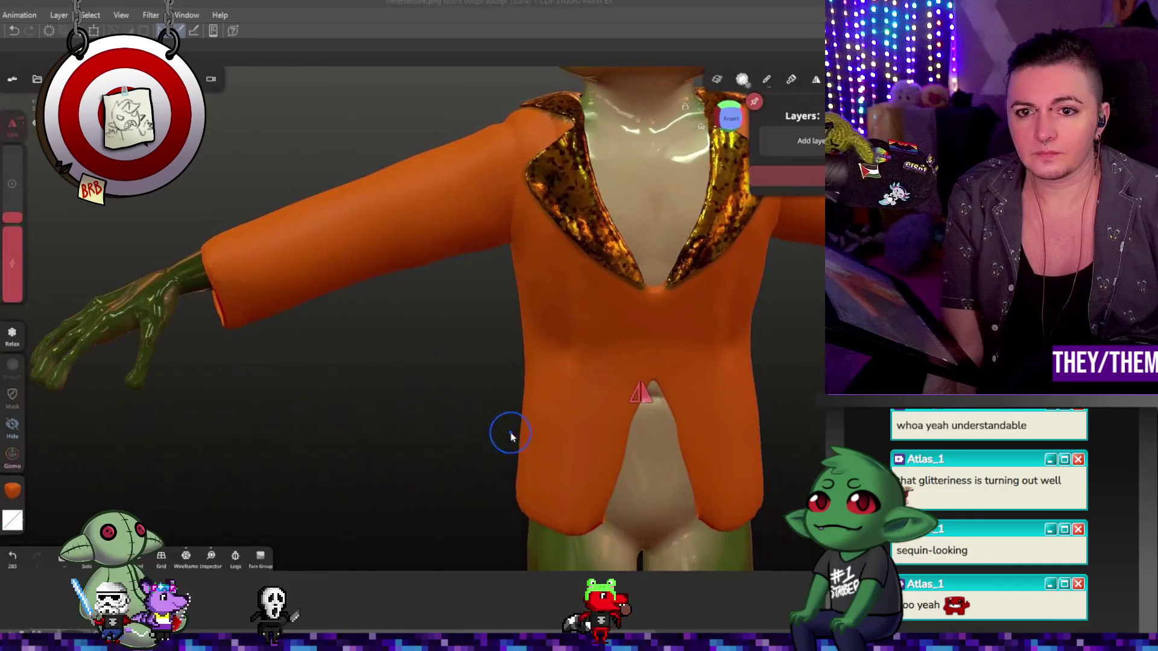
scroll(511, 437, "down", 3)
mouse_move(723, 465)
left_mouse_down()
mouse_move(638, 413)
mouse_move(552, 416)
mouse_move(546, 440)
mouse_move(569, 432)
mouse_move(569, 419)
mouse_move(585, 427)
left_mouse_up()
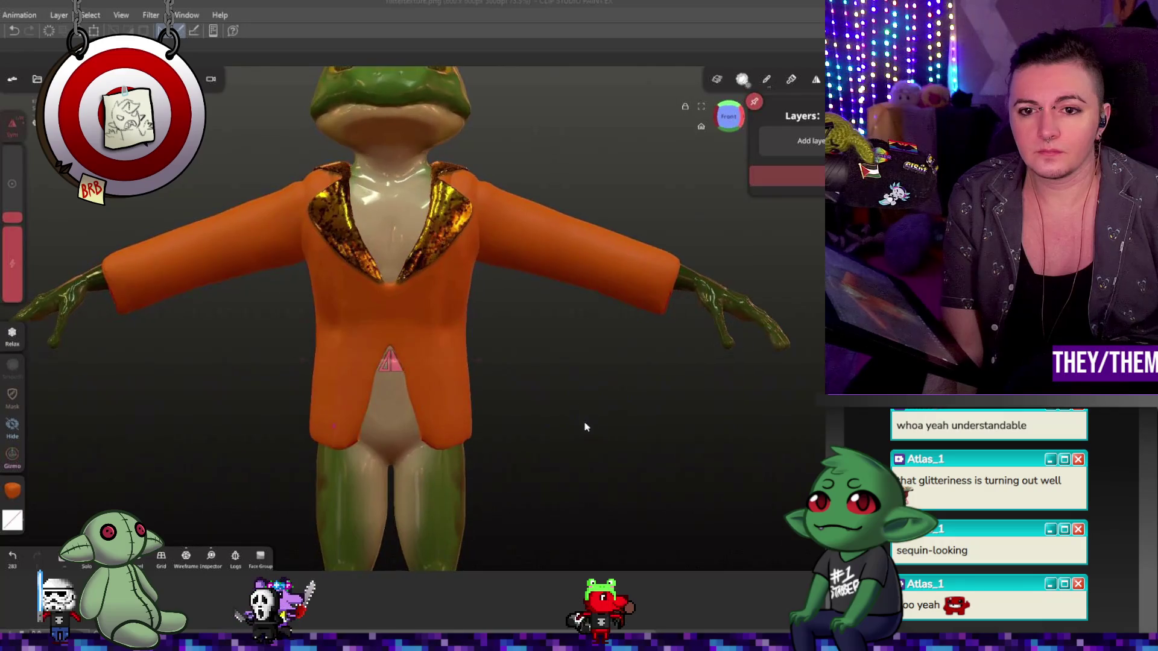
scroll(578, 436, "down", 2)
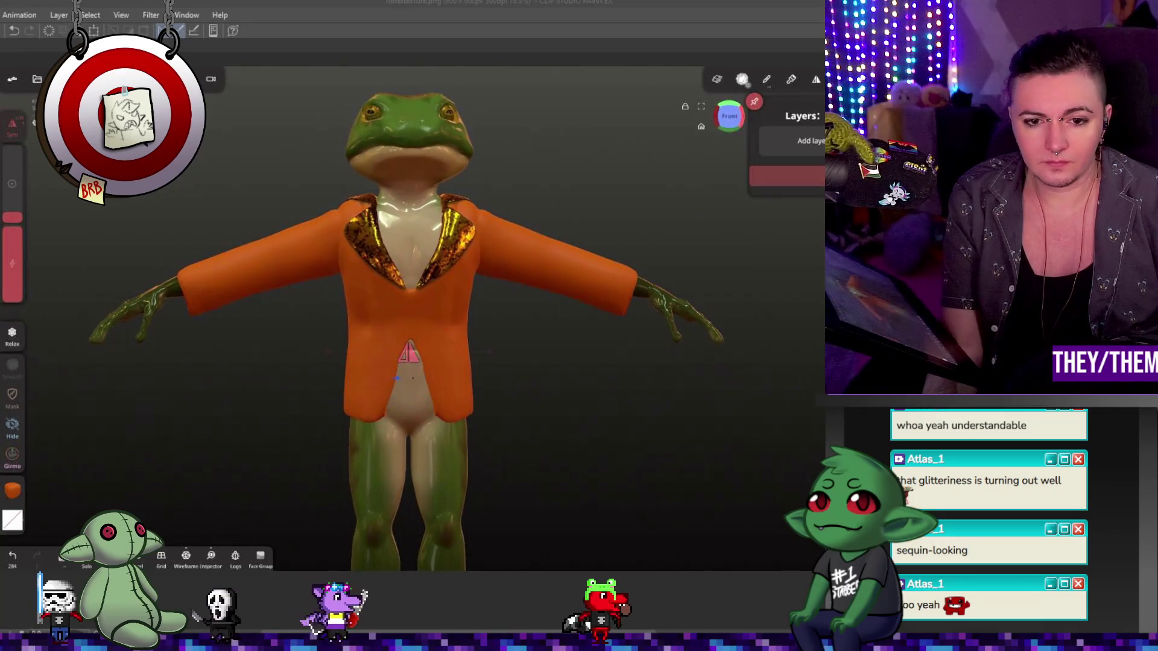
key("shift")
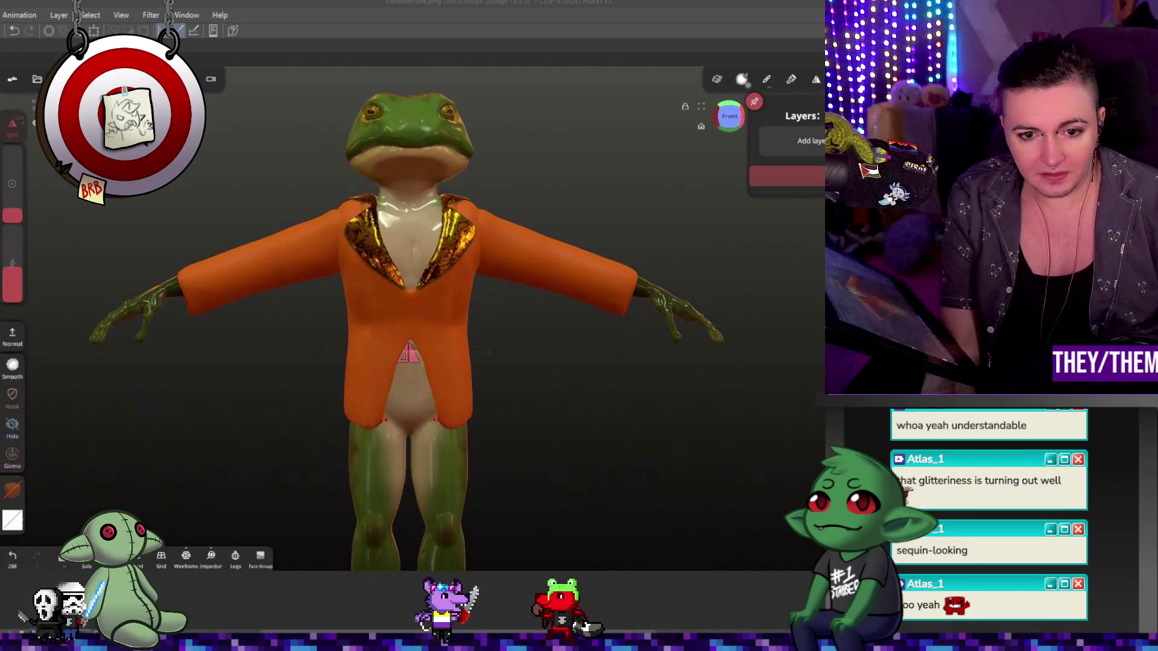
left_click_drag(420, 380, 550, 471)
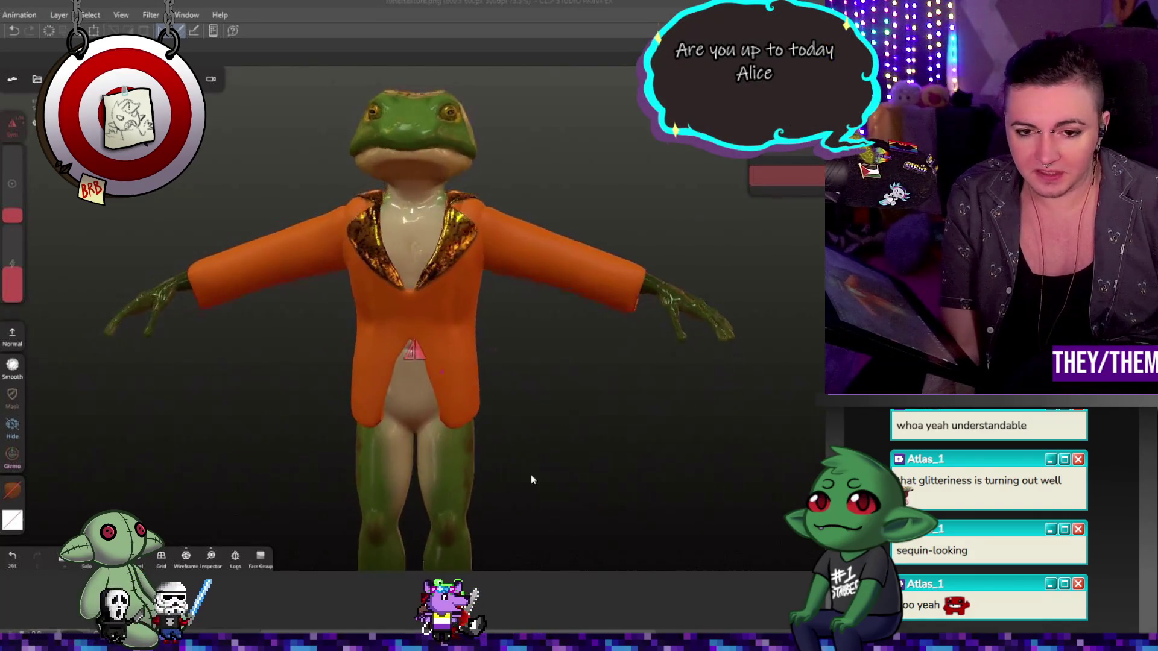
middle_click_drag(551, 467, 484, 483)
scroll(484, 483, "up", 3)
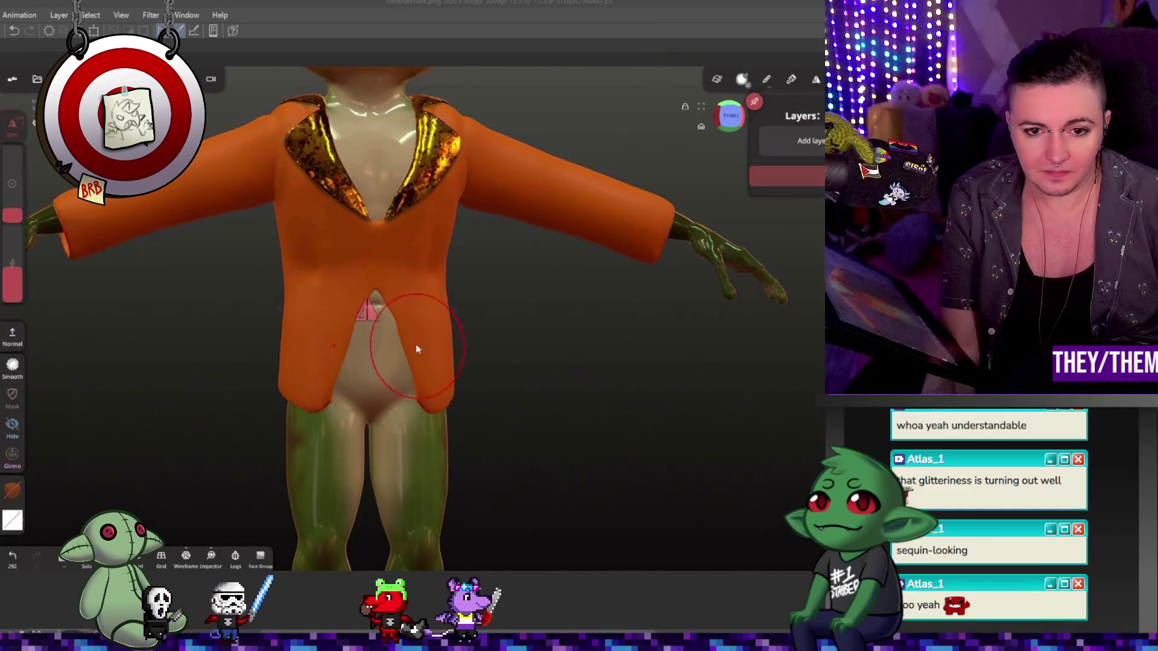
left_click_drag(460, 312, 460, 416)
mouse_move(478, 381)
middle_mouse_down()
mouse_move(700, 389)
mouse_move(473, 391)
mouse_move(510, 406)
mouse_move(525, 362)
mouse_move(484, 259)
mouse_move(552, 294)
mouse_move(381, 266)
middle_mouse_up()
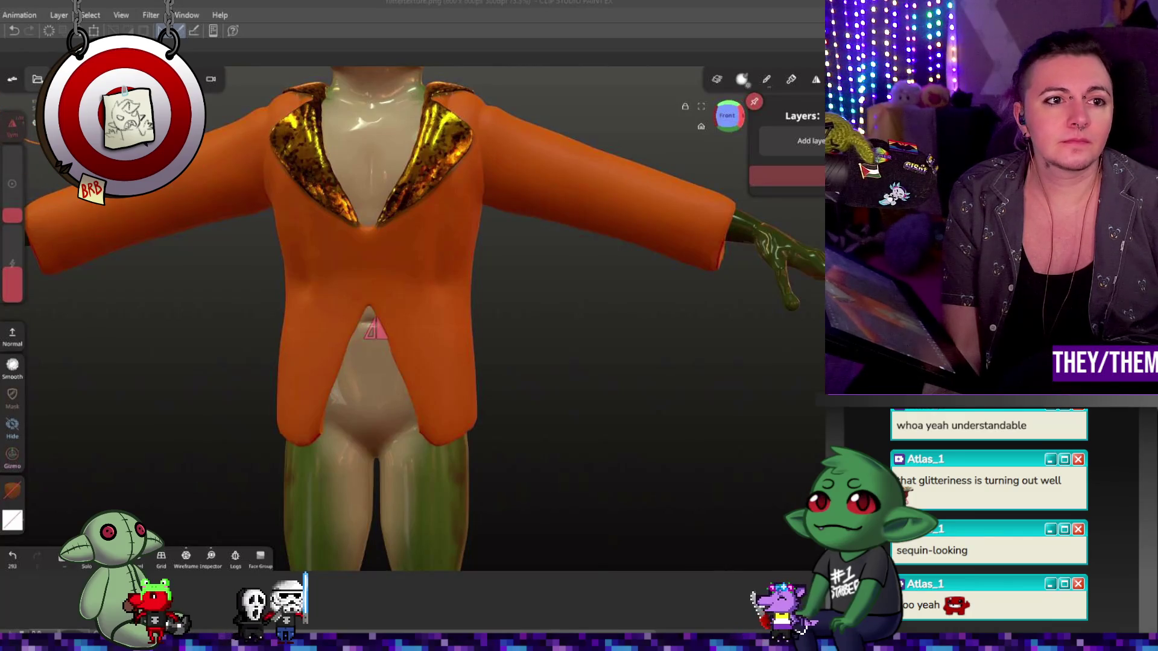
- Save the frog sculpt and close the File panel
left_click(38, 79)
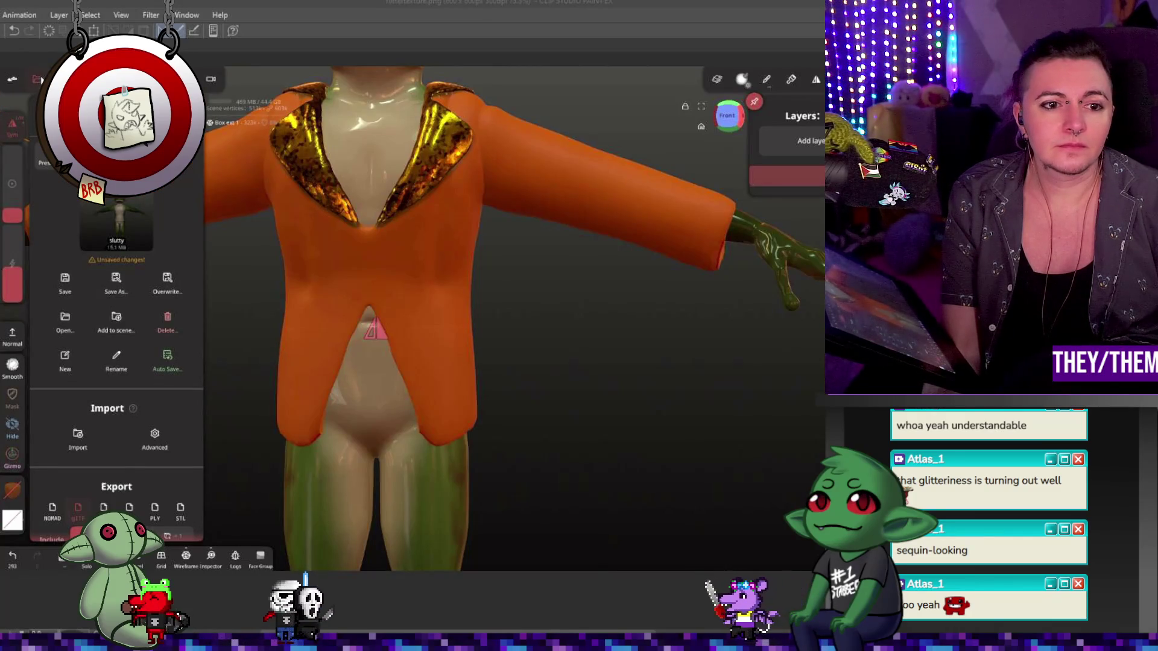
left_click(64, 281)
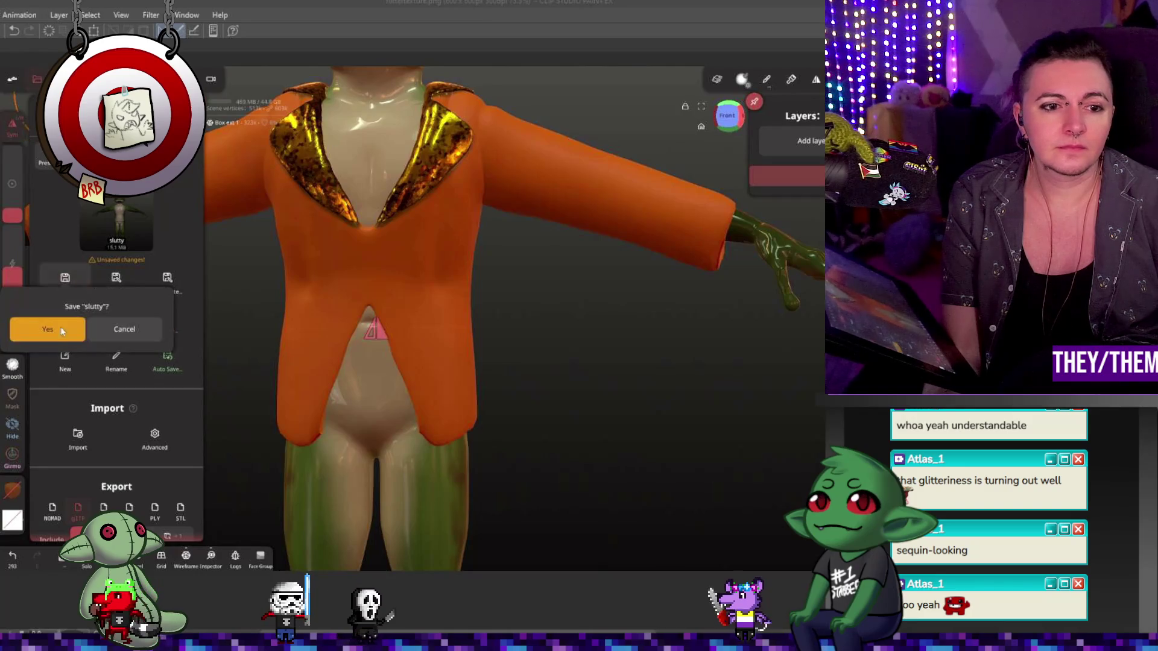
left_click(54, 328)
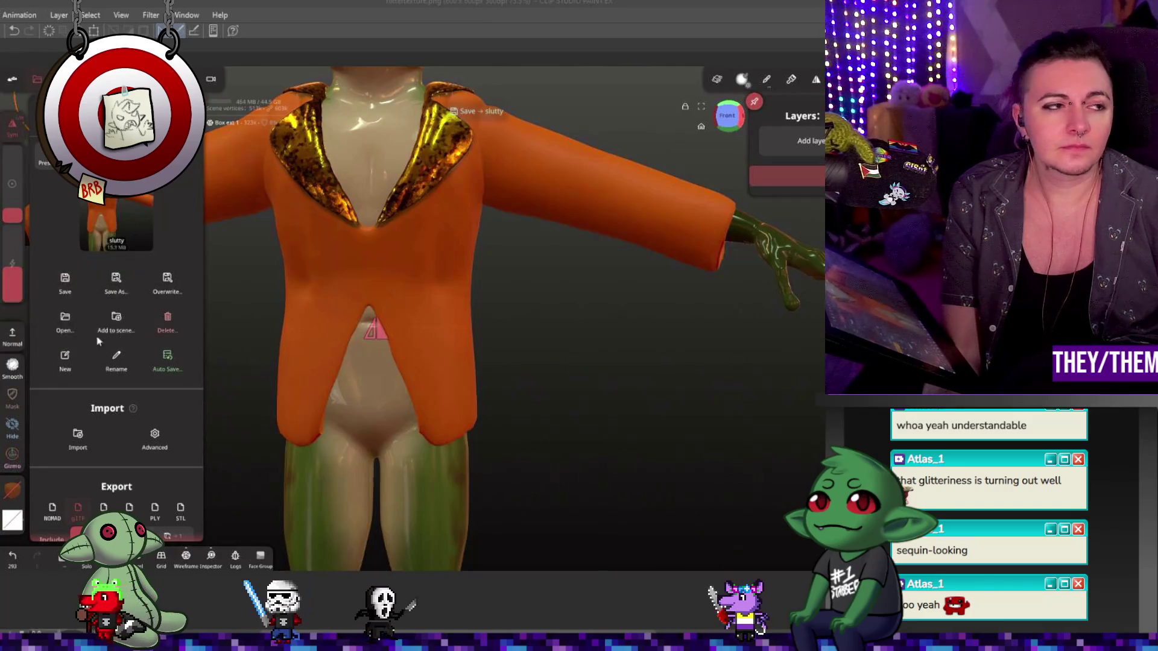
left_click(426, 326)
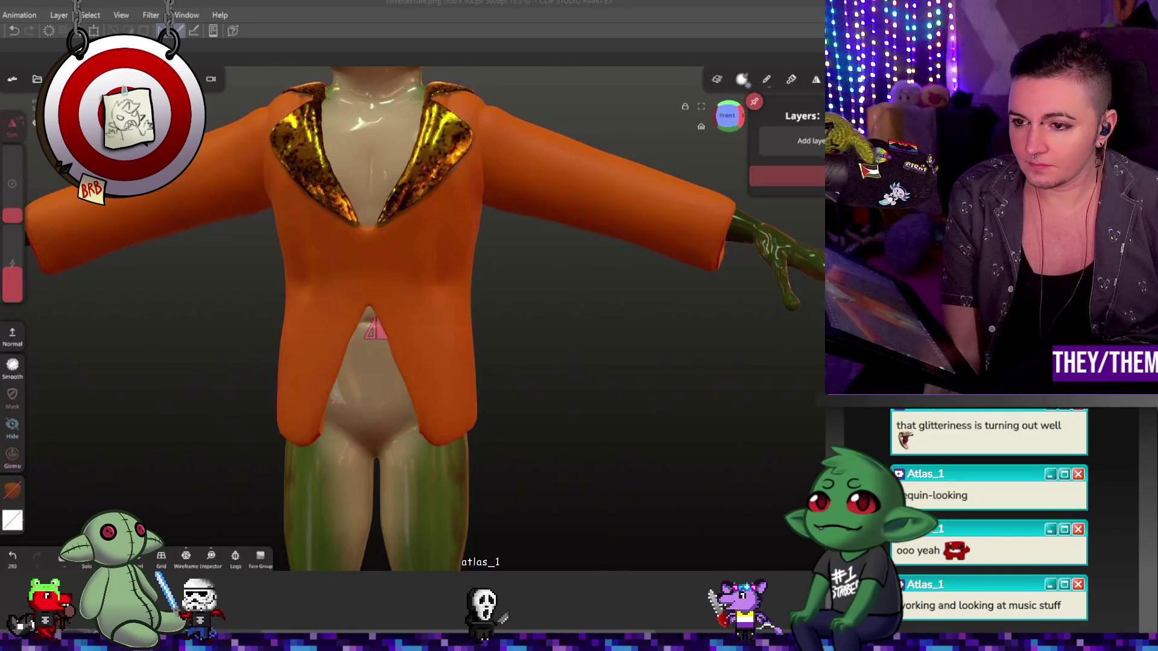
- Snap to the front view and switch to the Mask tool
left_click(731, 116)
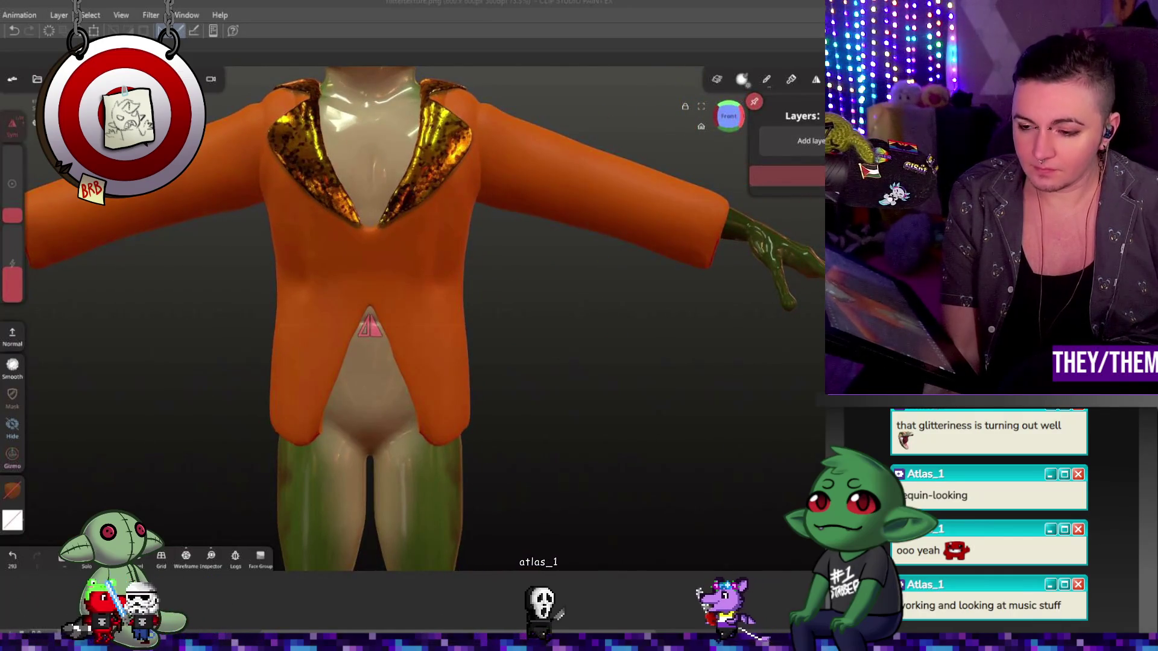
left_click(13, 335)
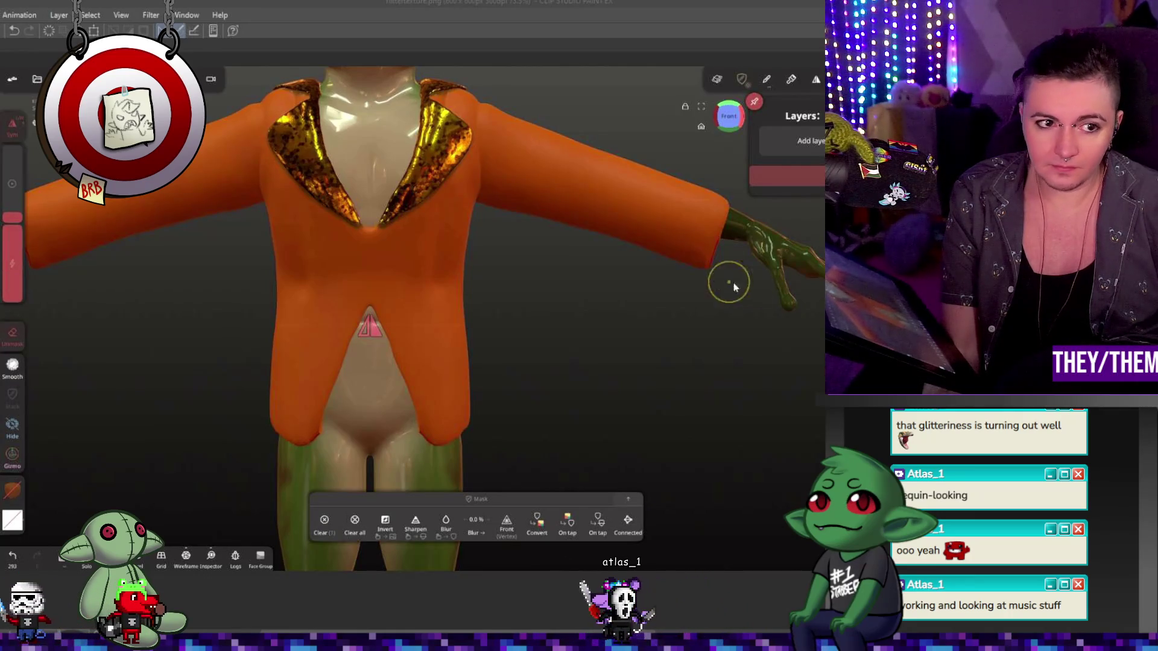
- Choose the circular SelMask shape and turn on mirror symmetry
left_click(12, 335)
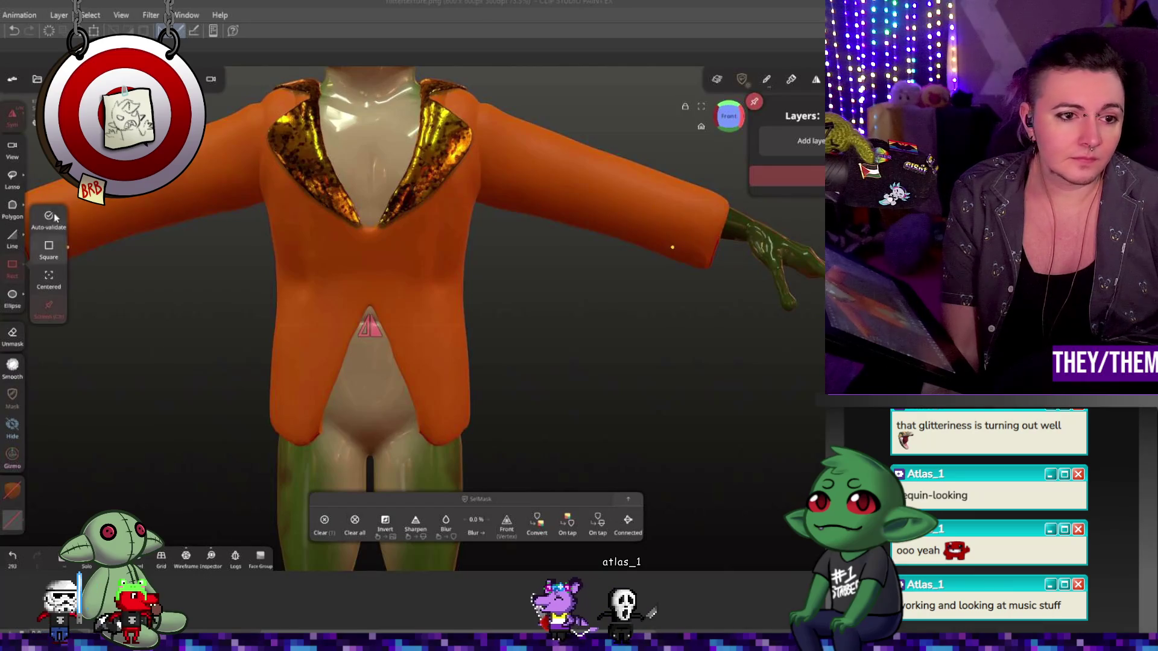
left_click(17, 290)
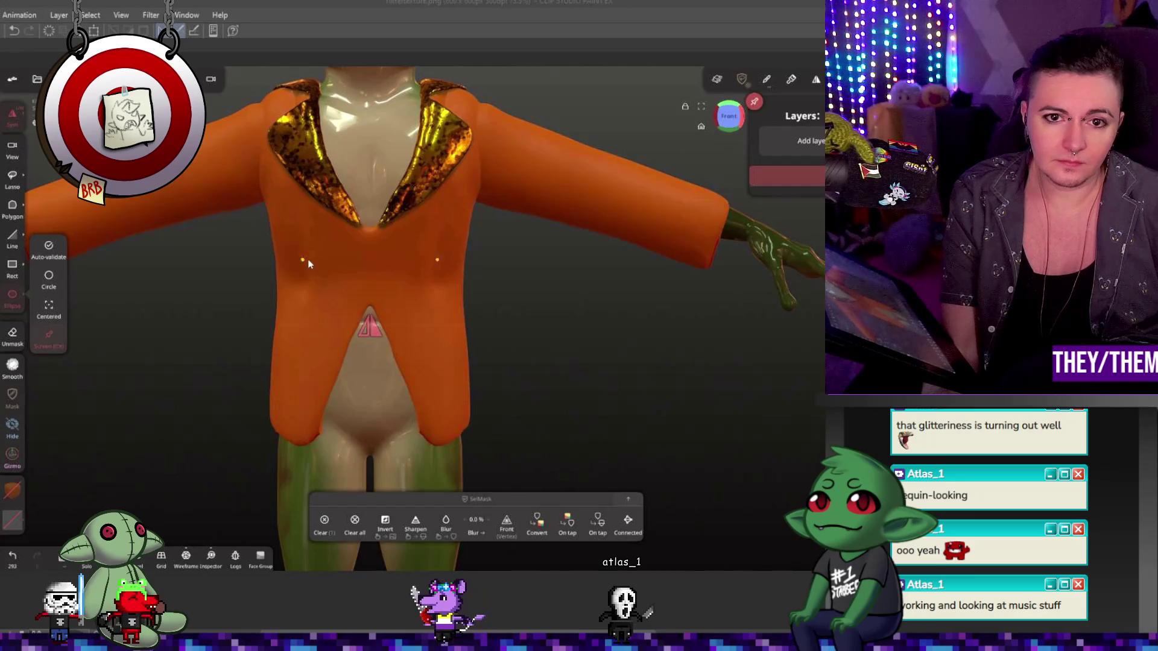
scroll(376, 254, "up", 3)
scroll(438, 281, "up", 2)
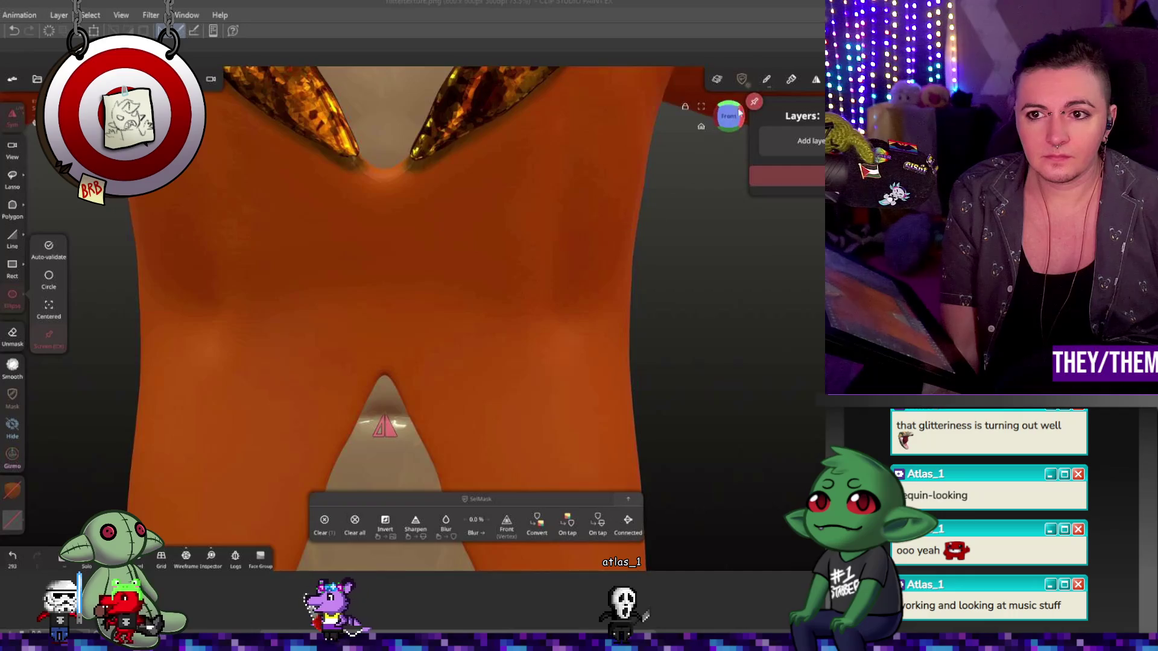
left_click(815, 79)
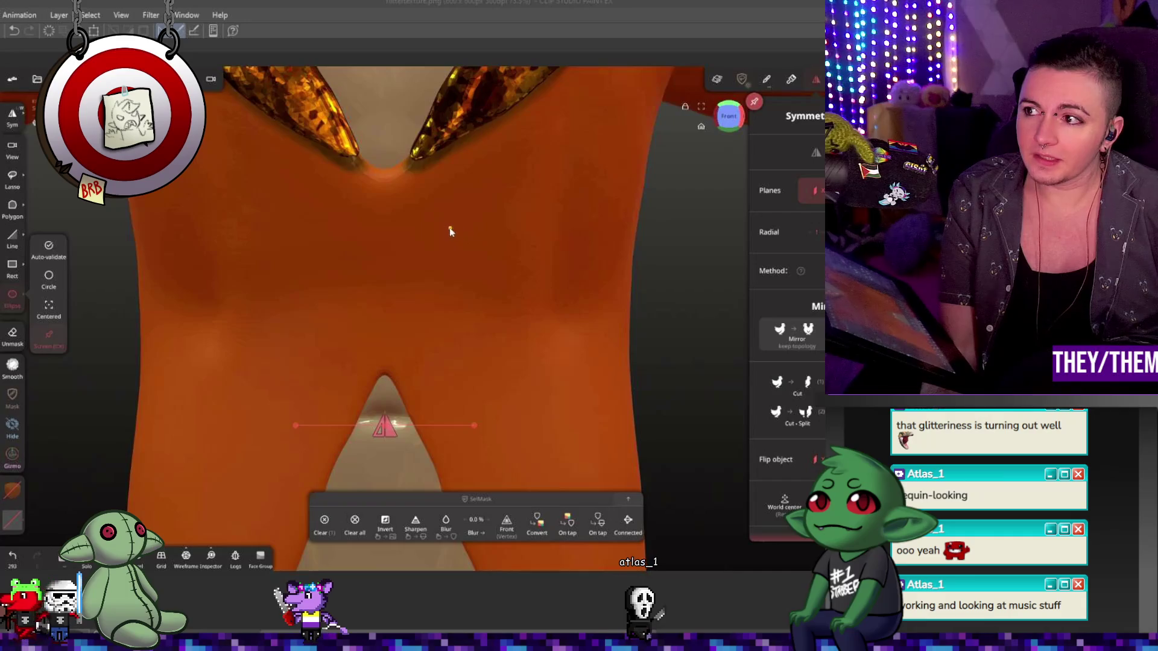
- Mask a round button spot on the upper front of the jacket, redoing the first attempt
left_click(342, 246)
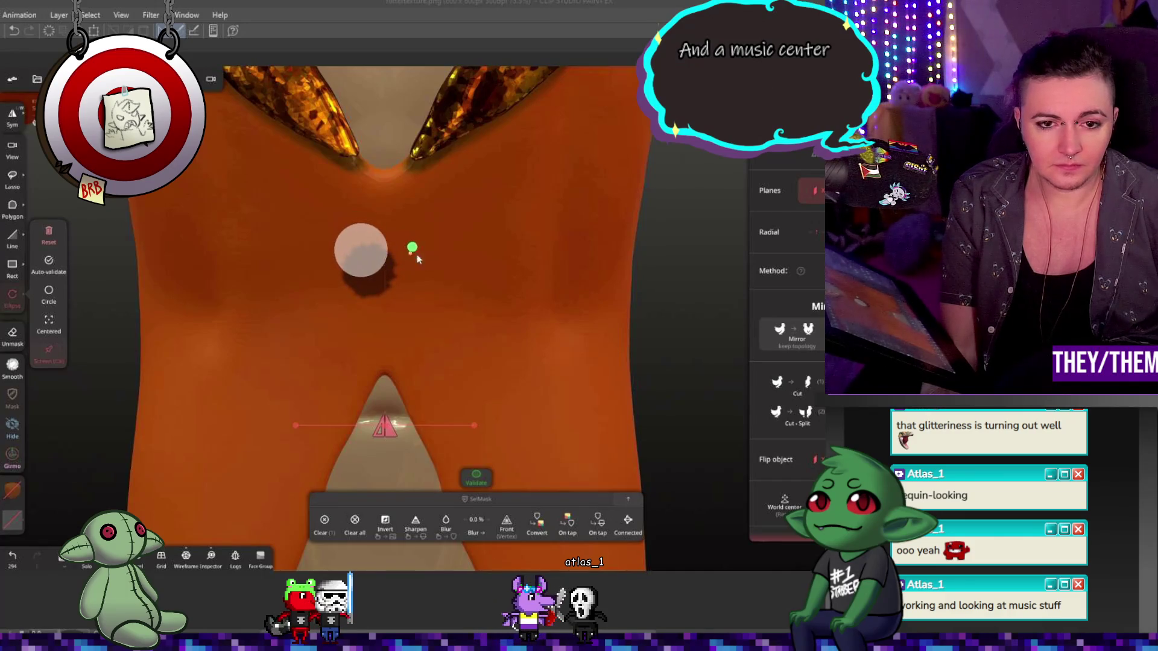
key("ctrl+z")
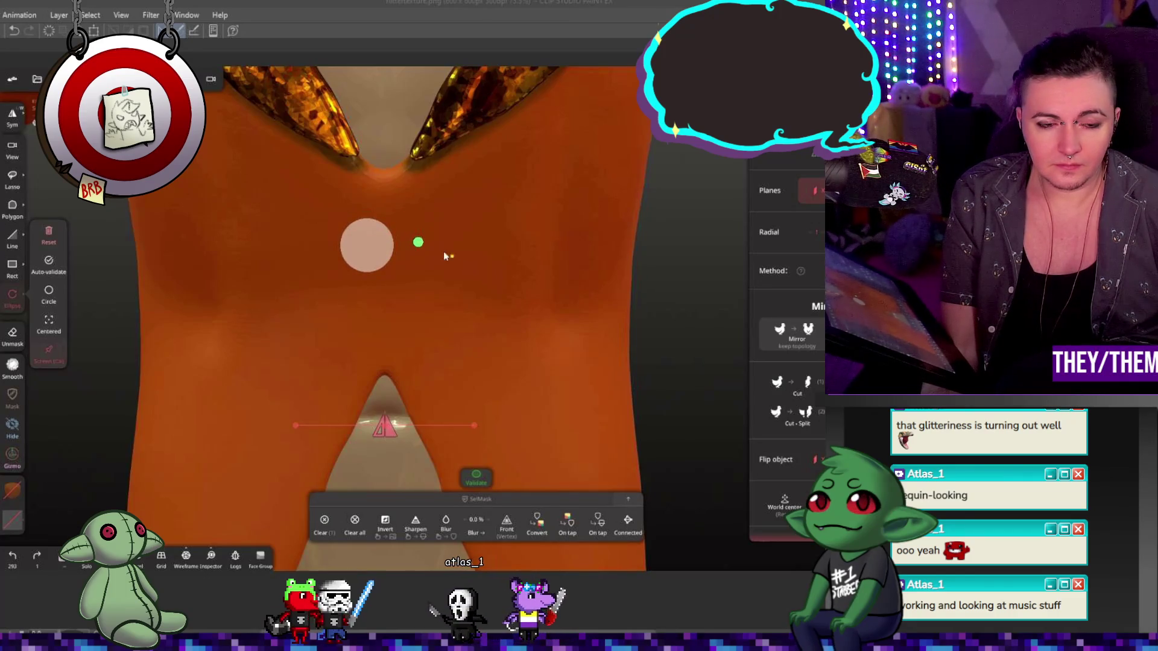
left_click(419, 247)
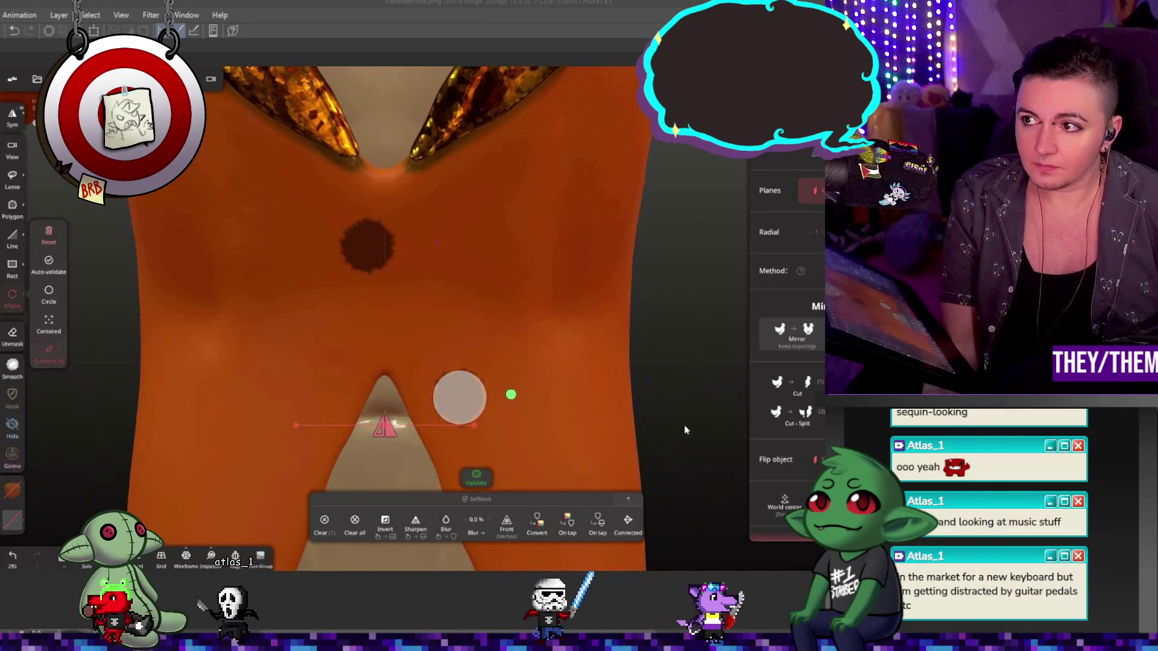
- Try extra round button spots lower on the jacket, then undo them to keep only the upper one
mouse_move(512, 397)
middle_mouse_down()
mouse_move(633, 292)
mouse_move(613, 296)
middle_mouse_up()
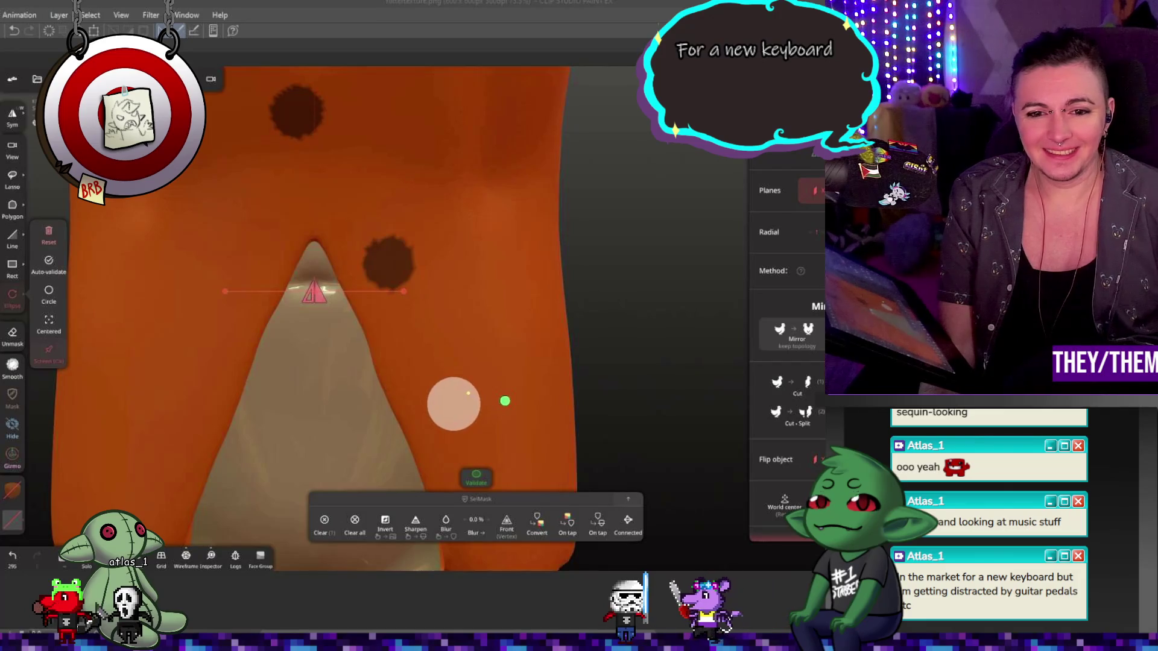
scroll(634, 412, "down", 2)
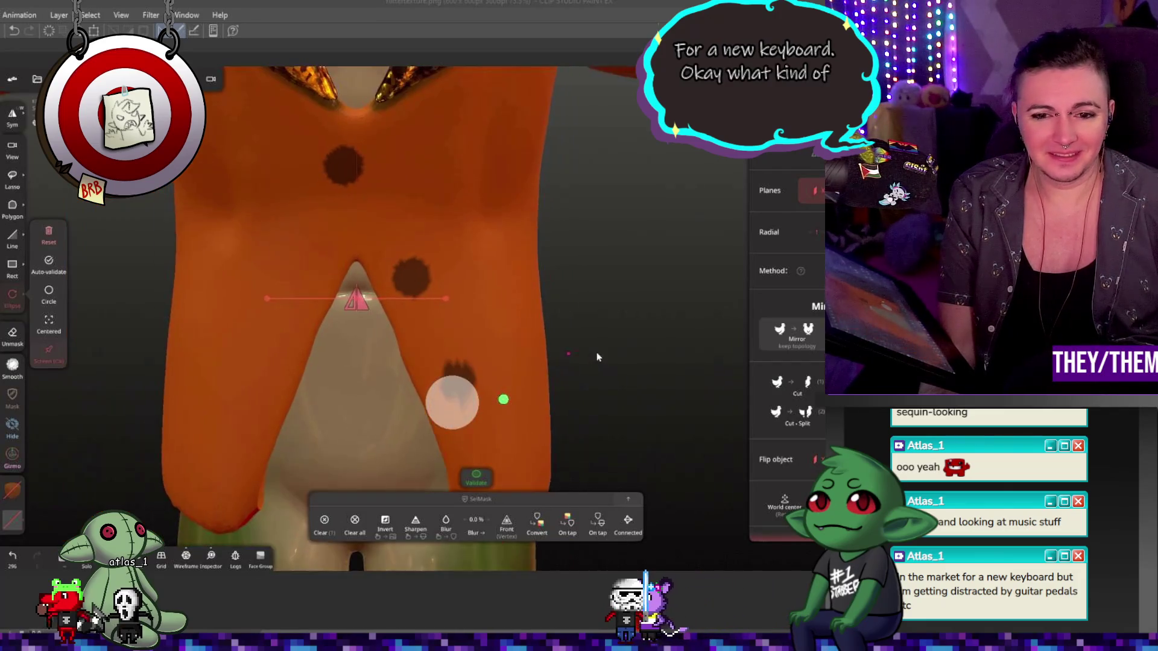
scroll(608, 372, "down", 2)
scroll(607, 372, "down", 2)
scroll(578, 378, "up", 2)
scroll(580, 371, "up", 1)
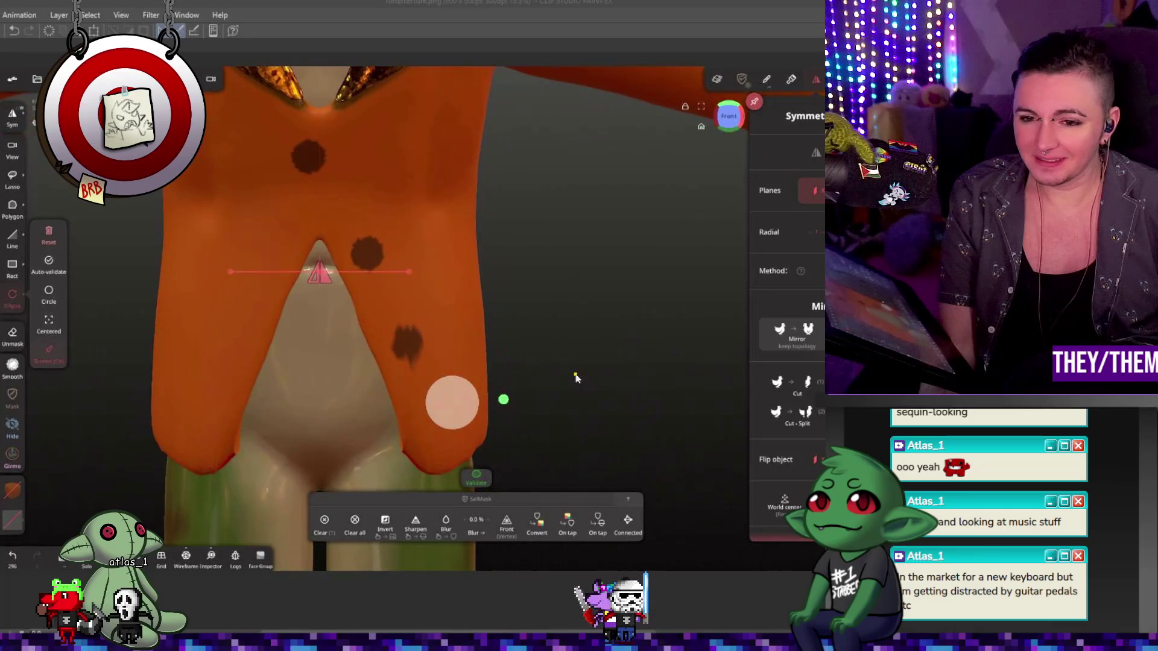
scroll(589, 342, "up", 1)
scroll(589, 340, "down", 2)
scroll(579, 325, "up", 1)
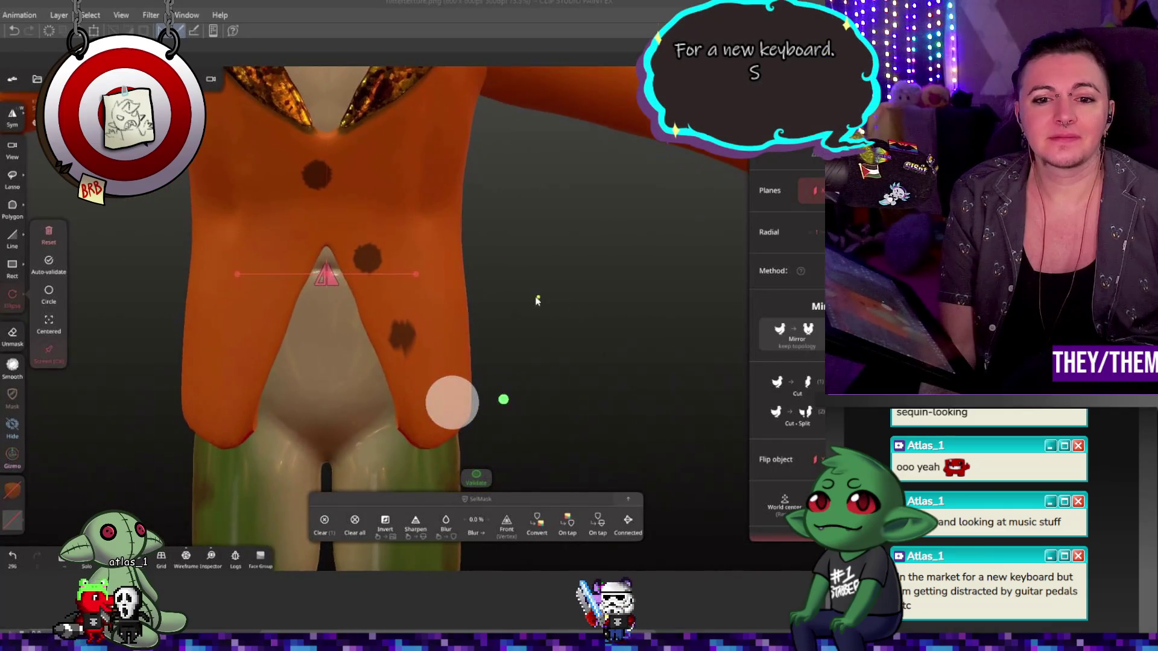
scroll(534, 303, "up", 2)
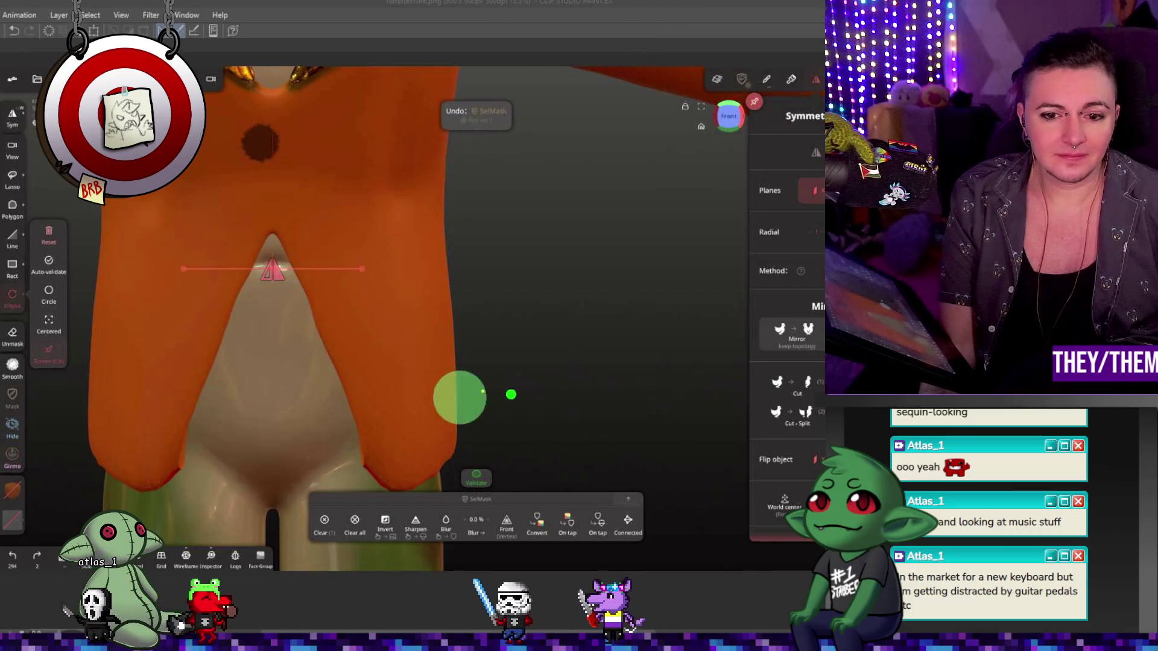
left_click(332, 246)
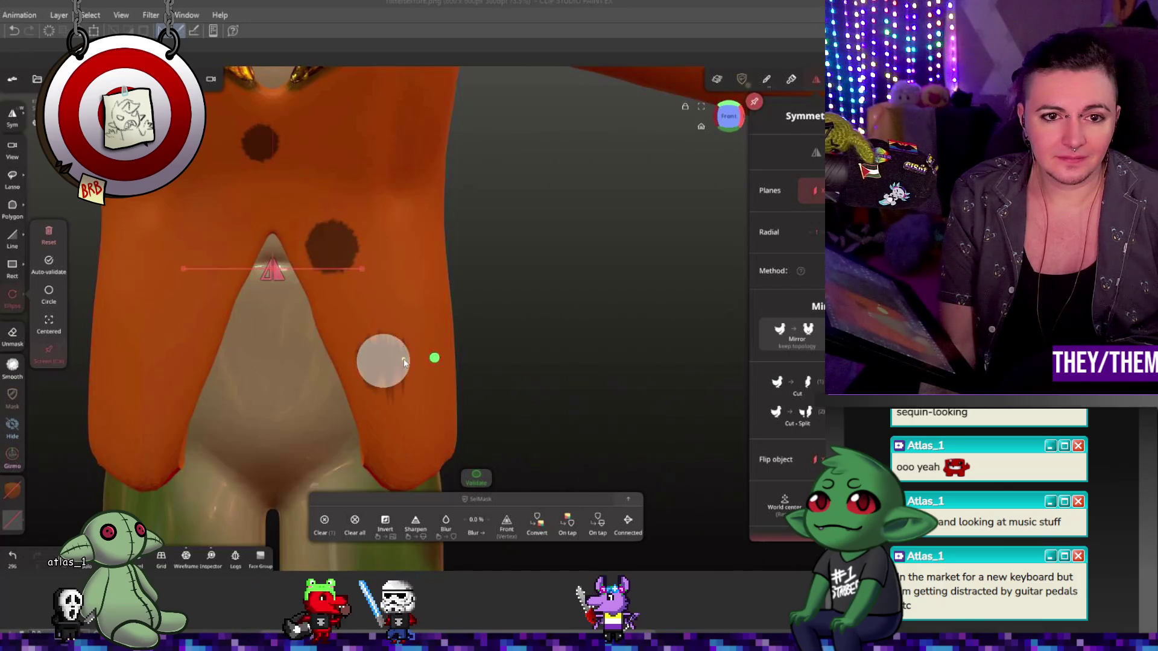
key("ctrl+z")
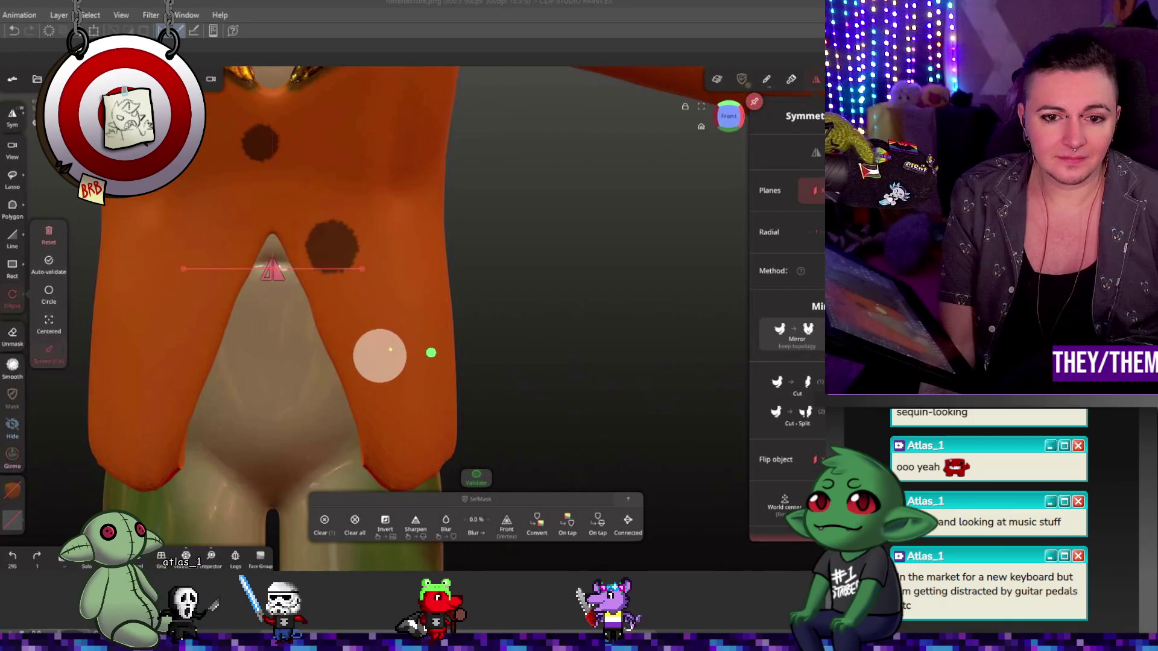
key("ctrl+z")
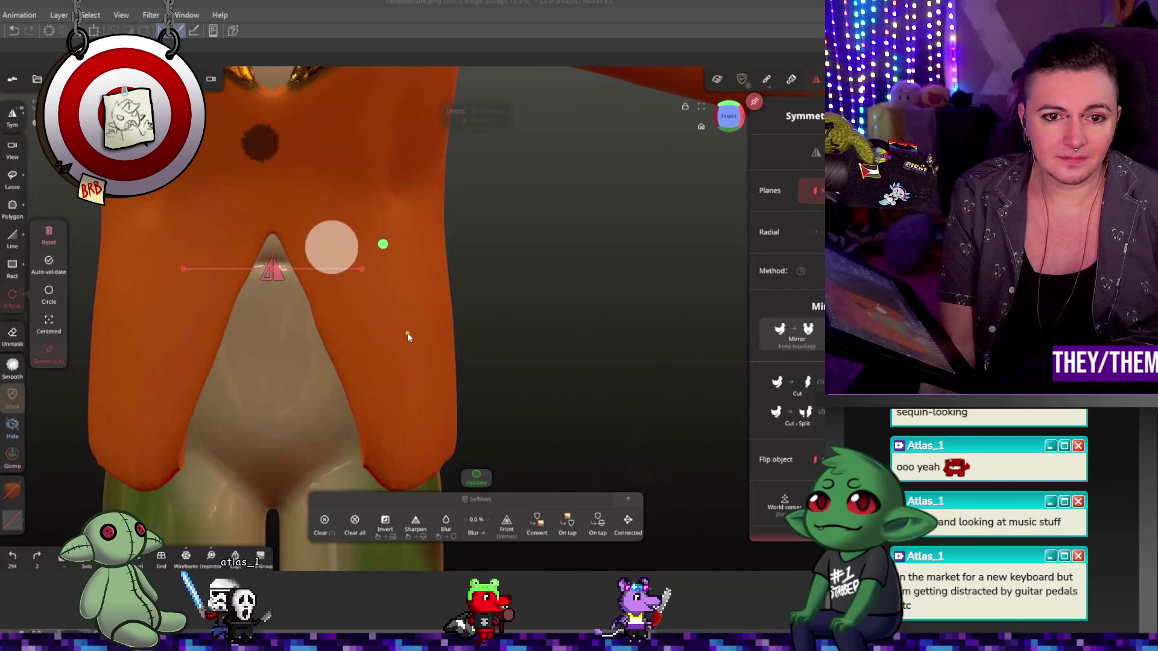
- Remesh the jacket from the Topology panel and enable dynamic topology
left_click(211, 79)
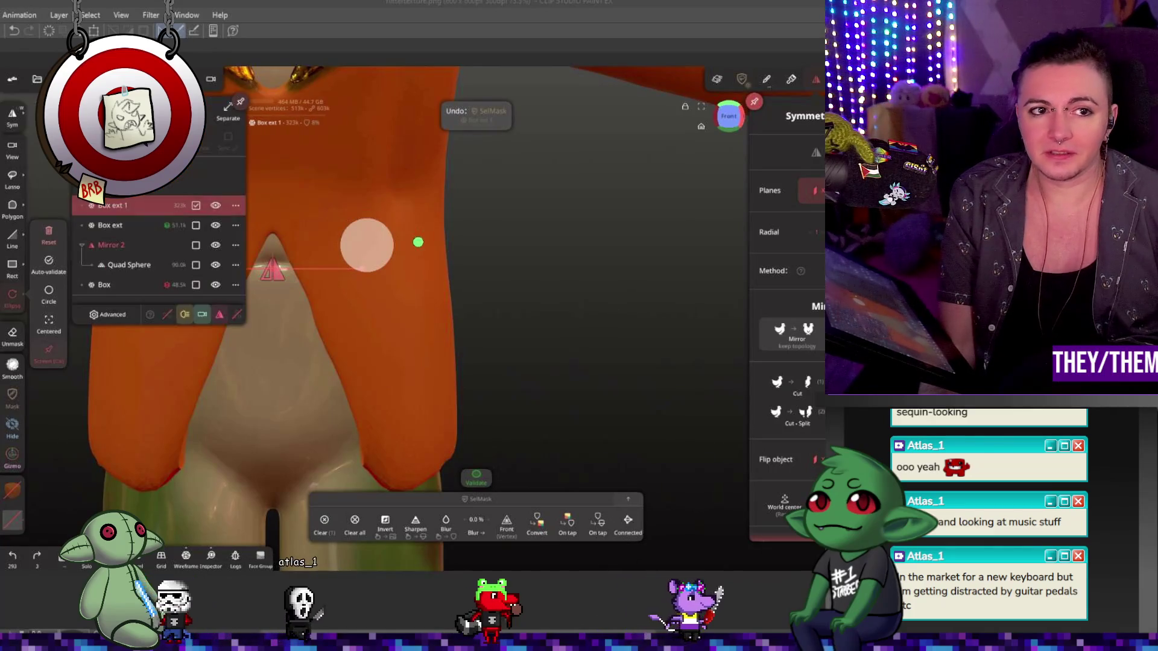
left_click(186, 79)
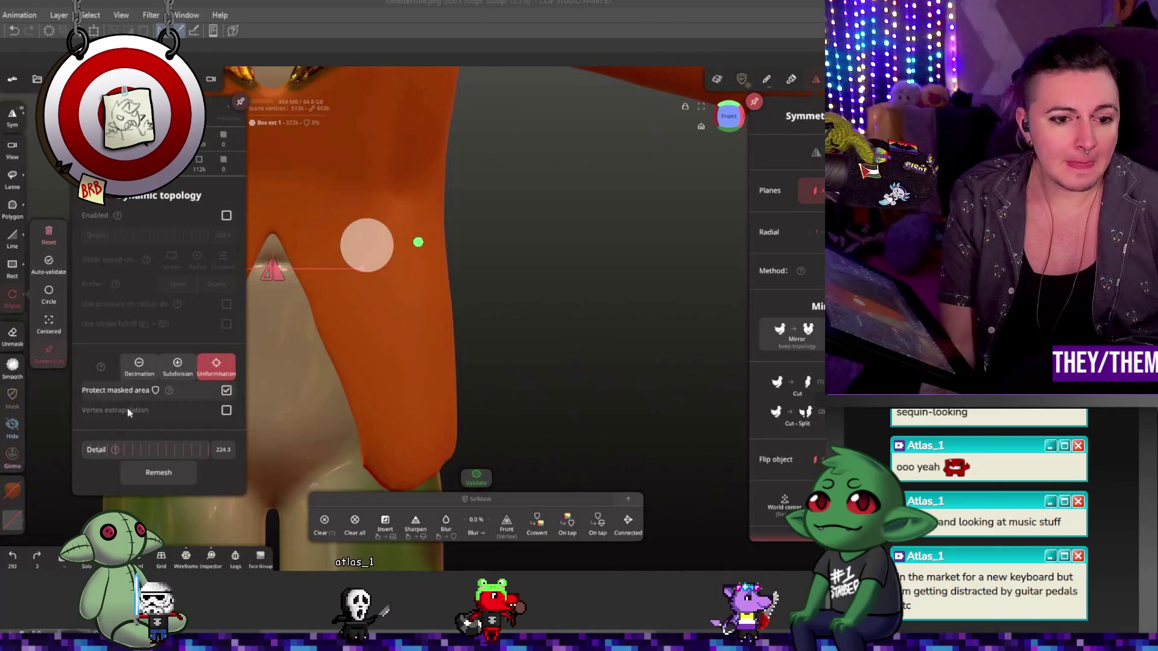
left_click(180, 480)
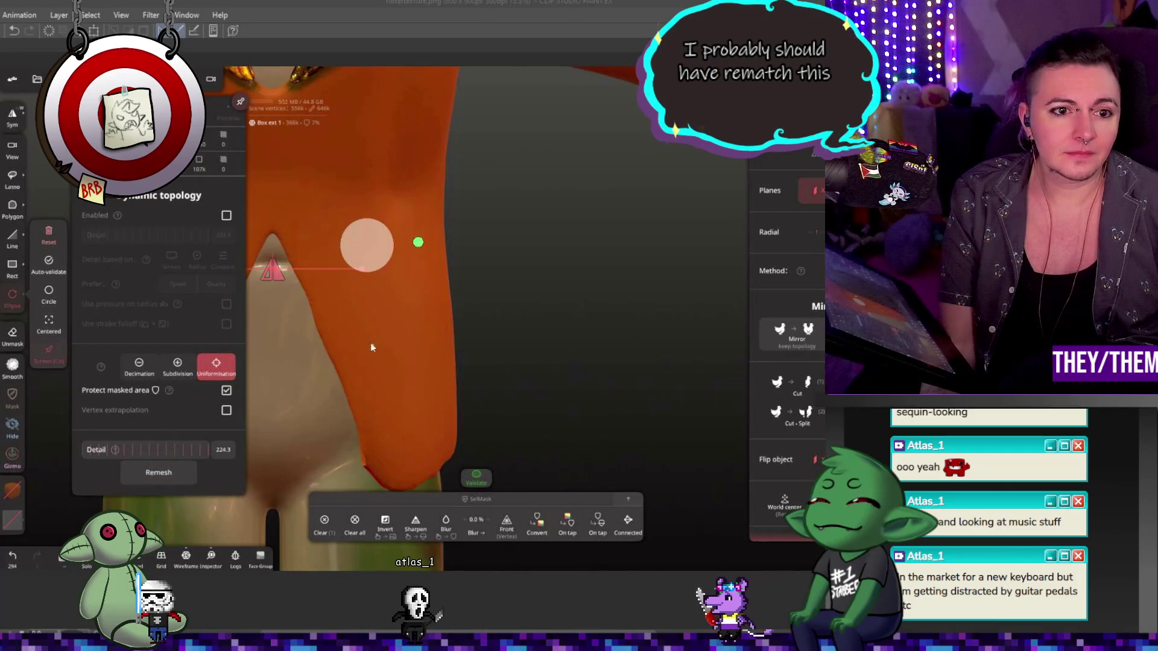
left_click(226, 216)
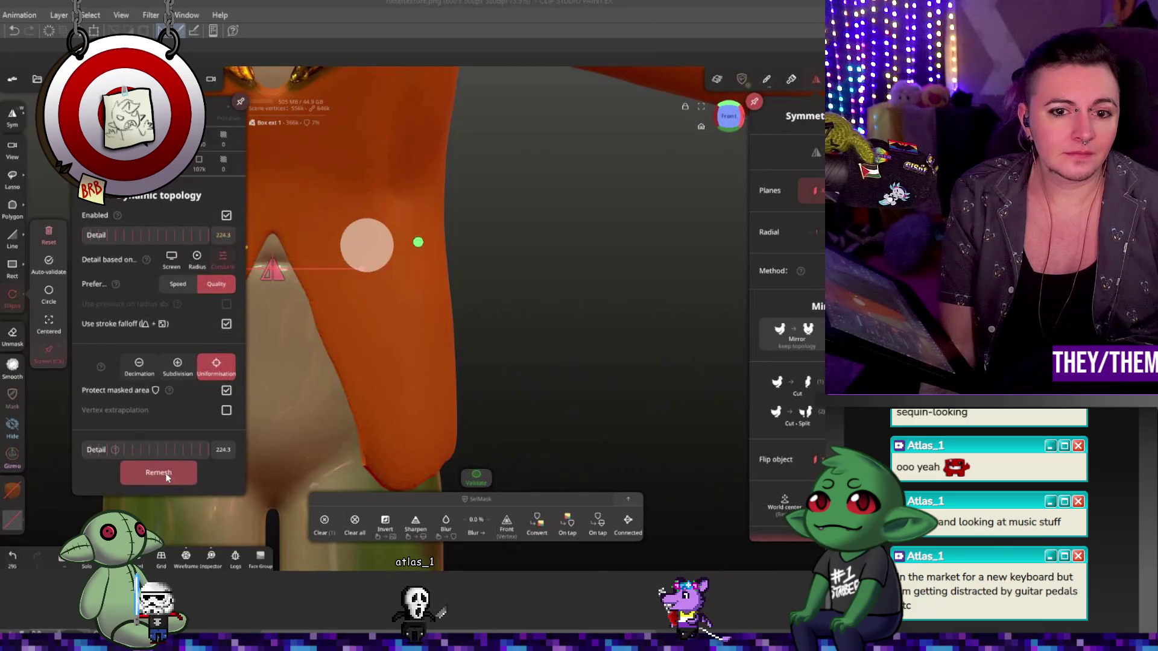
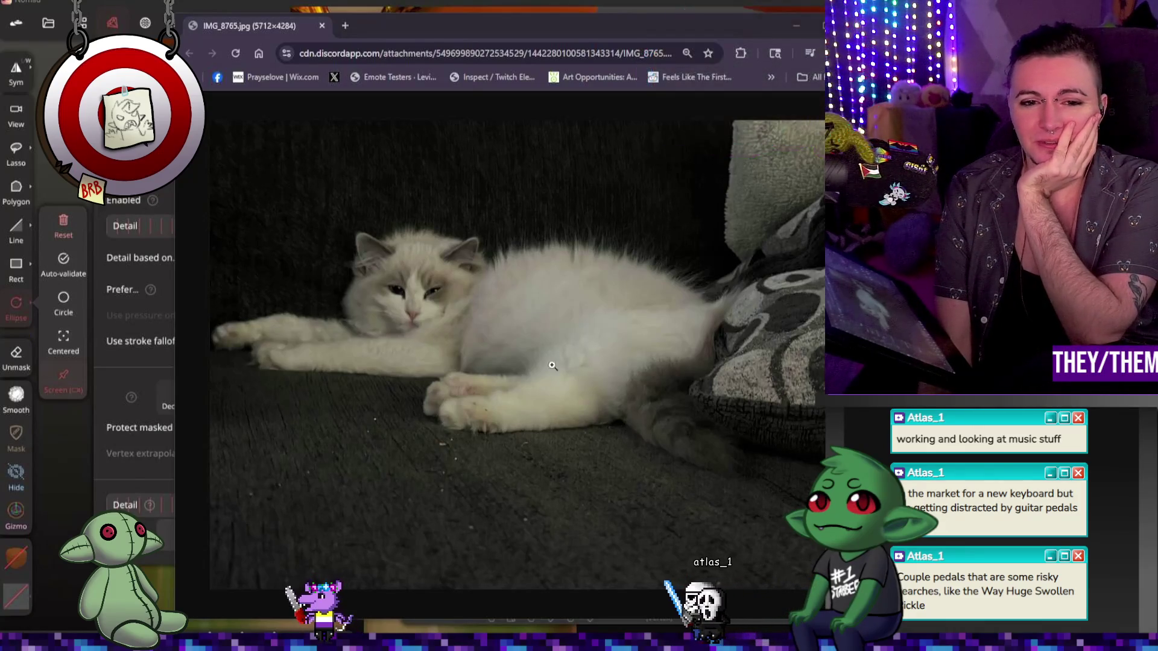
- Put the cat photo browser window away and return to the Nomad Sculpt canvas
left_click_drag(244, 32, 288, 38)
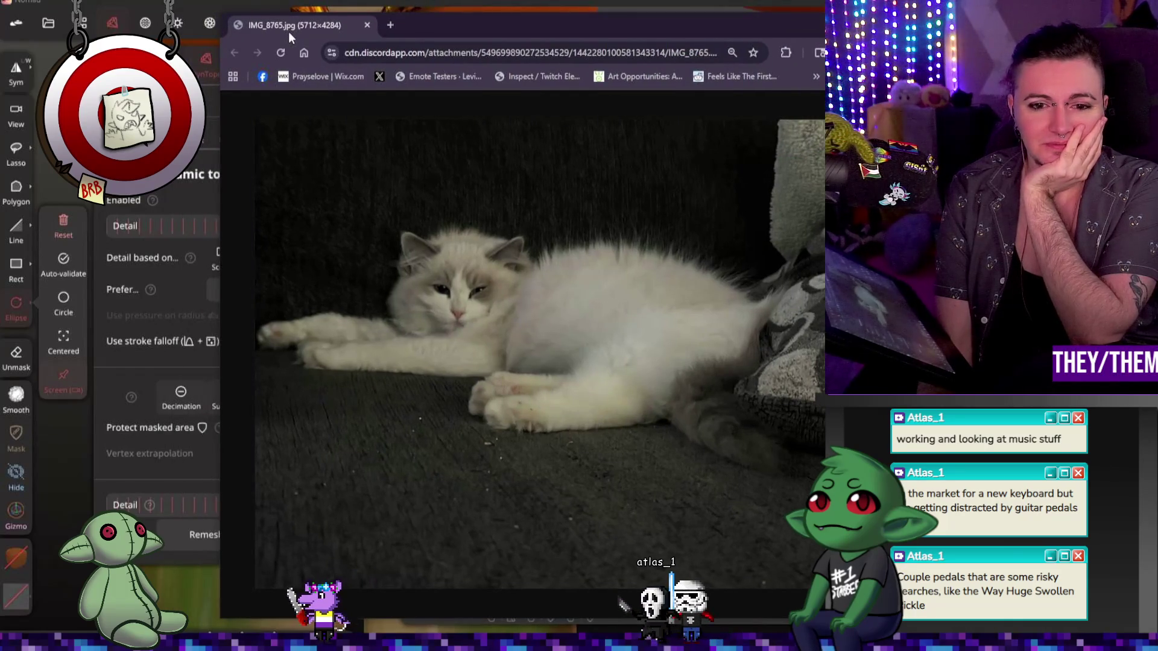
key("alt+Tab")
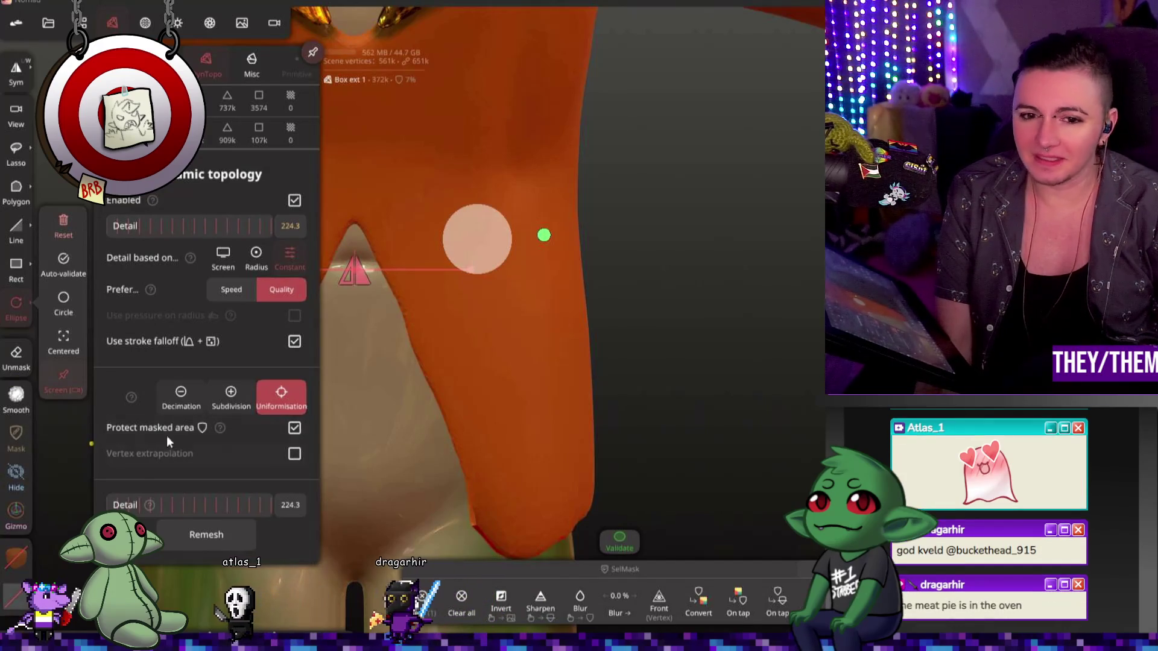
- Remesh the jacket at the current detail and dismiss the dynamic topology panel
left_click(236, 536)
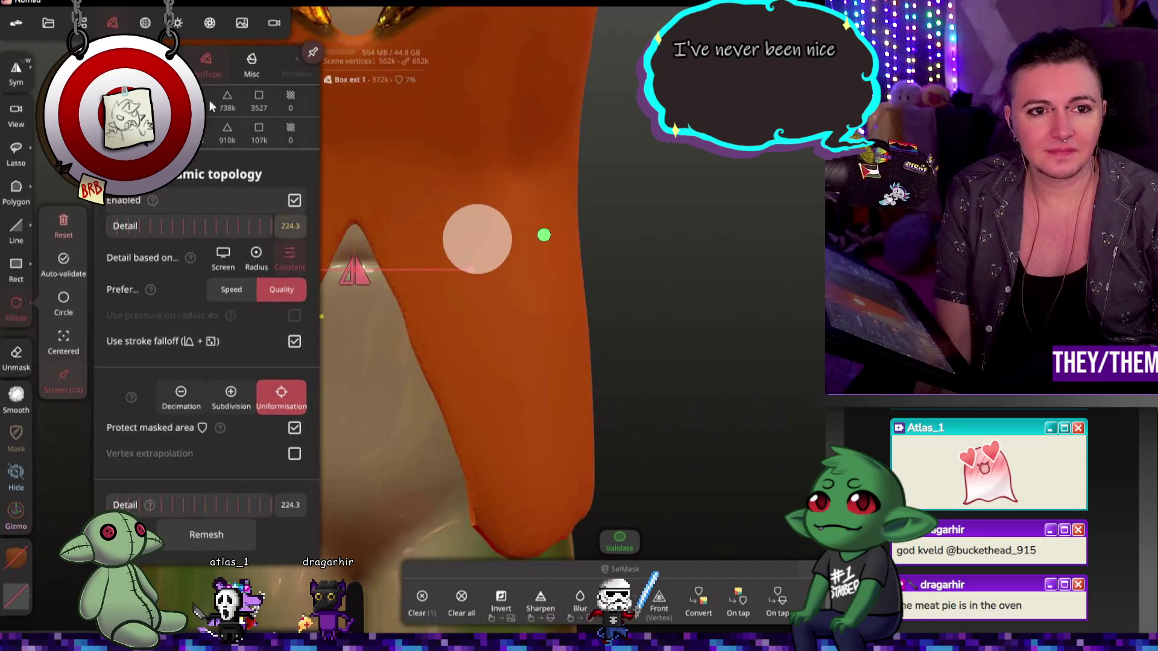
left_click(112, 22)
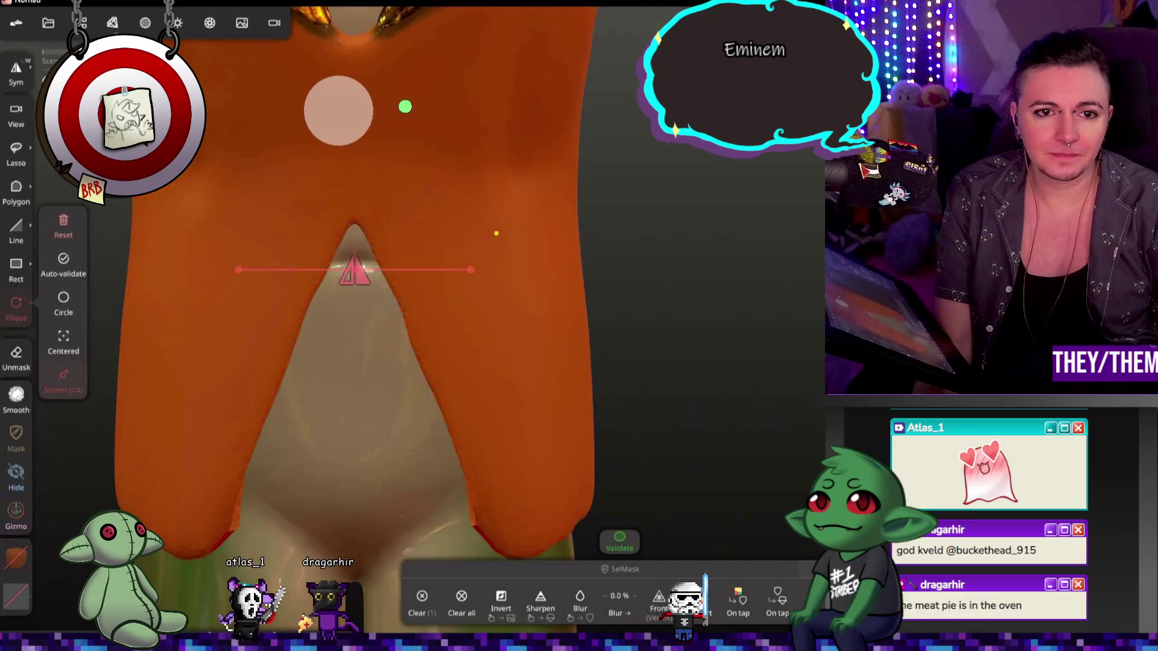
- Mask three round button spots down the torso front, redoing the middle one, and convert them into button shapes
left_click(338, 109)
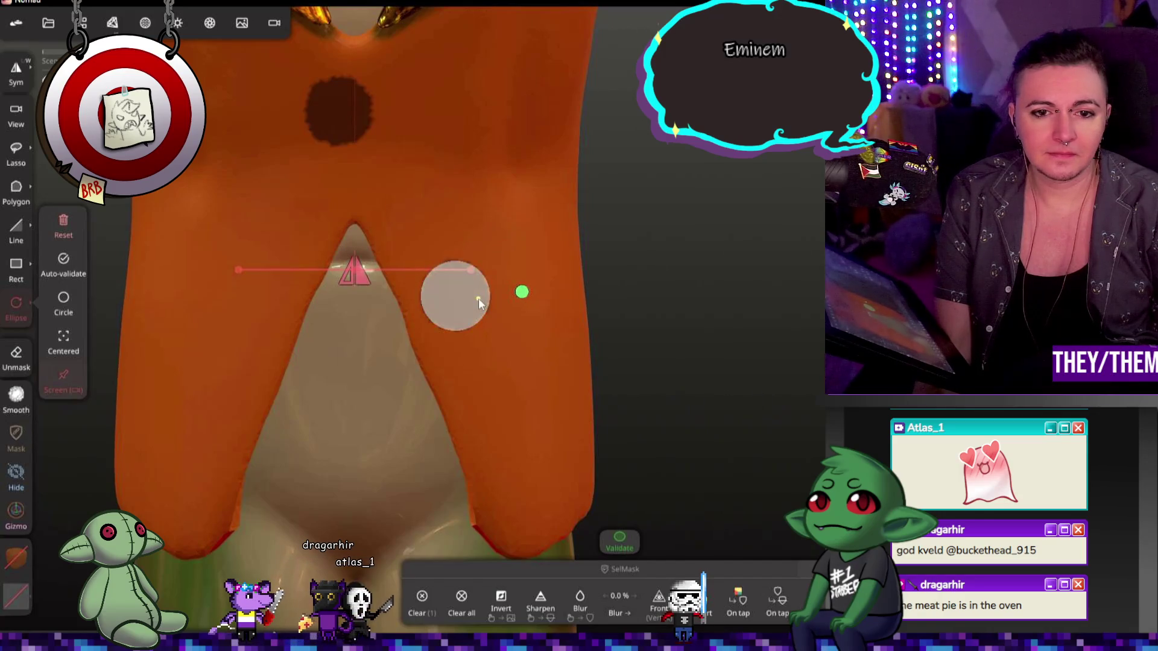
left_click(478, 298)
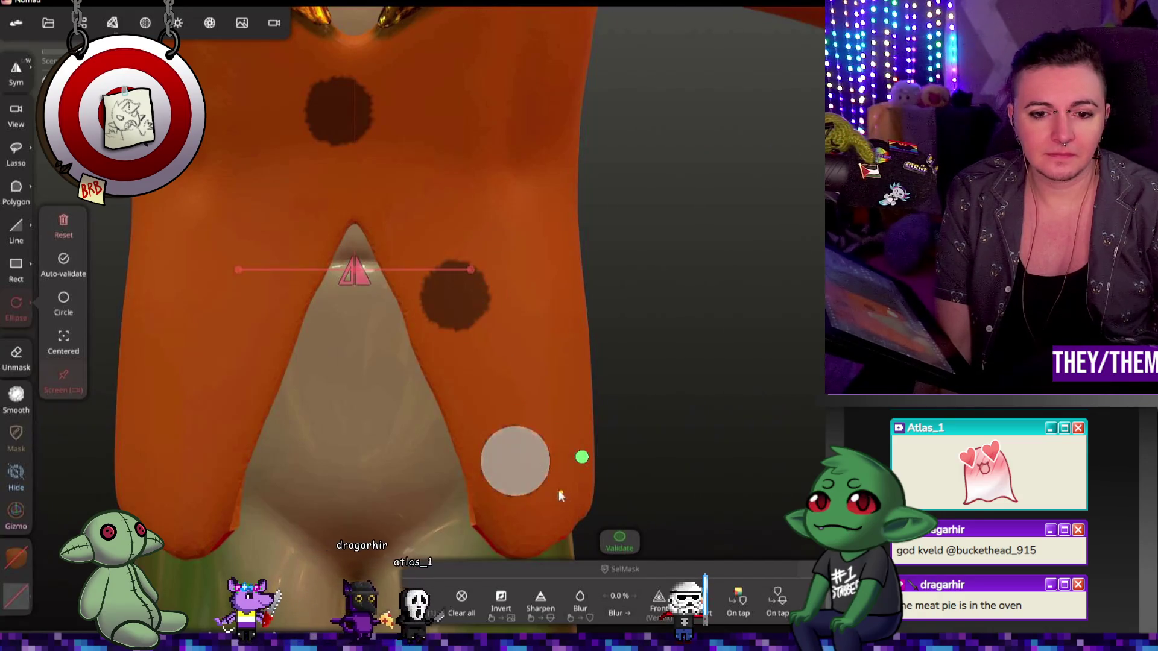
left_click(514, 461)
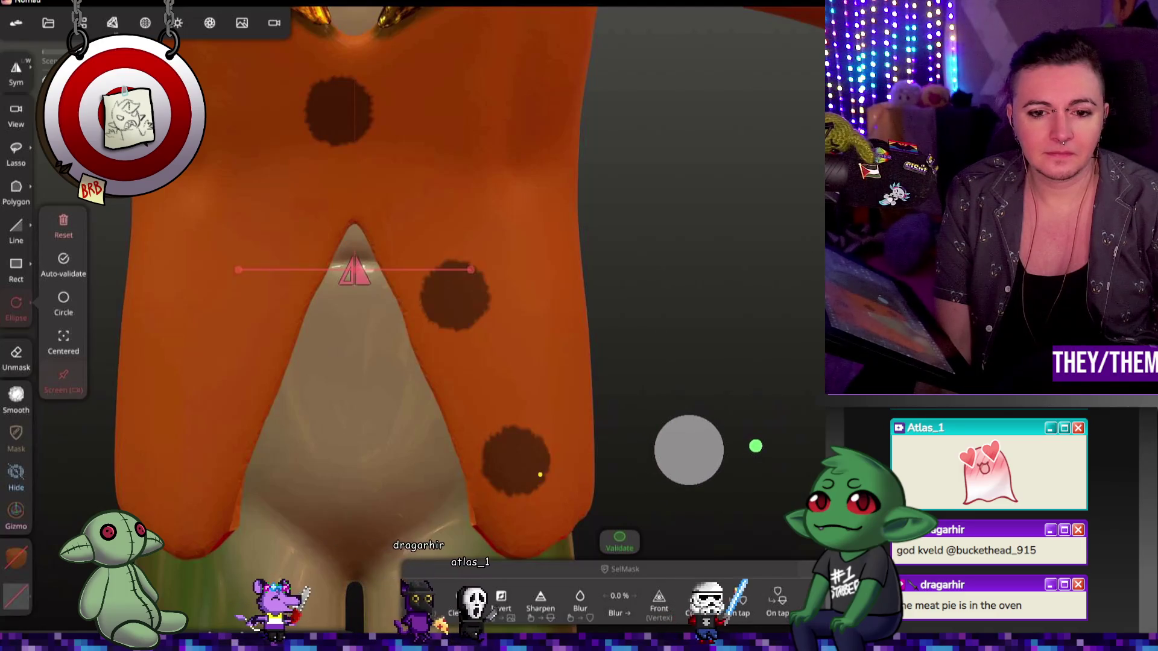
key("ctrl+z")
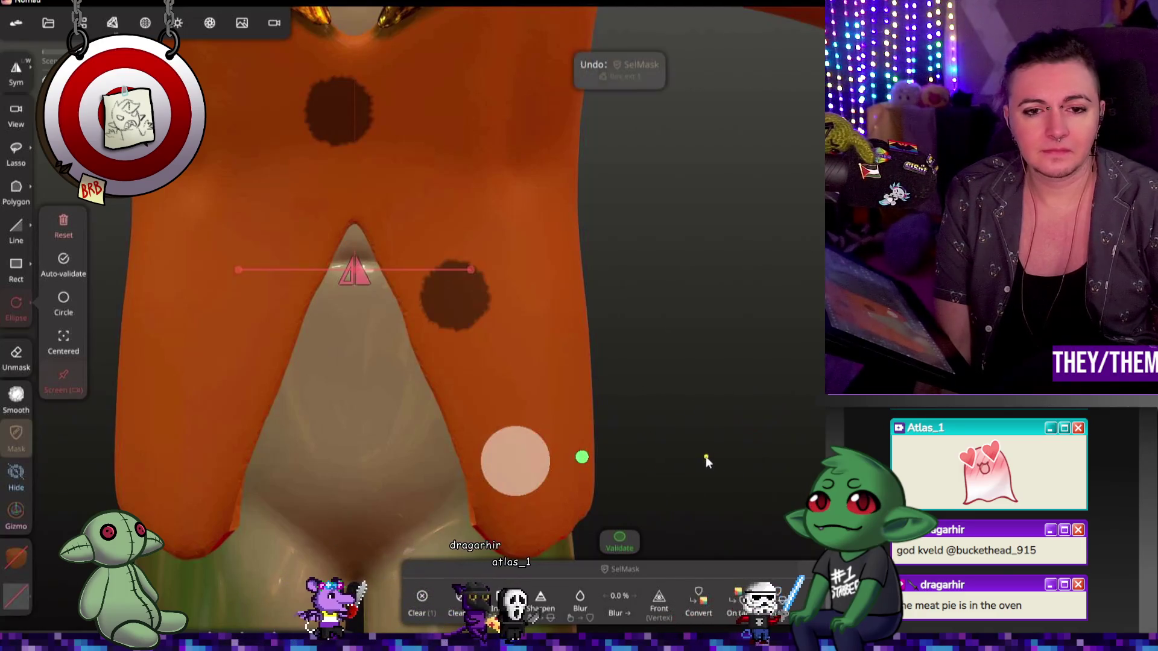
key("ctrl+z")
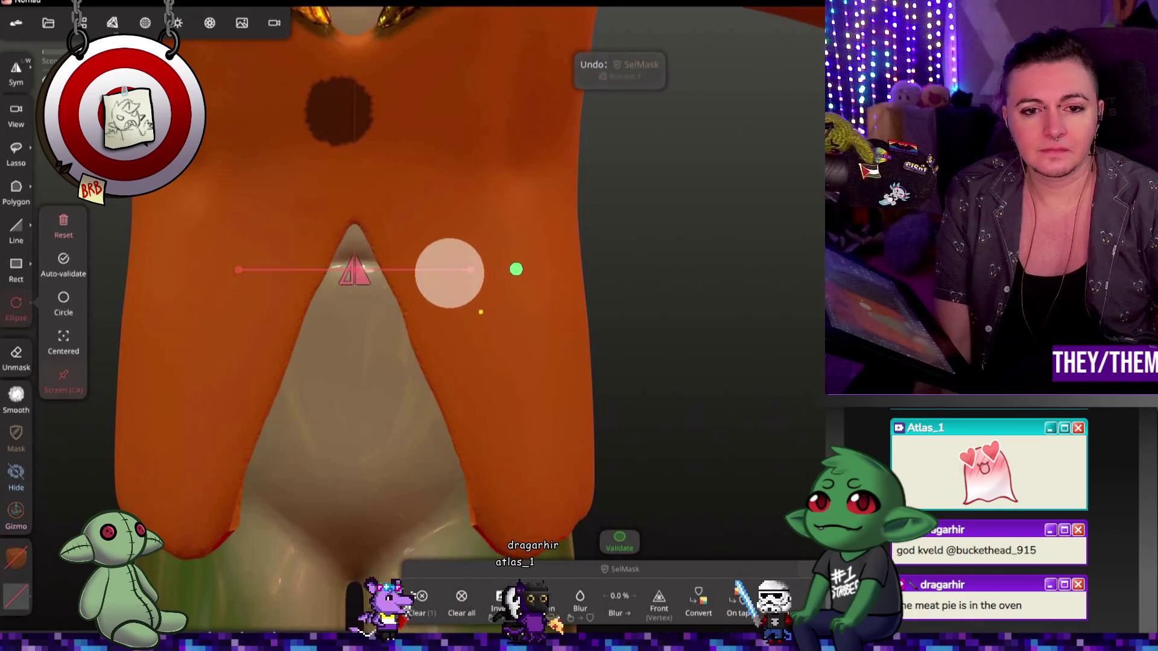
left_click(458, 268)
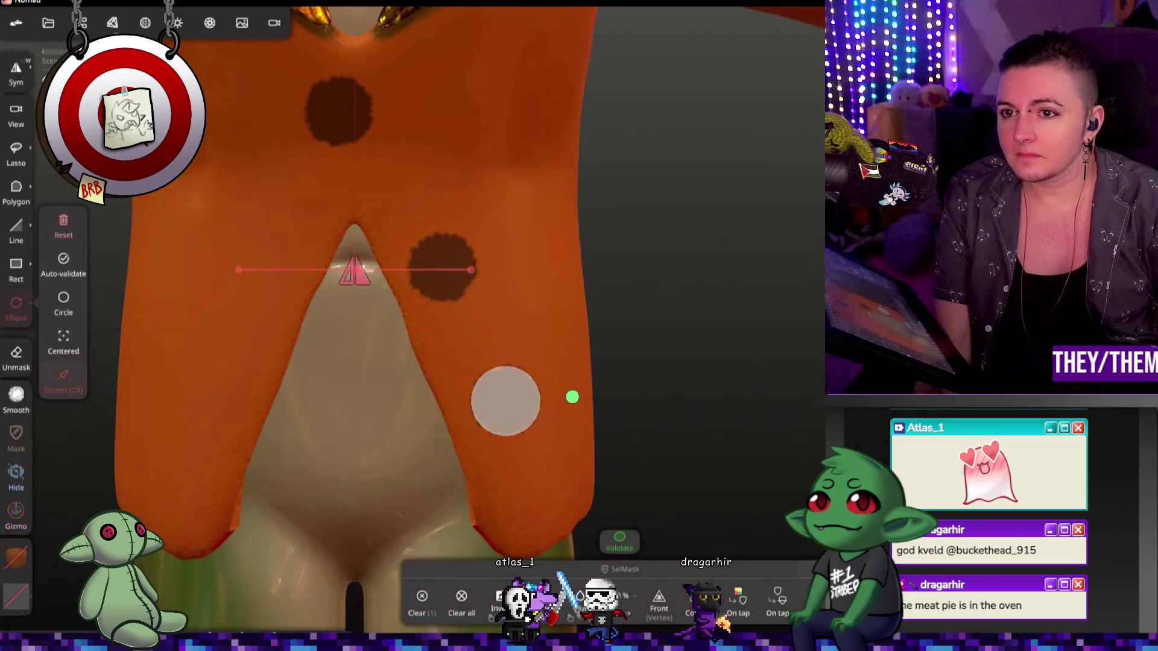
left_click(505, 402)
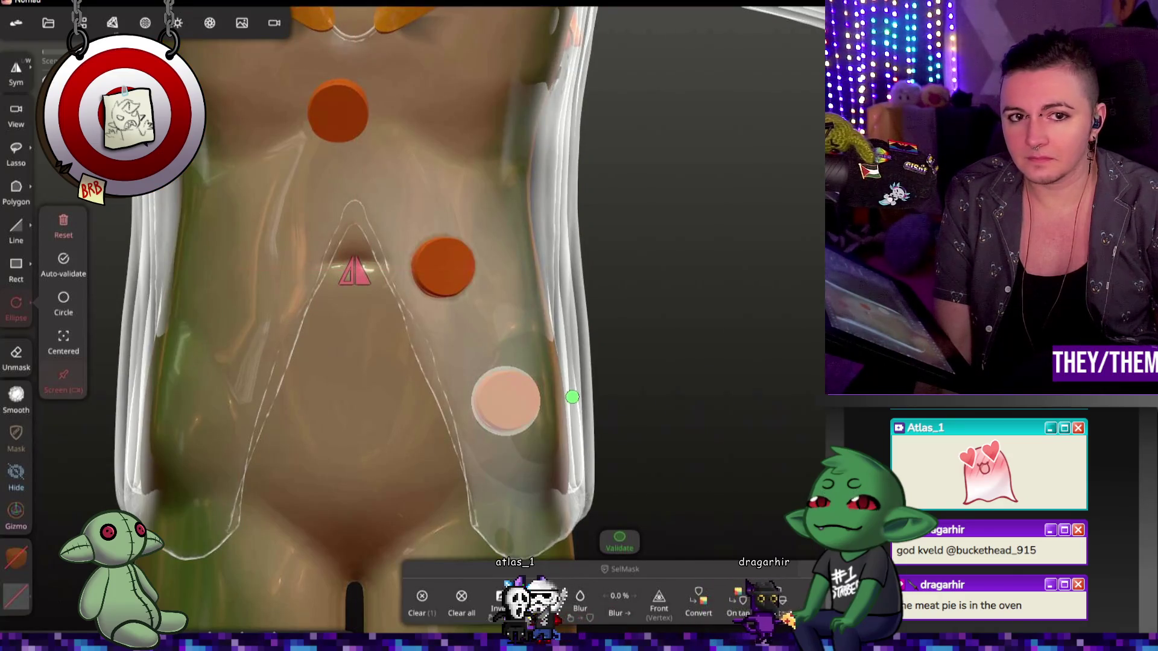
- Orbit around the torso to check the three button discs' placement and thickness from the sides and front
mouse_move(783, 314)
left_mouse_down()
mouse_move(631, 335)
mouse_move(544, 312)
mouse_move(721, 319)
mouse_move(775, 303)
left_mouse_up()
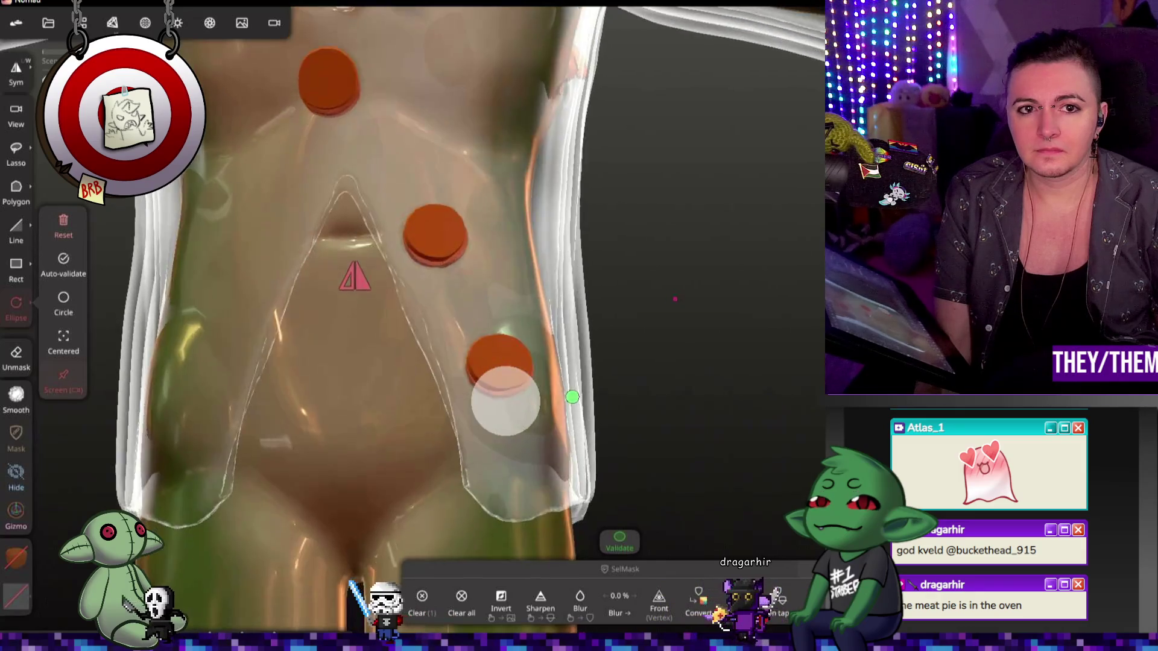
left_click_drag(688, 272, 674, 299)
left_click_drag(593, 451, 762, 443)
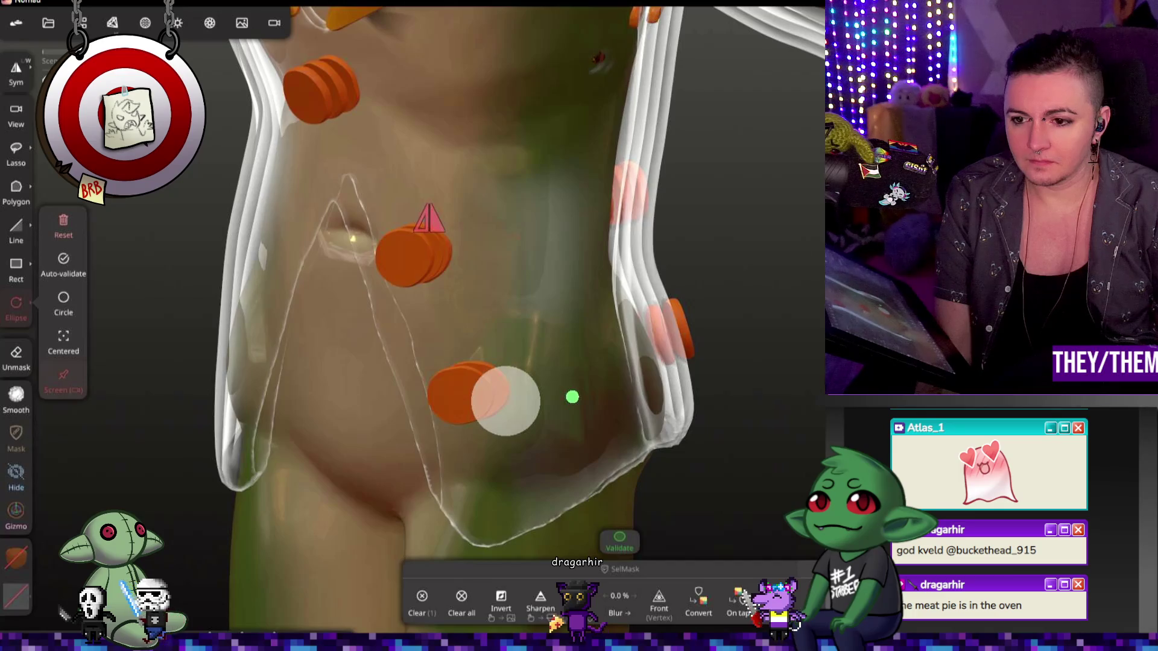
mouse_move(724, 351)
left_mouse_down()
mouse_move(761, 353)
mouse_move(543, 362)
left_mouse_up()
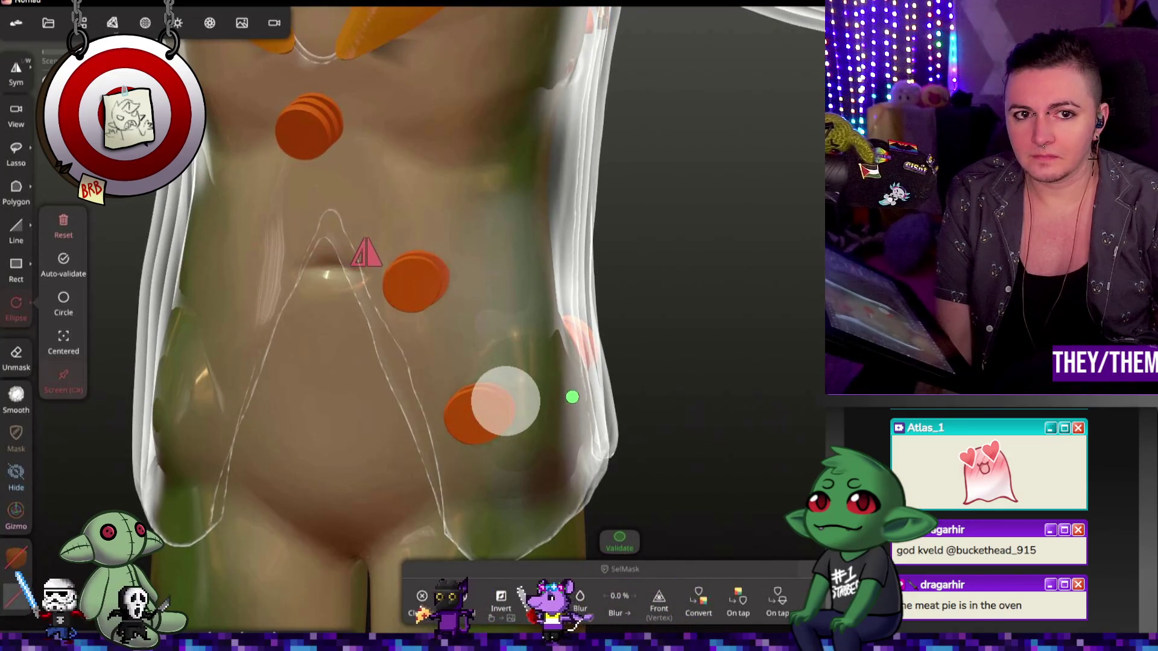
left_click_drag(704, 298, 578, 296)
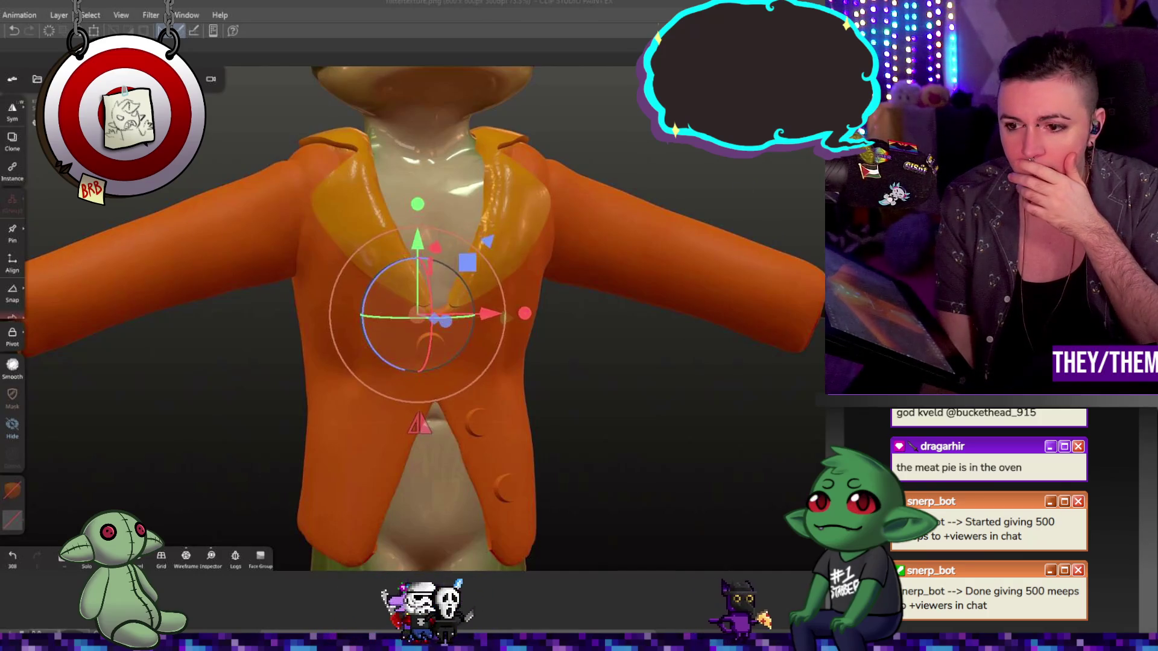
- Rectangle-select the lapel area of the forward-facing jacket and validate it for the gold finish
key("m")
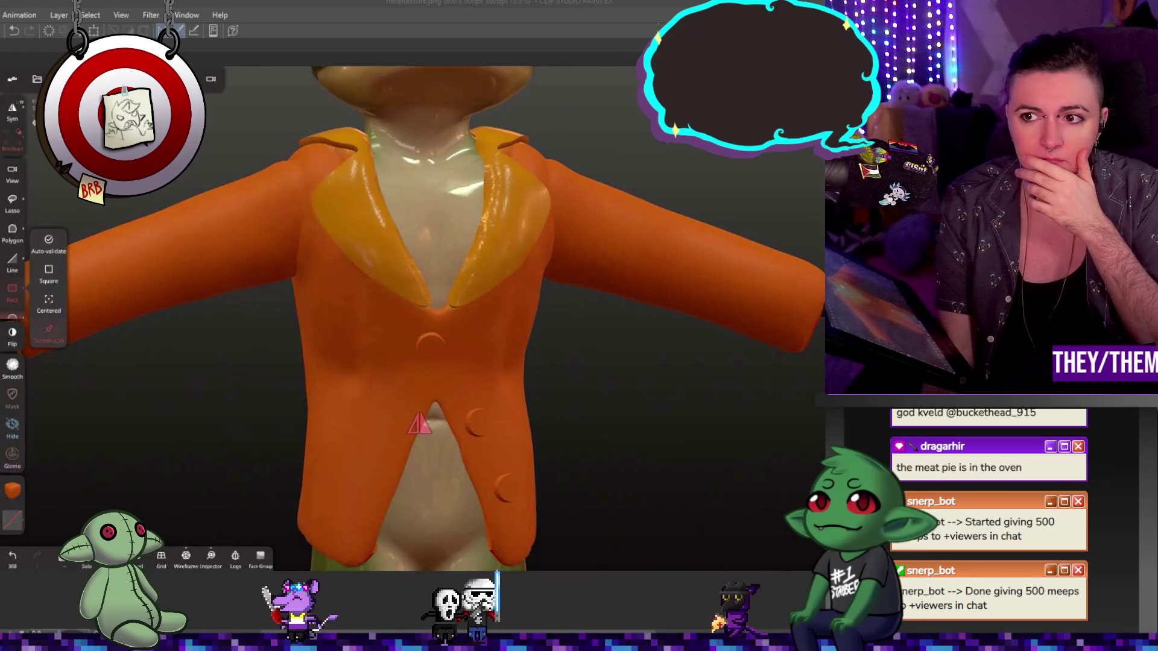
middle_click_drag(262, 299, 332, 136)
left_click_drag(260, 105, 600, 324)
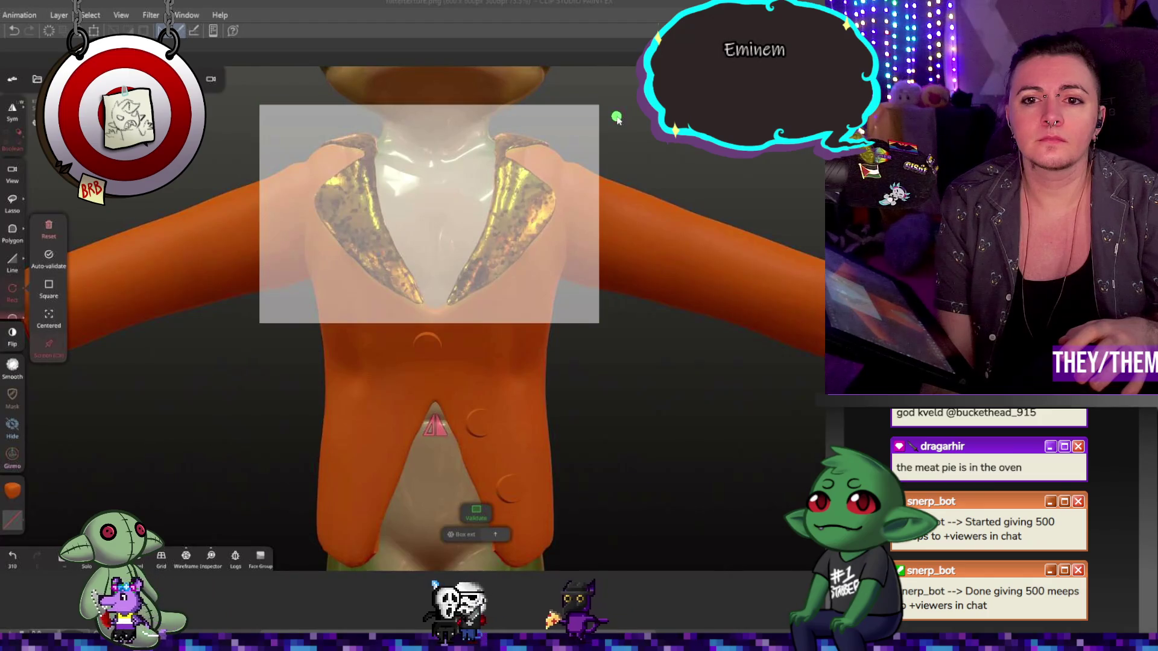
left_click(49, 231)
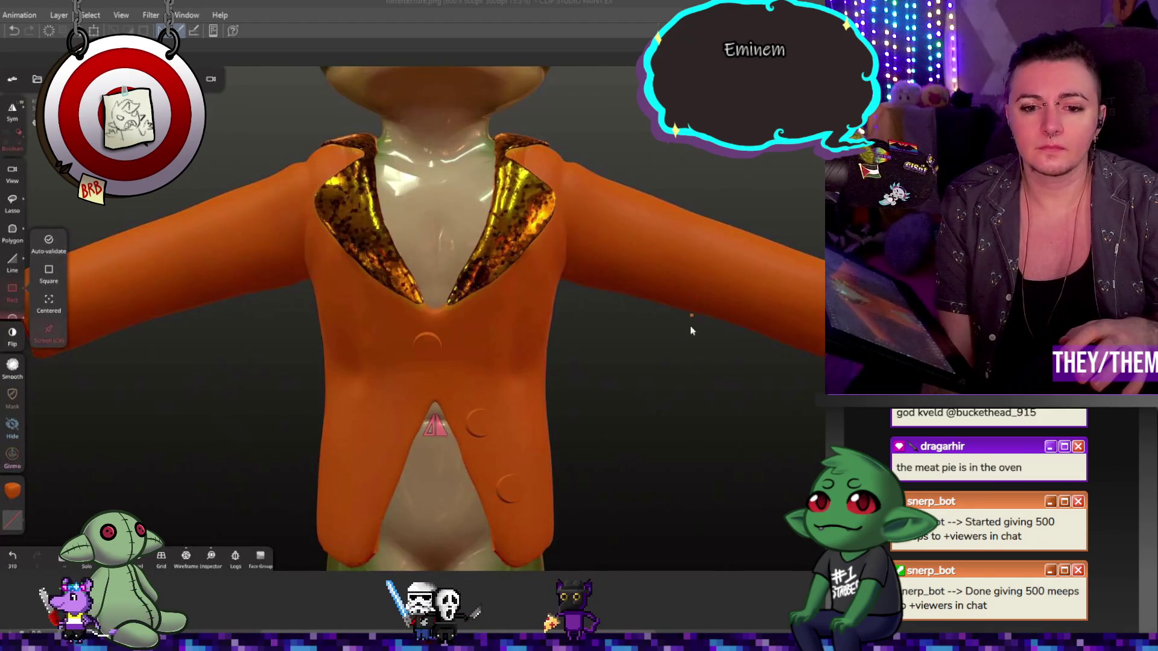
- From a side view, select the green hand and nudge it slightly along its gizmo axis
mouse_move(691, 326)
left_mouse_down()
mouse_move(714, 313)
mouse_move(576, 320)
left_mouse_up()
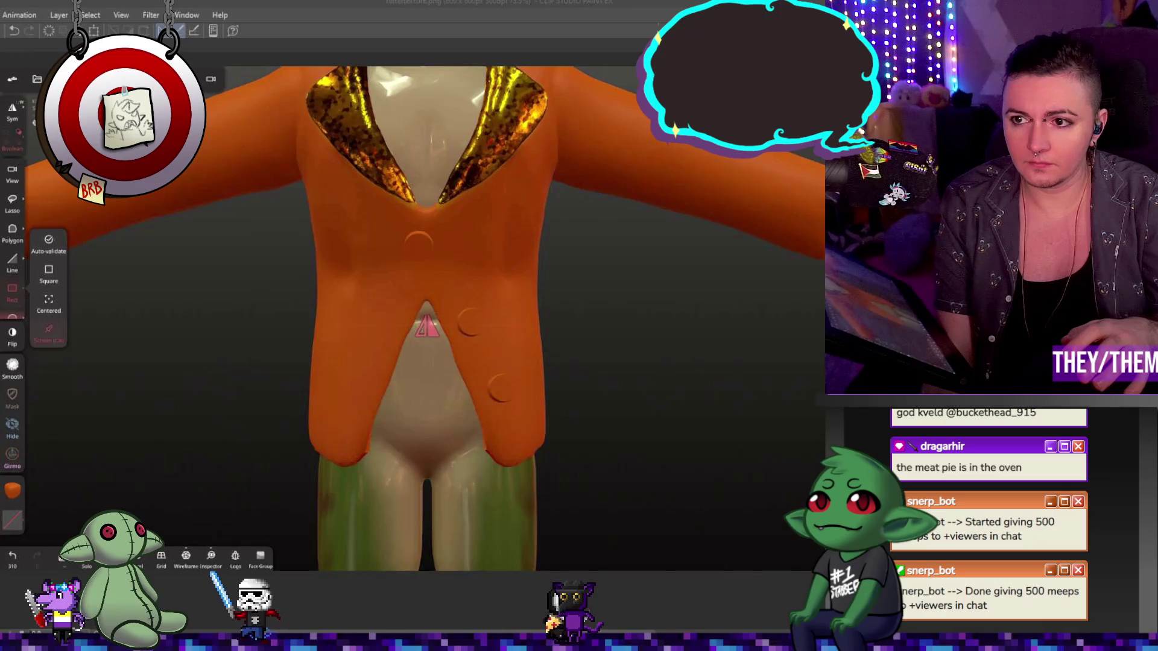
mouse_move(577, 321)
left_mouse_down()
mouse_move(473, 323)
mouse_move(467, 282)
left_mouse_up()
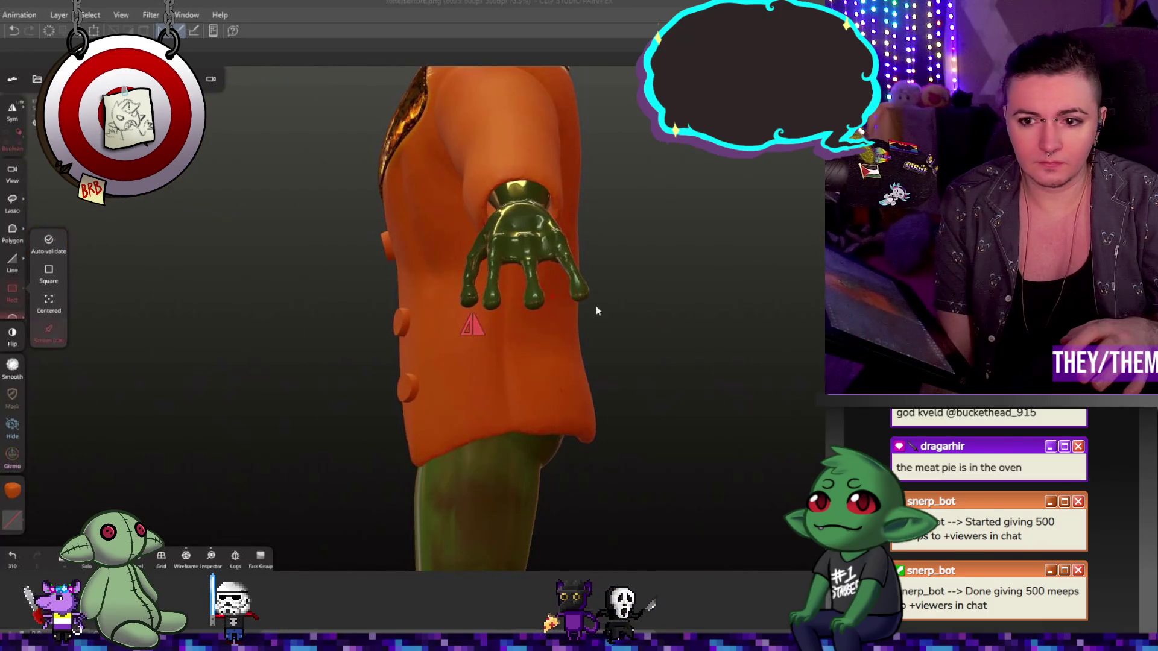
left_click(517, 240)
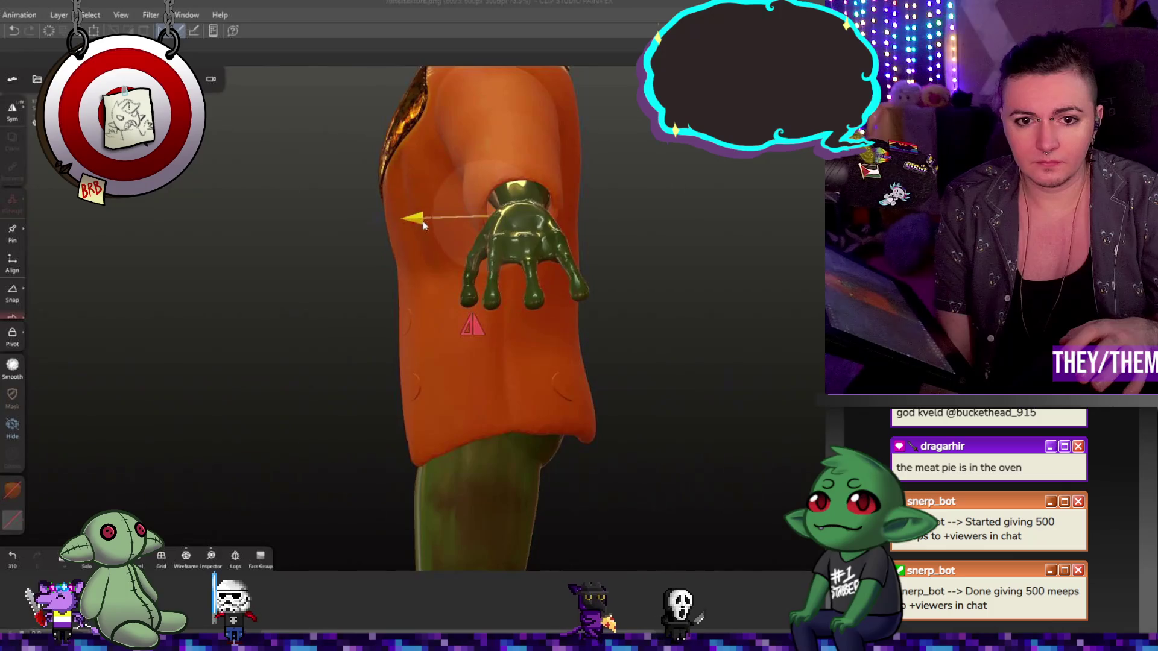
left_click_drag(409, 225, 419, 224)
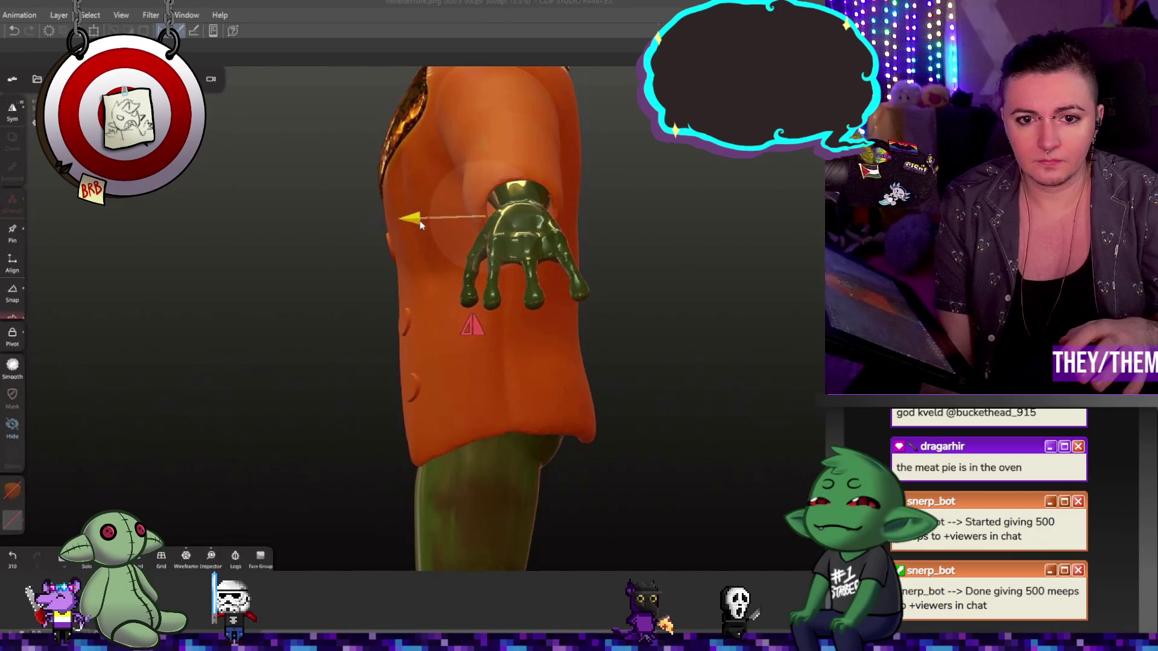
left_click_drag(421, 226, 562, 226)
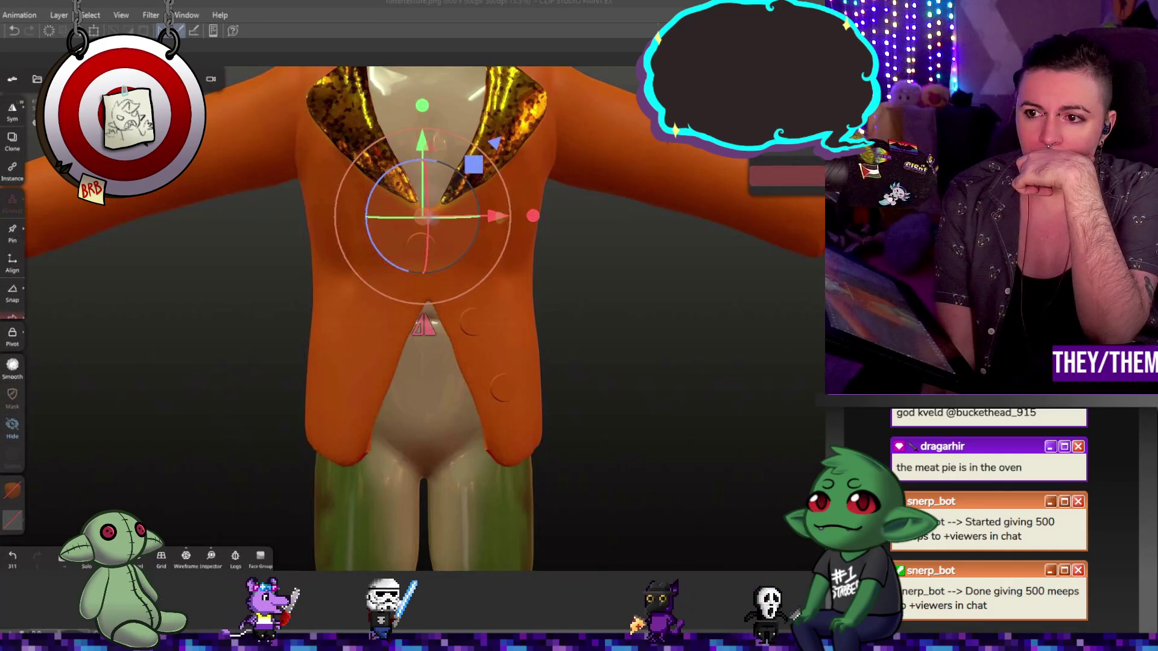
- In Paint mode, turn the buttons' colour to yellow and review the model from around the collar
left_click(14, 407)
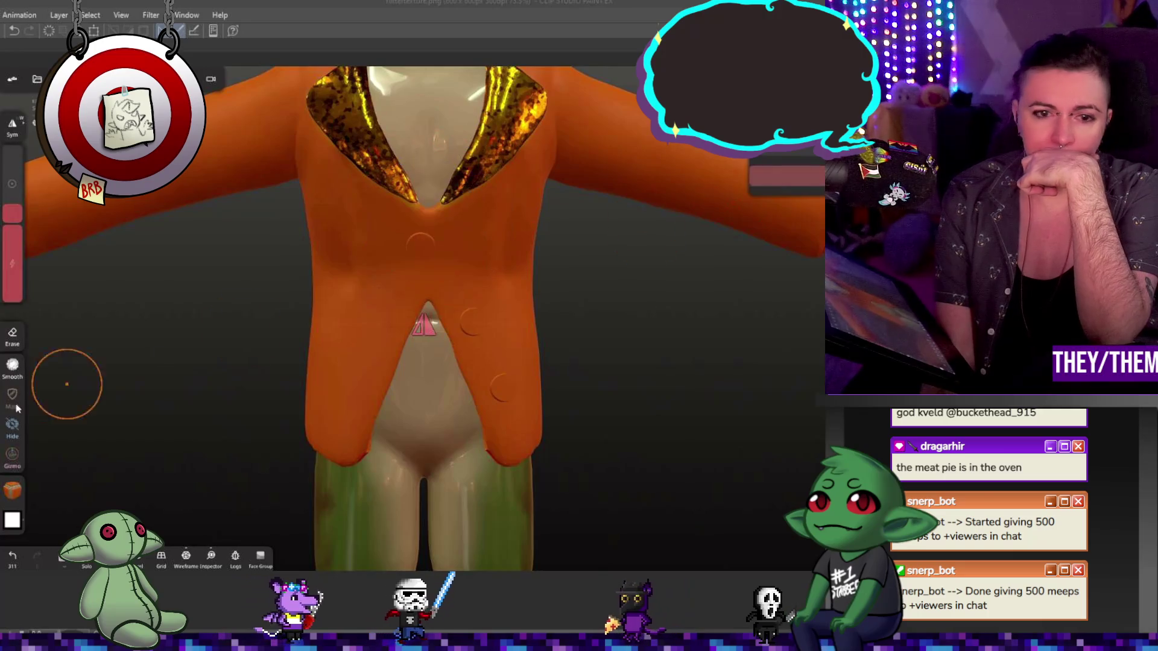
left_click(12, 490)
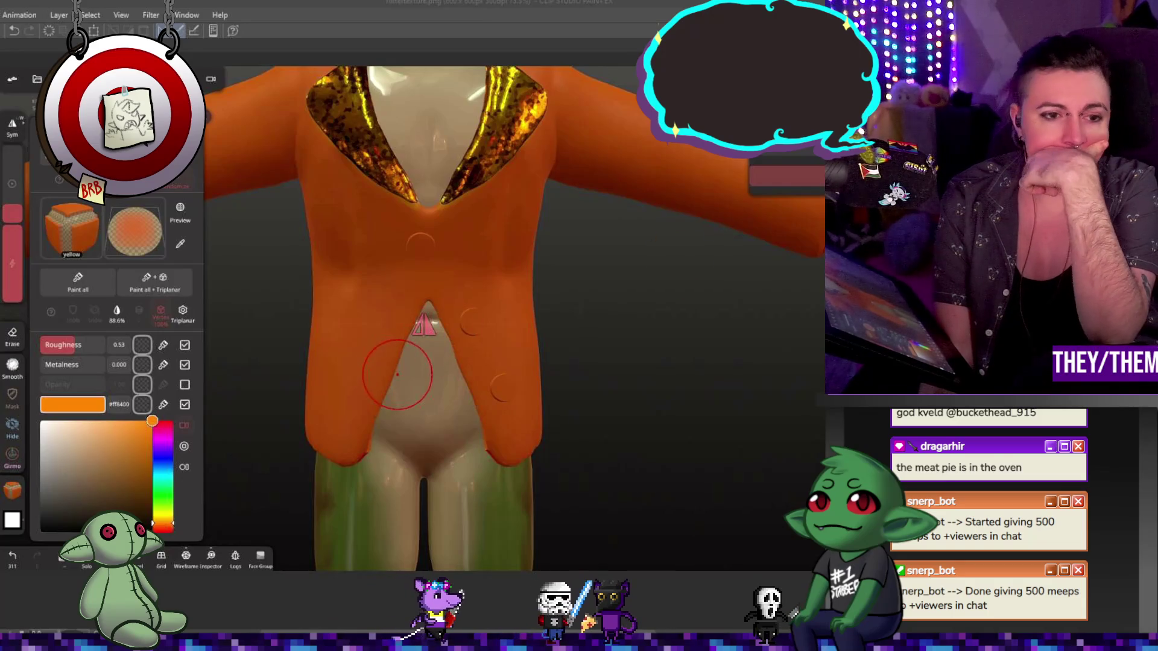
left_click_drag(164, 522, 166, 519)
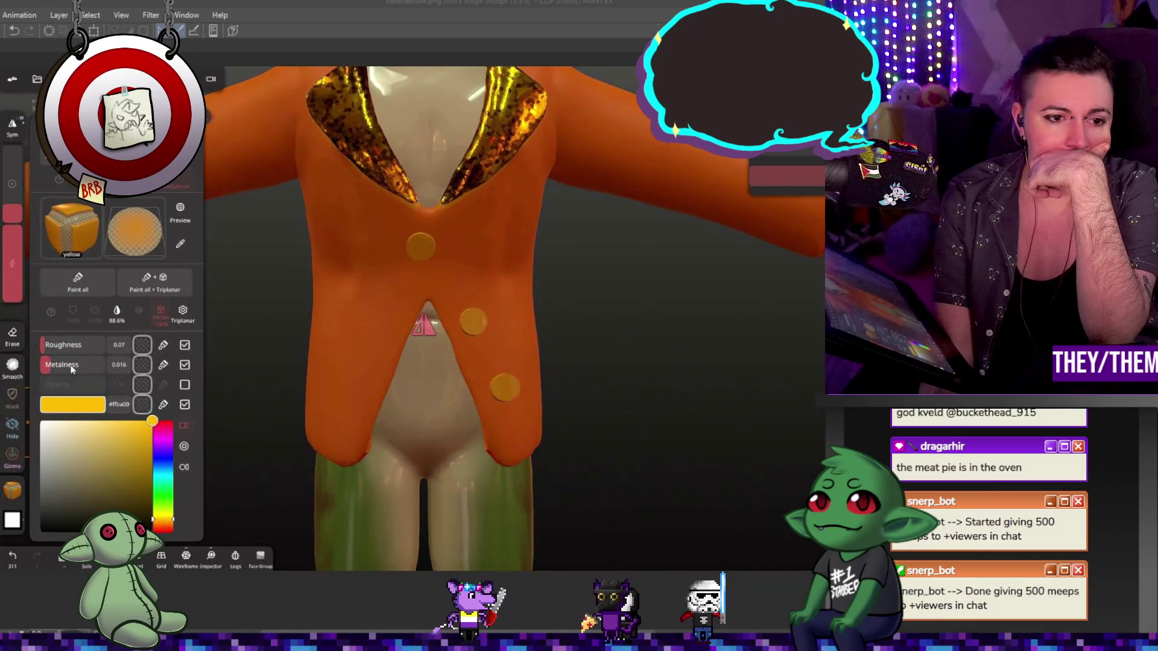
mouse_move(575, 406)
left_mouse_down()
mouse_move(407, 411)
mouse_move(551, 413)
left_mouse_up()
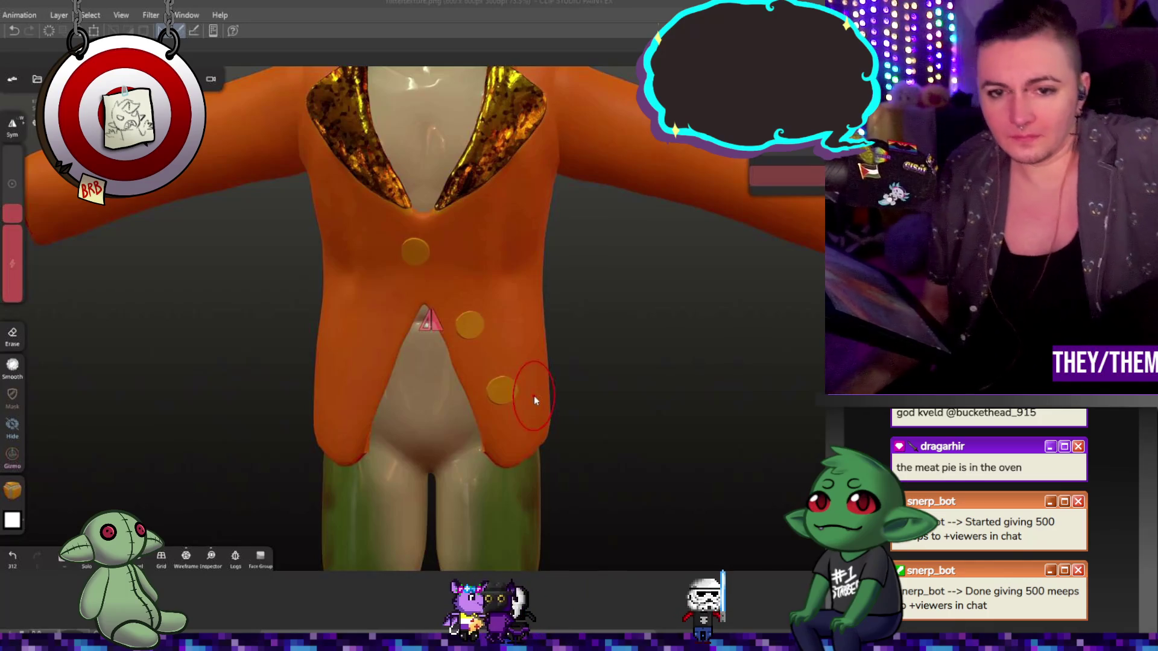
mouse_move(534, 395)
left_mouse_down()
mouse_move(548, 349)
mouse_move(472, 226)
left_mouse_up()
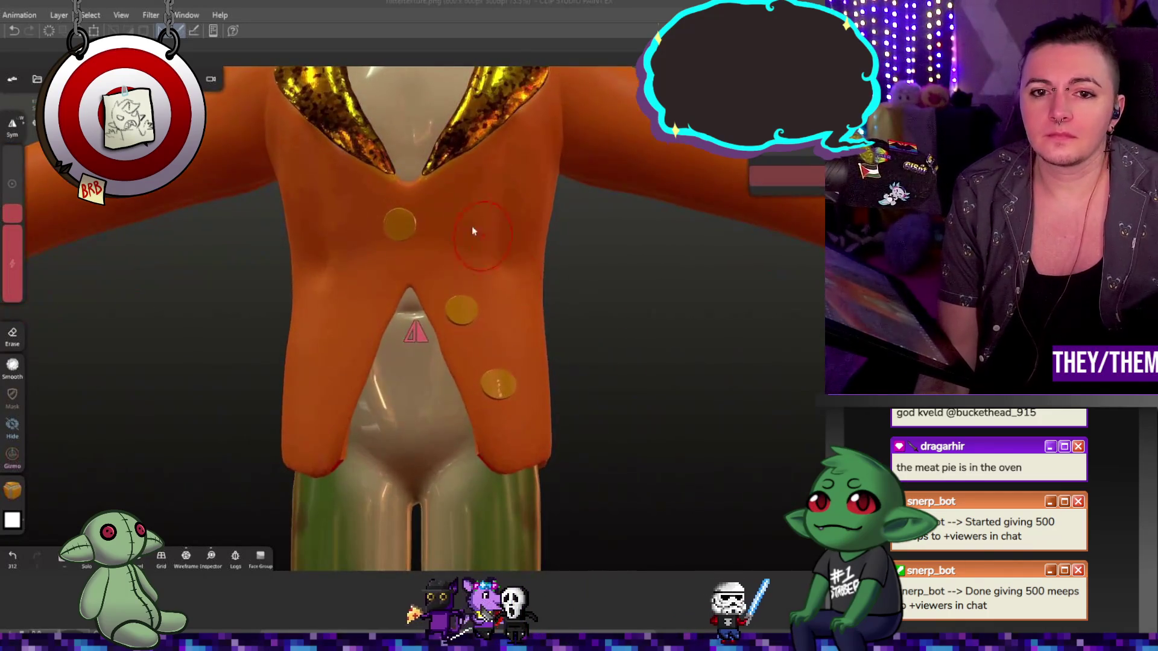
left_click_drag(653, 271, 667, 350)
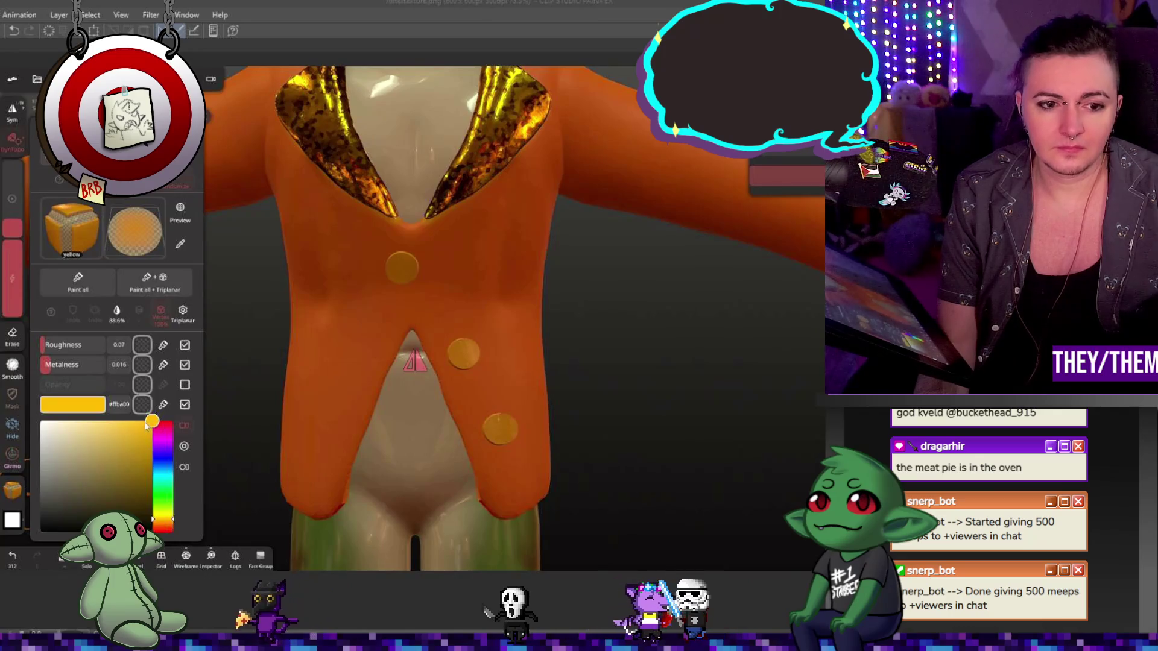
- Set the paint colour back to orange and raise roughness to about 0.58 for a matte jacket finish
left_click_drag(164, 511, 175, 527)
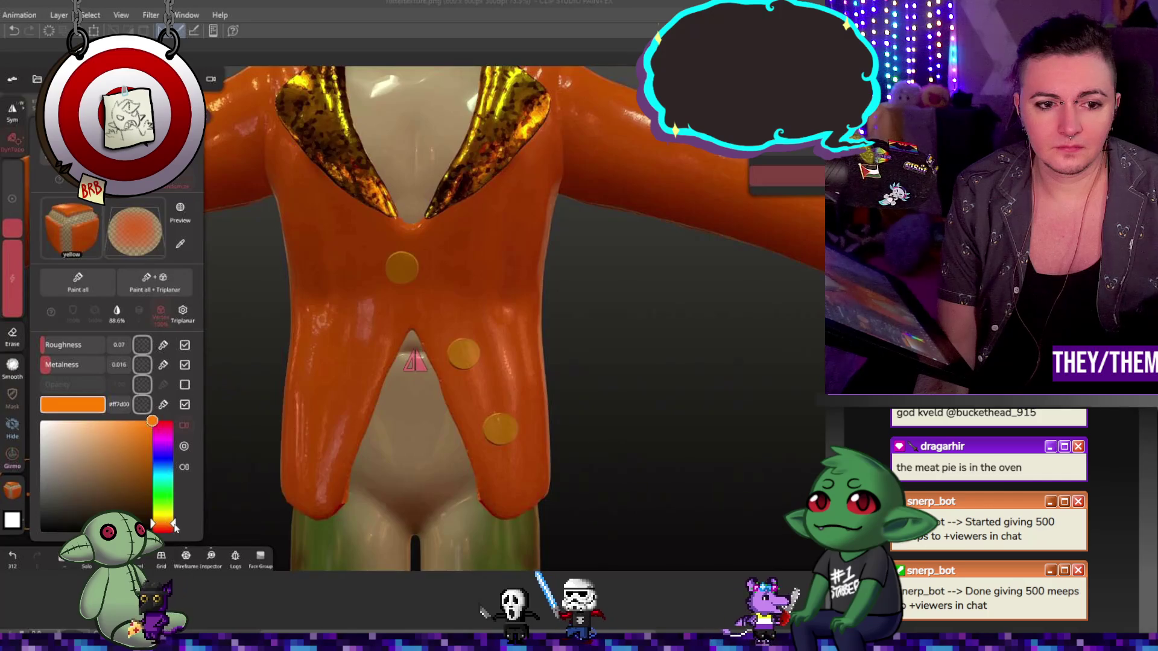
left_click(94, 289)
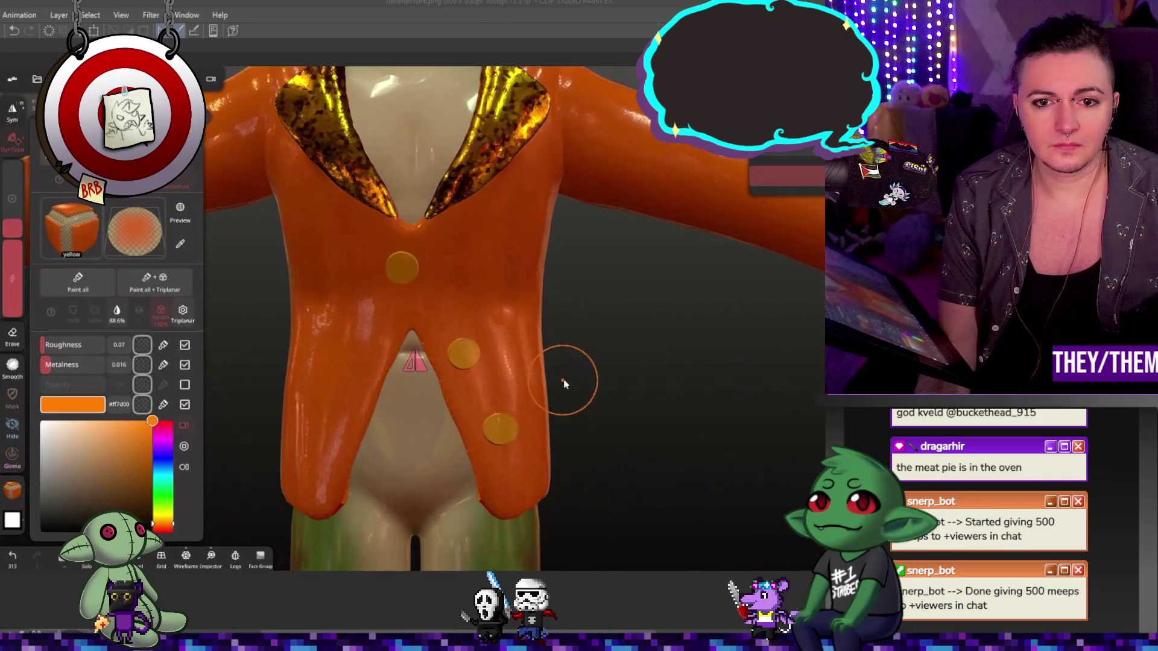
mouse_move(50, 353)
left_mouse_down()
mouse_move(90, 347)
mouse_move(40, 365)
left_mouse_up()
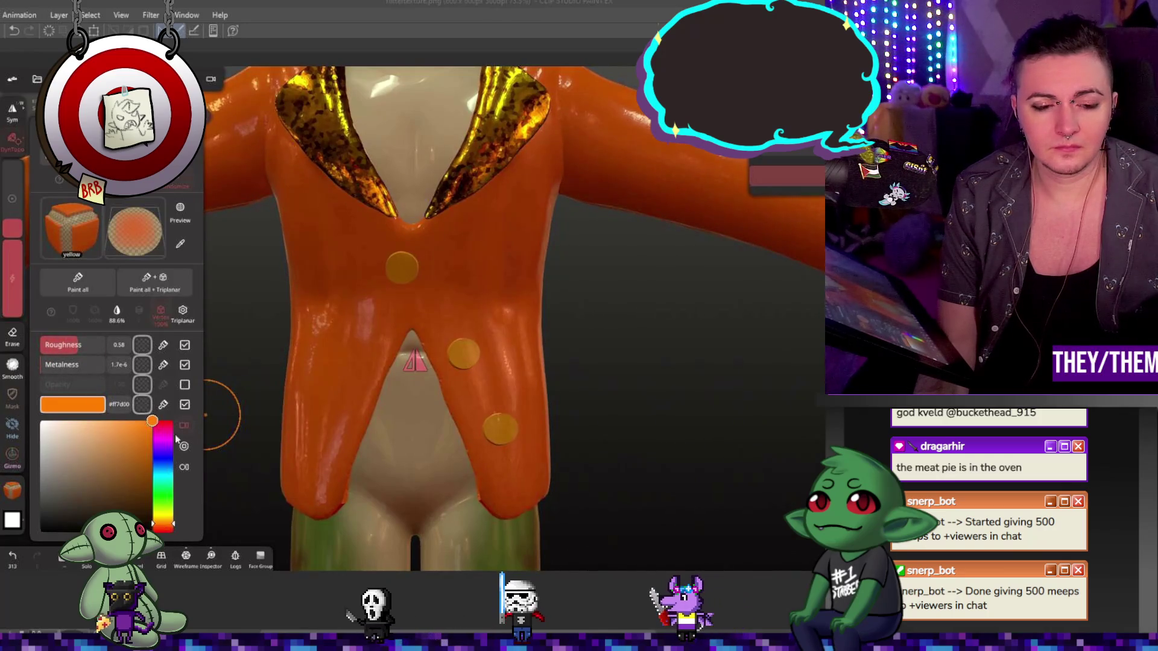
left_click(90, 284)
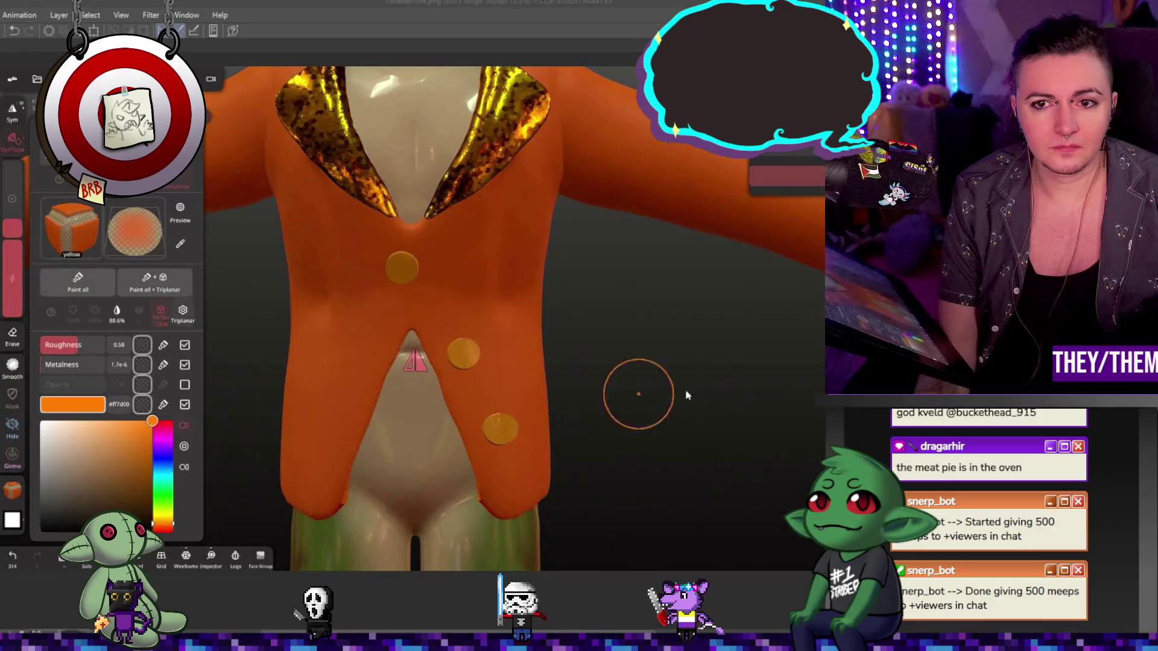
mouse_move(693, 384)
left_mouse_down()
mouse_move(536, 349)
mouse_move(688, 370)
left_mouse_up()
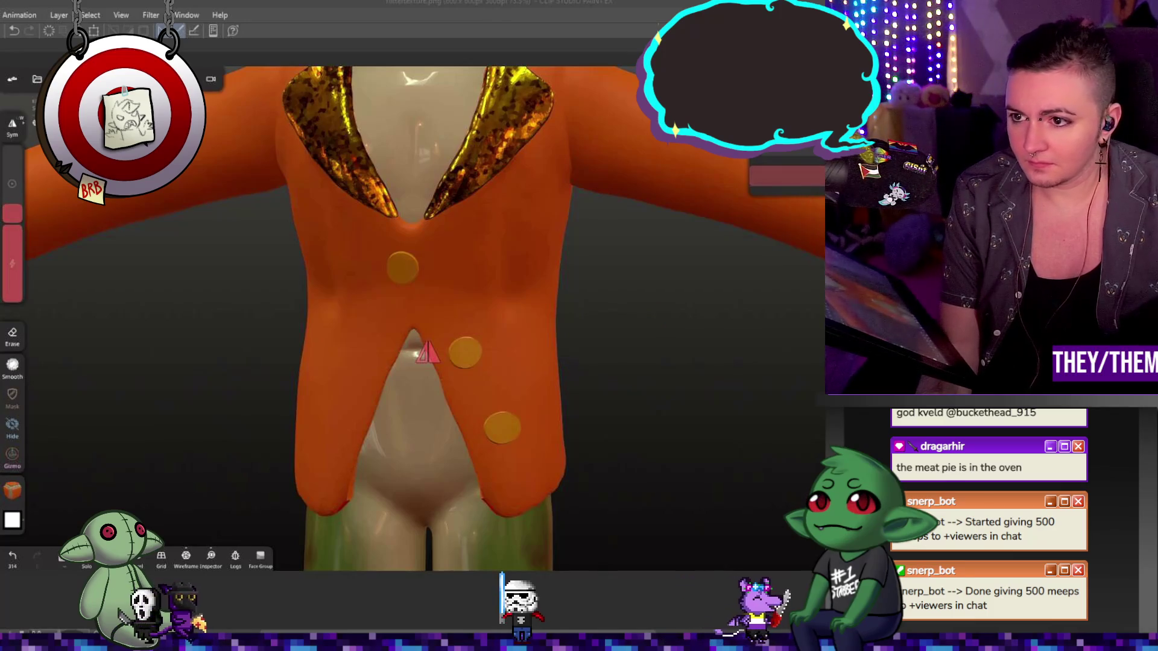
- Lasso a mask around the middle button, undo a gizmo attempt, and invert the mask so the buttons swap state
key("ctrl")
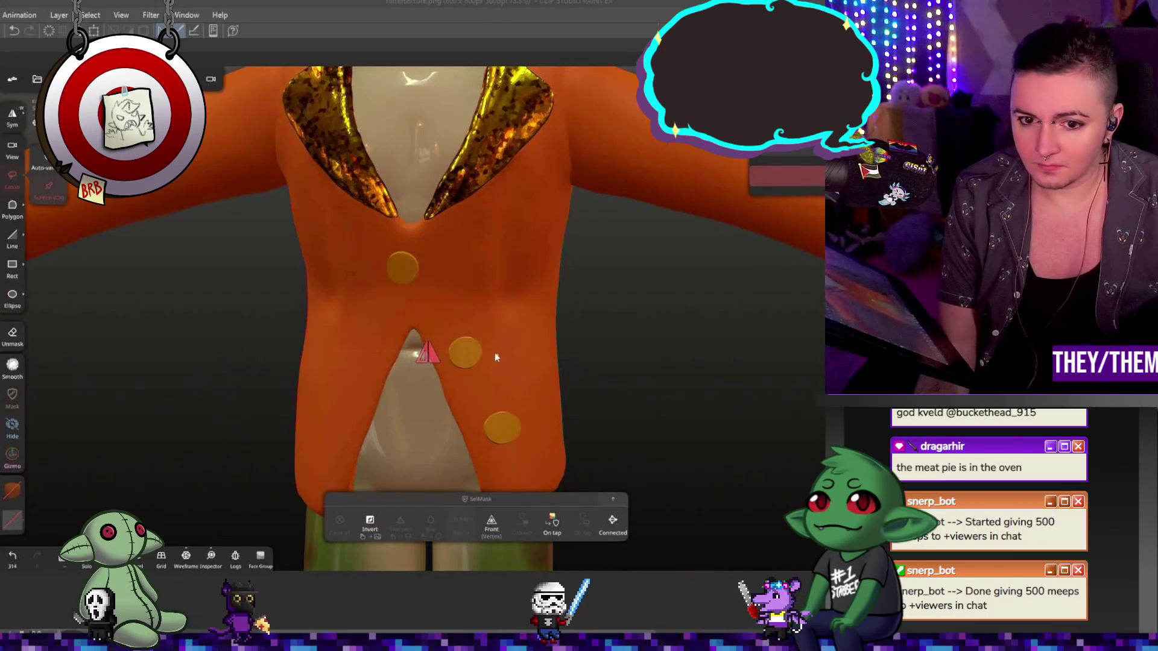
left_click_drag(452, 328, 516, 344)
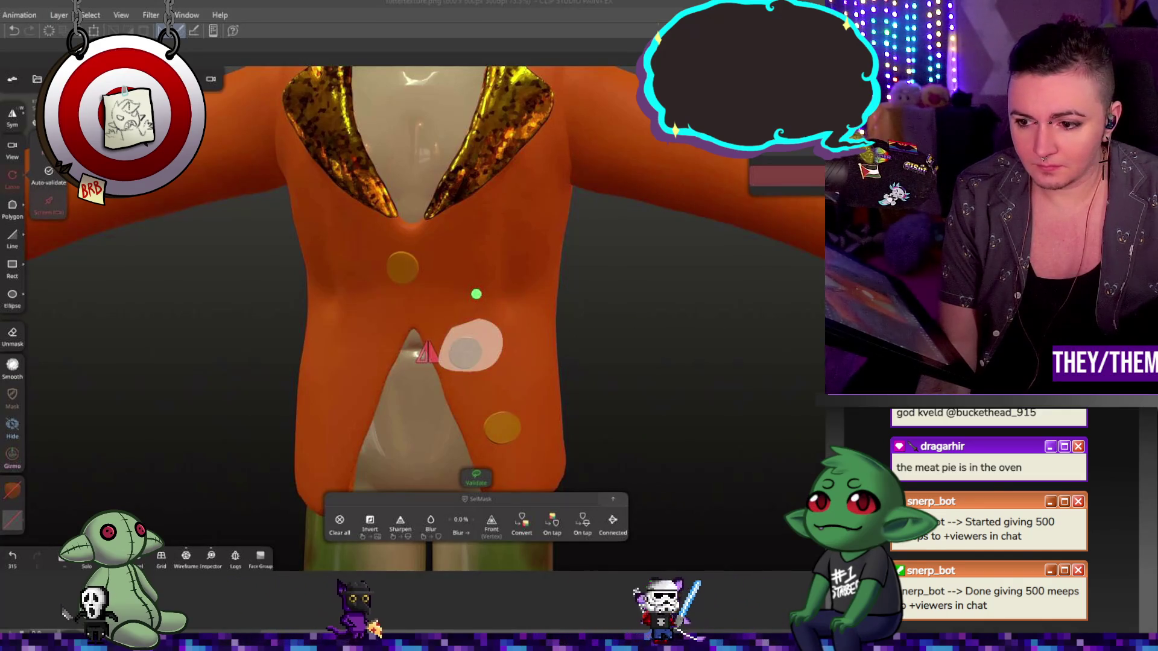
key("t")
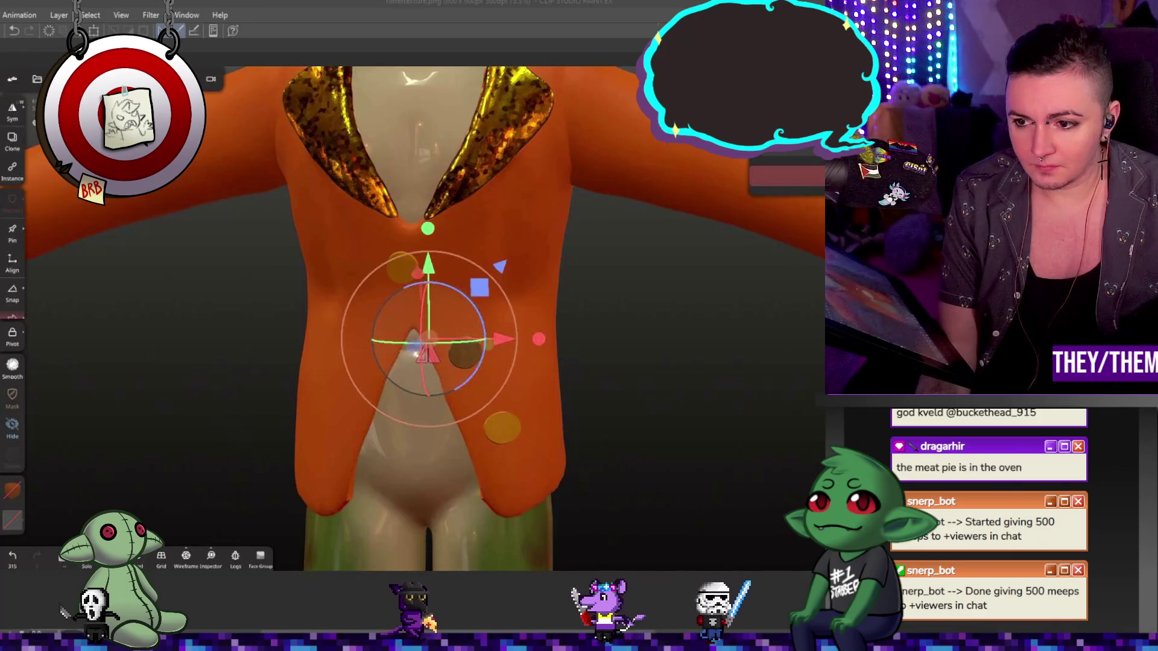
key("t")
key("t")
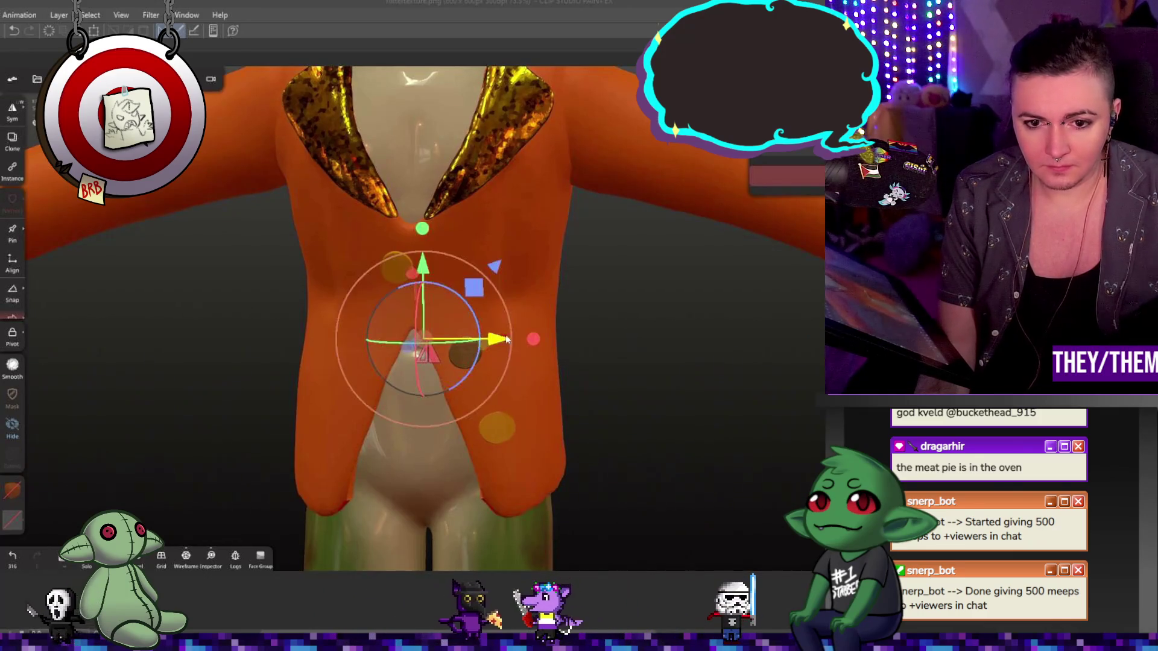
key("m")
key("ctrl+z")
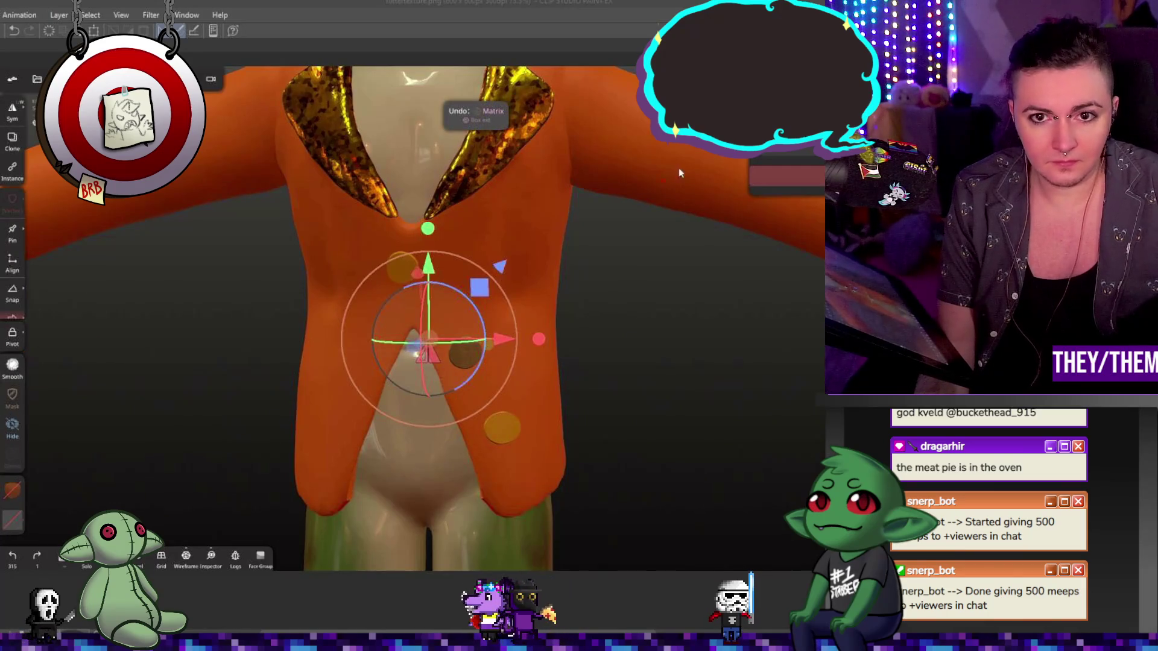
key("m")
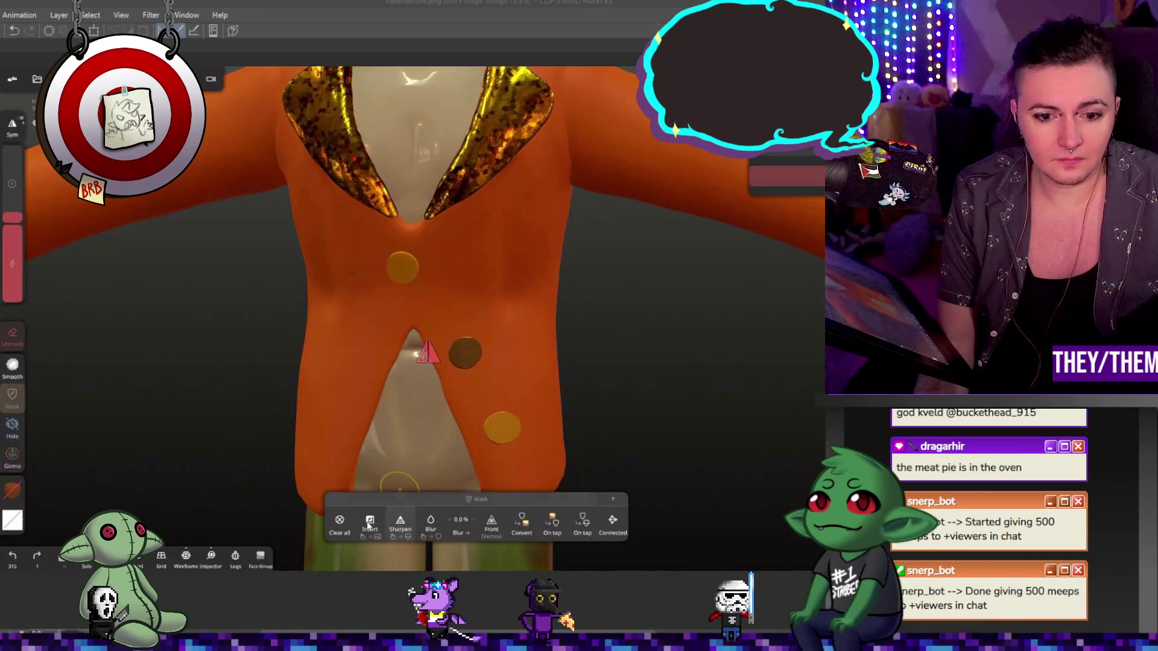
left_click(367, 525)
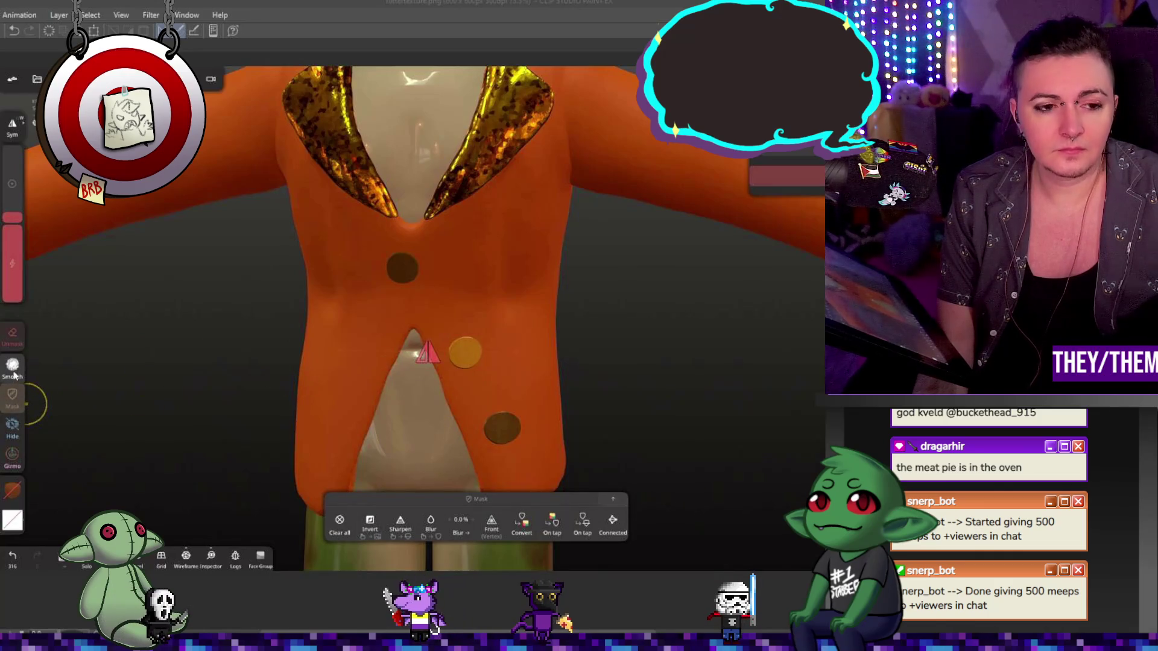
- Nudge the unmasked middle button into place, then reframe and orbit the jacket with the trim tool active
left_click(9, 461)
left_click_drag(551, 352, 548, 352)
left_click_drag(474, 267, 477, 263)
left_click(19, 399)
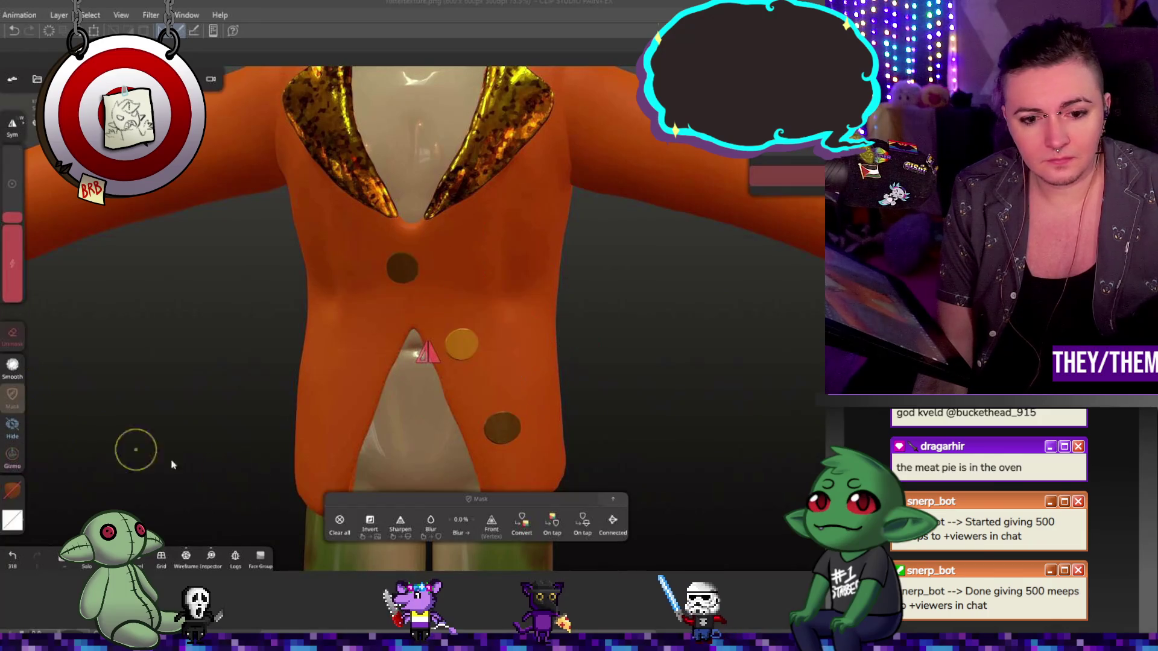
mouse_move(698, 410)
left_mouse_down()
mouse_move(600, 393)
mouse_move(757, 415)
mouse_move(461, 435)
mouse_move(441, 385)
left_mouse_up()
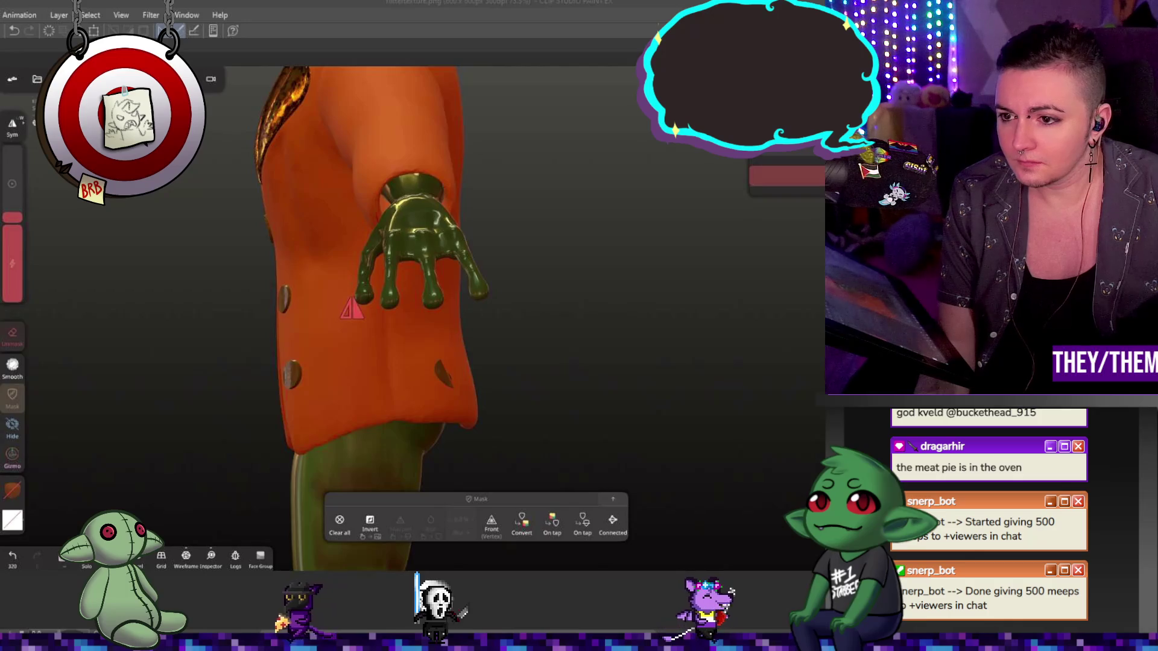
key("t")
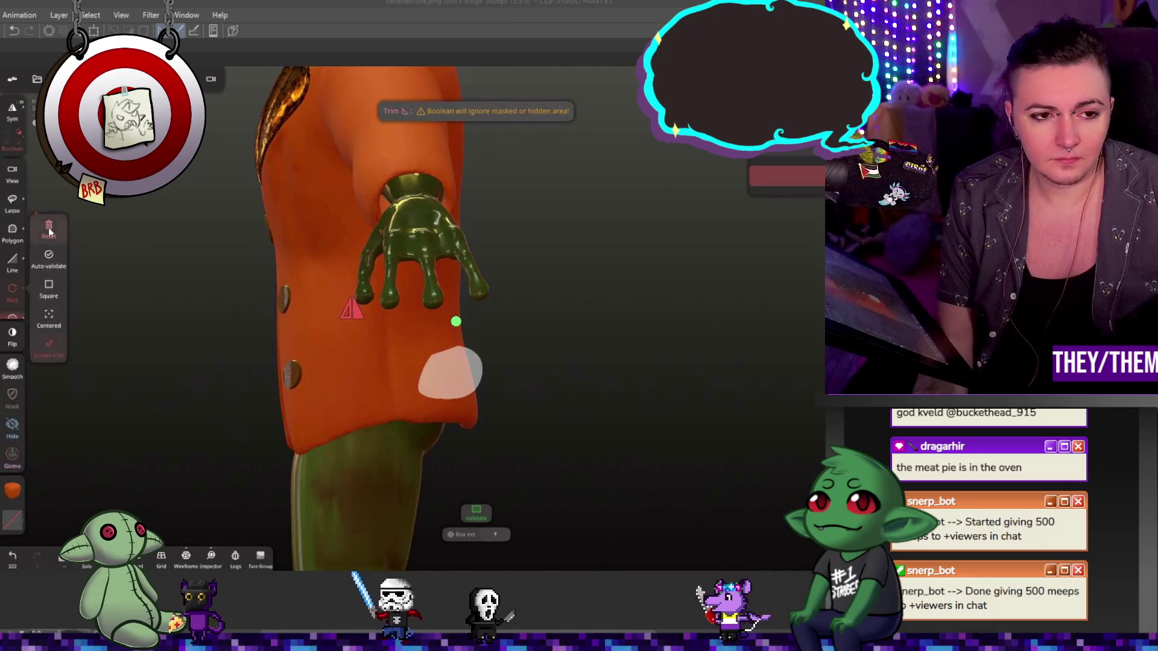
key("1")
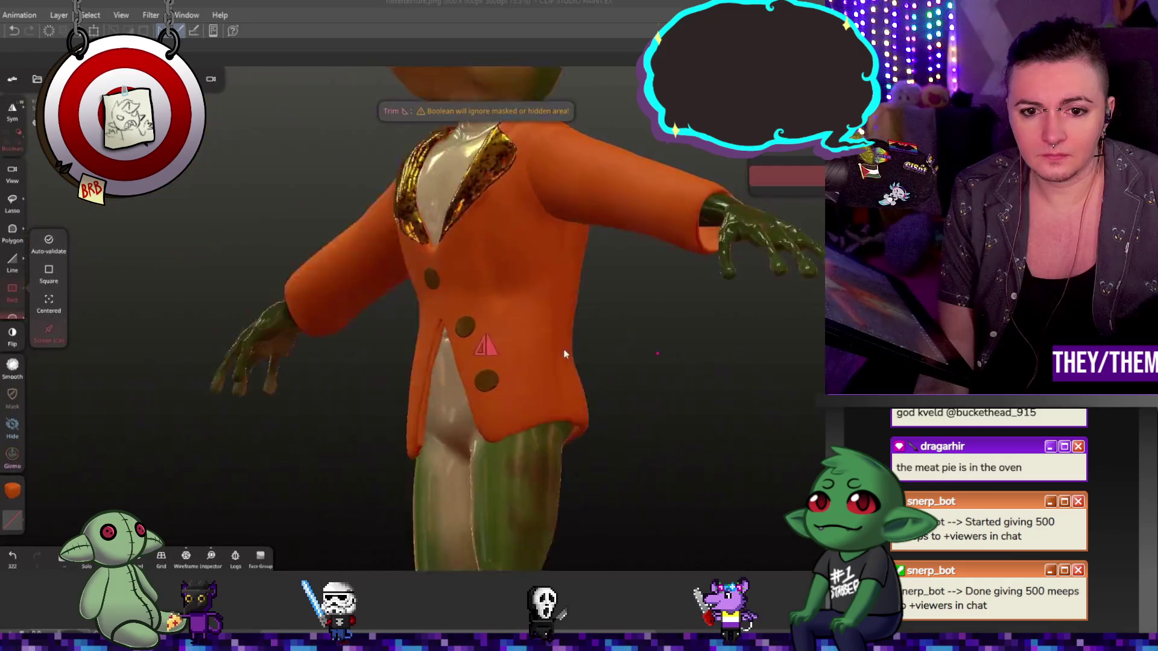
middle_click_drag(660, 325, 414, 297)
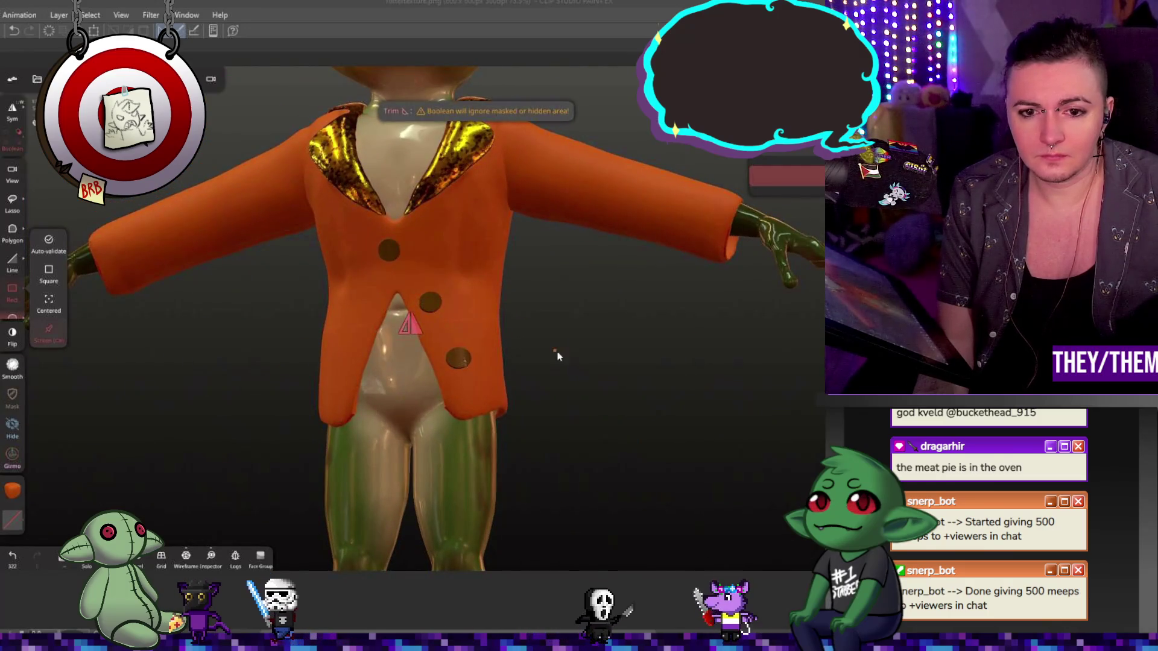
mouse_move(590, 377)
left_mouse_down()
mouse_move(590, 401)
mouse_move(636, 416)
left_mouse_up()
- Set the paint material to roughness 0.00 and metalness about 0.395
left_click(15, 490)
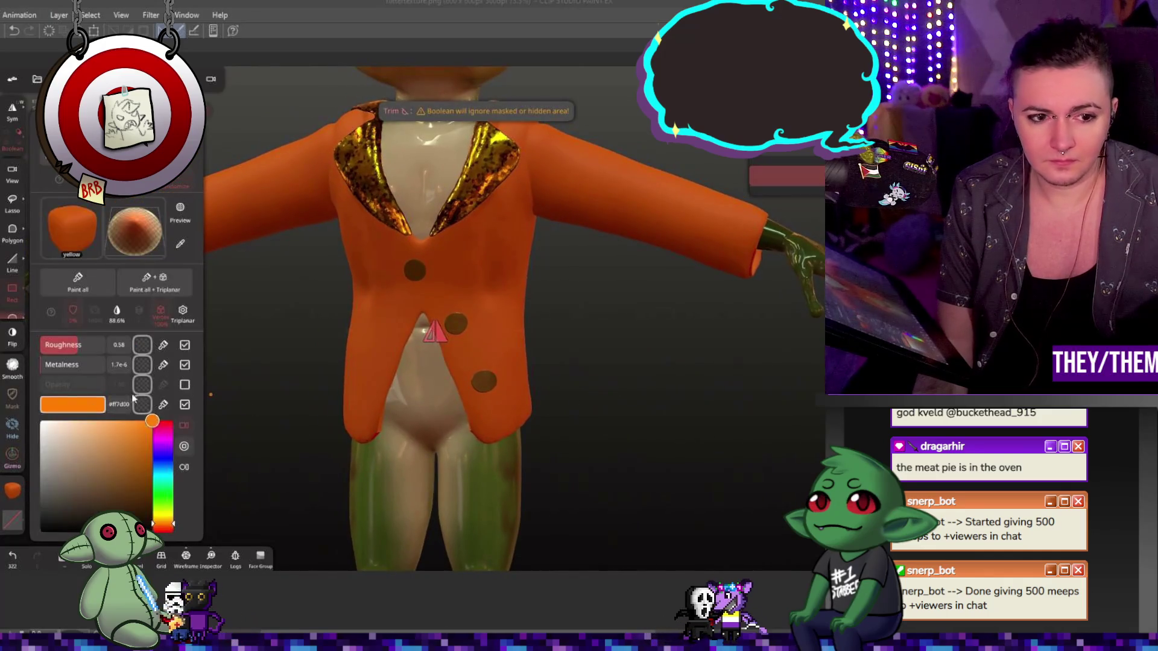
left_click_drag(73, 346, 53, 351)
left_click(76, 366)
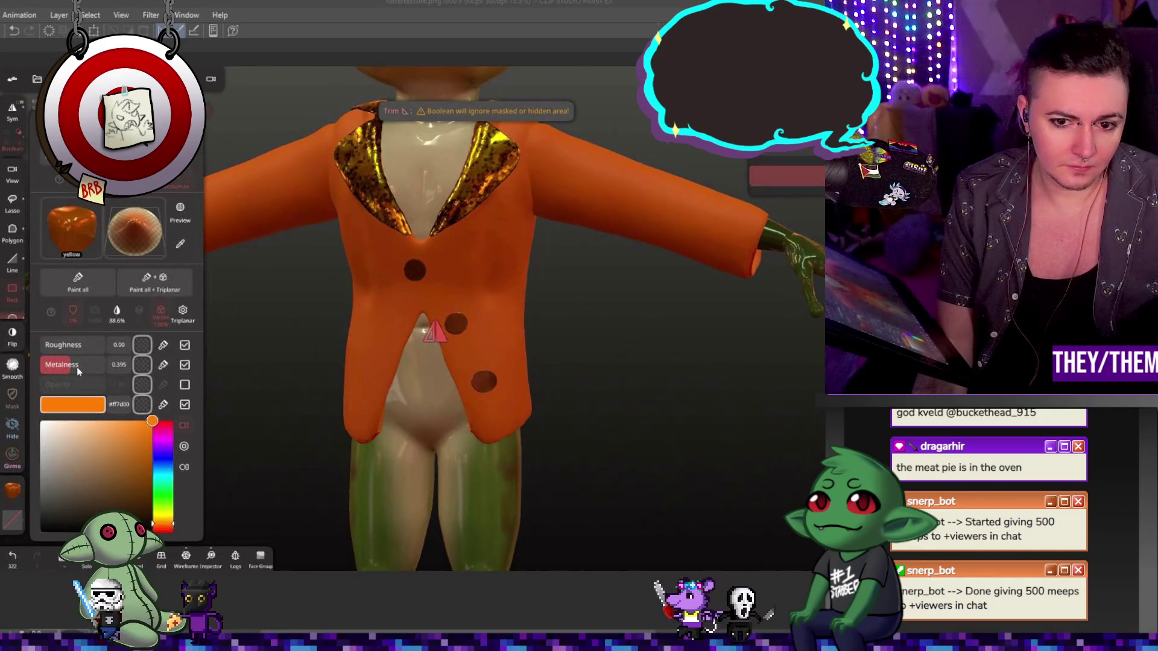
- Browse the material presets, trying dark red plastic, and apply the yellow plastic preset (roughness 0.20, no metalness)
left_click(77, 349)
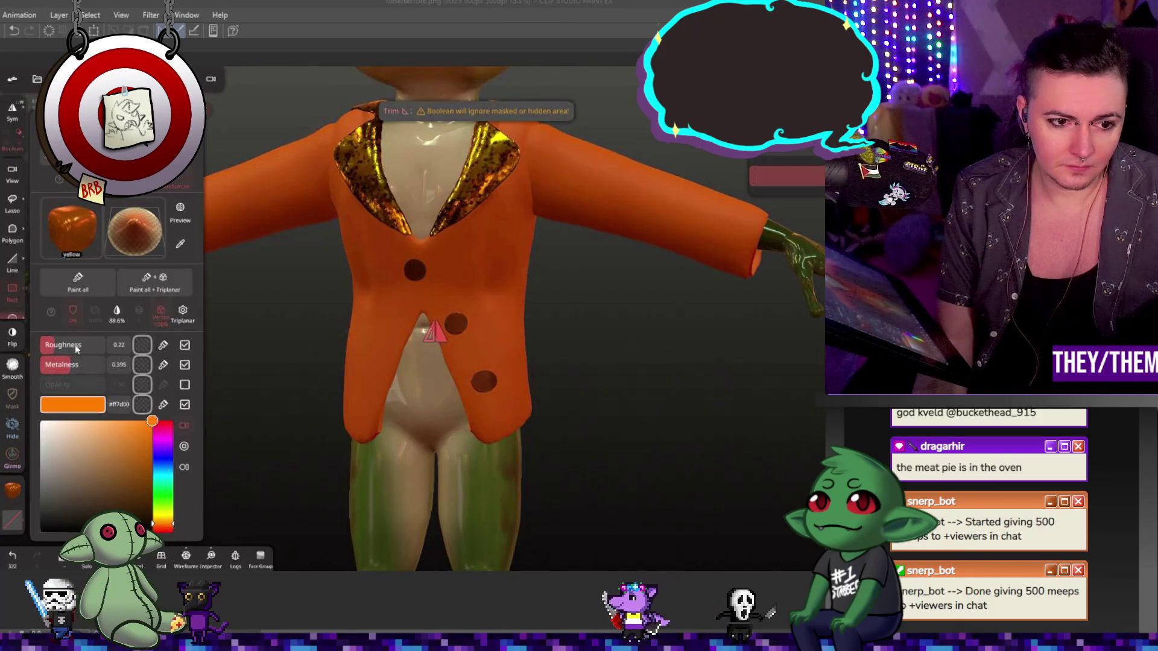
left_click(73, 231)
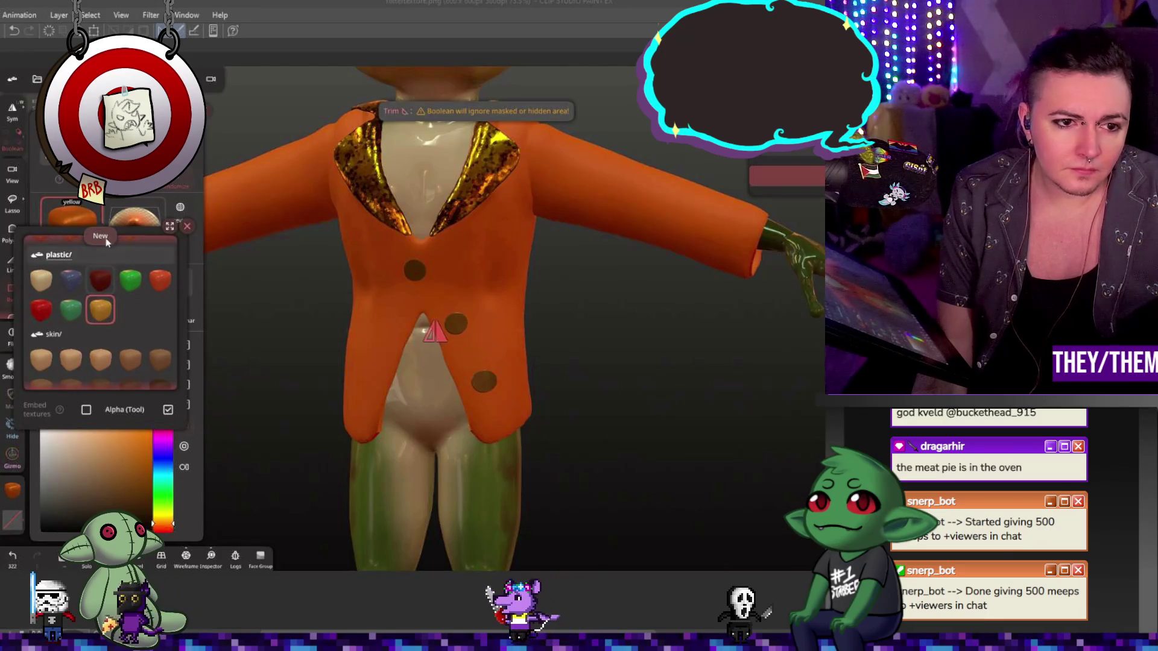
left_click(73, 220)
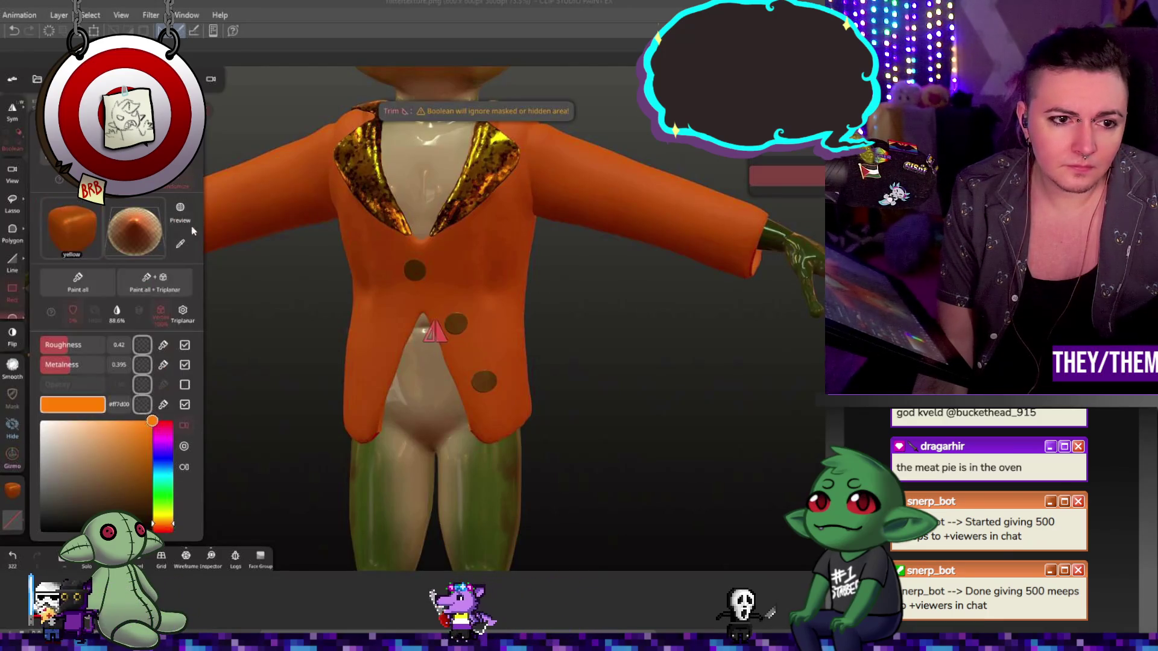
left_click(72, 220)
left_click(102, 281)
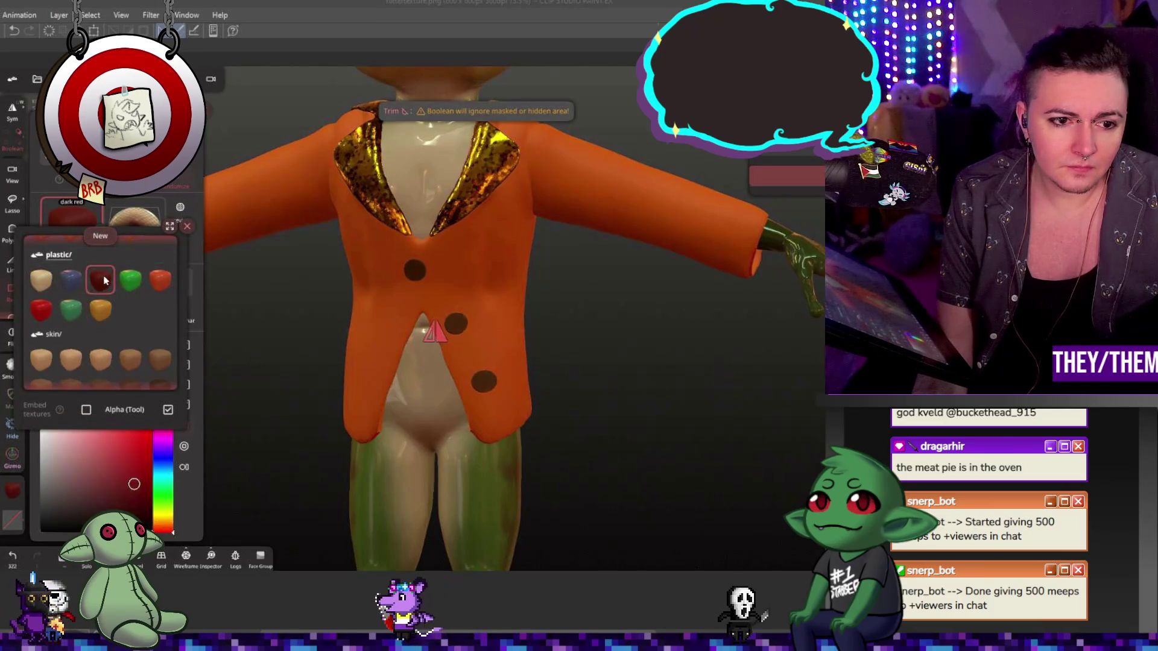
left_click(102, 311)
left_click(236, 316)
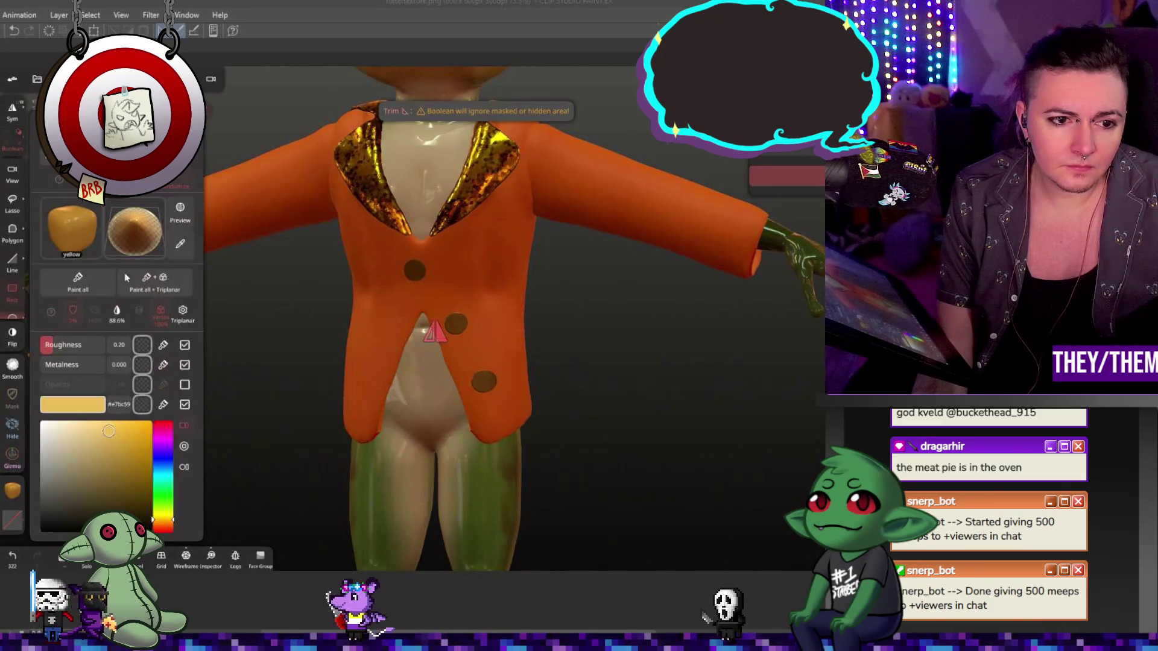
- Voxel-remesh the jacket at resolution 182.8 from the remeshing settings
middle_click_drag(460, 327, 657, 393)
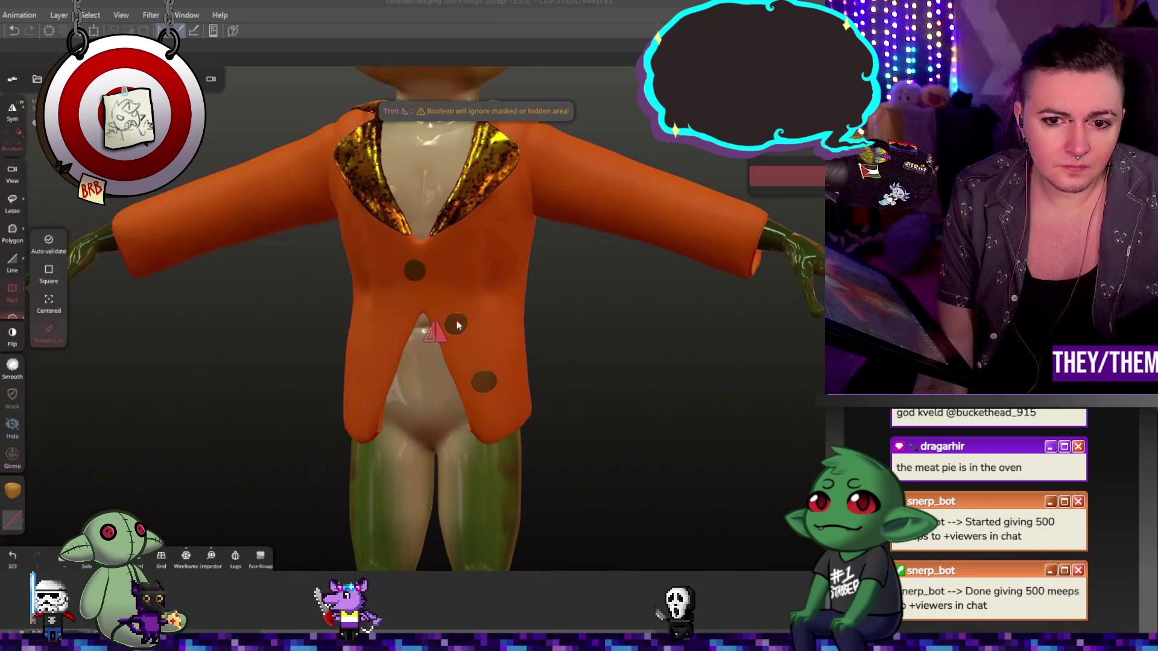
scroll(658, 396, "up", 2)
scroll(658, 397, "up", 2)
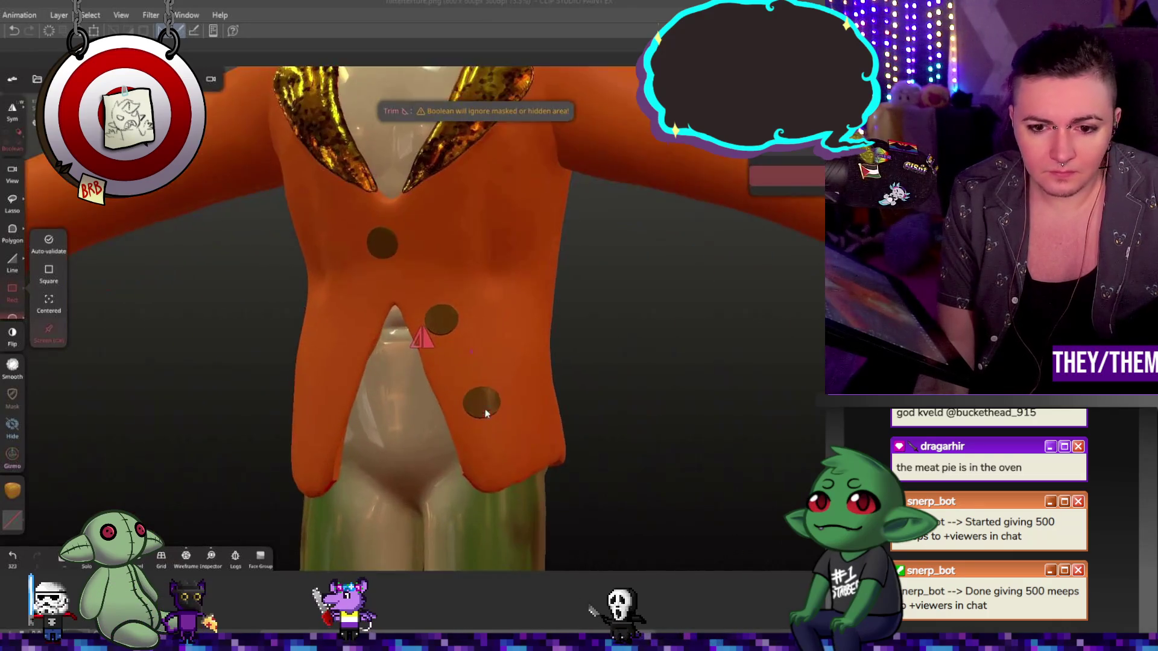
scroll(685, 442, "up", 2)
scroll(686, 442, "up", 2)
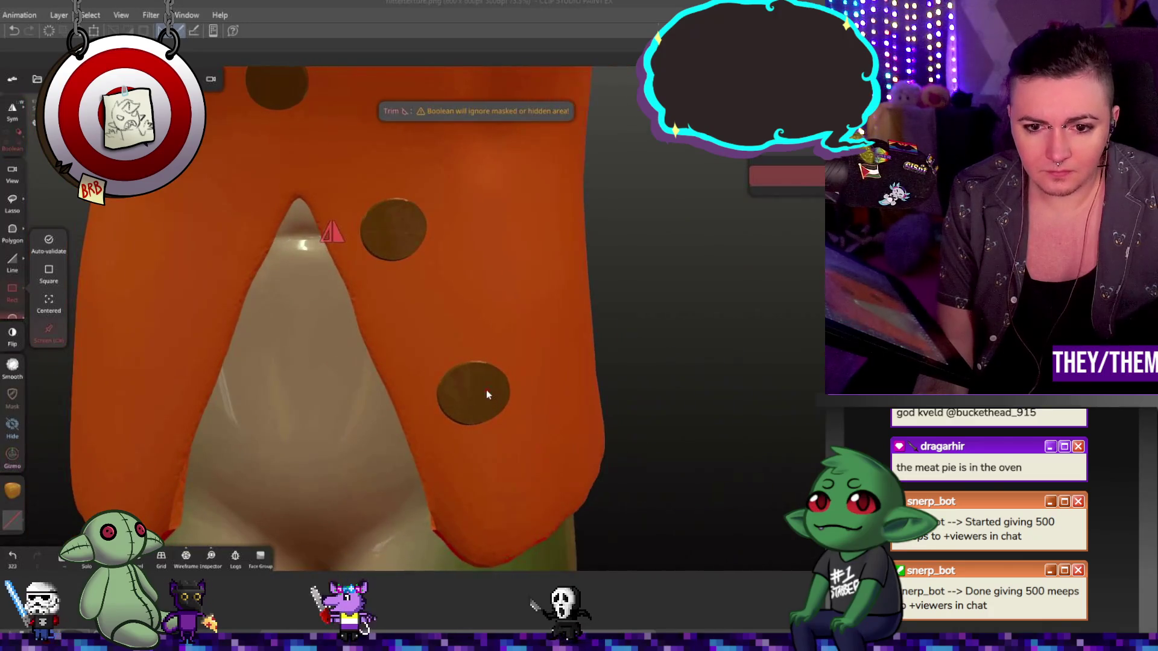
left_click(136, 79)
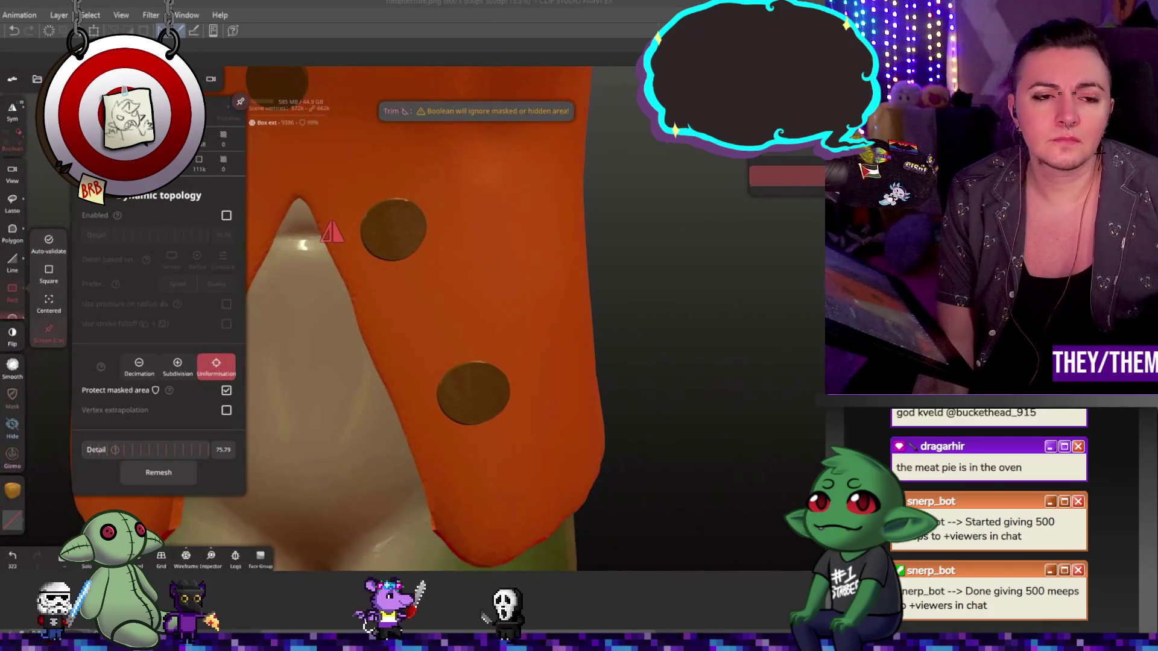
left_click(154, 195)
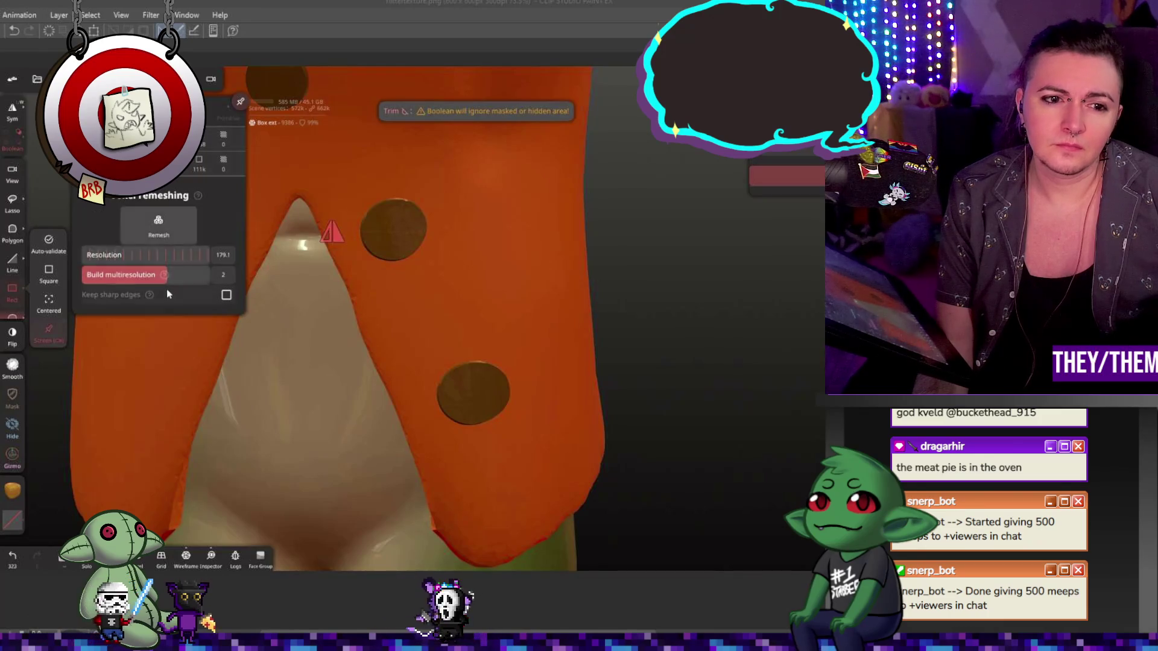
left_click_drag(136, 254, 167, 261)
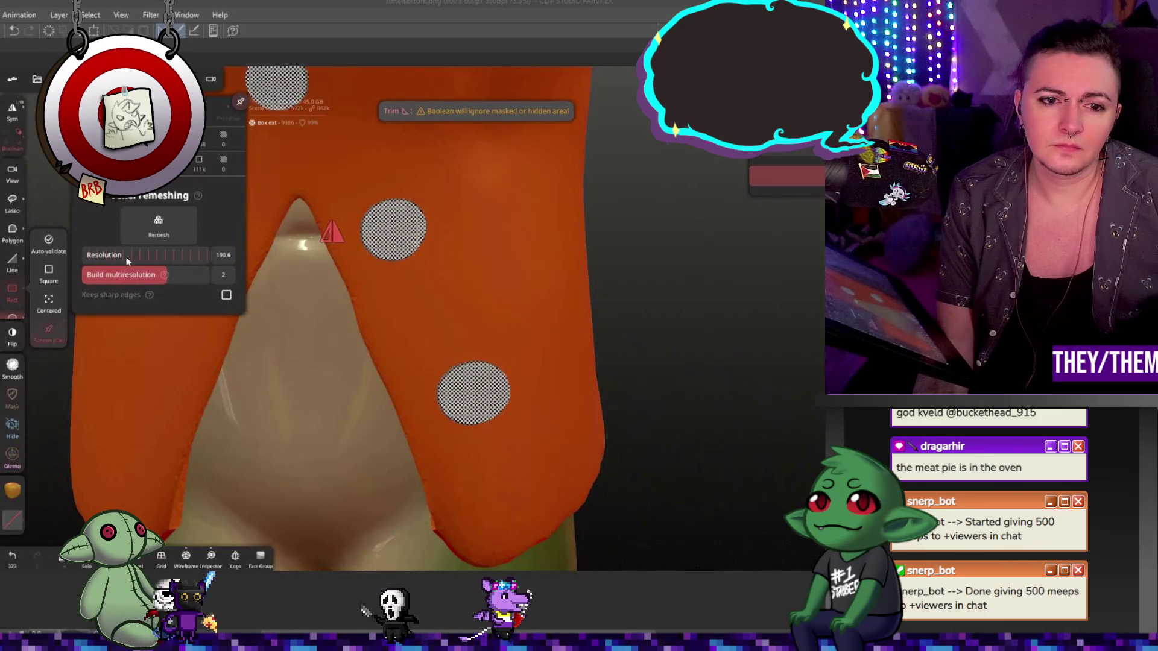
left_click(159, 227)
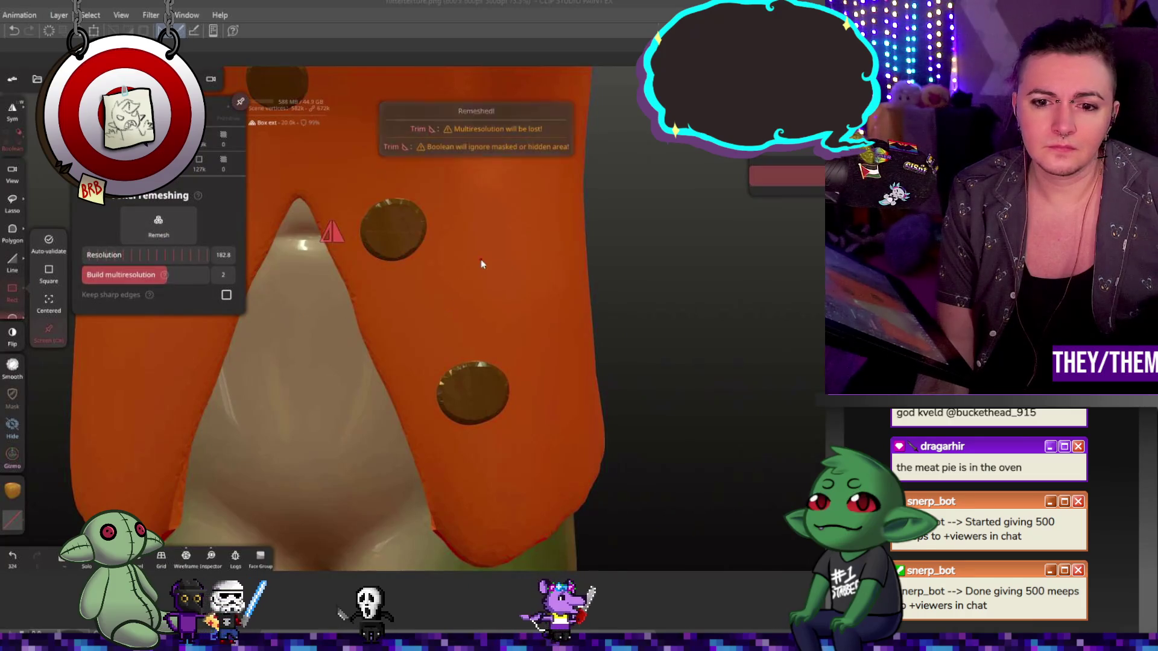
- Turn smooth shading on for the jacket in its material/shading settings
left_click(211, 78)
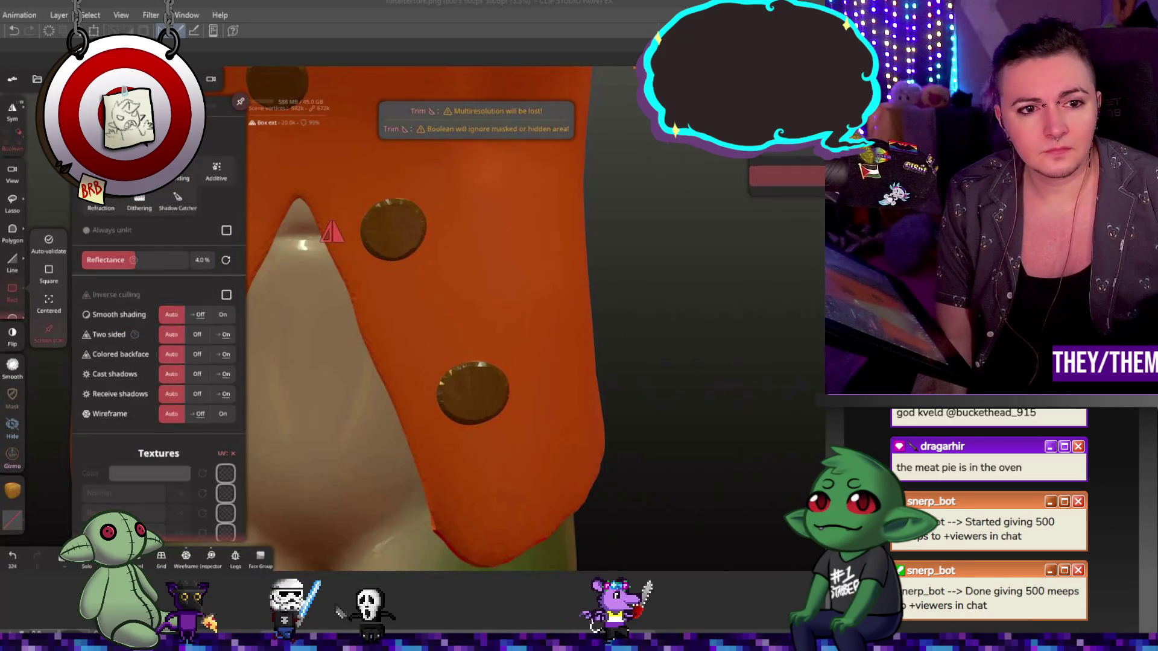
left_click(221, 314)
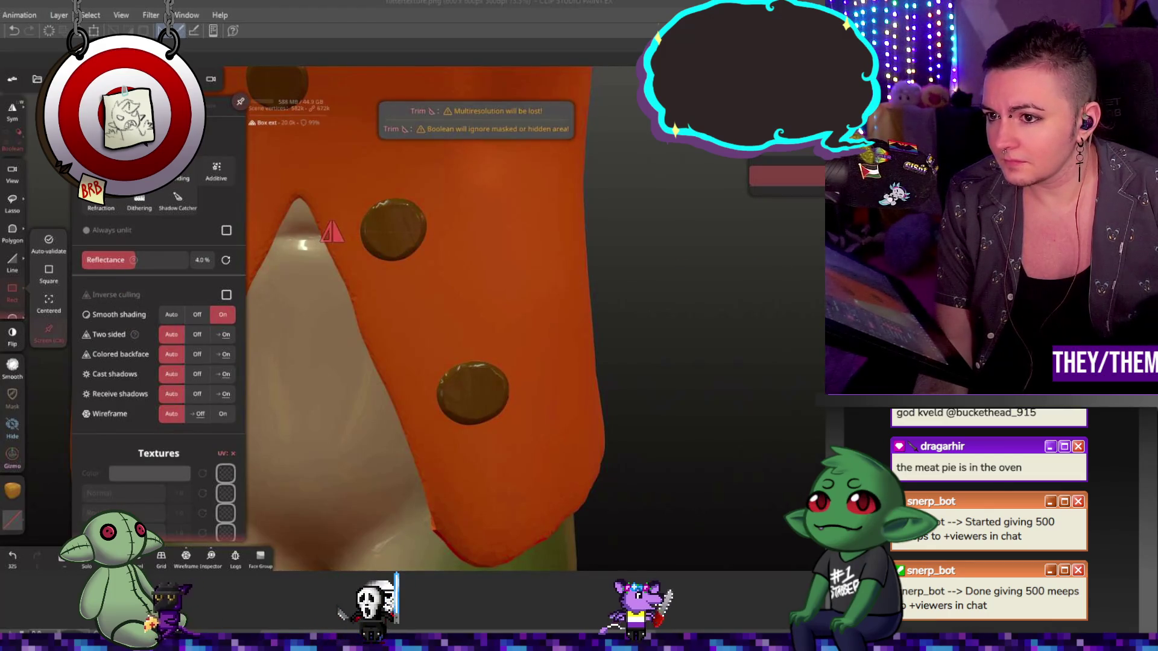
left_click(480, 373)
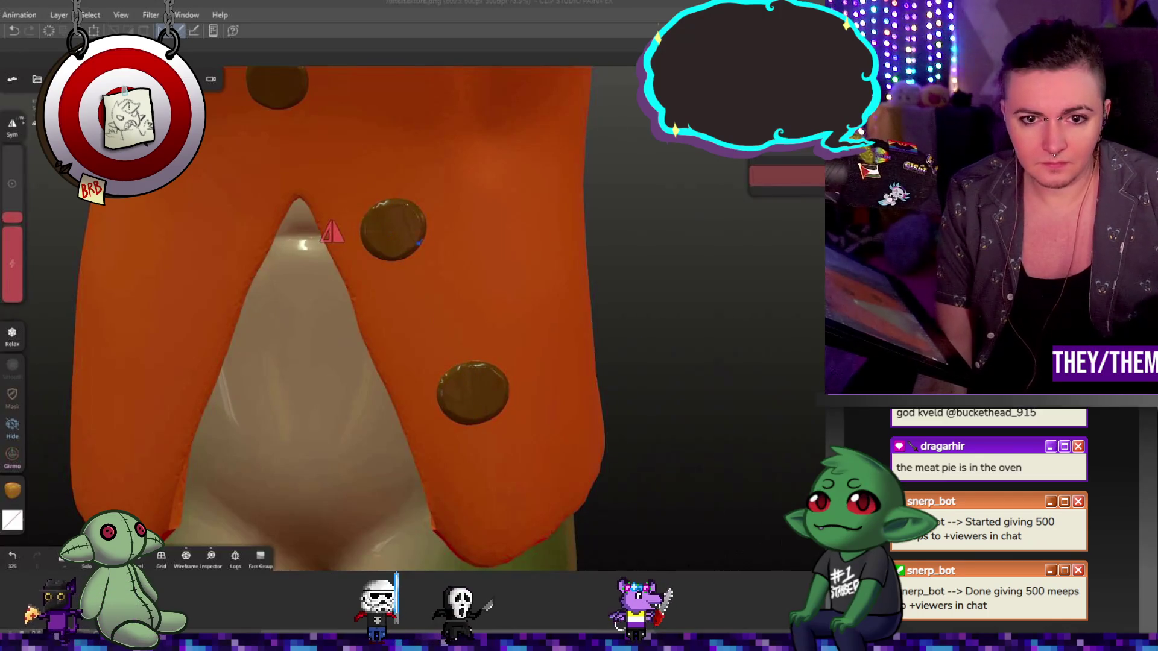
- Pick a deeper yellow paint colour and raise the roughness slightly
middle_click_drag(373, 272, 374, 389)
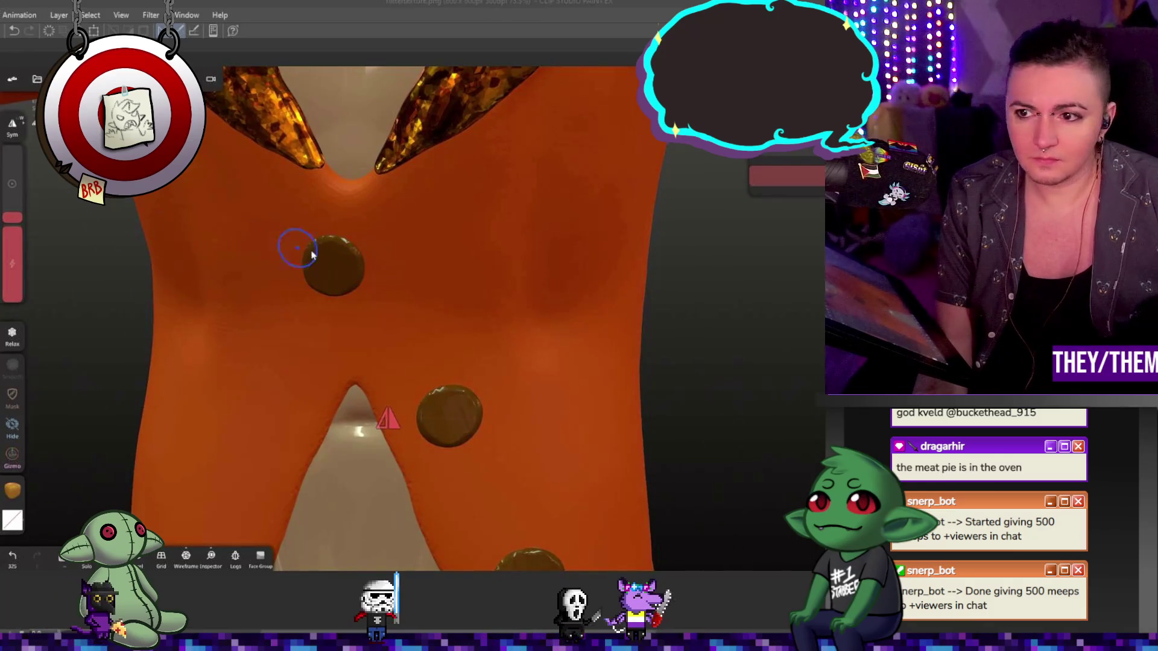
mouse_move(680, 297)
middle_mouse_down()
mouse_move(742, 358)
mouse_move(623, 337)
mouse_move(745, 393)
middle_mouse_up()
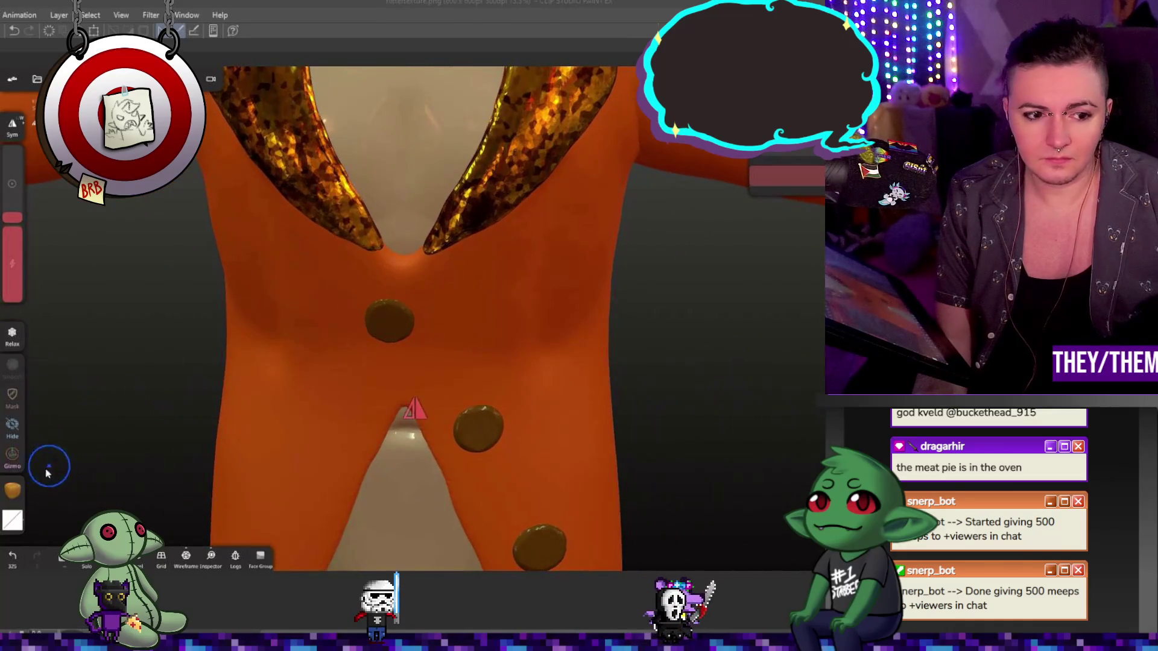
left_click(13, 489)
left_click(131, 438)
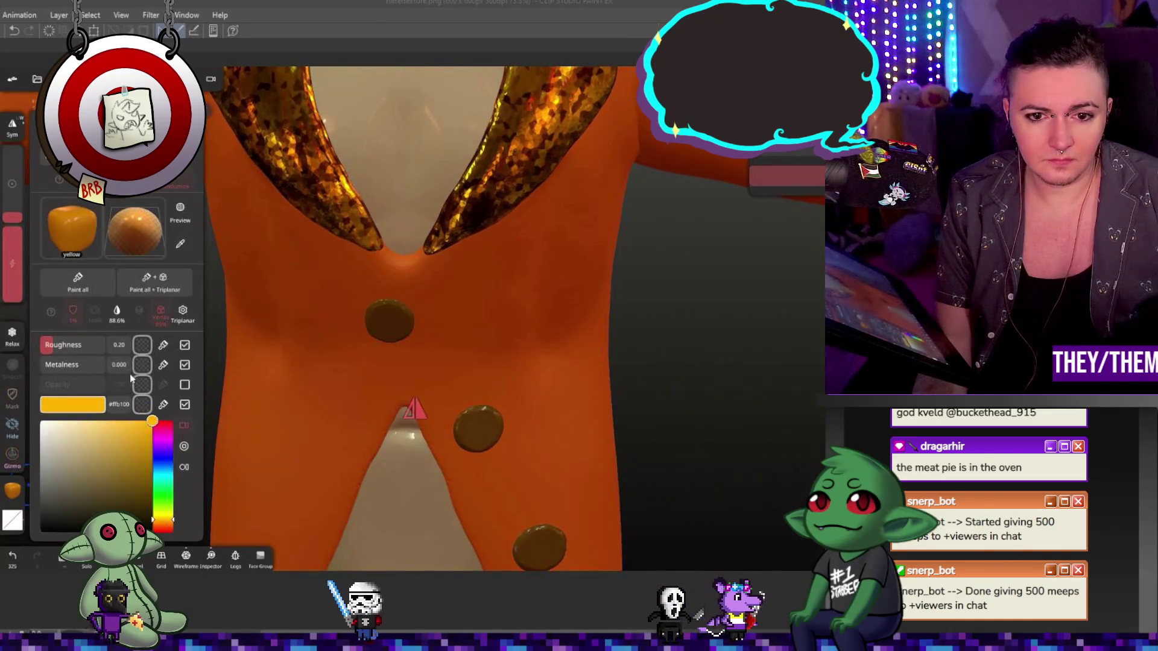
left_click_drag(53, 345, 62, 347)
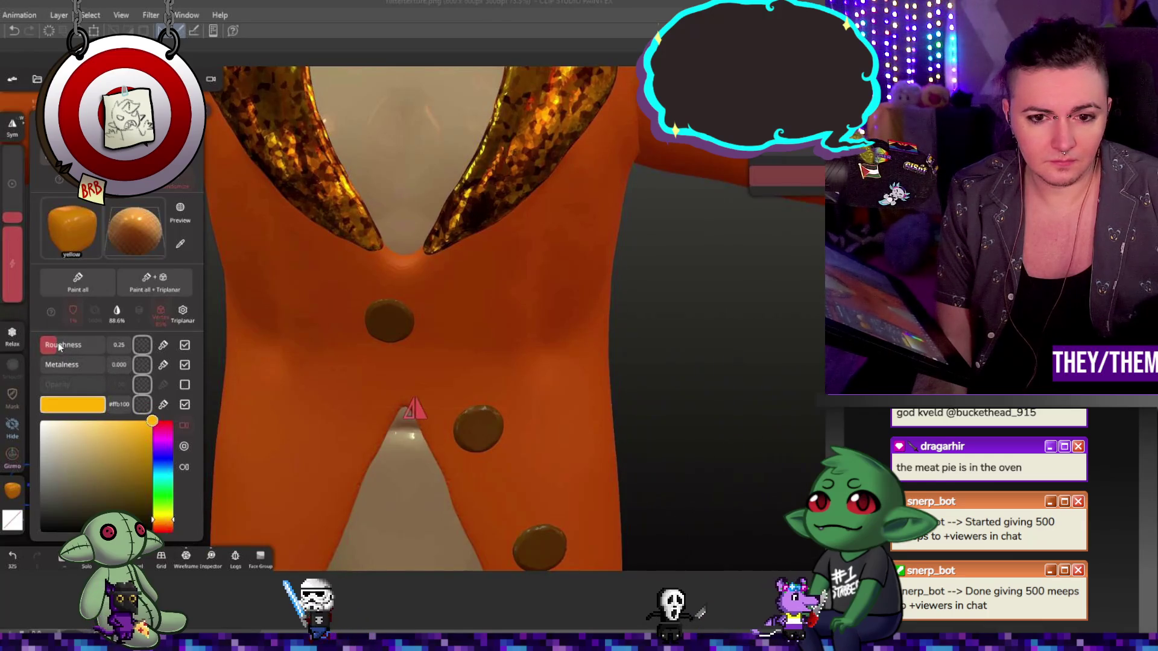
left_click_drag(165, 523, 169, 524)
- Shift the paint toward orange at roughness 0.31, paint the whole jacket, and select it for sculpting
left_click_drag(48, 348, 49, 348)
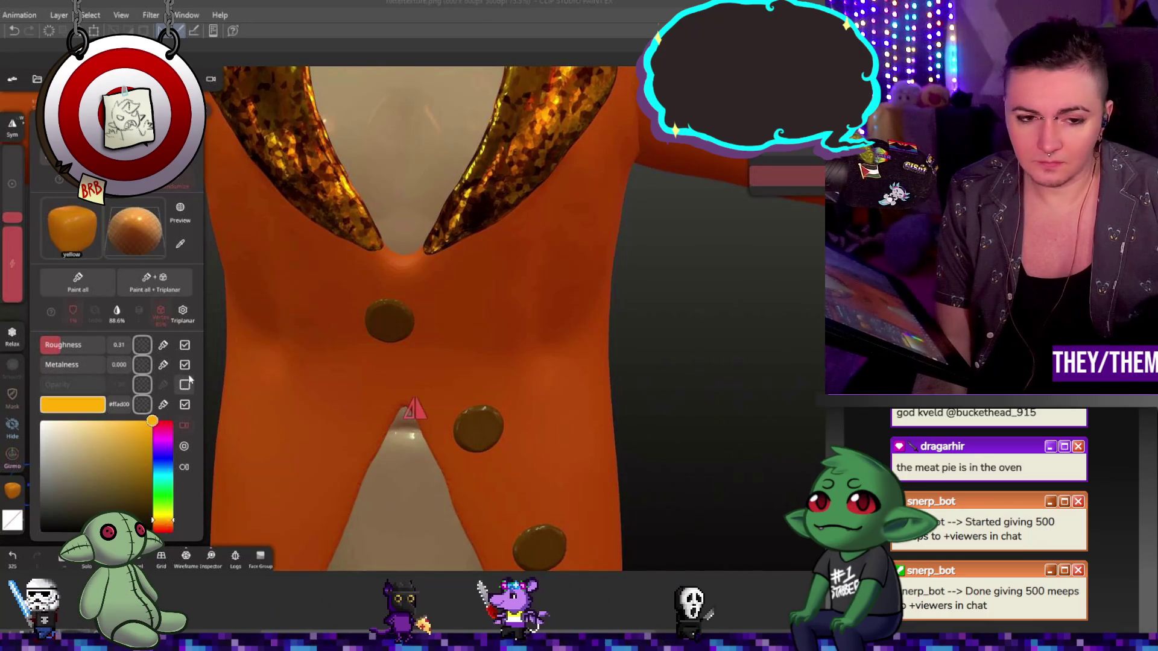
left_click_drag(163, 520, 173, 526)
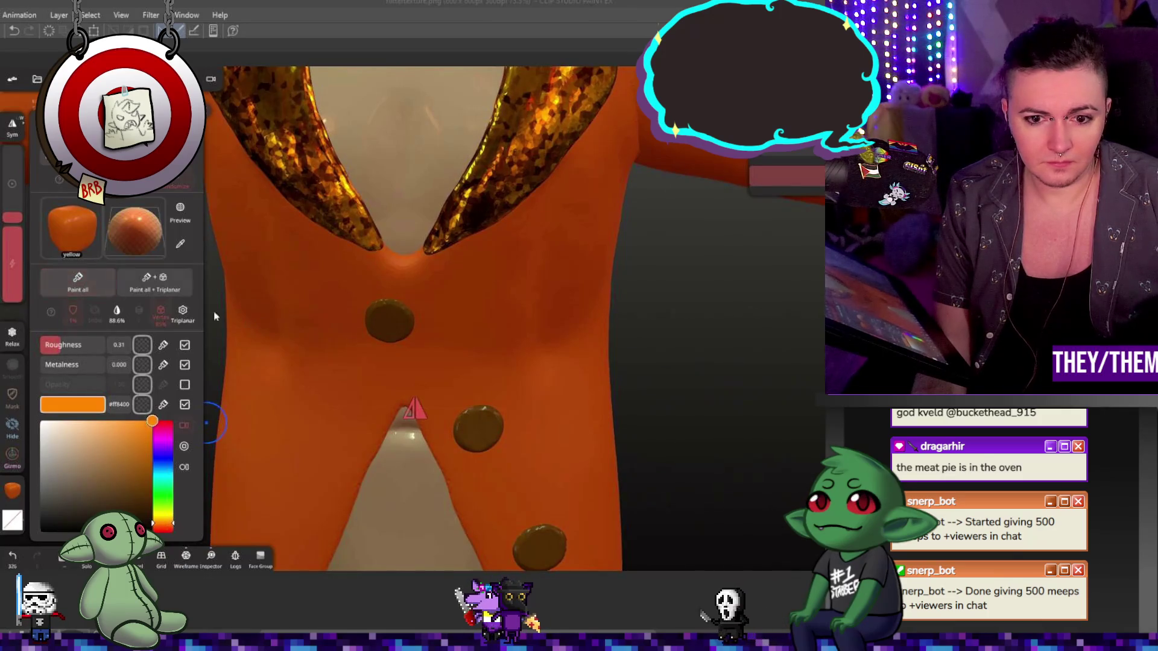
left_click(84, 286)
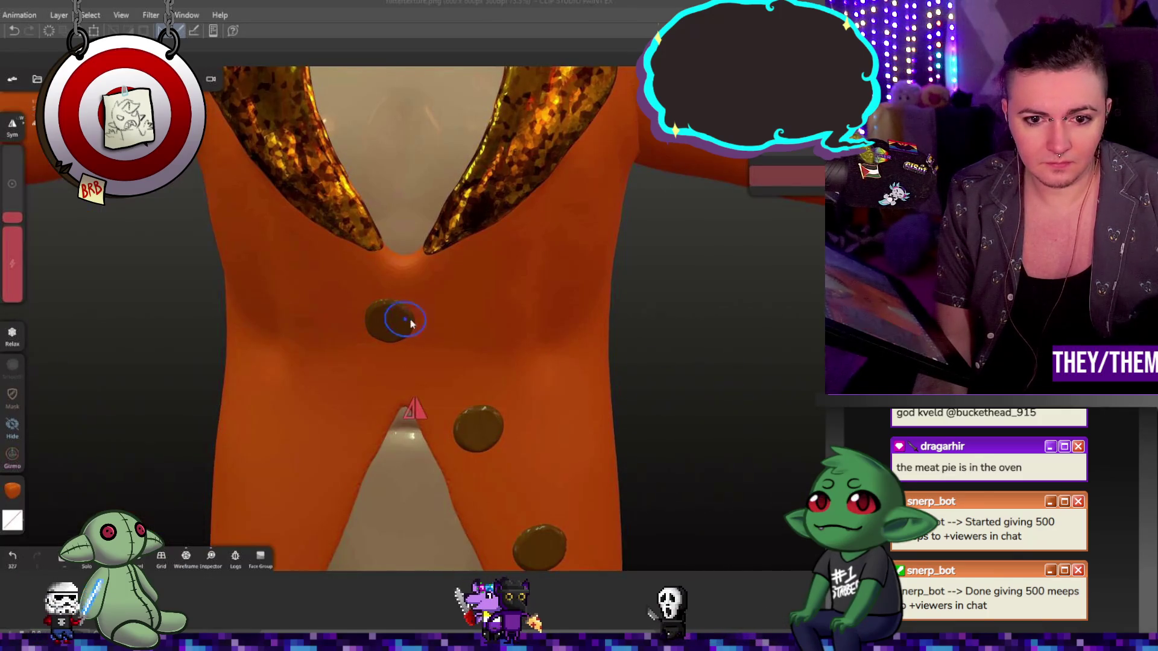
left_click_drag(724, 407, 787, 349)
left_click(528, 271)
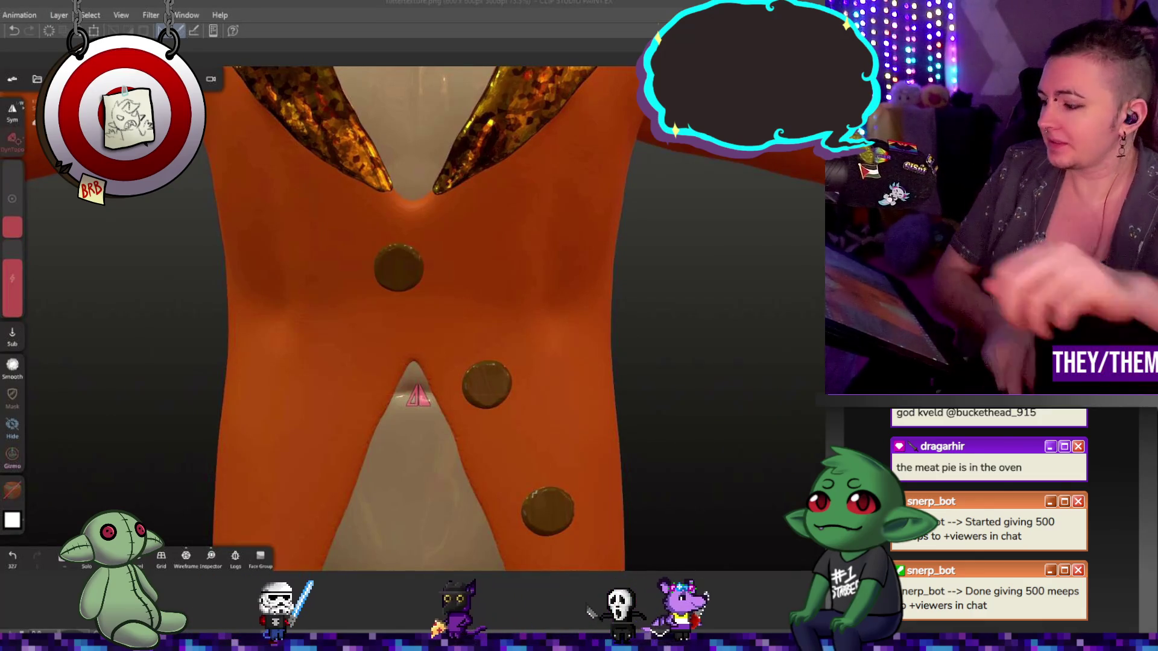
- Sculpt crease folds between the upper buttons and above the top button, toggling brush type and direction
key("c")
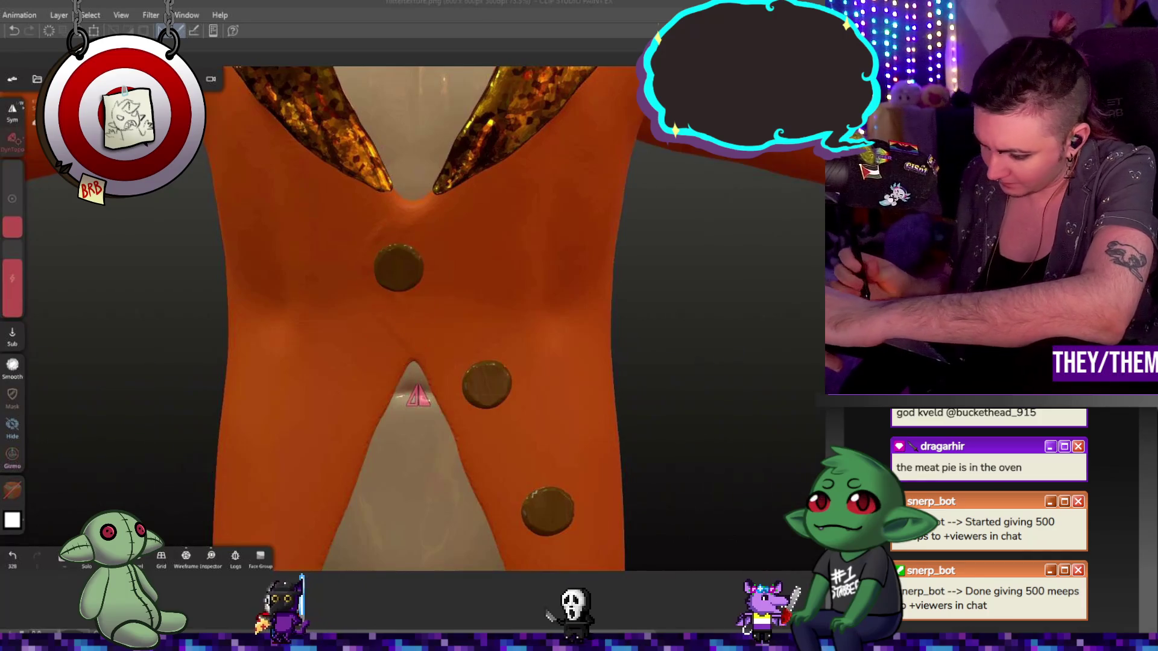
left_click_drag(378, 281, 427, 353)
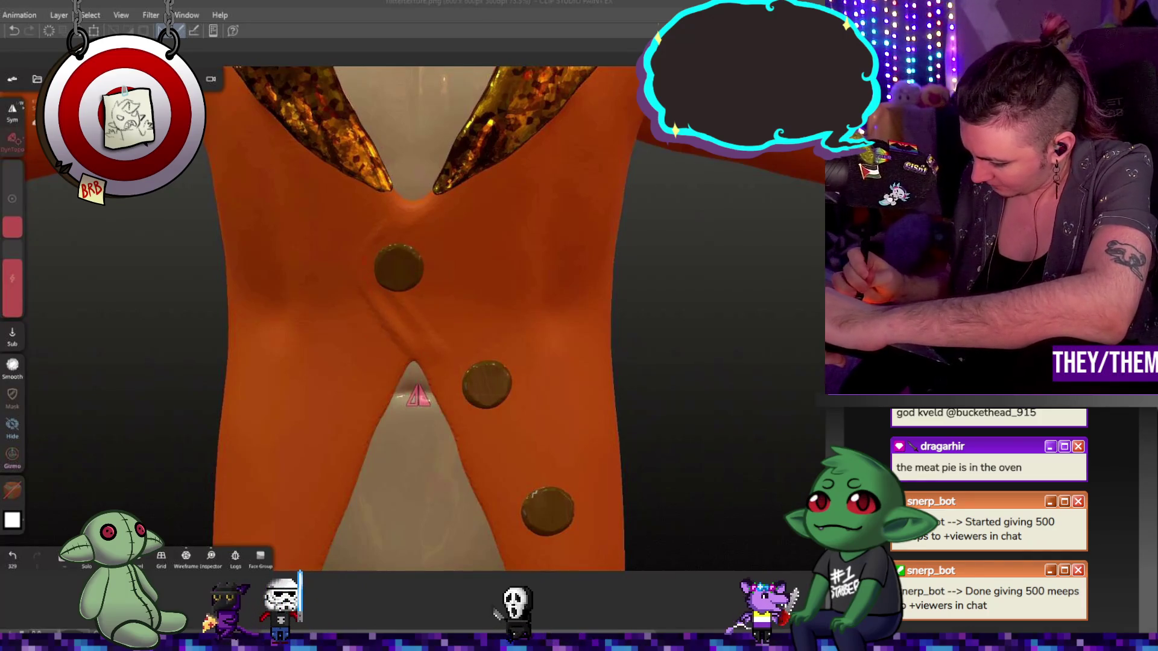
left_click_drag(421, 208, 429, 347)
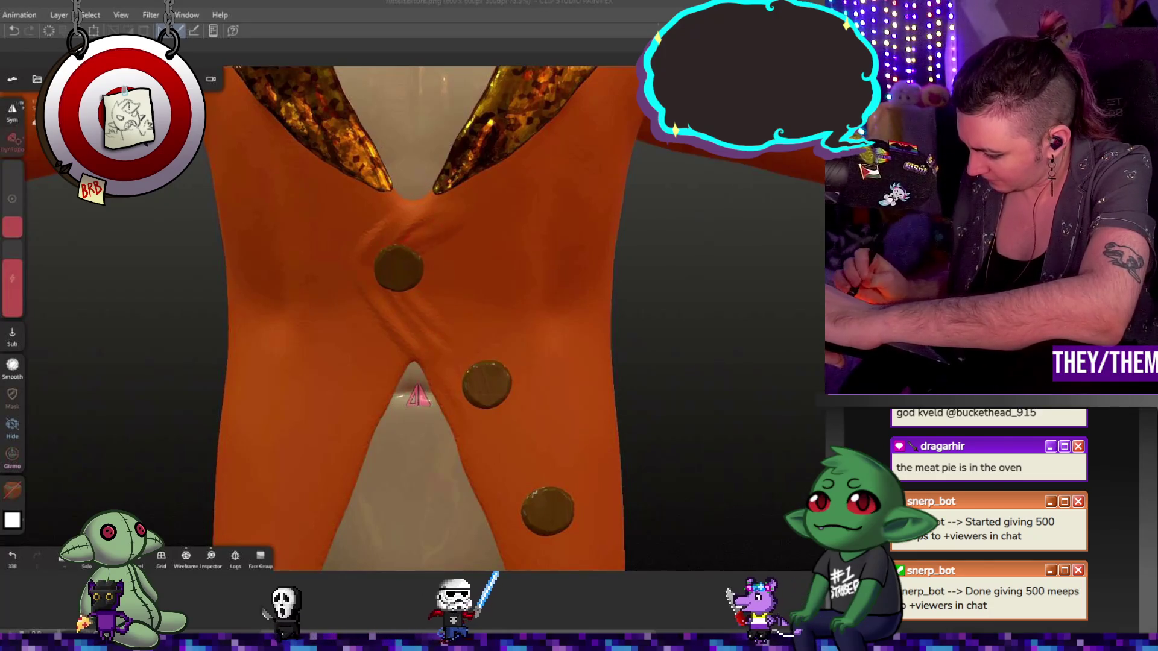
key("shift")
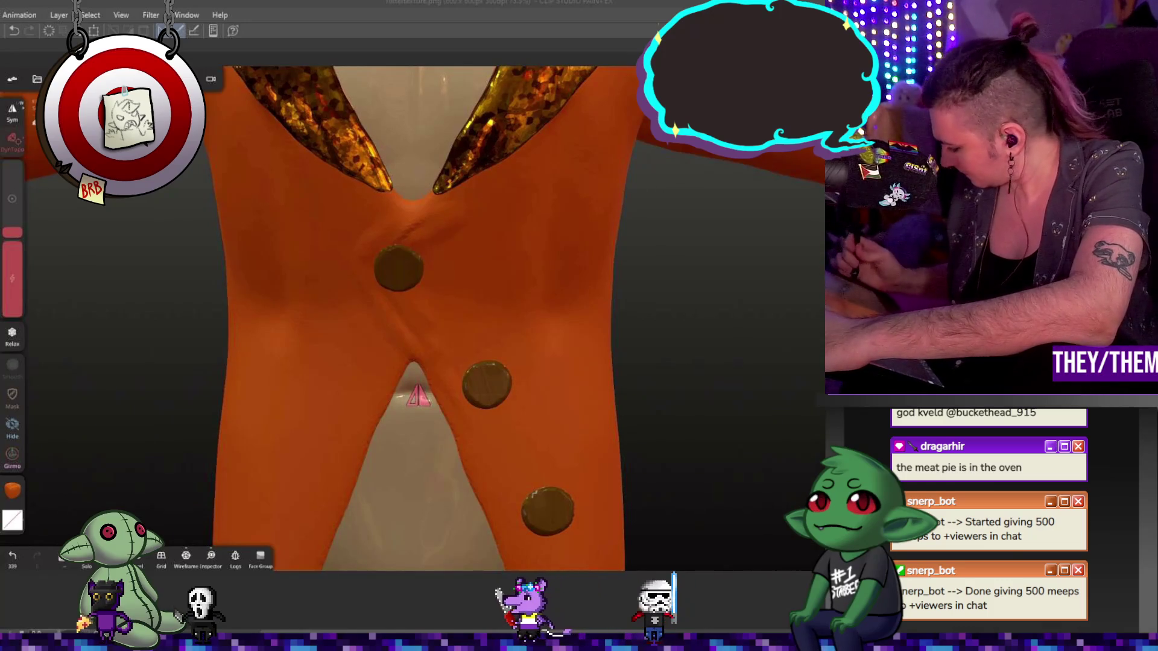
key("shift")
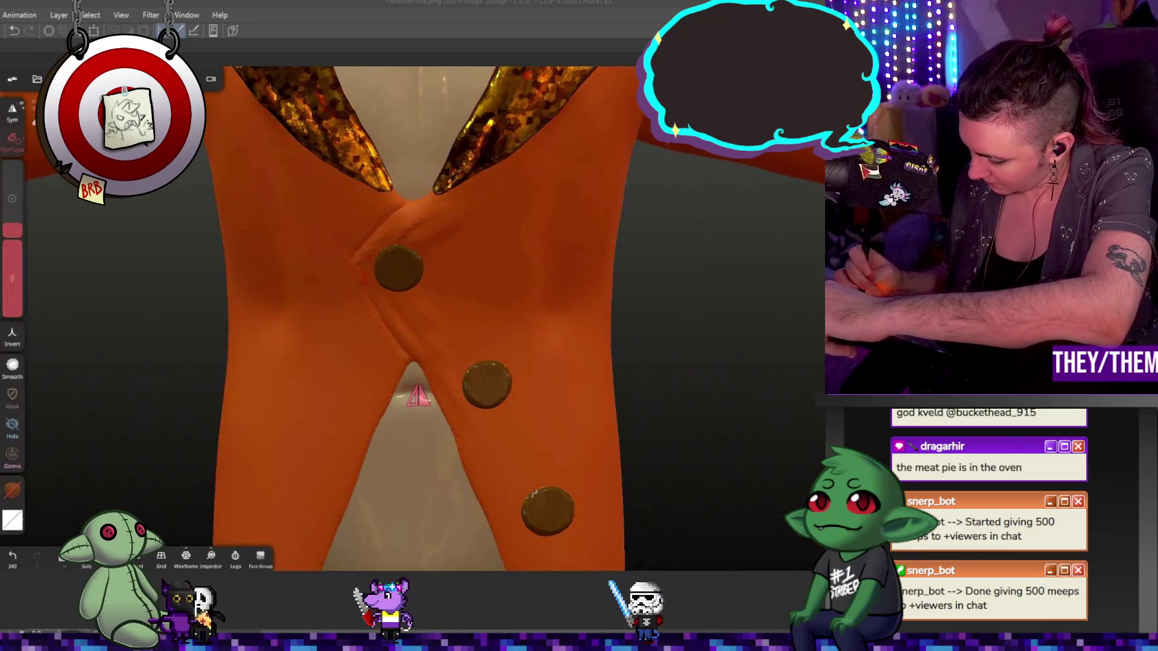
key("ctrl")
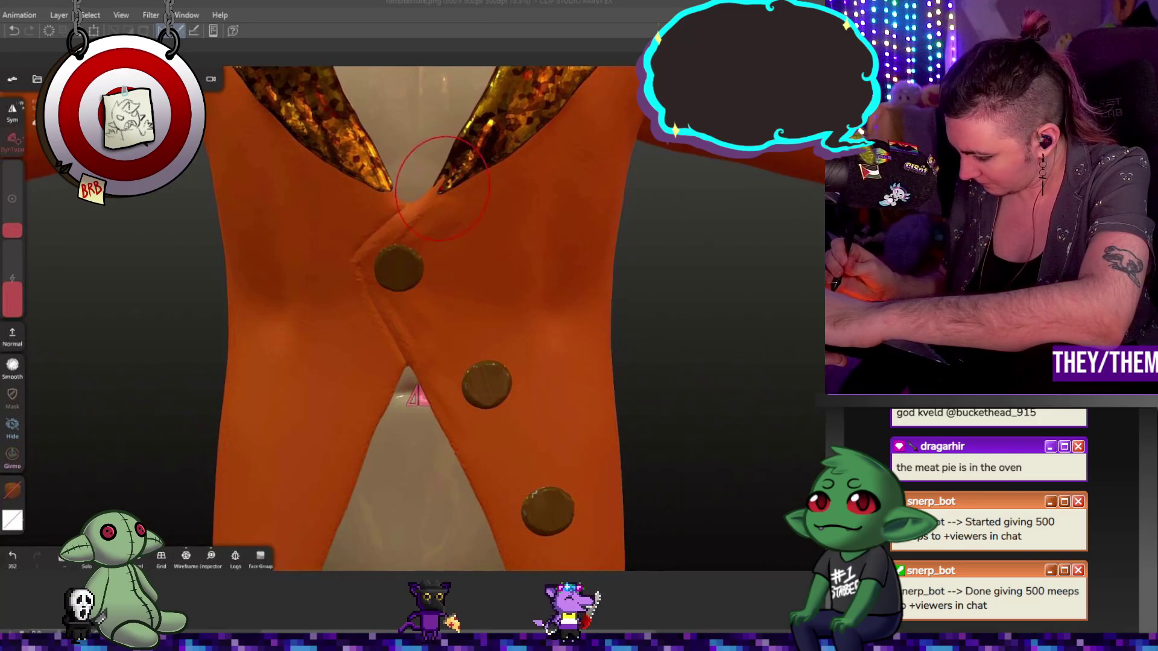
- Orbit around and below the jacket to check the creases and button flap, ending close on the buttons
middle_click_drag(543, 209, 483, 206)
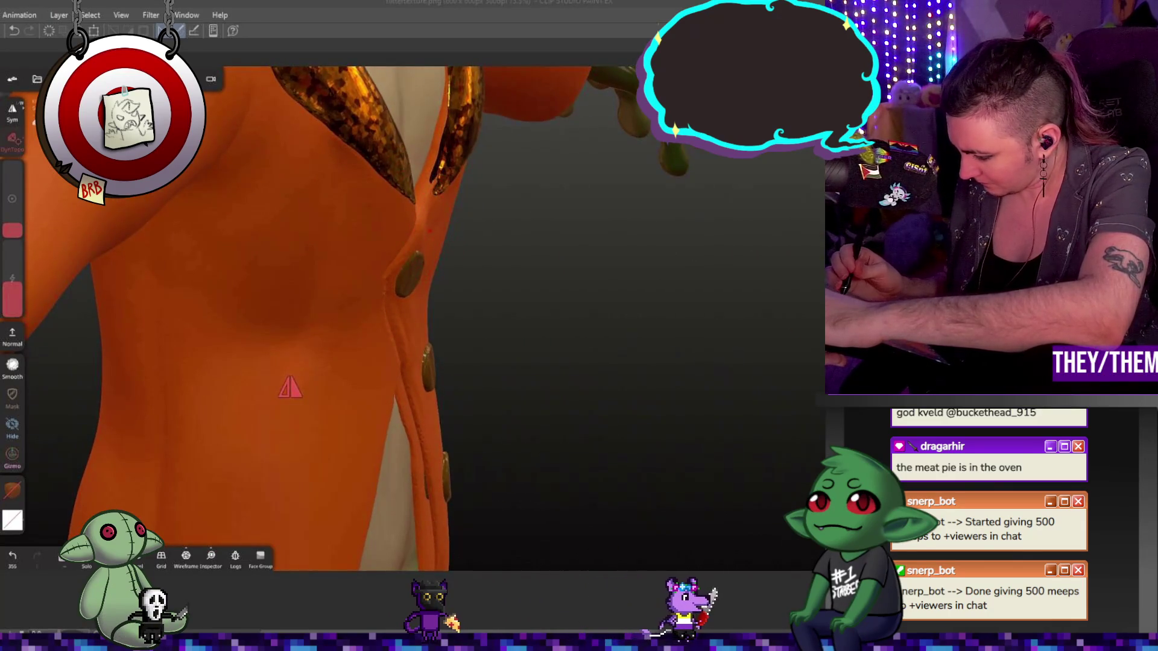
middle_click_drag(623, 259, 424, 220)
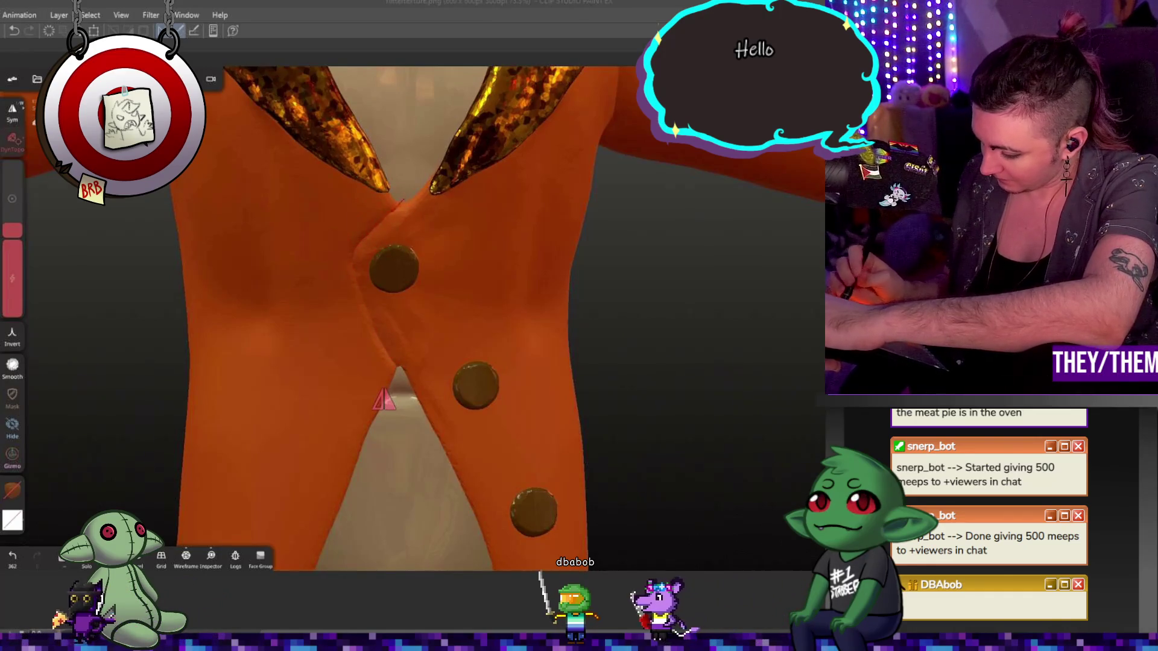
left_click_drag(651, 311, 634, 381)
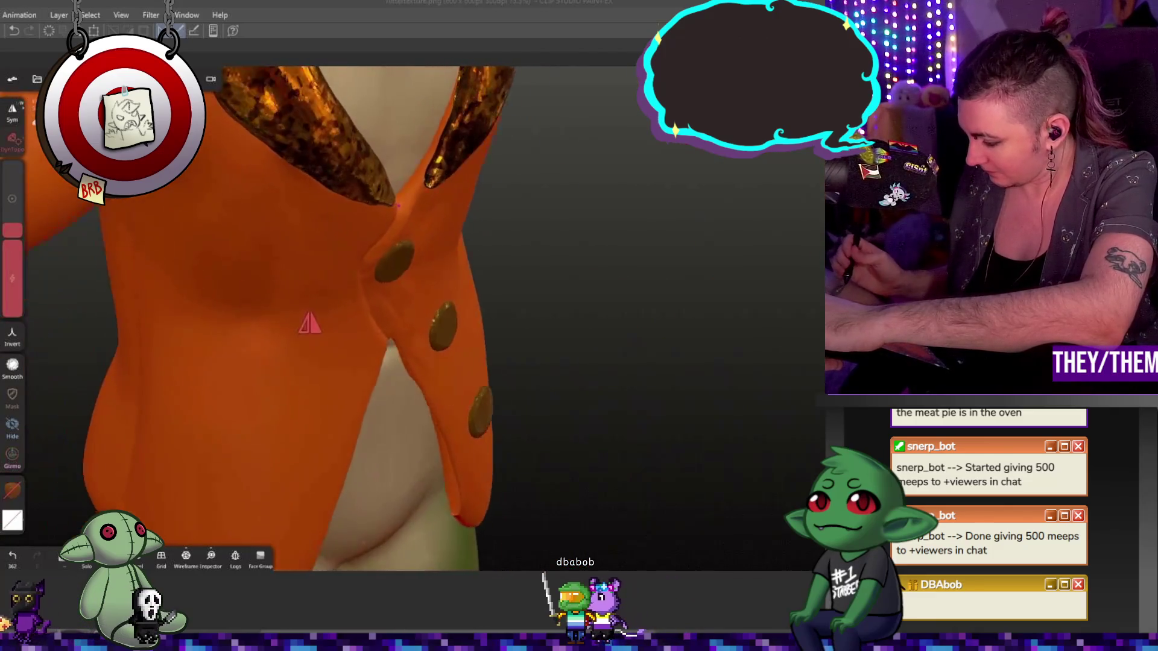
left_click_drag(367, 256, 443, 182)
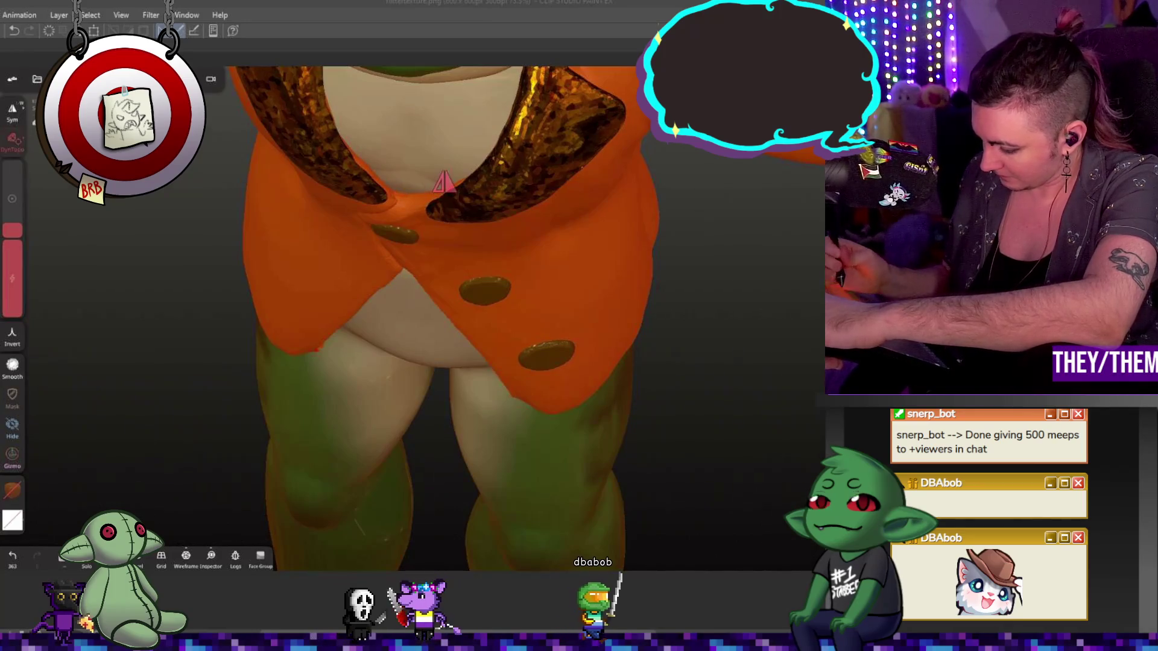
mouse_move(444, 181)
left_mouse_down()
mouse_move(392, 323)
mouse_move(395, 422)
left_mouse_up()
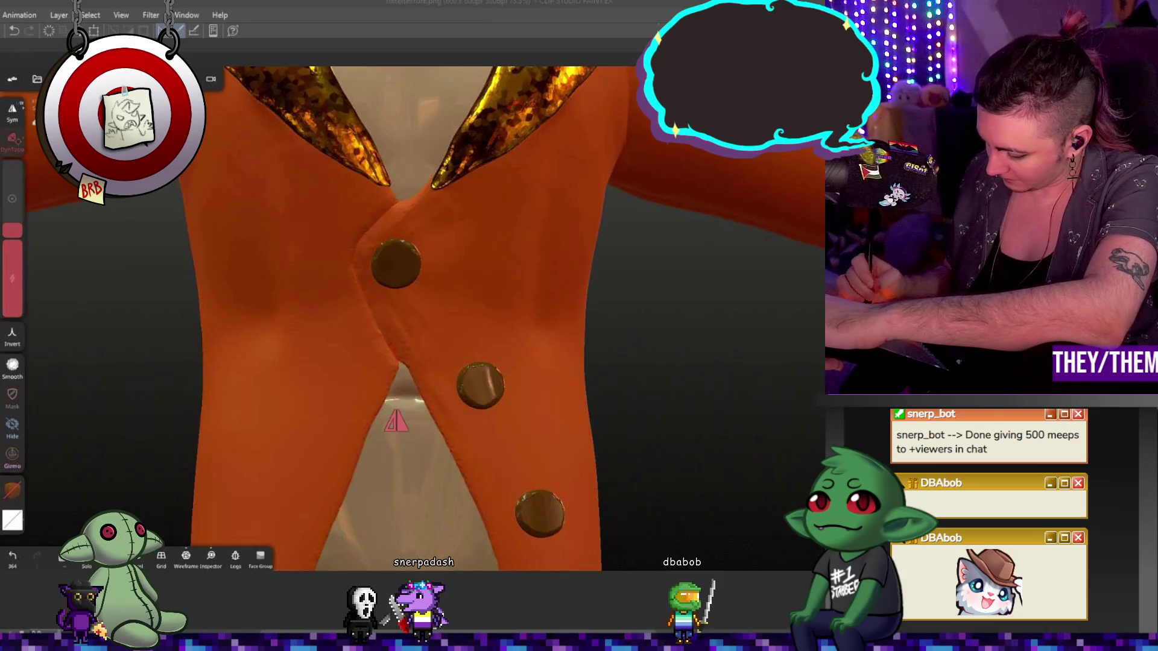
left_click_drag(401, 360, 392, 345)
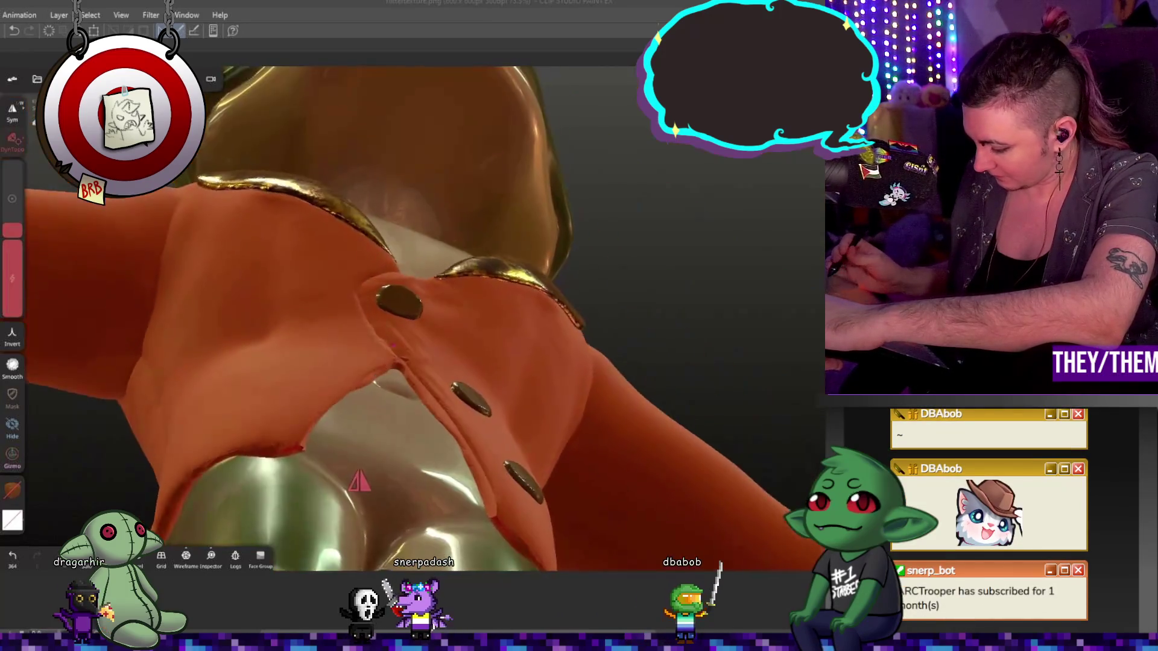
left_click_drag(362, 460, 391, 391)
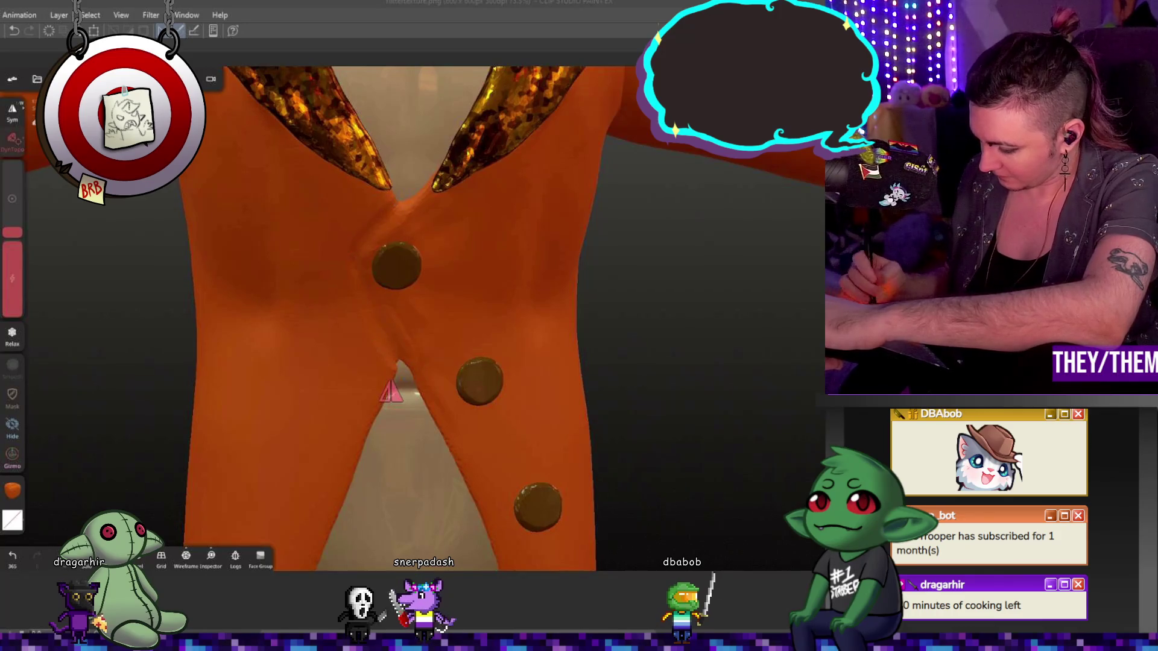
left_click_drag(391, 391, 360, 422)
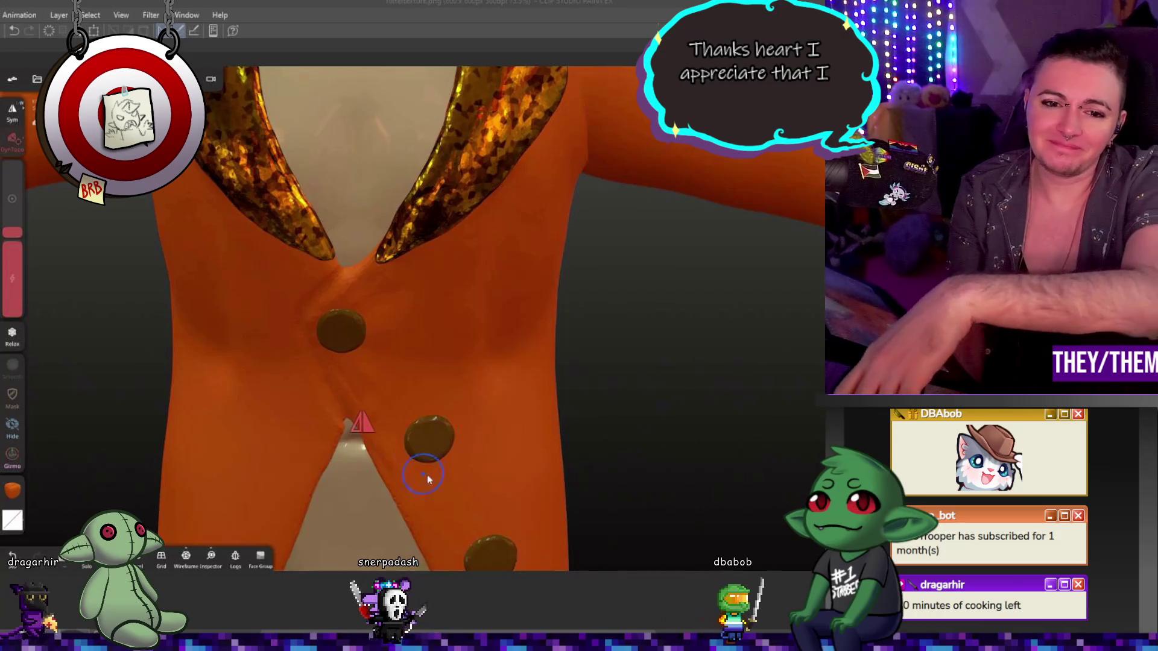
mouse_move(683, 473)
left_mouse_down()
mouse_move(631, 499)
mouse_move(695, 453)
mouse_move(622, 331)
mouse_move(515, 339)
mouse_move(584, 413)
mouse_move(628, 393)
mouse_move(659, 405)
mouse_move(680, 496)
mouse_move(505, 419)
mouse_move(460, 412)
mouse_move(371, 322)
left_mouse_up()
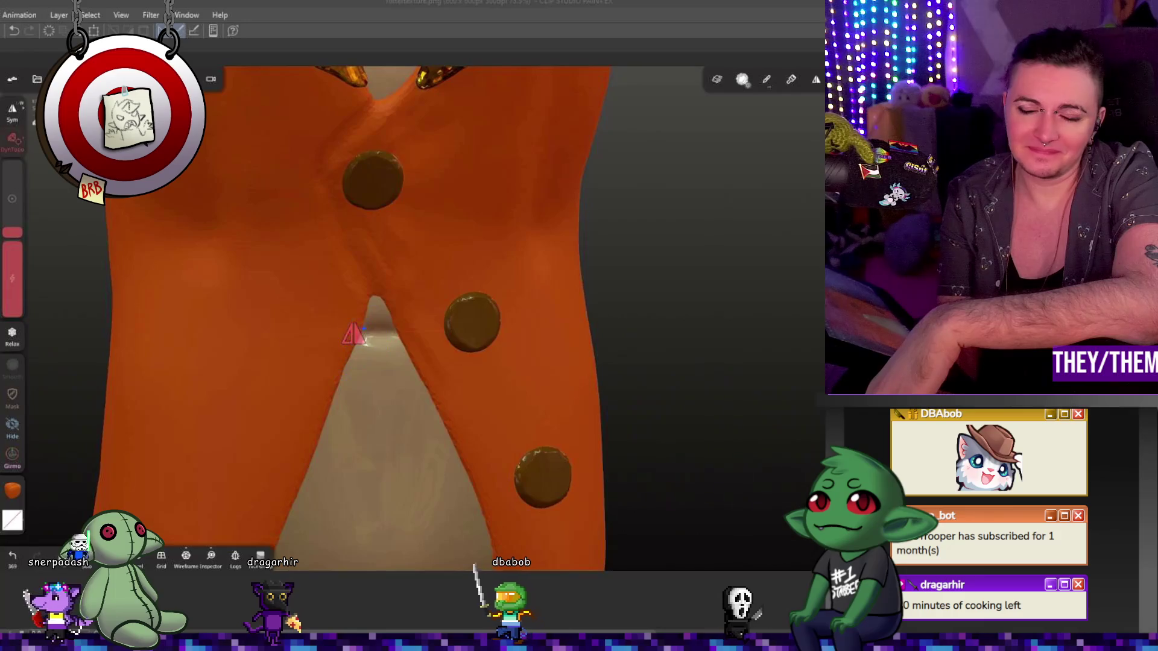
left_click_drag(588, 462, 616, 455)
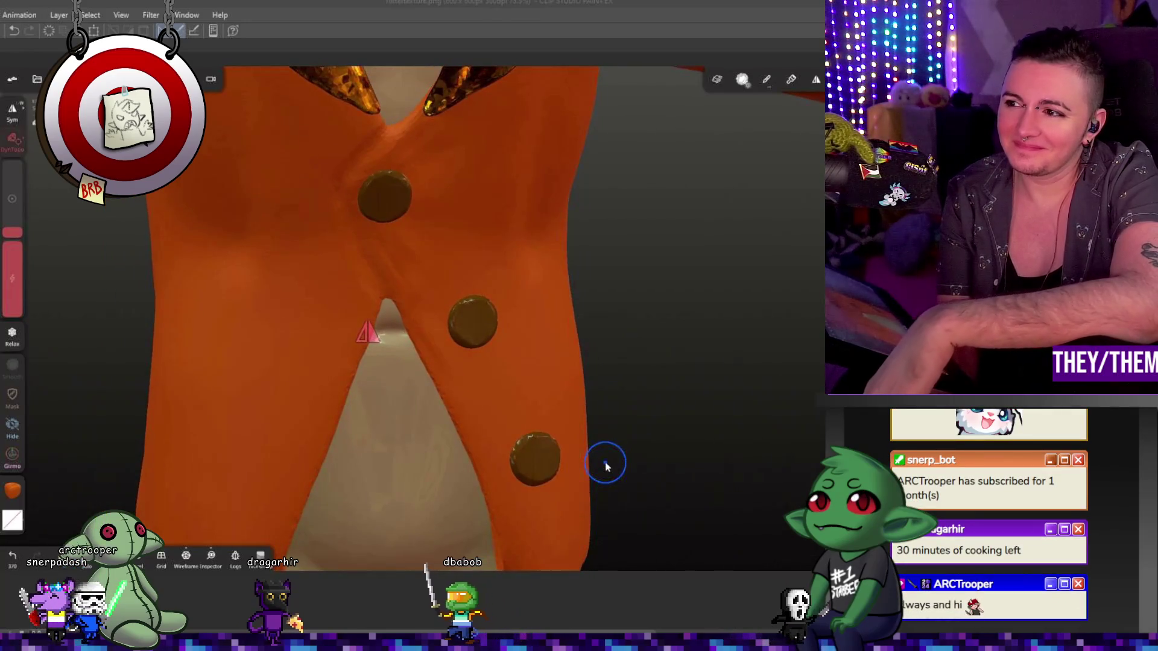
left_click_drag(688, 406, 682, 421)
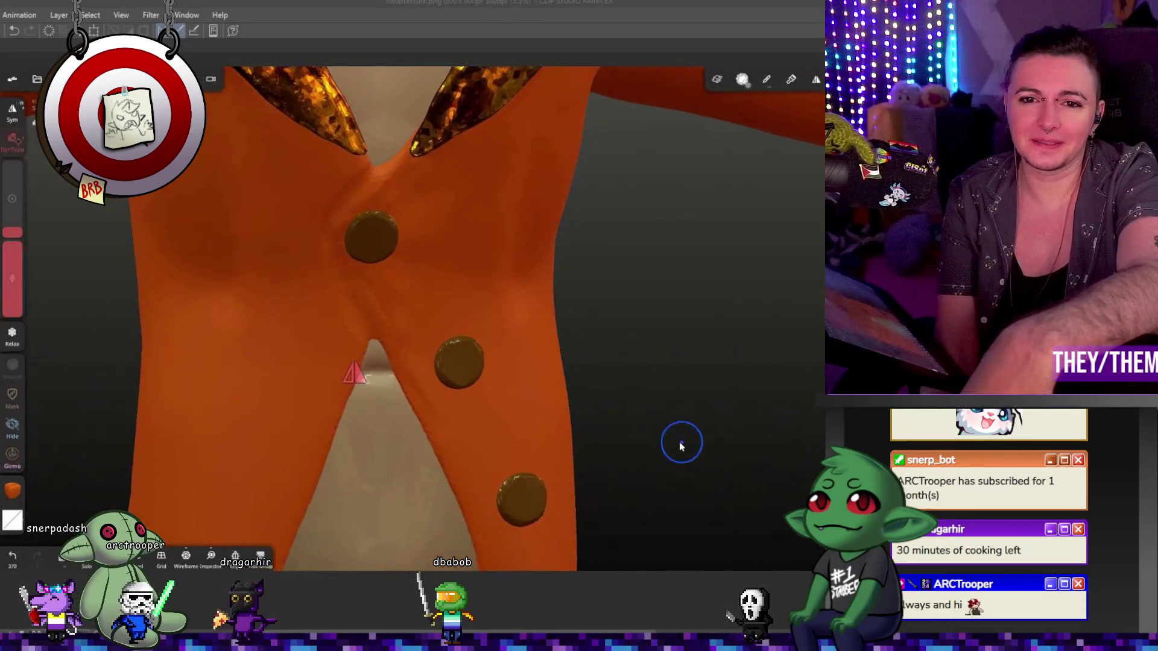
scroll(681, 420, "down", 3)
scroll(633, 437, "down", 1)
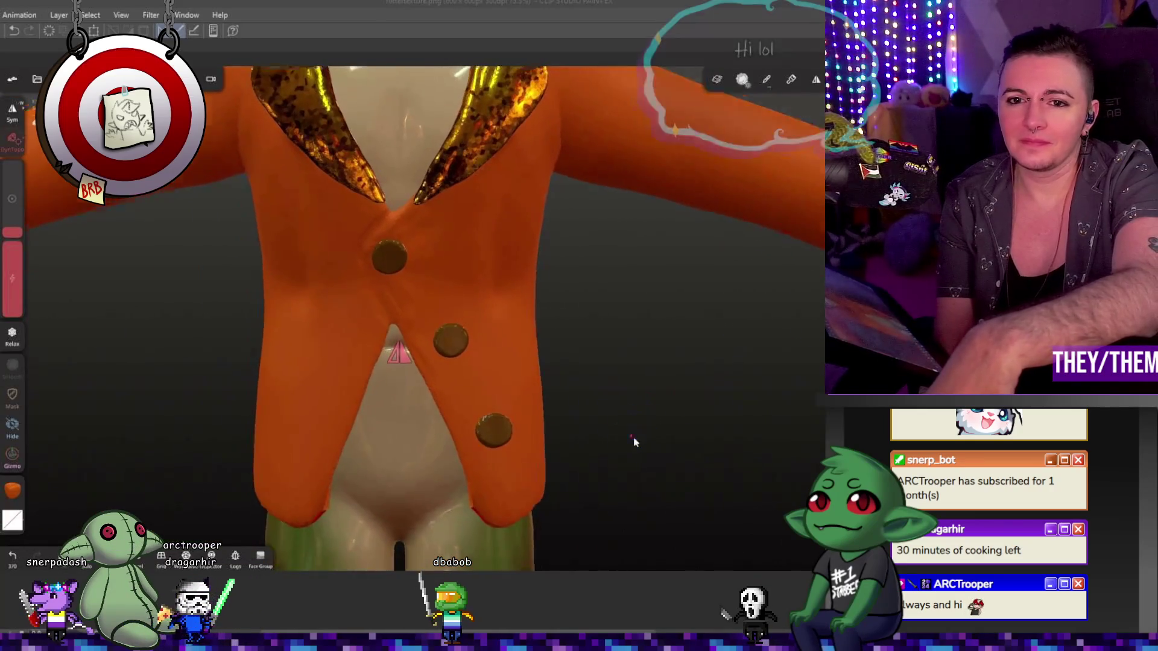
scroll(638, 430, "down", 3)
mouse_move(648, 458)
left_mouse_down()
mouse_move(480, 480)
mouse_move(661, 462)
left_mouse_up()
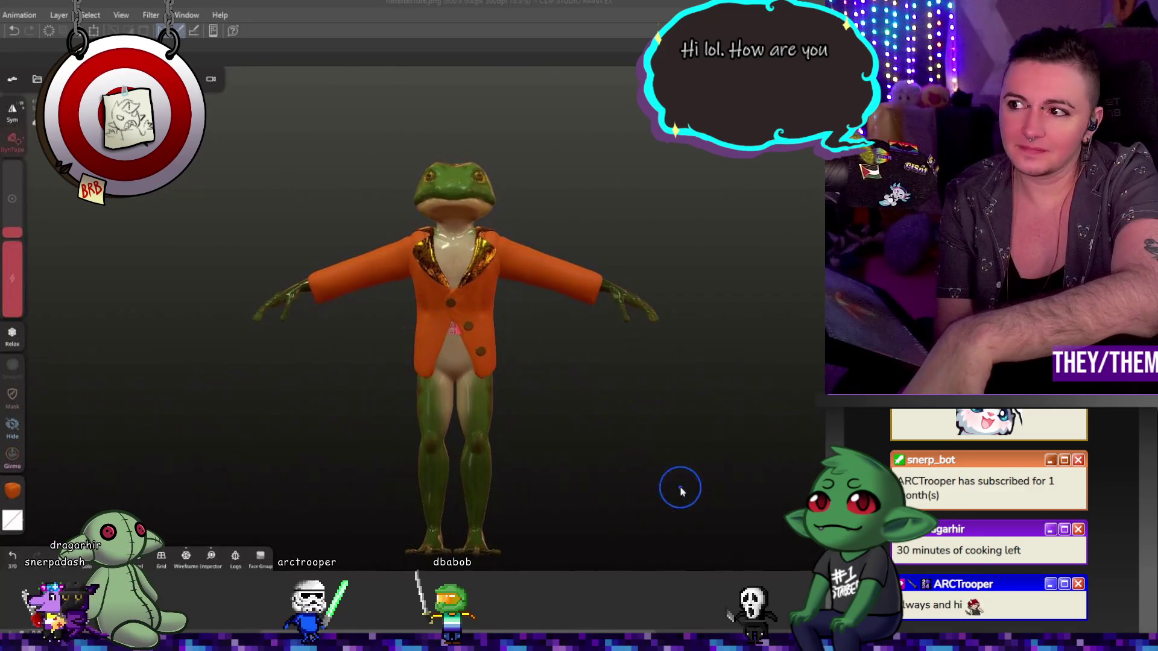
- Set the viewport background colour to a teal hue in the background settings
left_click(12, 233)
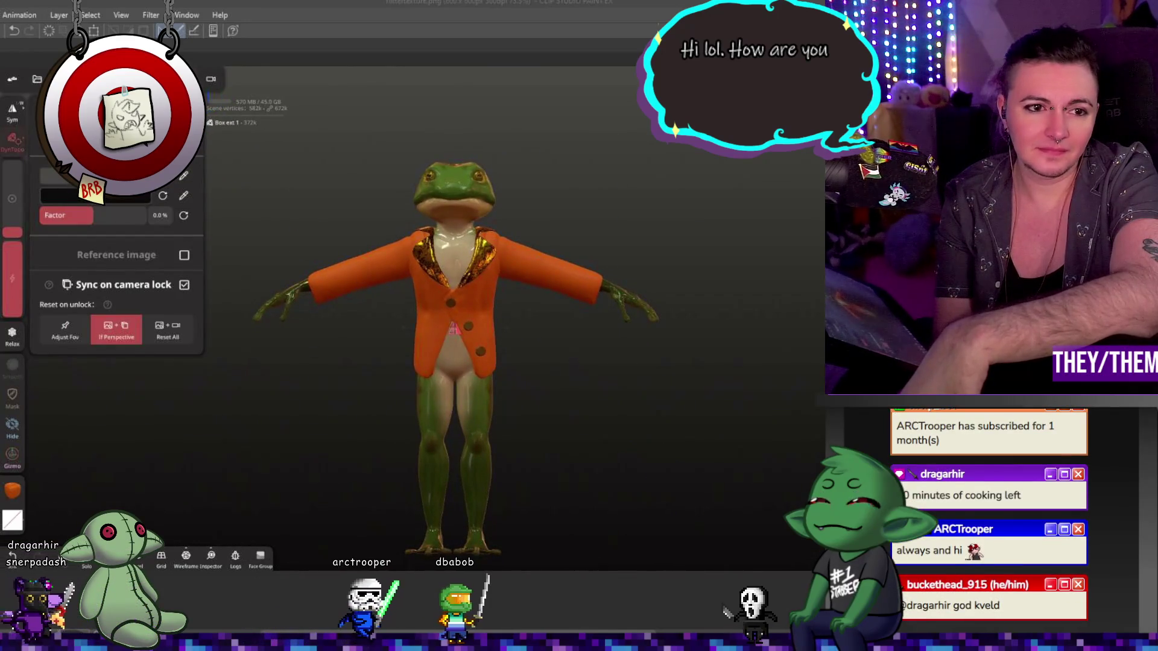
left_click(100, 218)
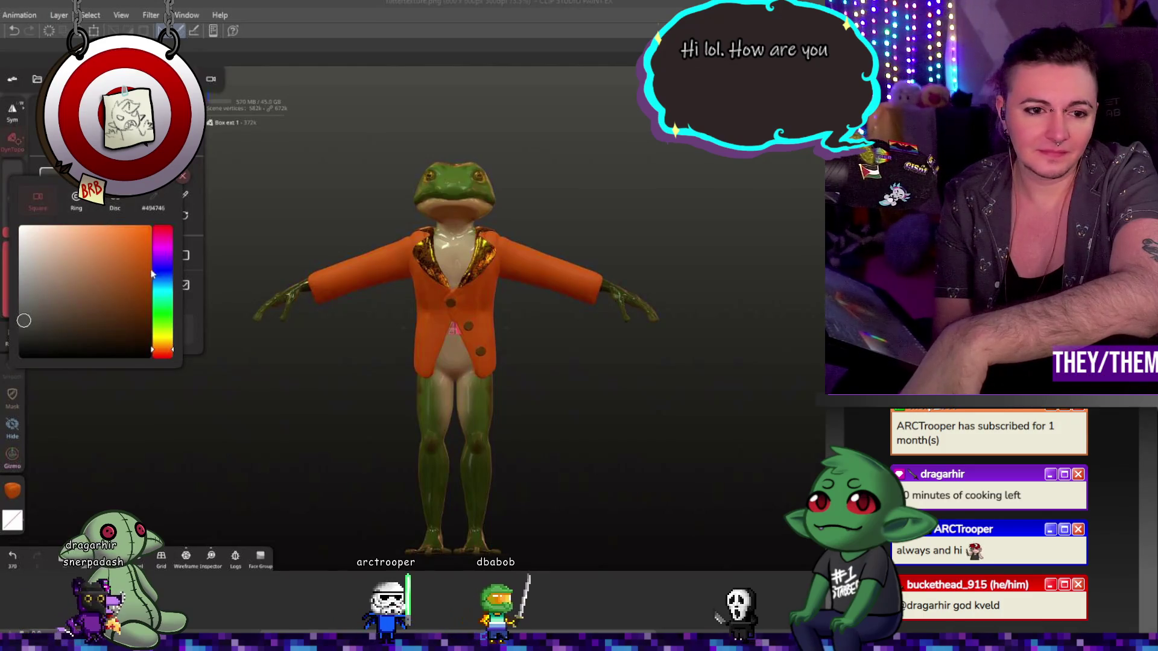
left_click(163, 294)
left_click_drag(135, 244, 169, 216)
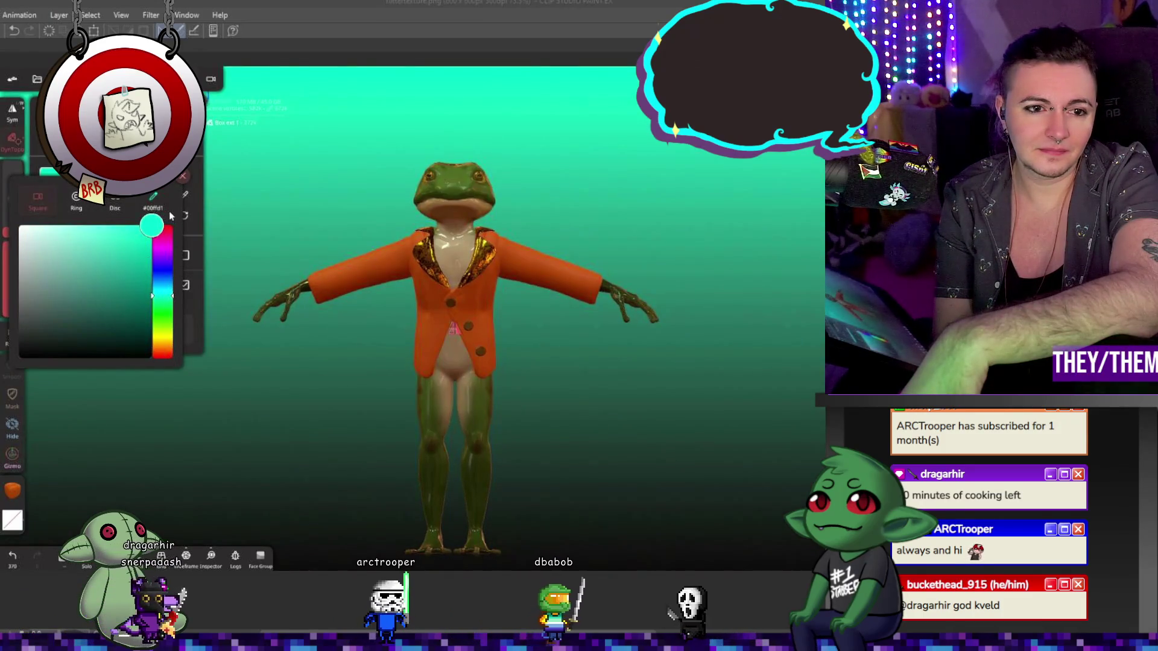
left_click(166, 279)
left_click_drag(175, 280, 179, 291)
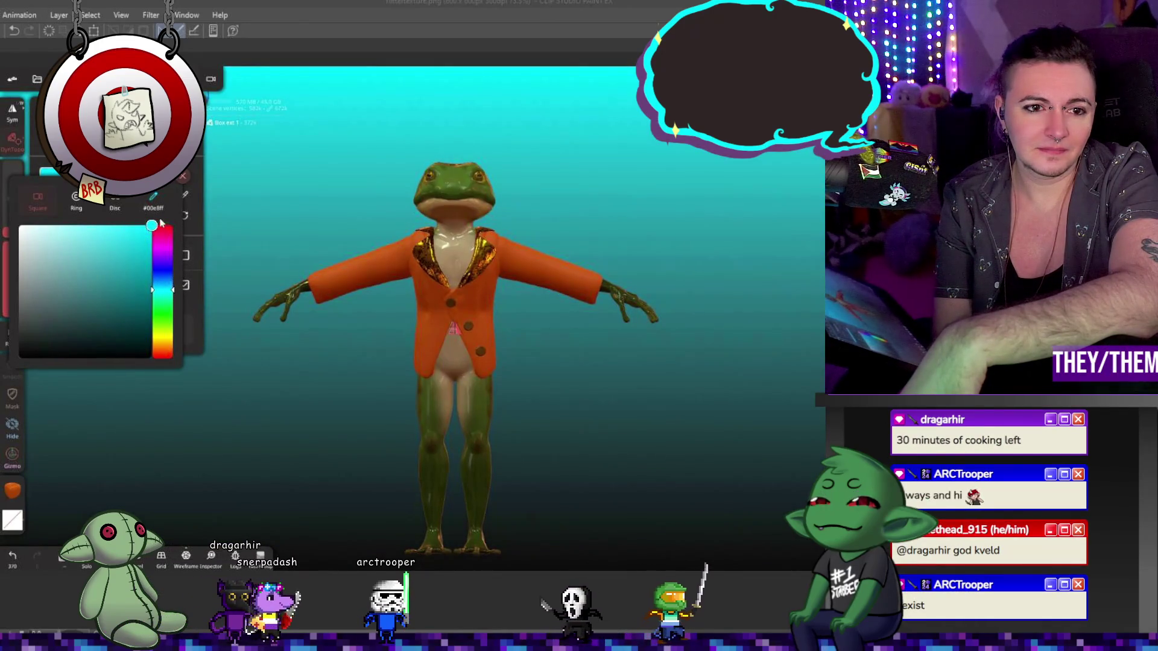
- Revisit the background colour picker and settle on a bright teal
left_click(182, 285)
left_click(54, 177)
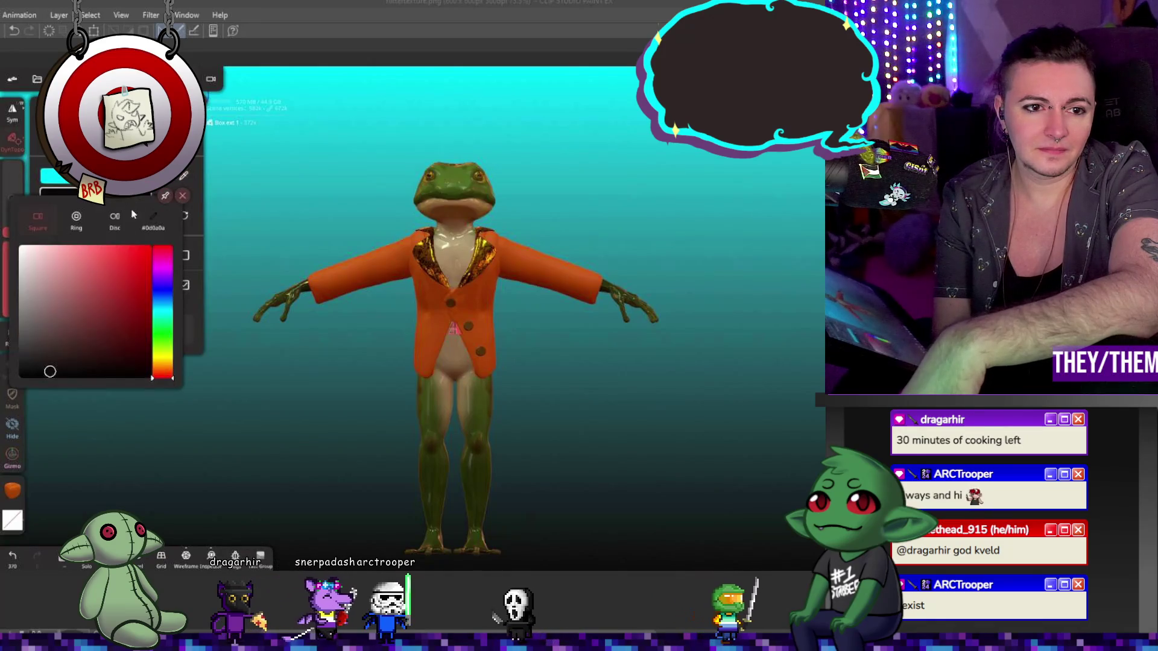
left_click(166, 276)
mouse_move(166, 271)
left_mouse_down()
mouse_move(172, 334)
mouse_move(151, 334)
left_mouse_up()
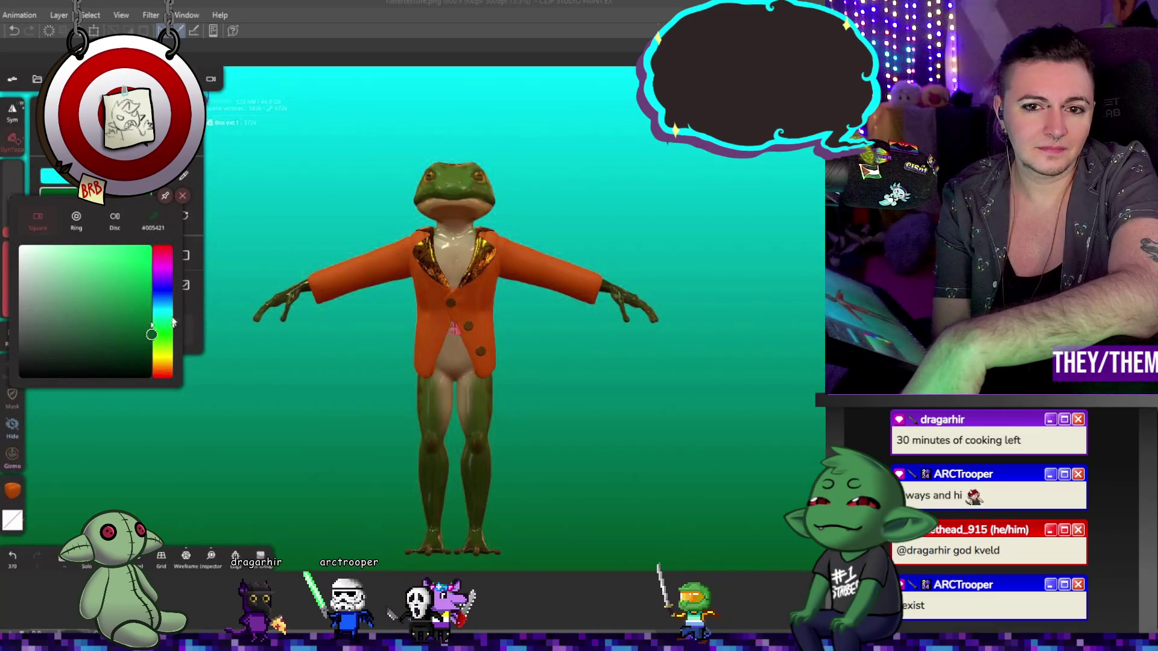
- Dismiss the colour picker and bring the view to the front of the jacket torso
left_click(261, 165)
mouse_move(260, 166)
left_mouse_down()
mouse_move(418, 186)
mouse_move(276, 160)
left_mouse_up()
mouse_move(651, 395)
left_mouse_down()
mouse_move(455, 261)
mouse_move(456, 324)
mouse_move(522, 440)
left_mouse_up()
scroll(346, 286, "up", 2)
scroll(404, 327, "up", 2)
scroll(403, 326, "up", 2)
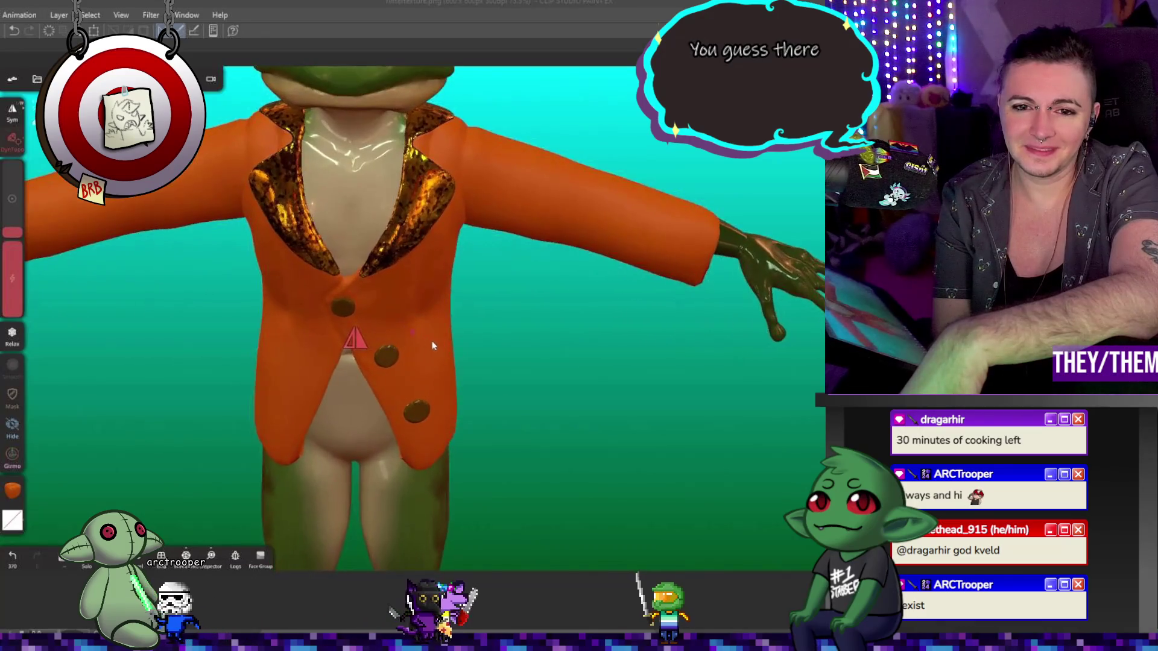
mouse_move(404, 326)
left_mouse_down()
mouse_move(544, 326)
mouse_move(507, 295)
mouse_move(448, 327)
mouse_move(431, 299)
mouse_move(678, 310)
mouse_move(559, 321)
mouse_move(604, 353)
mouse_move(587, 387)
mouse_move(612, 333)
mouse_move(645, 318)
mouse_move(555, 361)
mouse_move(491, 354)
mouse_move(402, 316)
mouse_move(466, 387)
left_mouse_up()
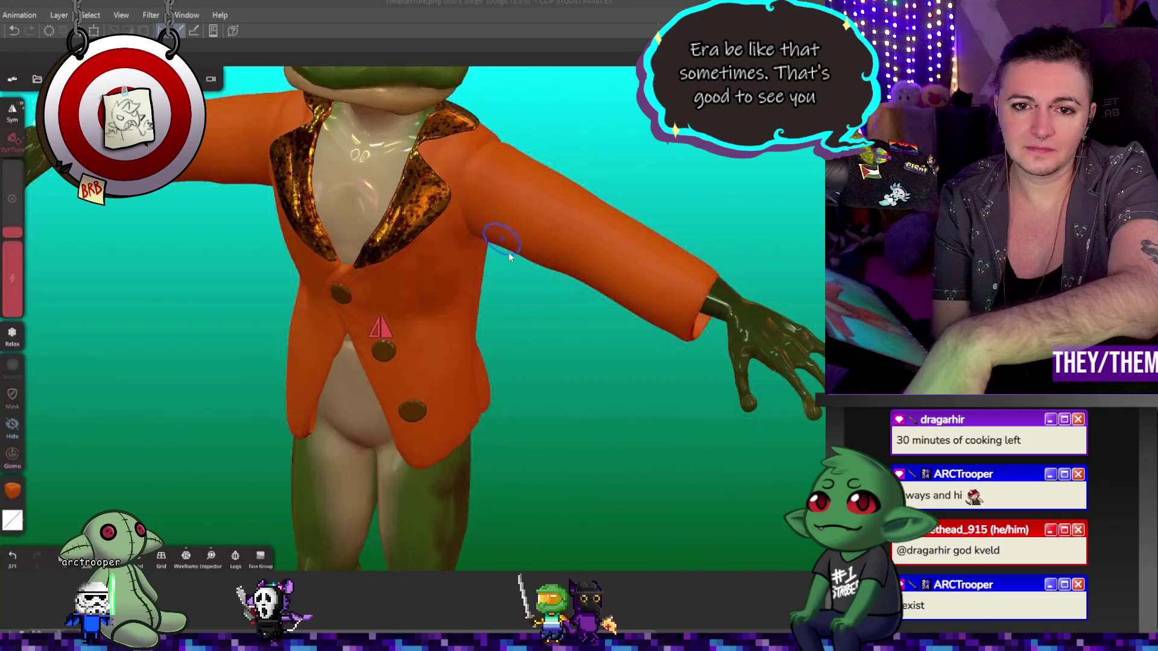
left_click_drag(509, 253, 667, 307)
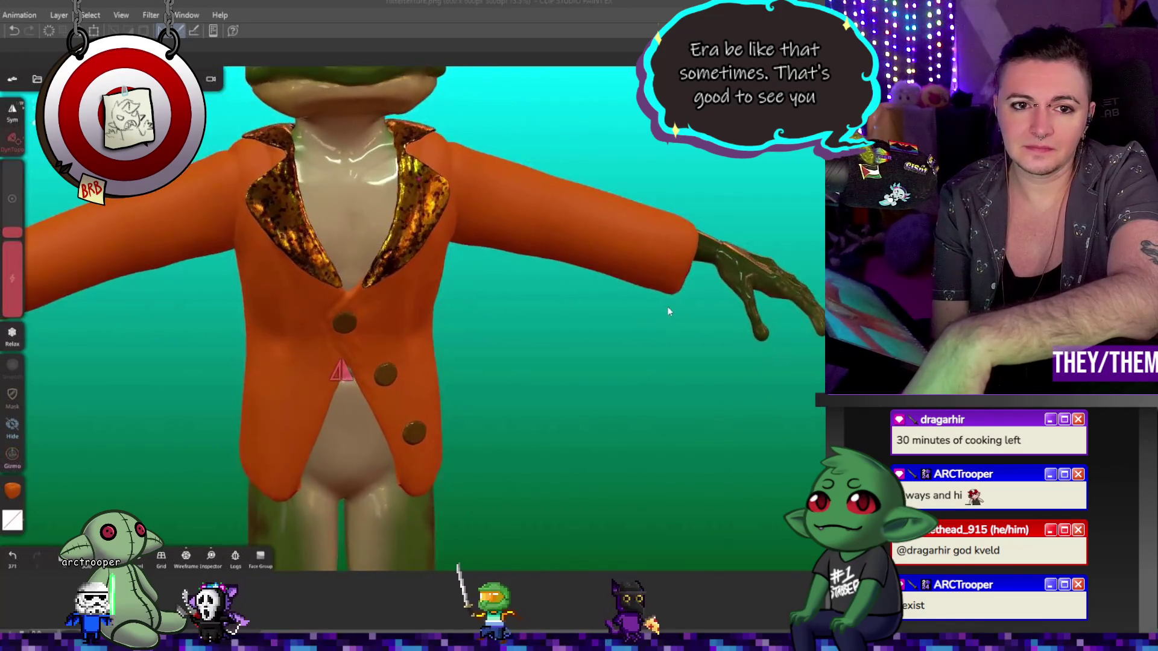
left_click_drag(667, 307, 658, 245)
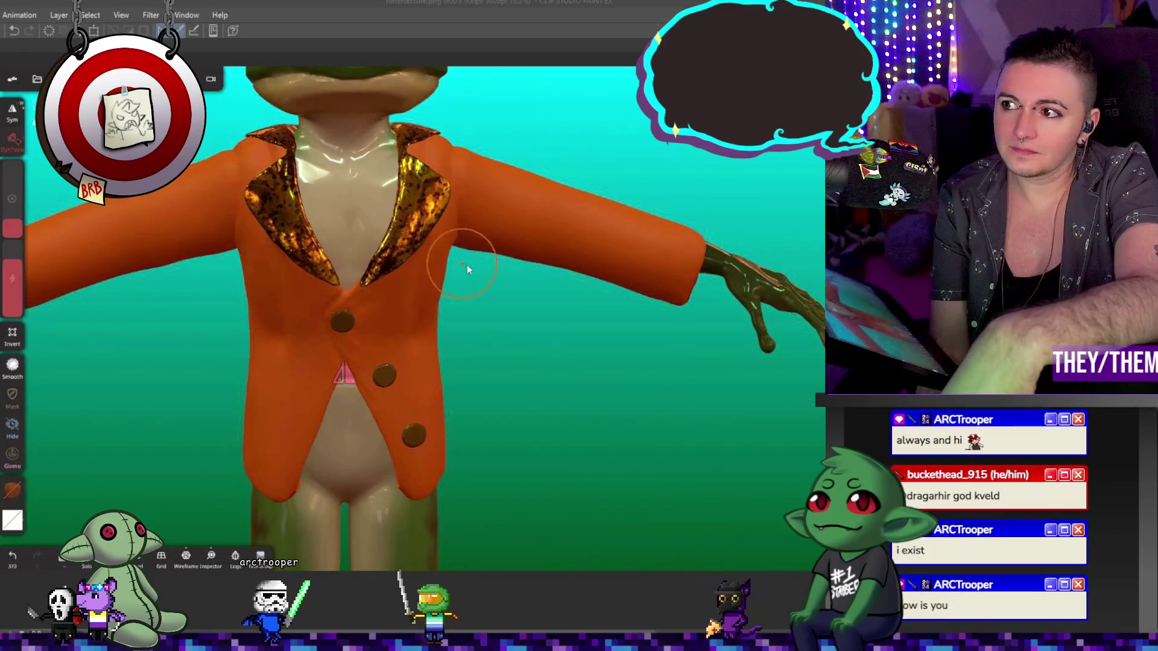
- Orbit and zoom around the jacket and lapels, ending on a close lower front view
middle_click_drag(455, 280, 331, 293)
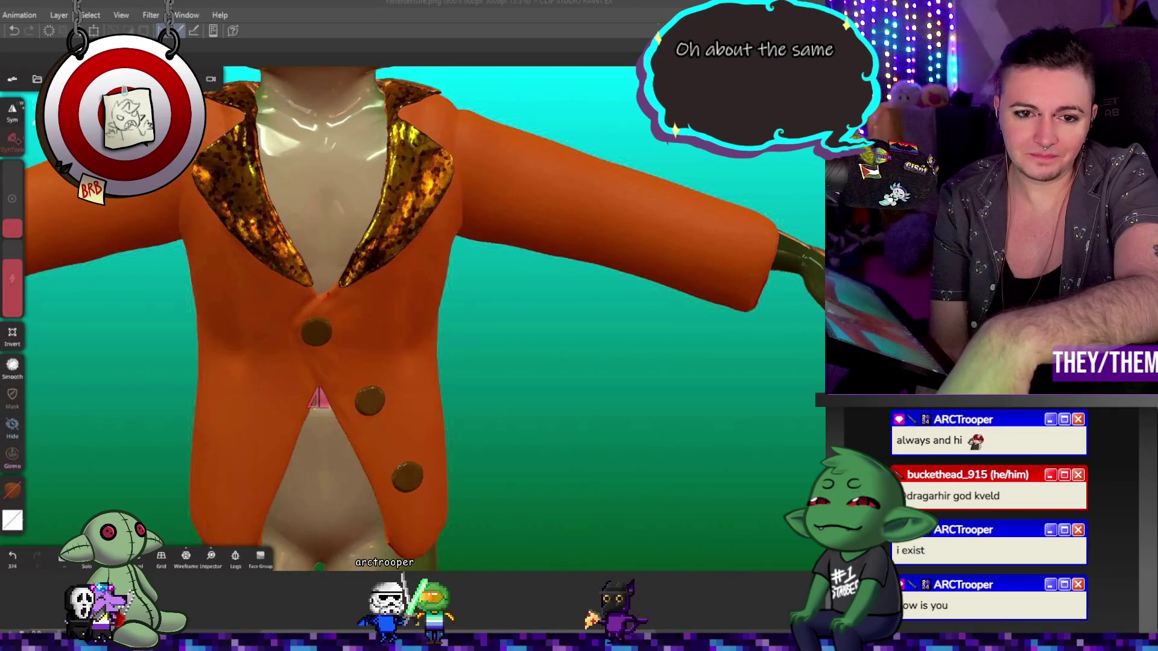
middle_click_drag(558, 323, 757, 331)
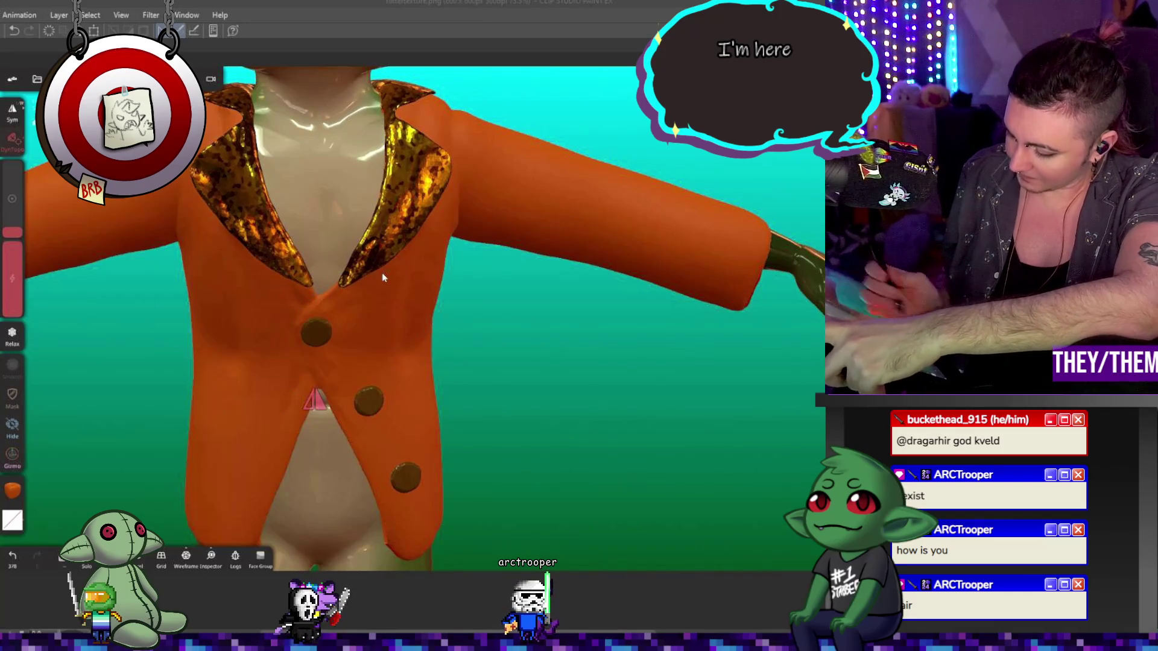
scroll(361, 230, "down", 3)
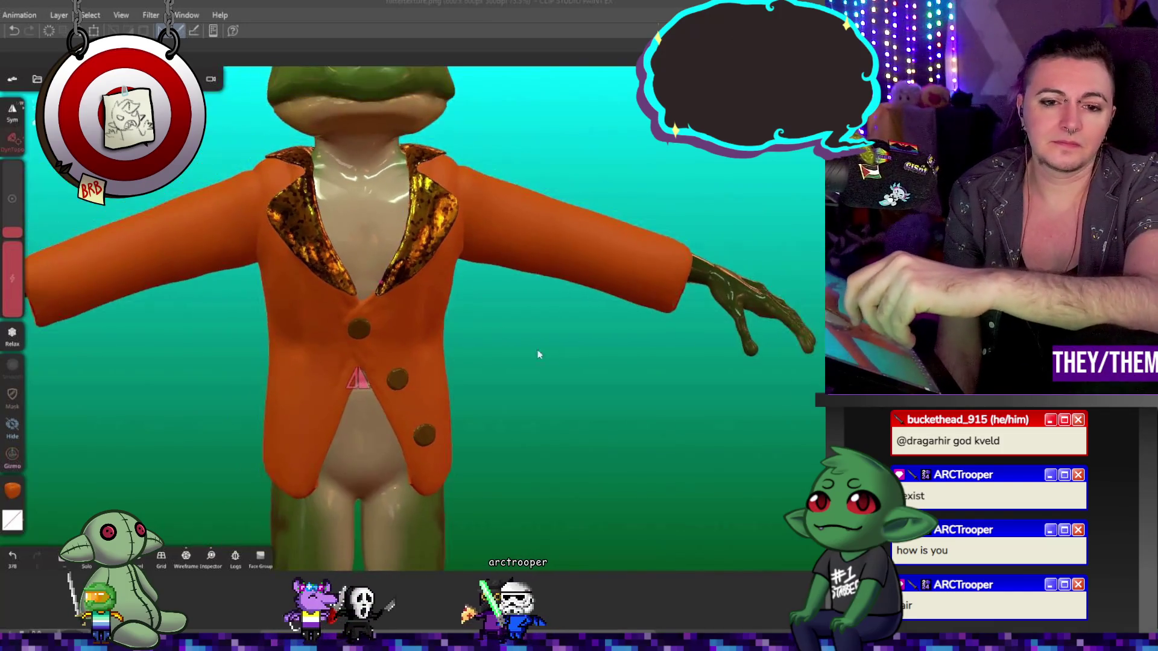
mouse_move(360, 231)
middle_mouse_down()
mouse_move(632, 257)
mouse_move(459, 350)
mouse_move(598, 341)
mouse_move(495, 340)
mouse_move(587, 325)
middle_mouse_up()
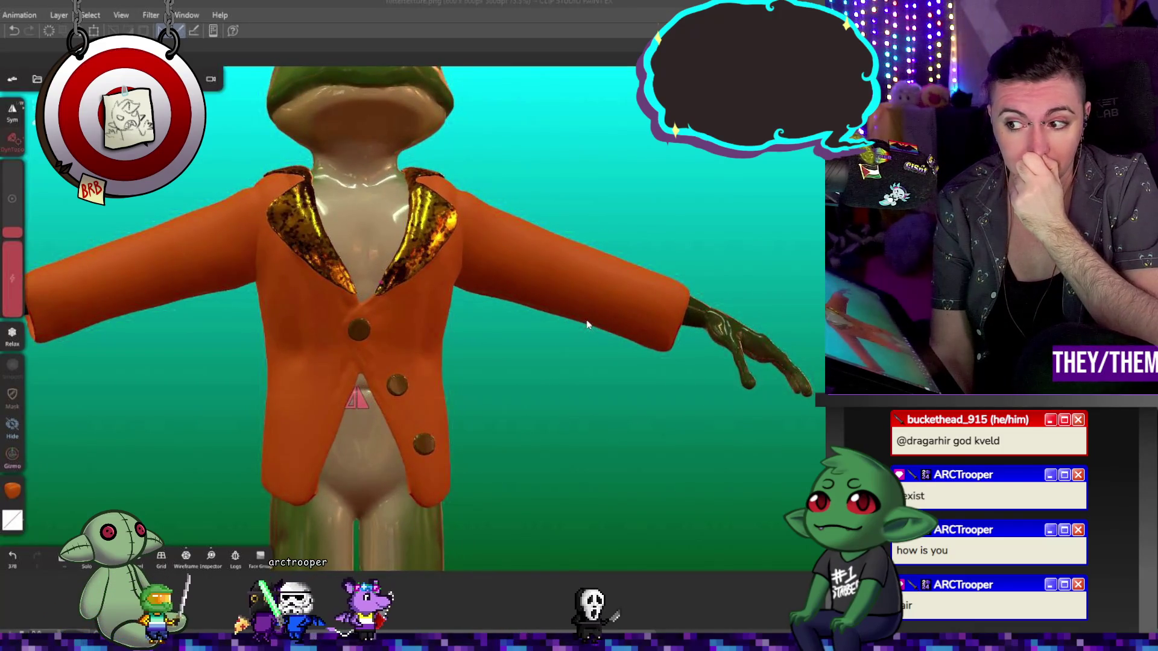
mouse_move(588, 325)
middle_mouse_down()
mouse_move(400, 390)
mouse_move(463, 371)
middle_mouse_up()
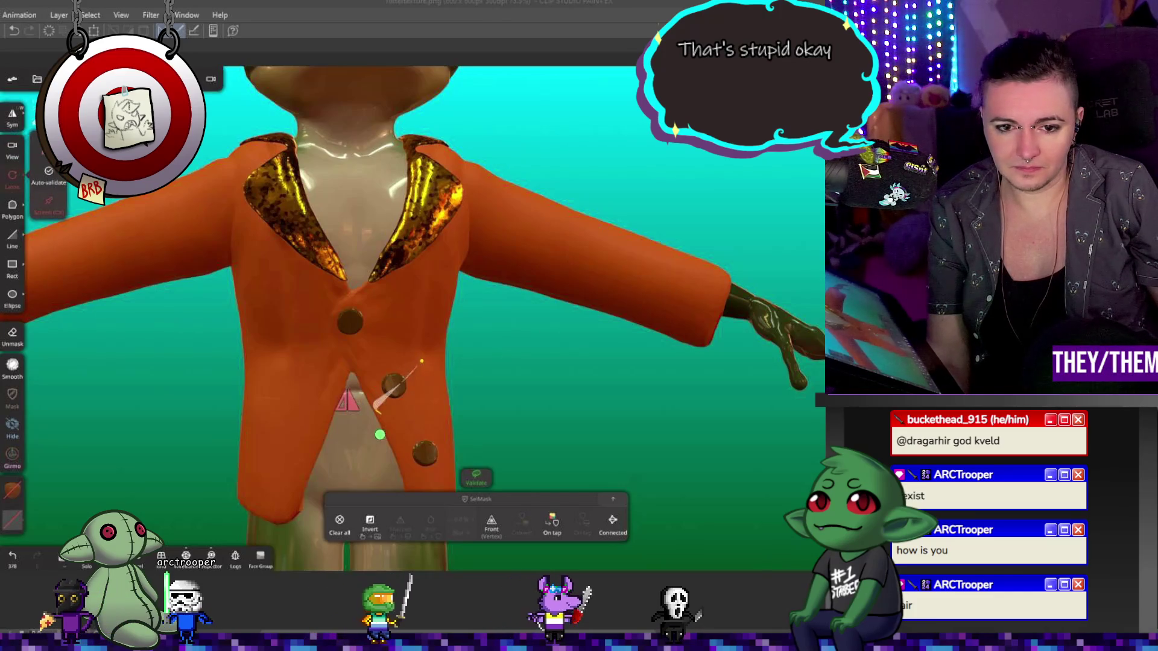
- Lasso-mask the middle button, try the Gizmo, then return to Mask and clear all masking
left_click(243, 312)
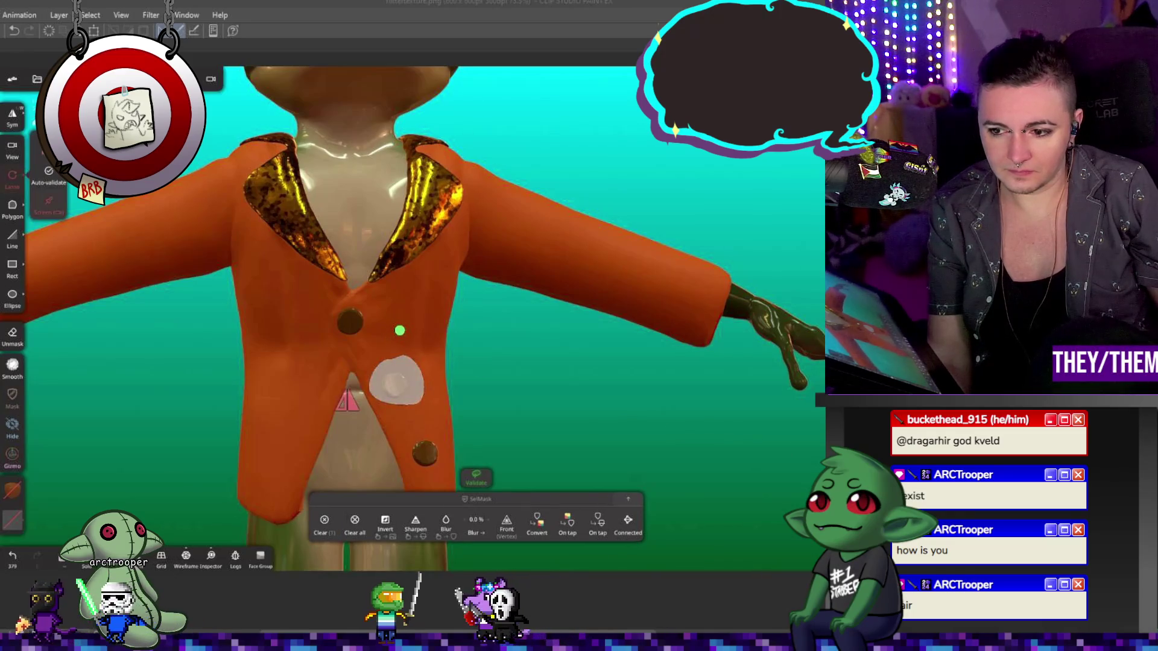
key("g")
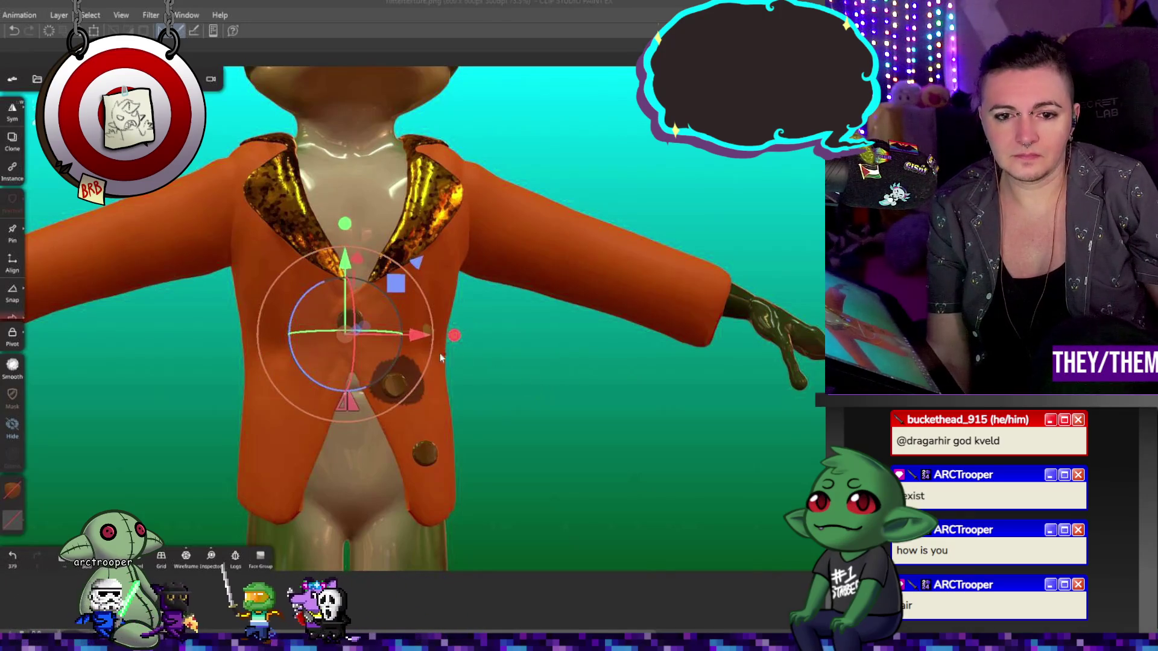
left_click(13, 393)
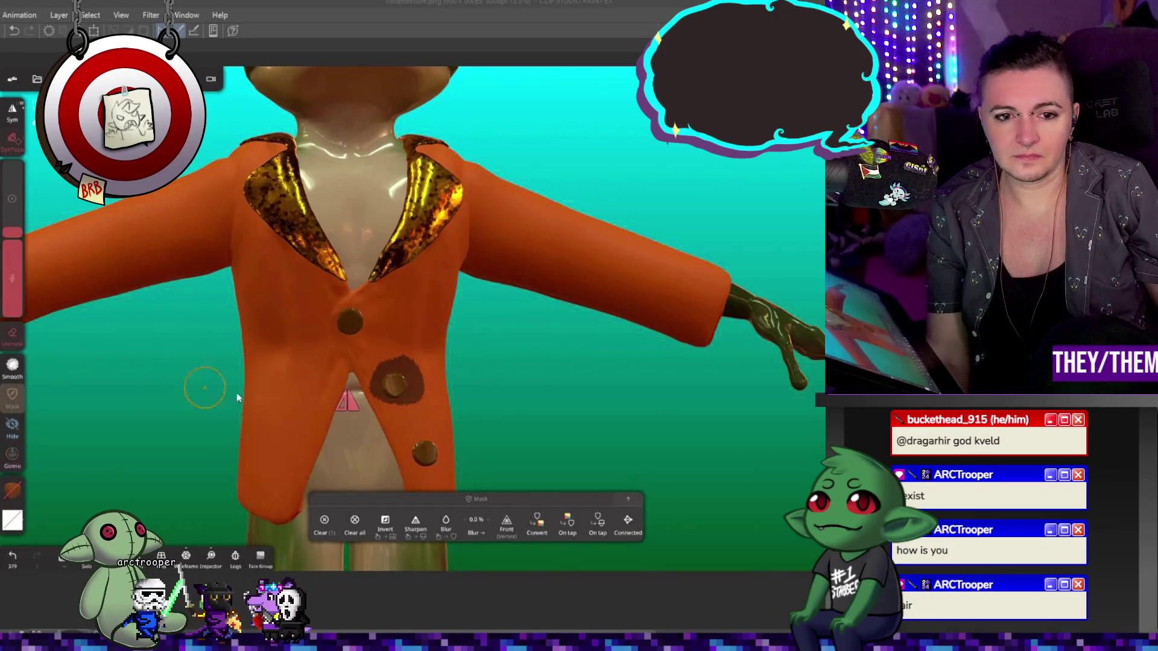
left_click(354, 522)
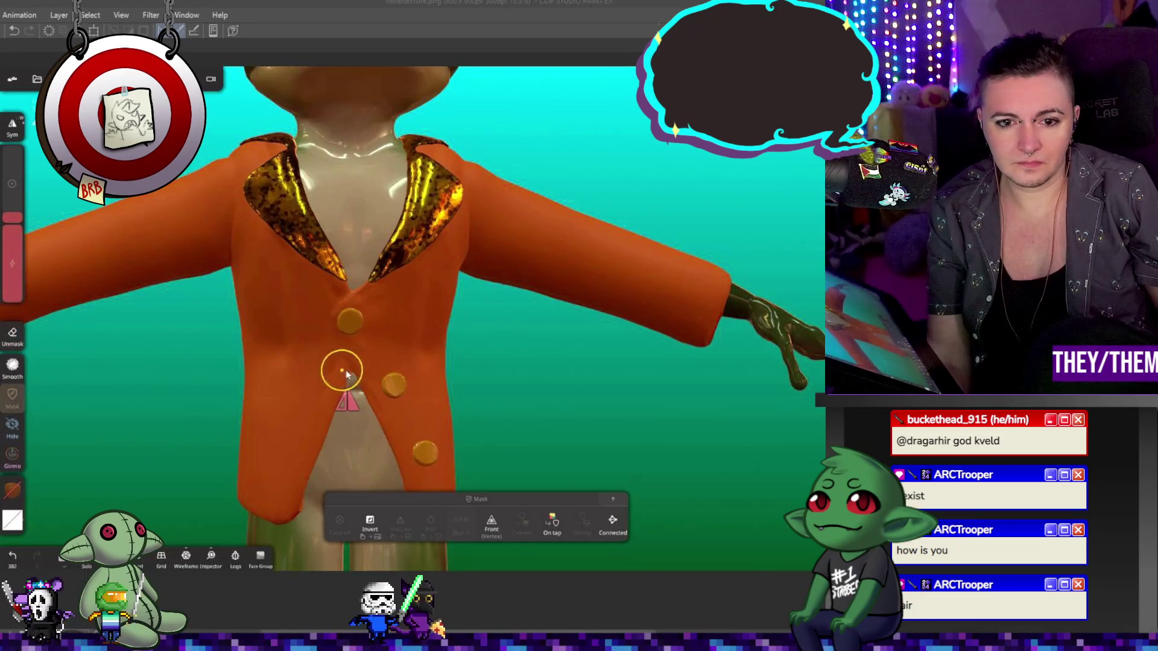
- Mask the upper buttons and drag the unmasked gold pieces left with the Gizmo
left_click_drag(391, 389, 398, 397)
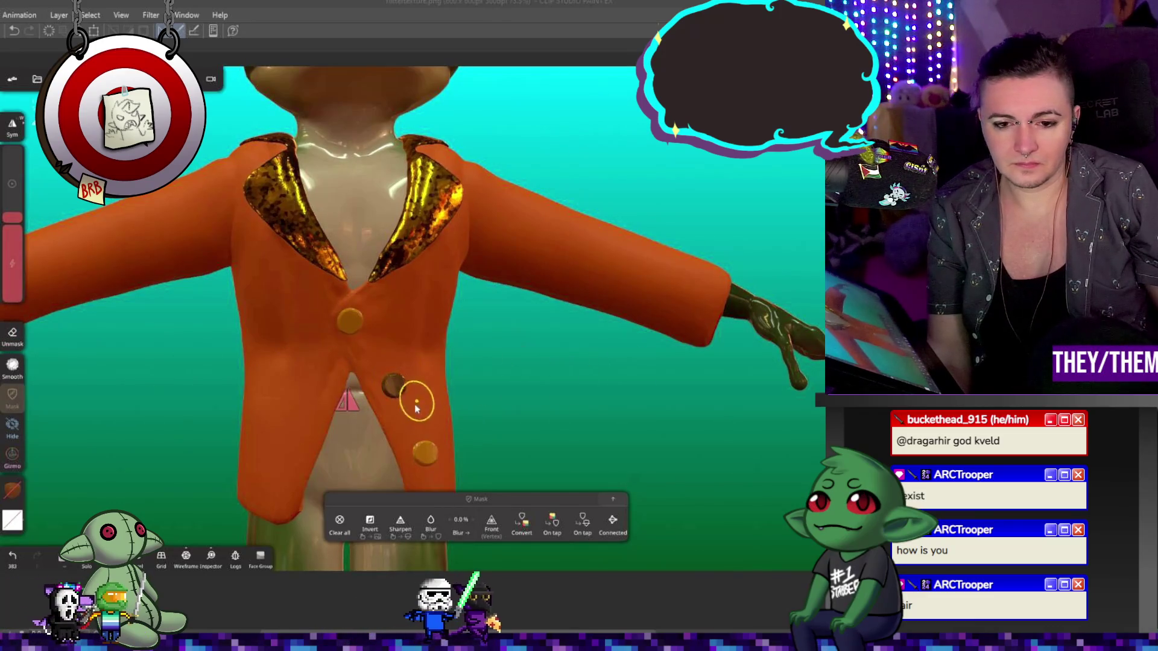
right_click_drag(414, 405, 381, 466)
mouse_move(599, 435)
middle_mouse_down()
mouse_move(617, 329)
mouse_move(358, 215)
middle_mouse_up()
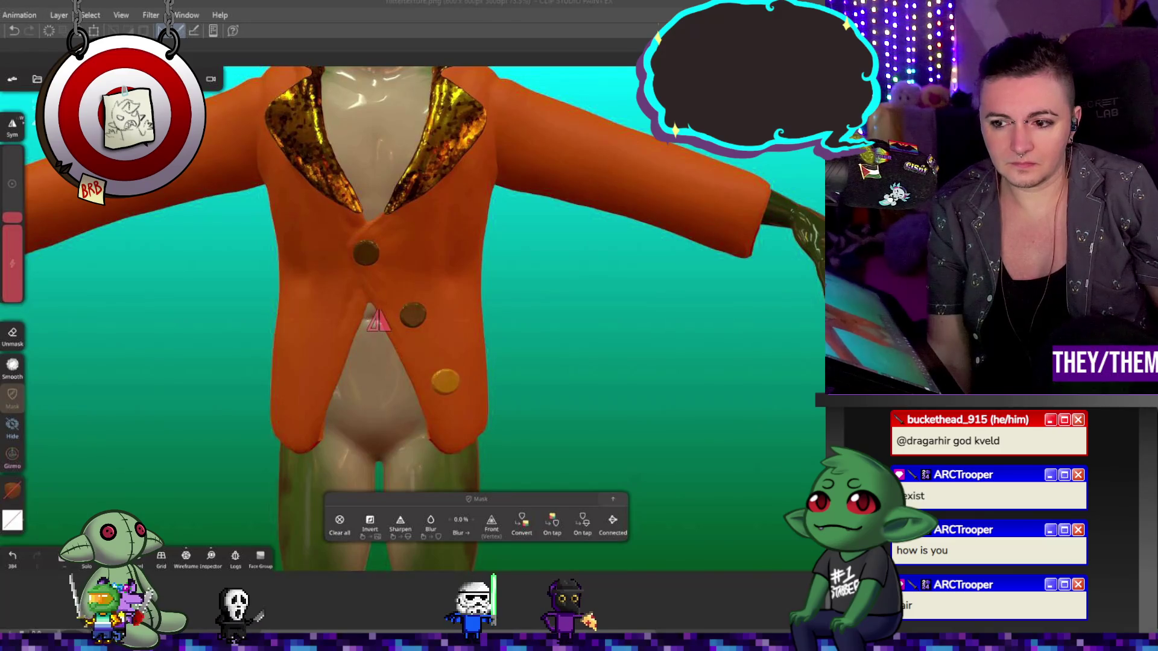
key("g")
left_click_drag(444, 312, 306, 337)
- Undo the transform and the accidental jacket stretch while orbiting the figure
left_click_drag(383, 403, 543, 399)
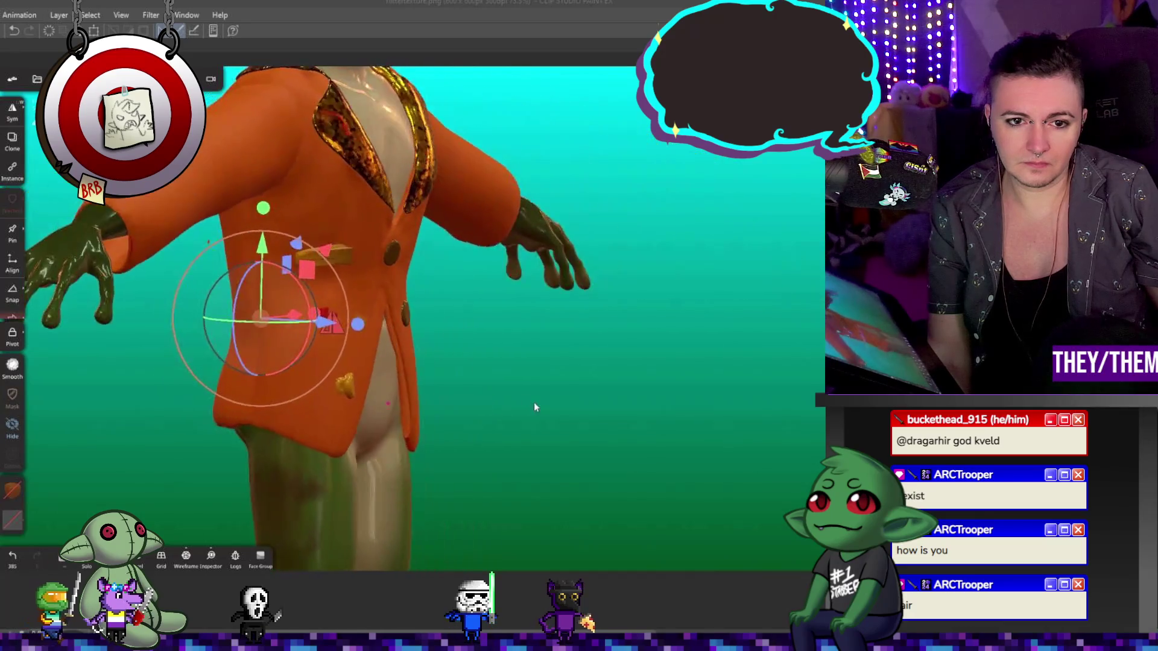
key("ctrl+z")
mouse_move(614, 393)
left_mouse_down()
mouse_move(515, 390)
mouse_move(547, 313)
mouse_move(550, 413)
mouse_move(461, 316)
mouse_move(669, 305)
left_mouse_up()
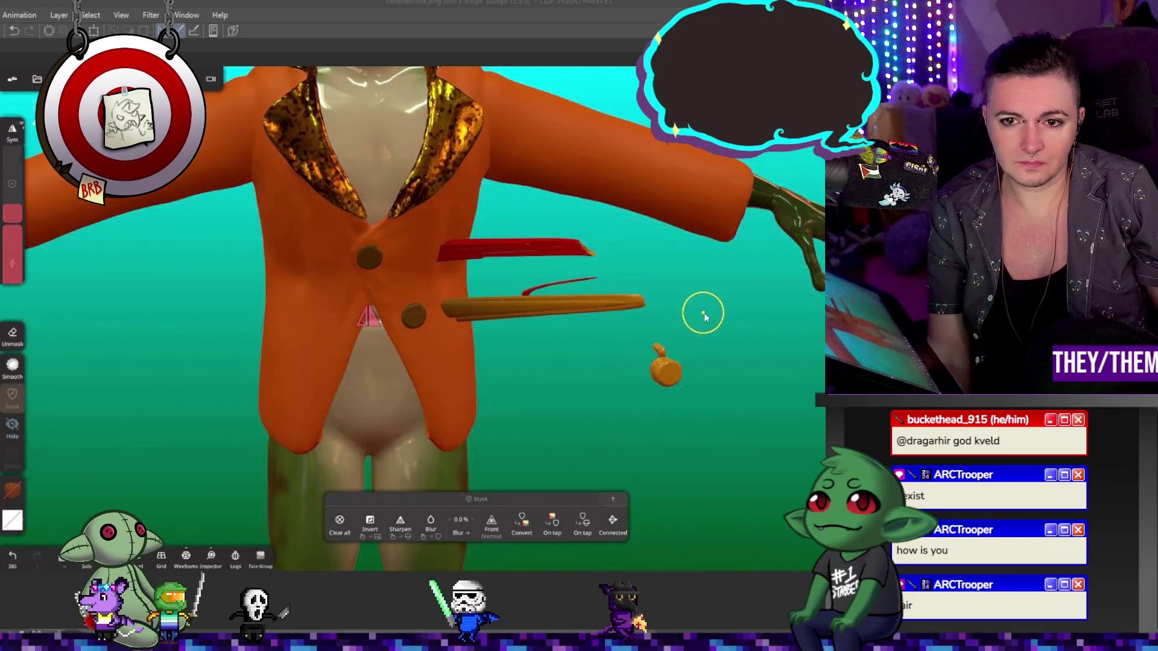
key("ctrl+z")
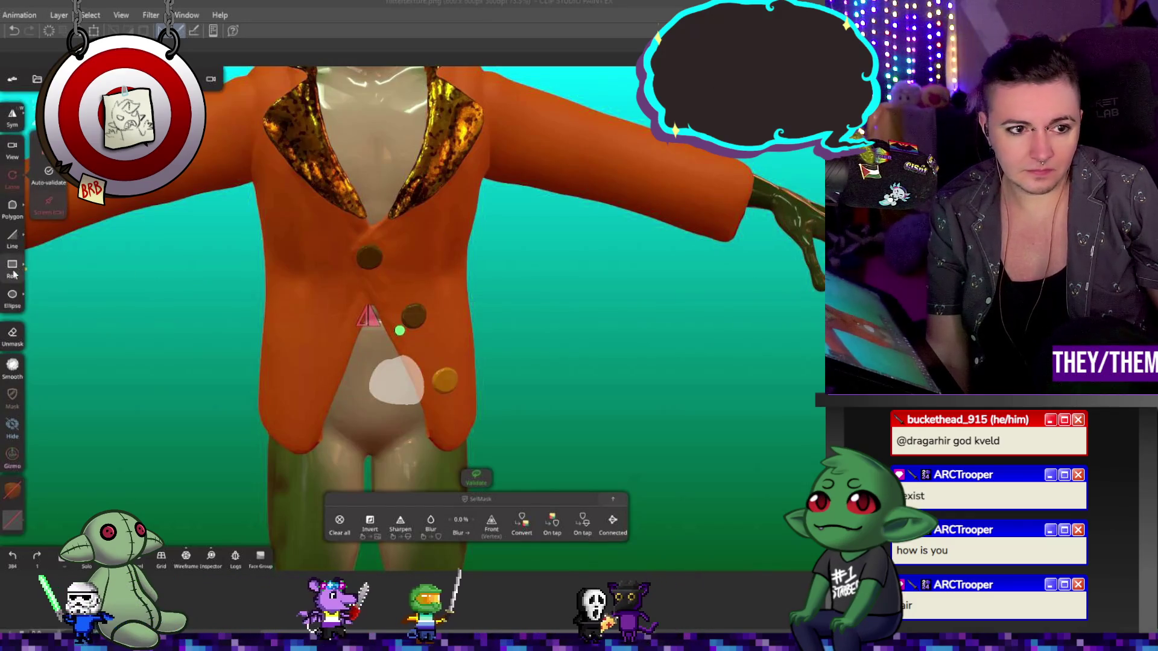
- Rect-mask the upper jacket front and move the bottom button with the Gizmo
left_click(12, 264)
left_click_drag(505, 197, 316, 344)
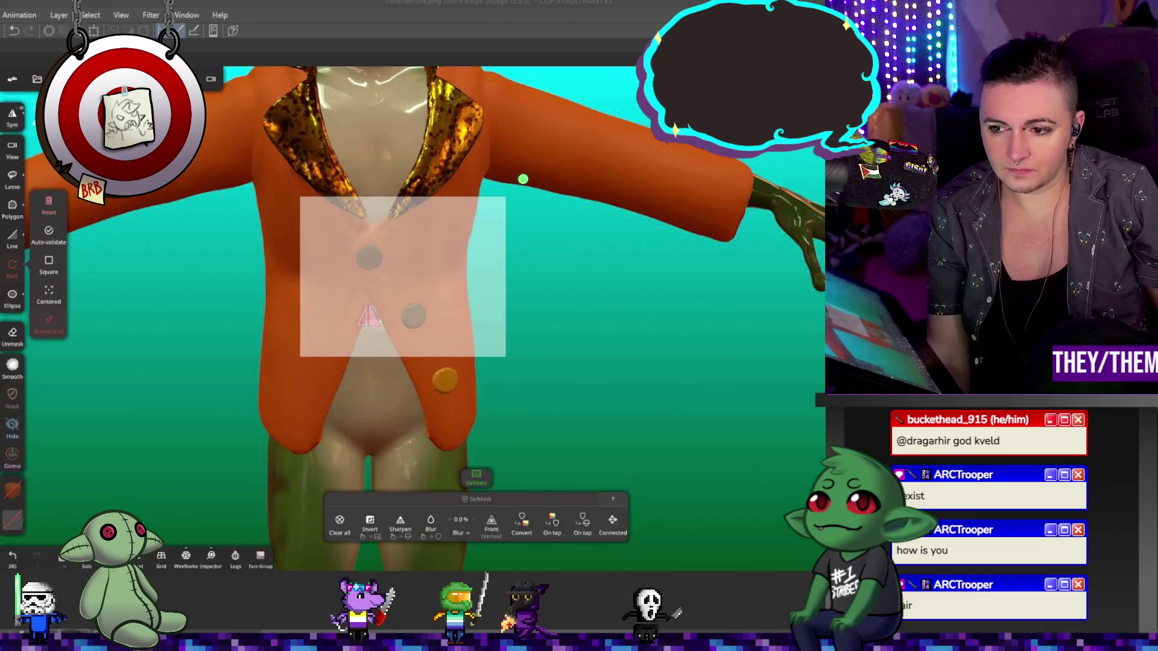
key("g")
left_click_drag(413, 310, 364, 311)
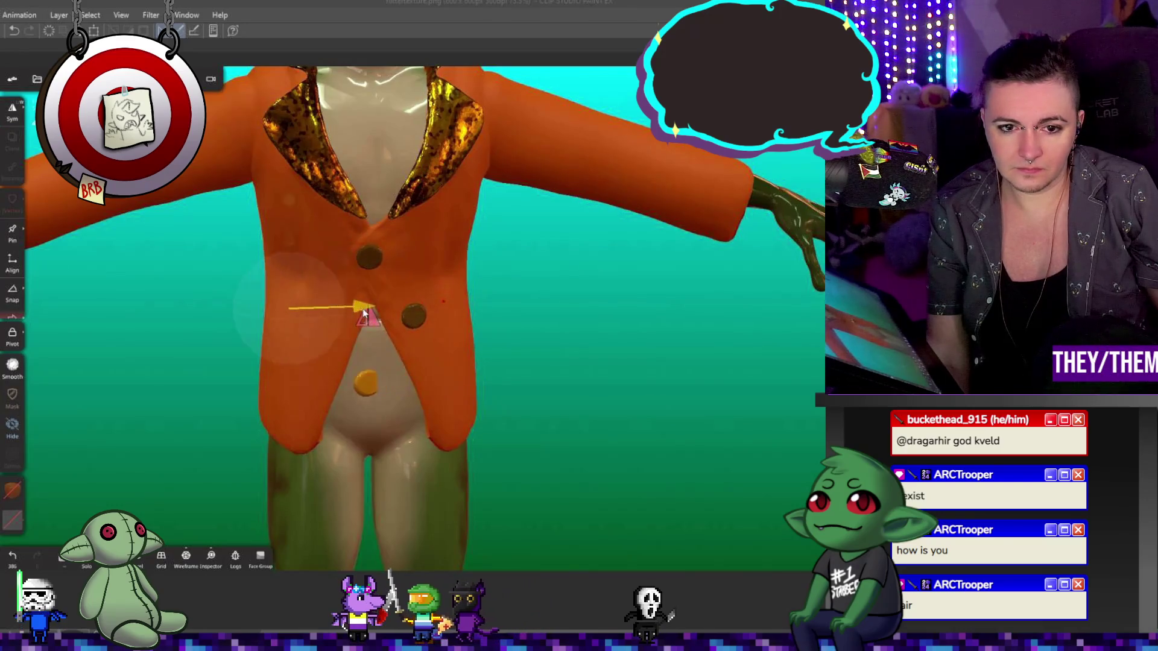
- Pull the gold button out beside the coat's left side, checking from side and front
middle_click_drag(361, 334, 303, 341)
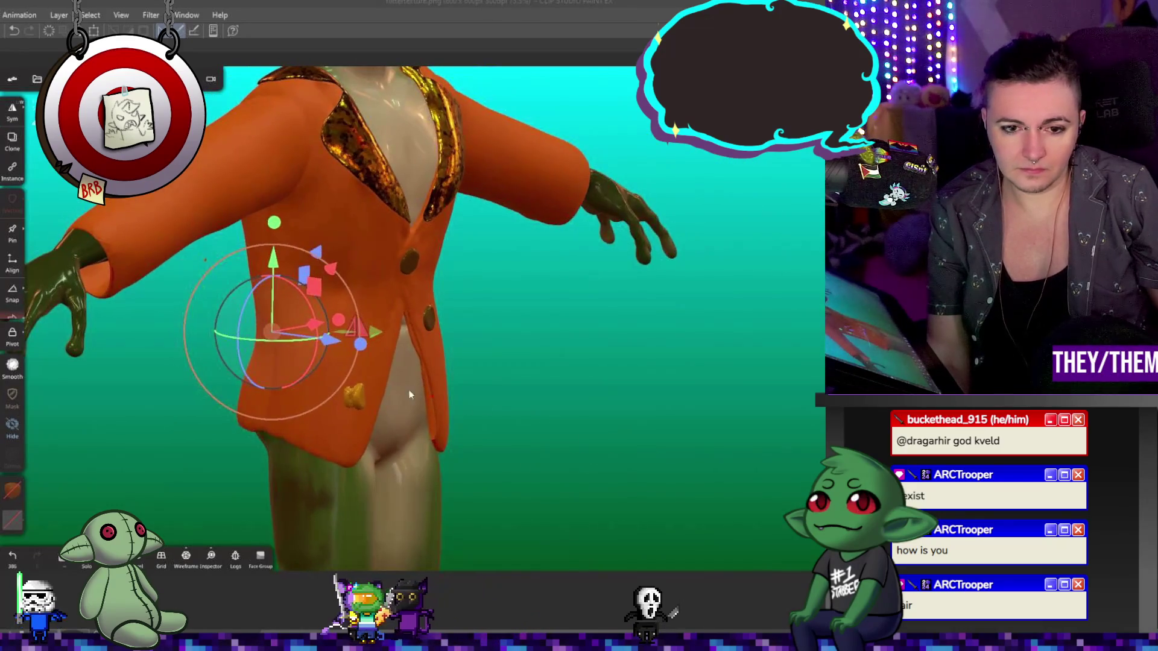
left_click_drag(265, 347, 169, 354)
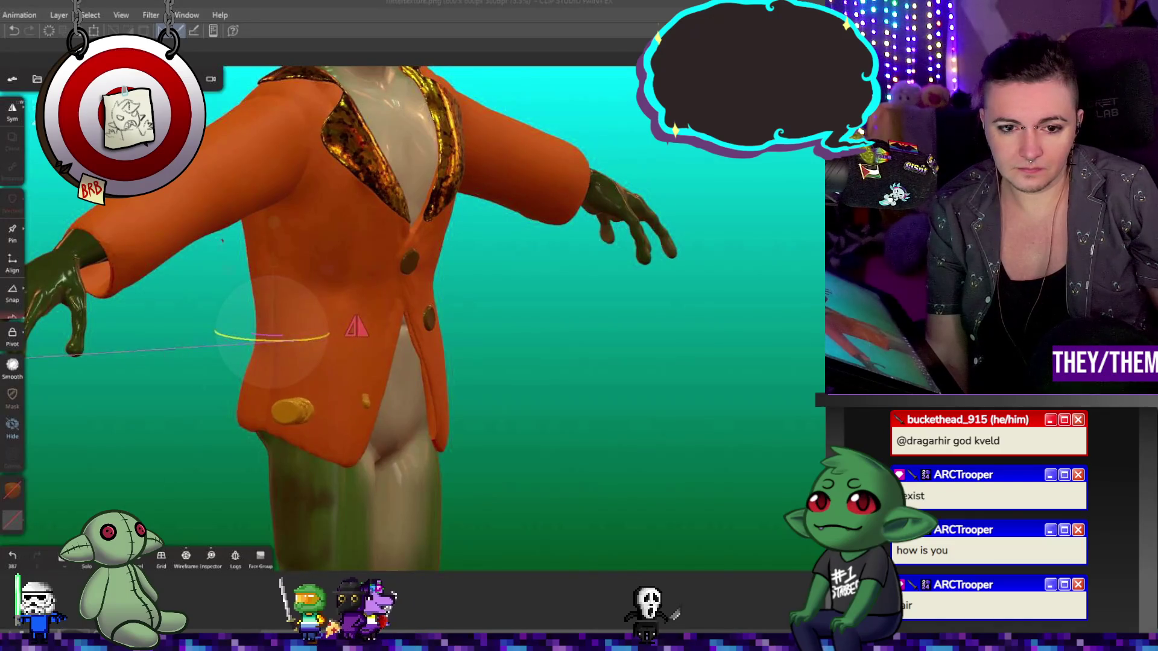
key("g")
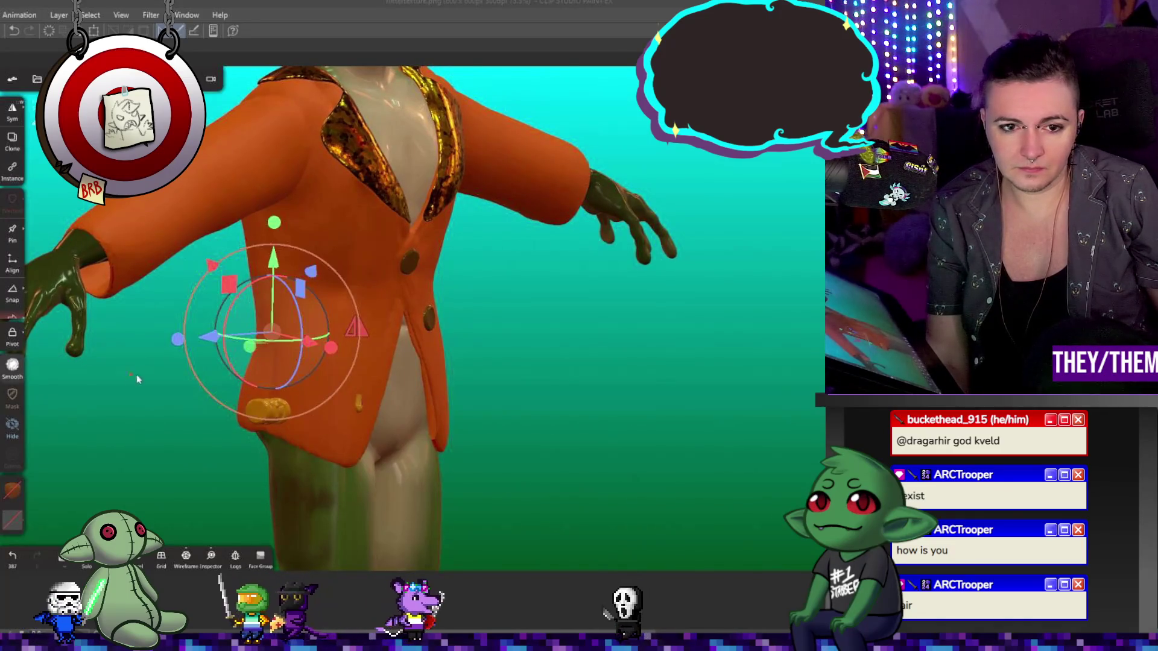
middle_click_drag(463, 399, 187, 380)
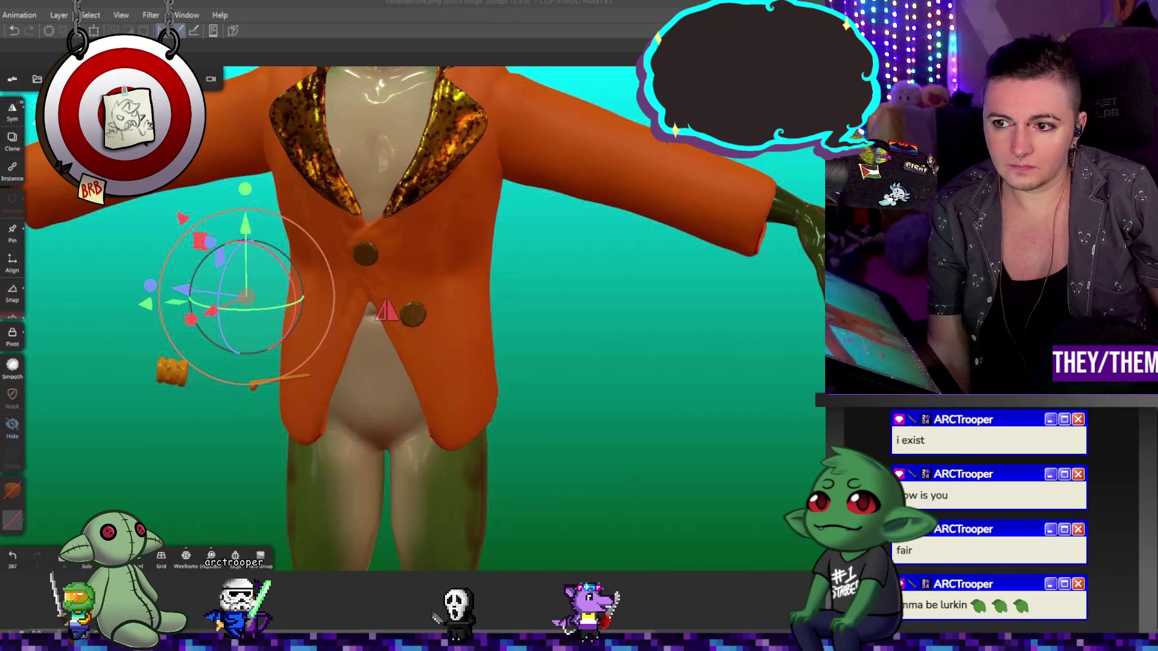
- Trim the ridged orange cylinder with a rectangle into a flat disc and discard the leftover box
left_click_drag(301, 198, 505, 356)
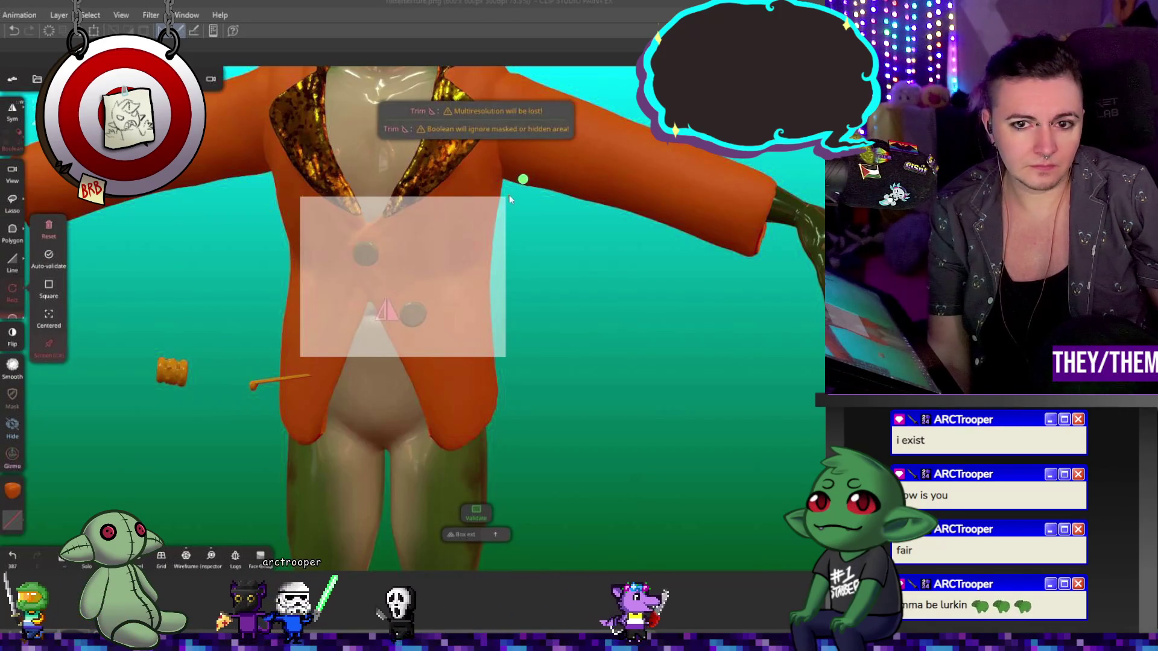
left_click_drag(523, 179, 390, 291)
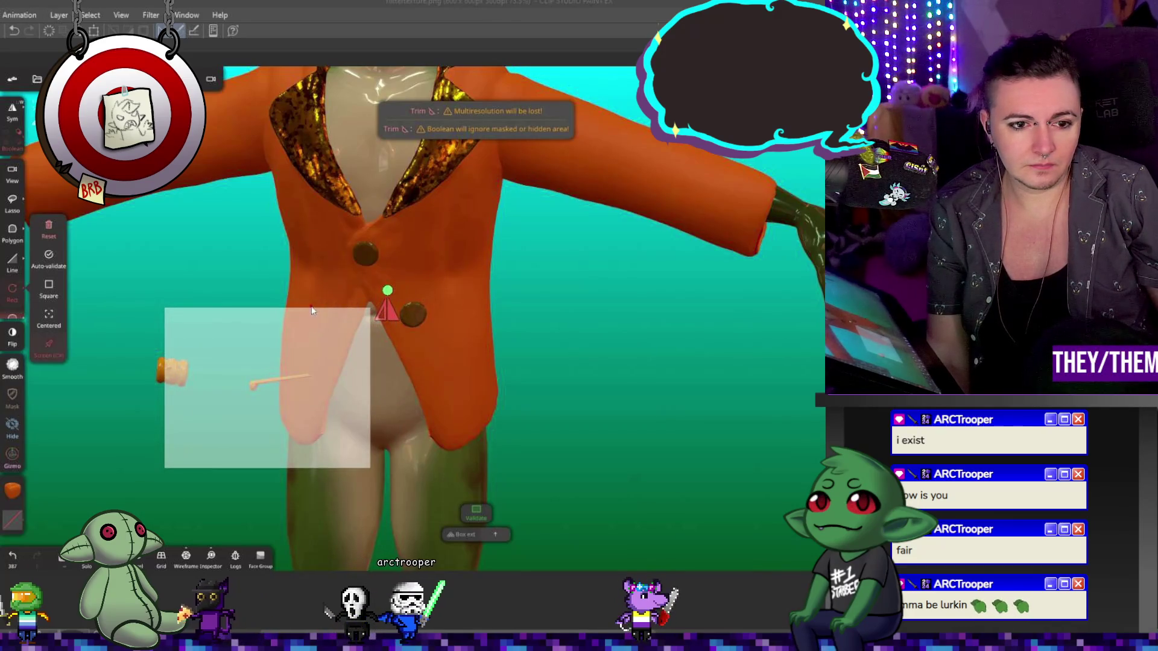
left_click(389, 290)
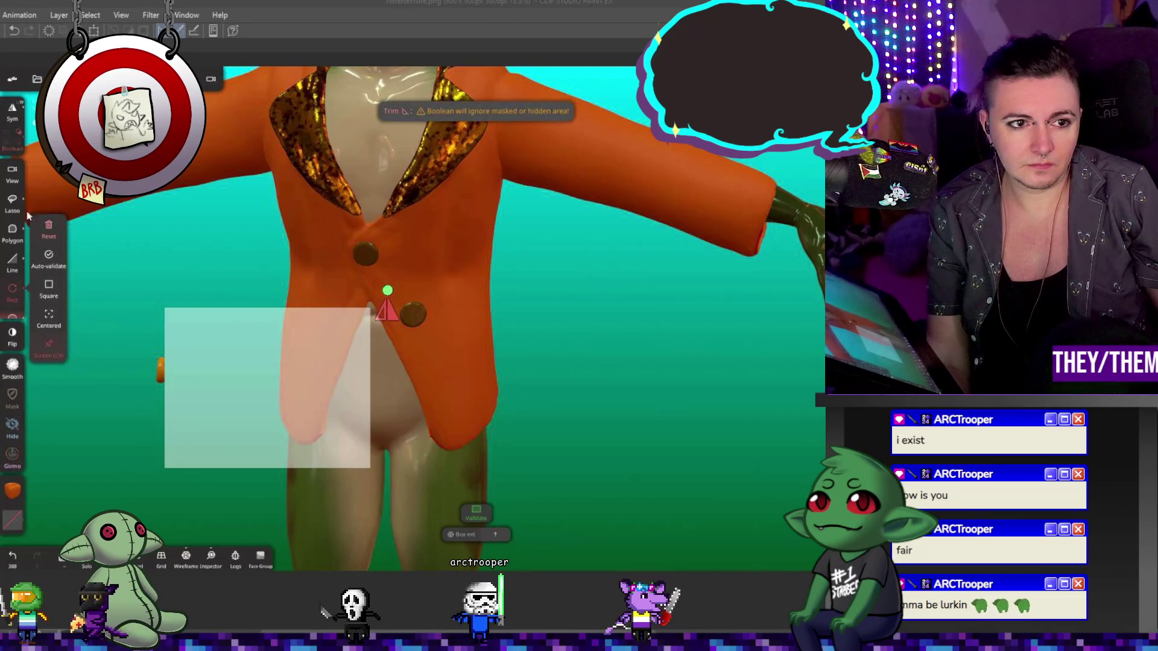
left_click(50, 227)
mouse_move(171, 362)
left_mouse_down()
mouse_move(219, 343)
mouse_move(139, 343)
mouse_move(327, 341)
mouse_move(174, 345)
mouse_move(143, 327)
mouse_move(349, 358)
mouse_move(376, 344)
mouse_move(342, 356)
mouse_move(277, 333)
mouse_move(163, 342)
mouse_move(244, 344)
mouse_move(225, 343)
left_mouse_up()
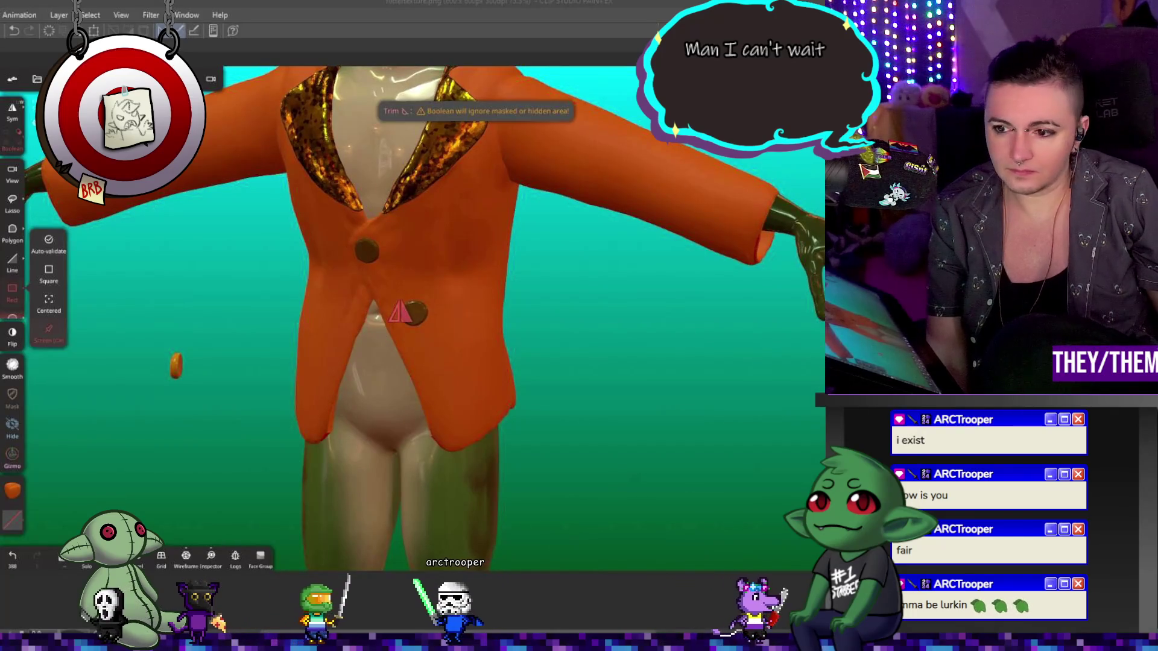
- Rotate the flat disc to face forward and push it against the jacket surface
key("g")
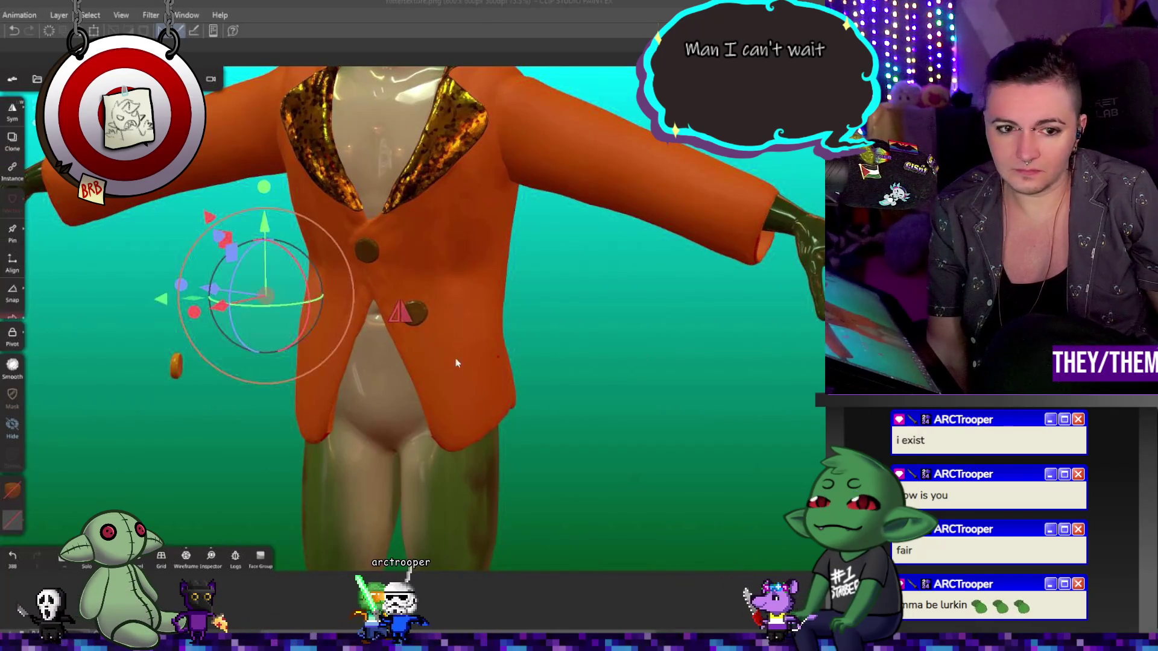
left_click_drag(255, 307, 448, 302)
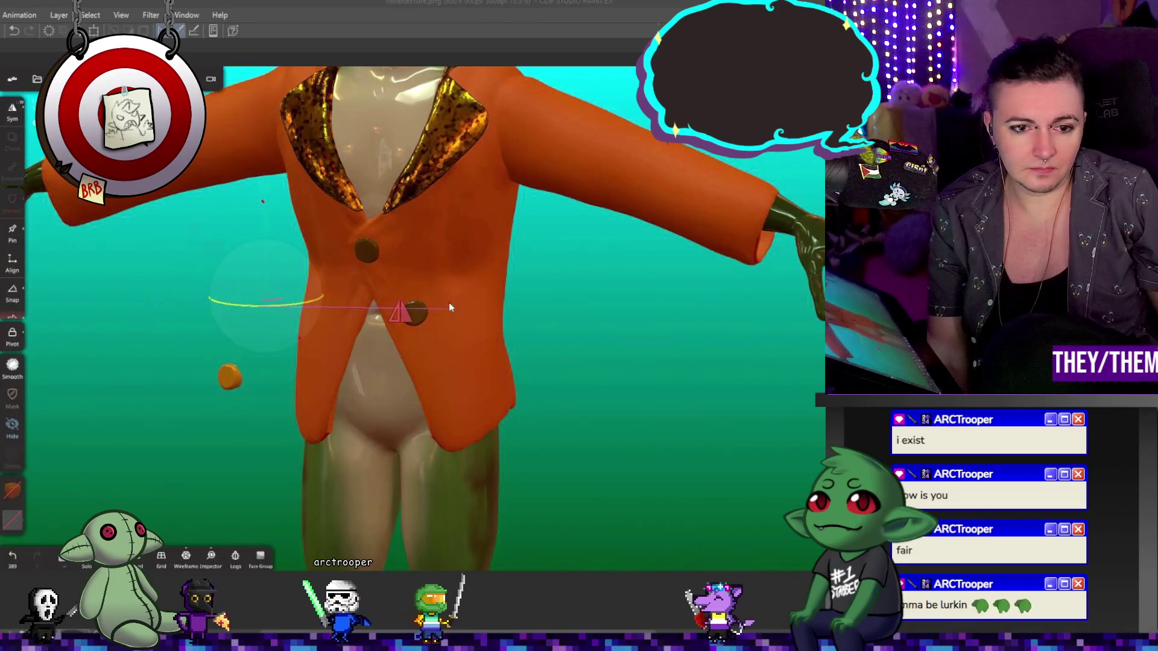
left_click_drag(229, 295, 282, 297)
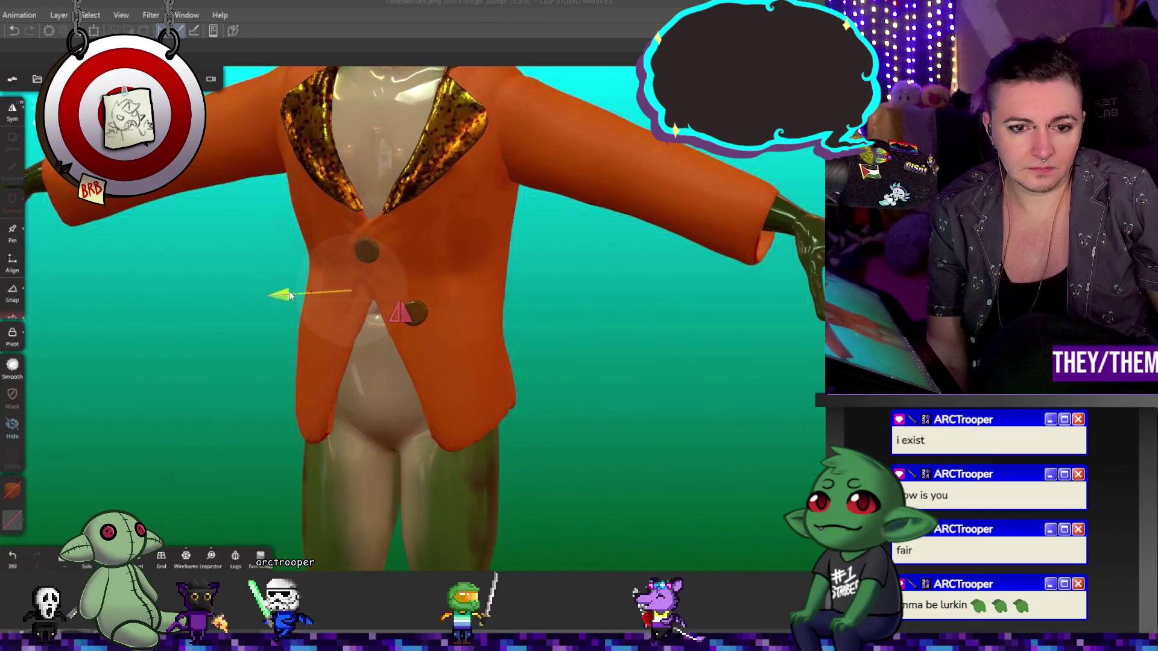
left_click_drag(415, 420, 389, 351)
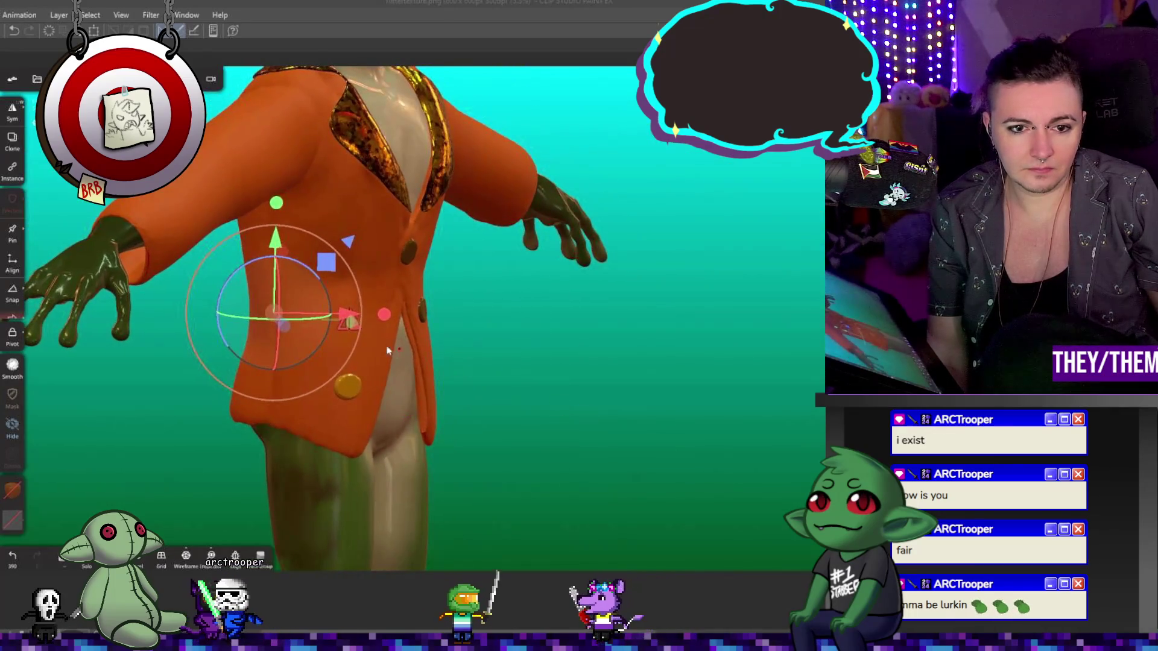
left_click_drag(314, 318, 248, 321)
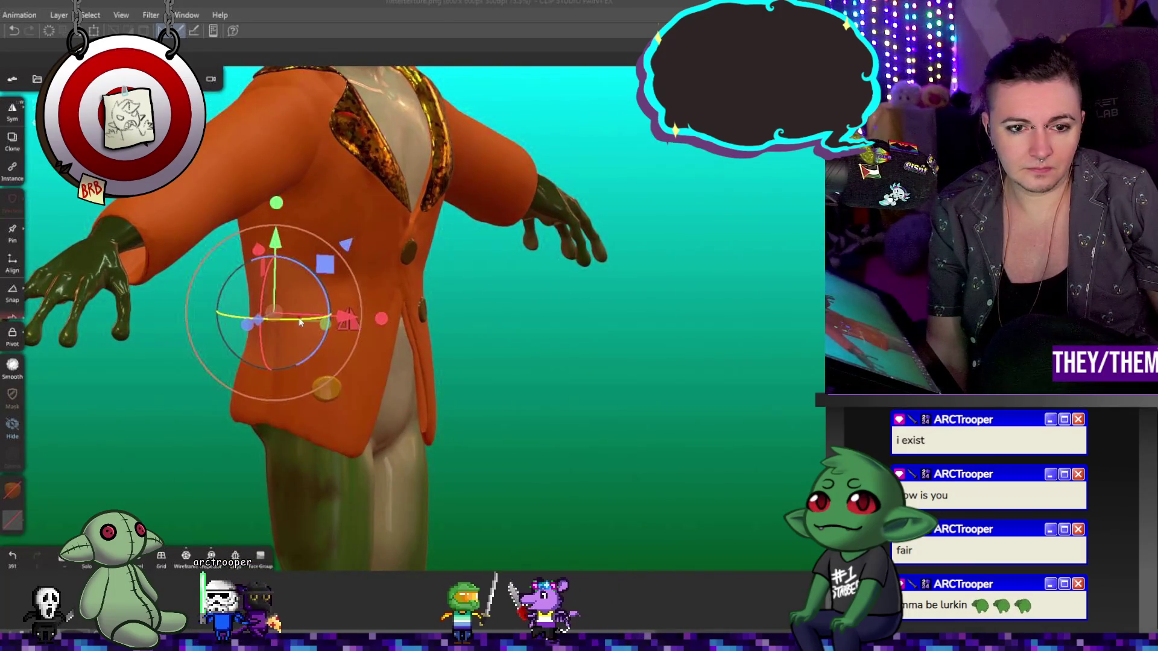
left_click_drag(319, 317, 375, 318)
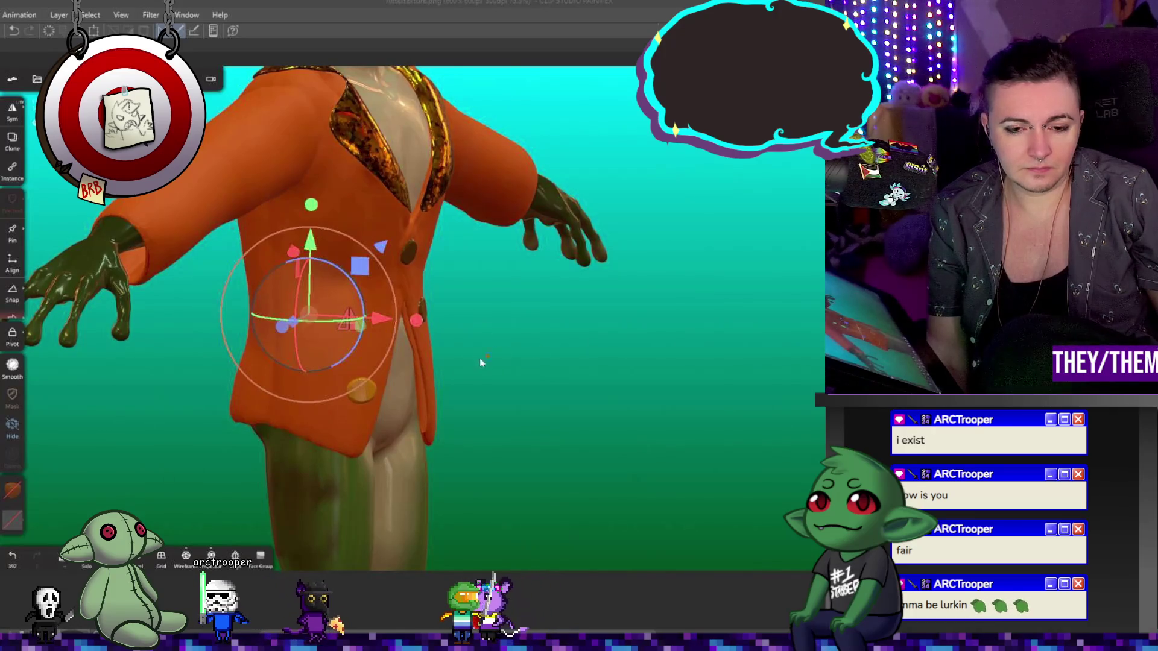
- Fine-tune the disc's depth on the jacket, checking from side and front views
mouse_move(480, 357)
left_mouse_down()
mouse_move(309, 362)
mouse_move(343, 397)
mouse_move(463, 268)
left_mouse_up()
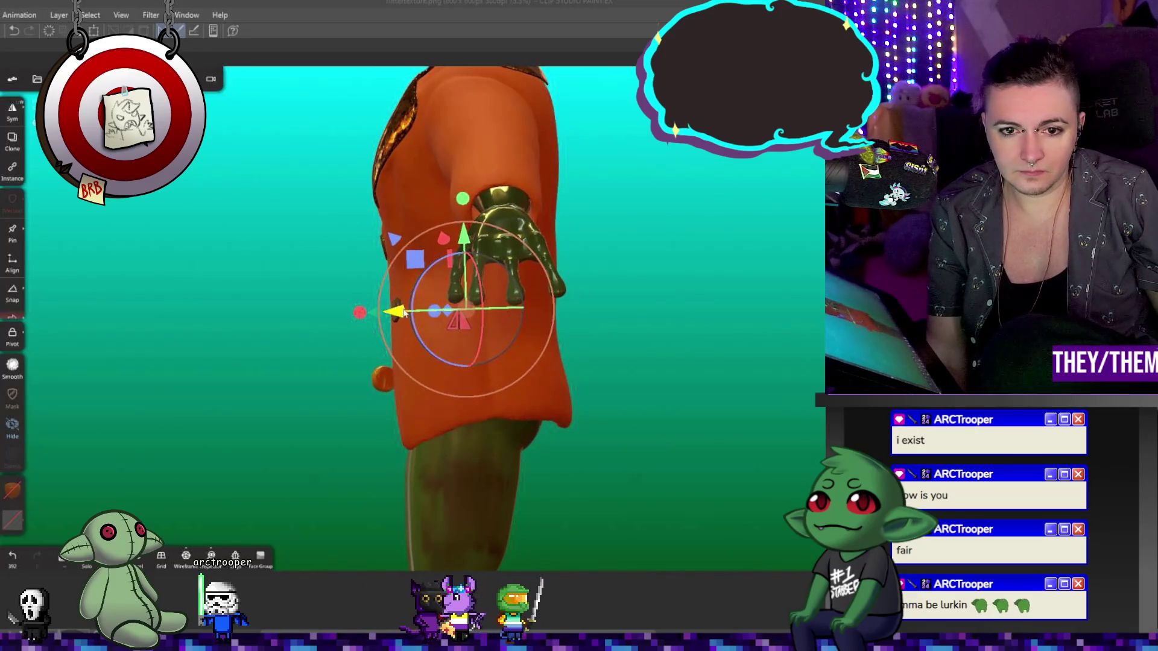
left_click_drag(404, 312, 465, 311)
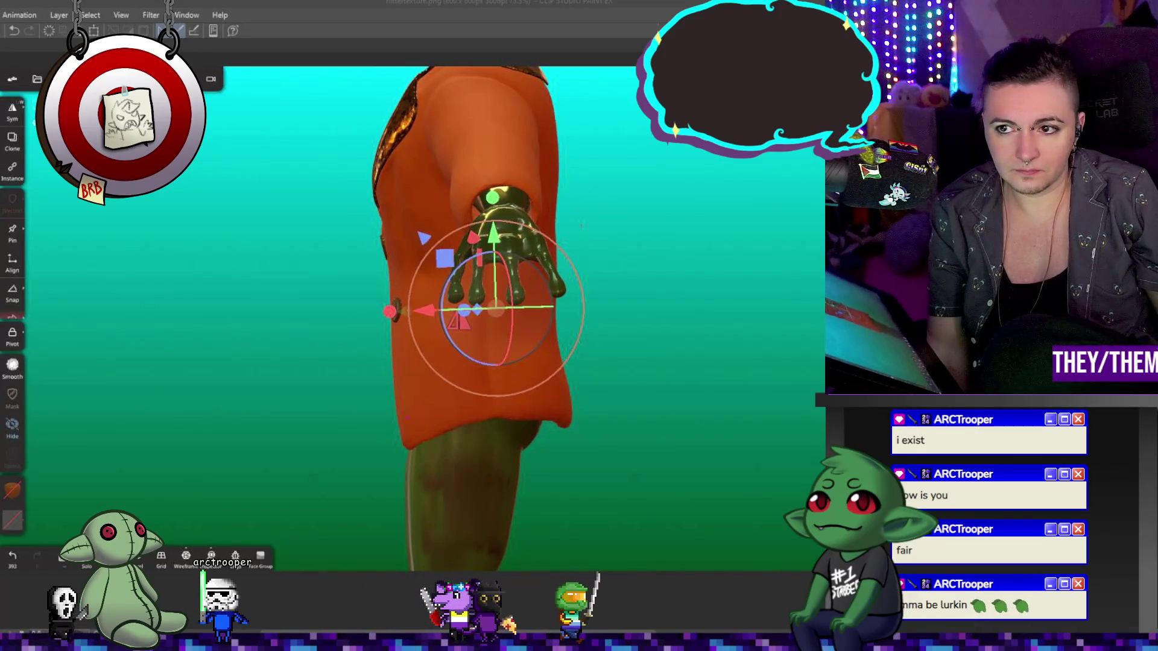
mouse_move(507, 272)
left_mouse_down()
mouse_move(556, 359)
mouse_move(646, 358)
left_mouse_up()
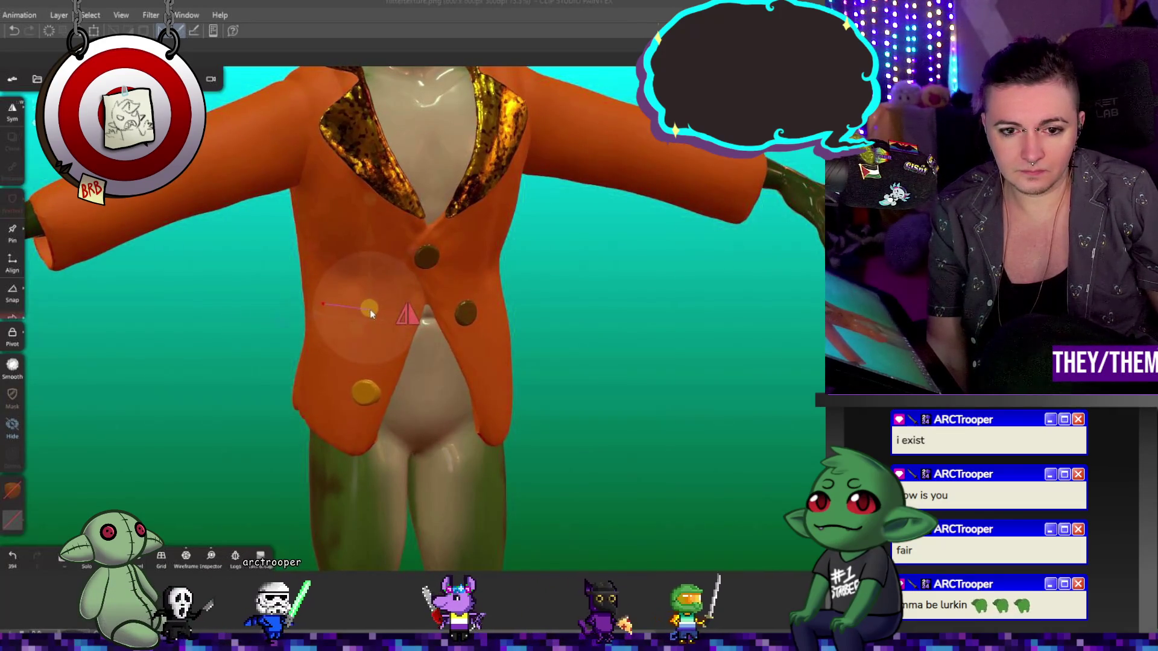
mouse_move(348, 311)
left_mouse_down()
mouse_move(623, 479)
mouse_move(603, 501)
mouse_move(616, 430)
left_mouse_up()
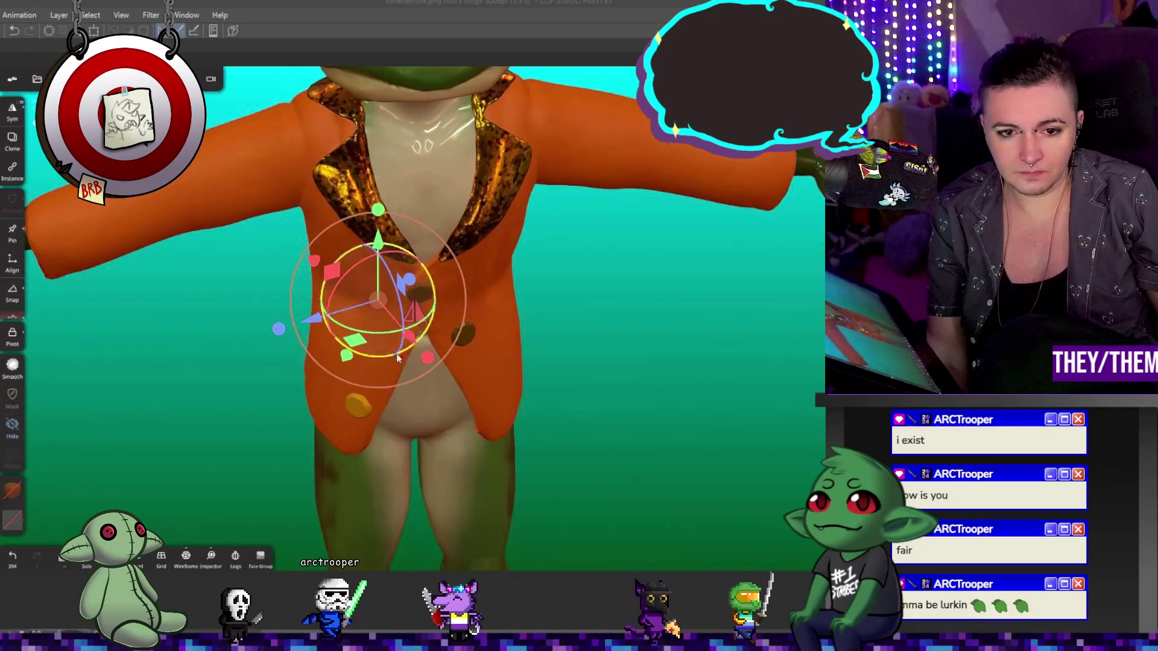
- Nudge the lower-left and yellow jacket buttons slightly left
left_click_drag(381, 305, 376, 300)
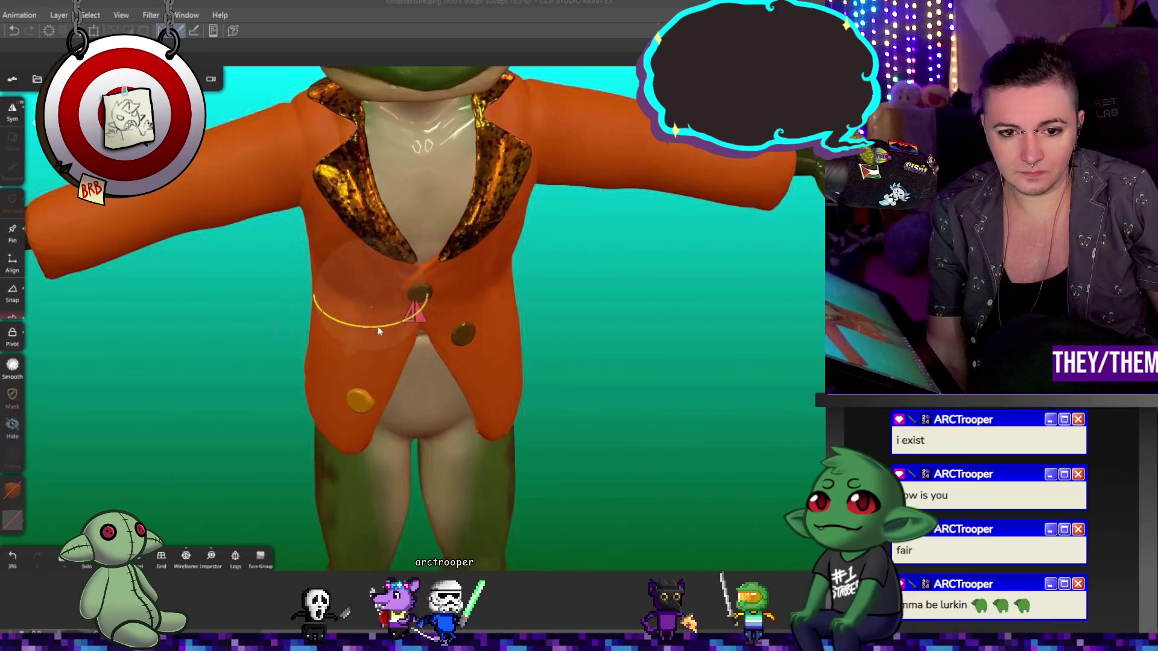
left_click_drag(374, 296, 365, 298)
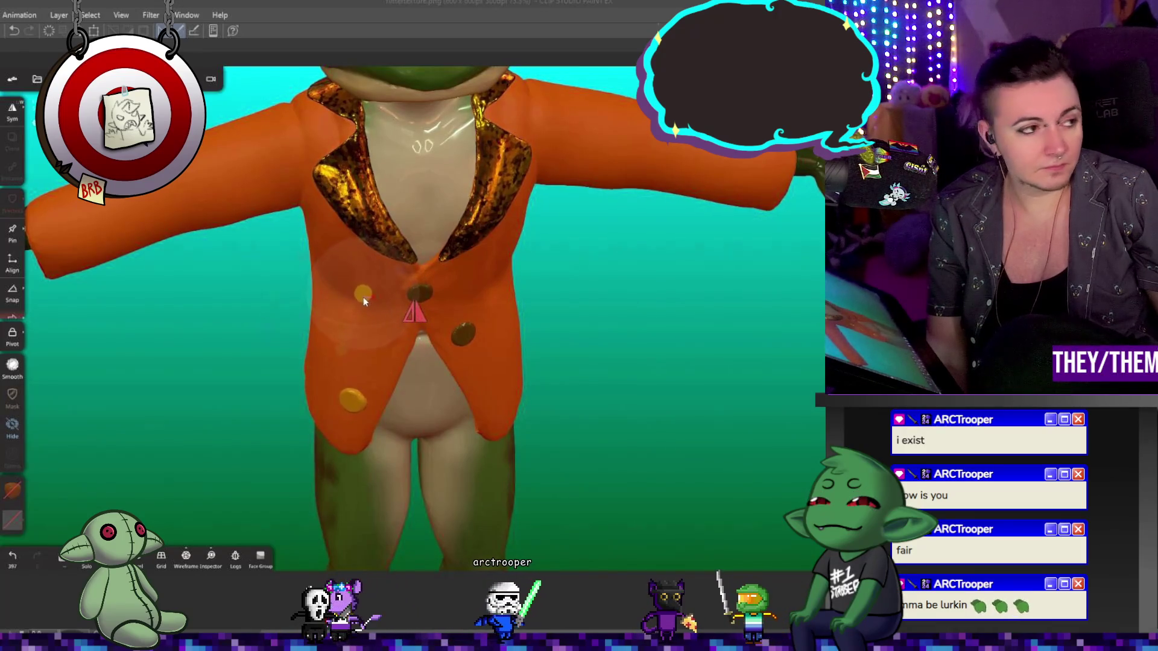
left_click(363, 297)
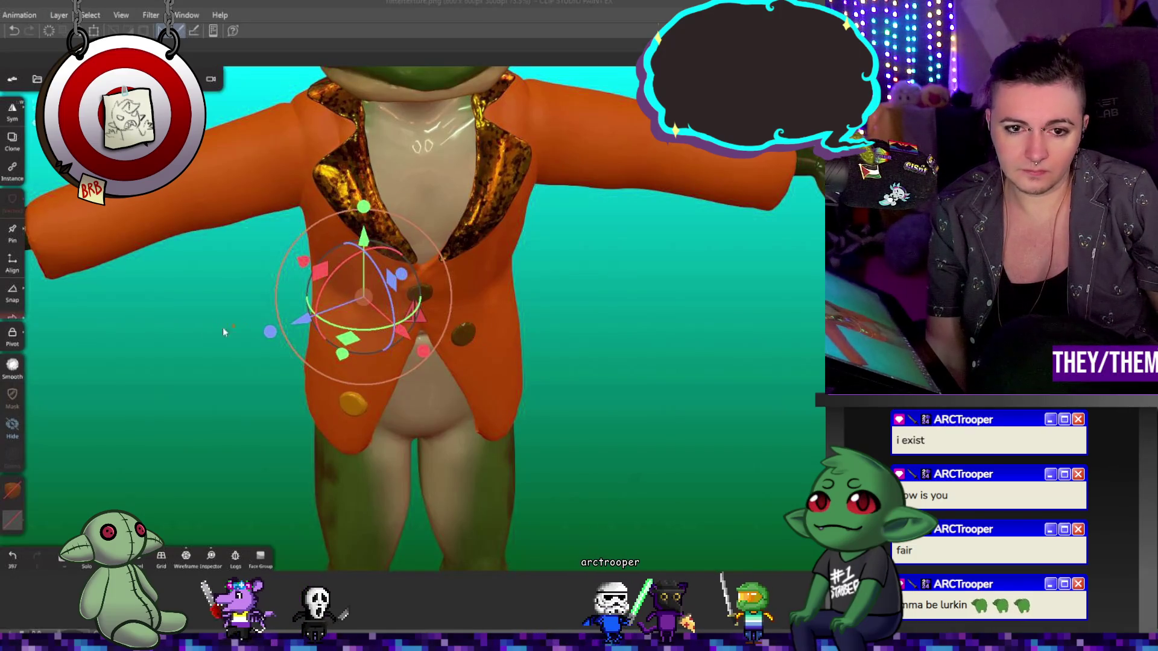
- Try clearing the mask and sliding the masked buttons left, undoing both
left_click(13, 396)
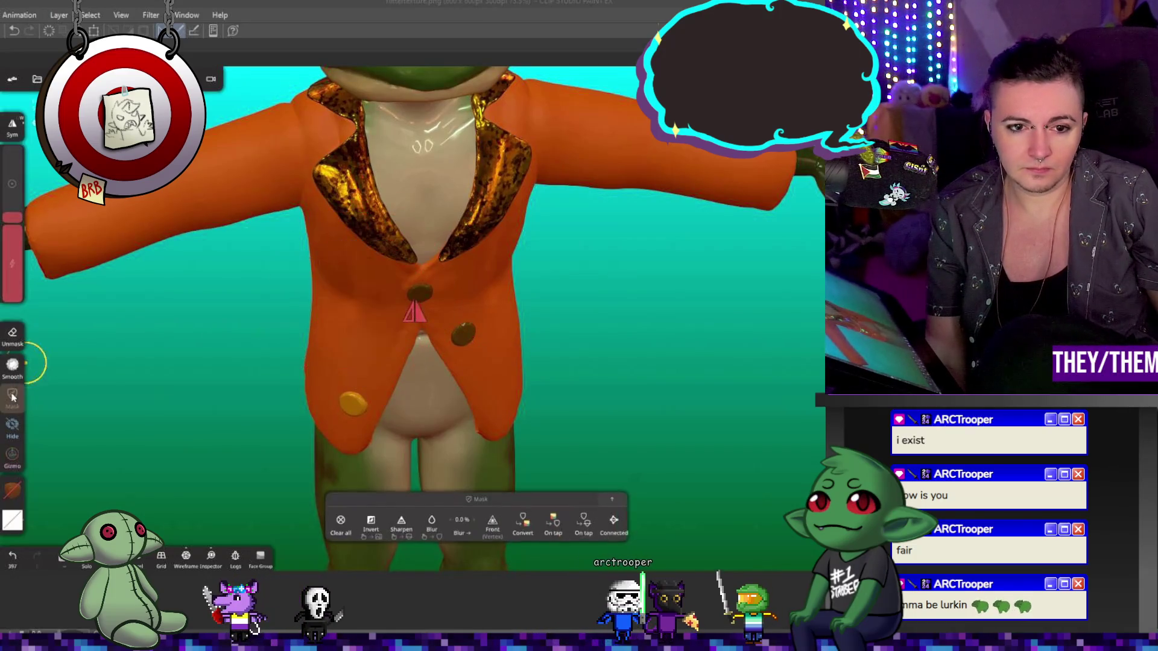
left_click(334, 526)
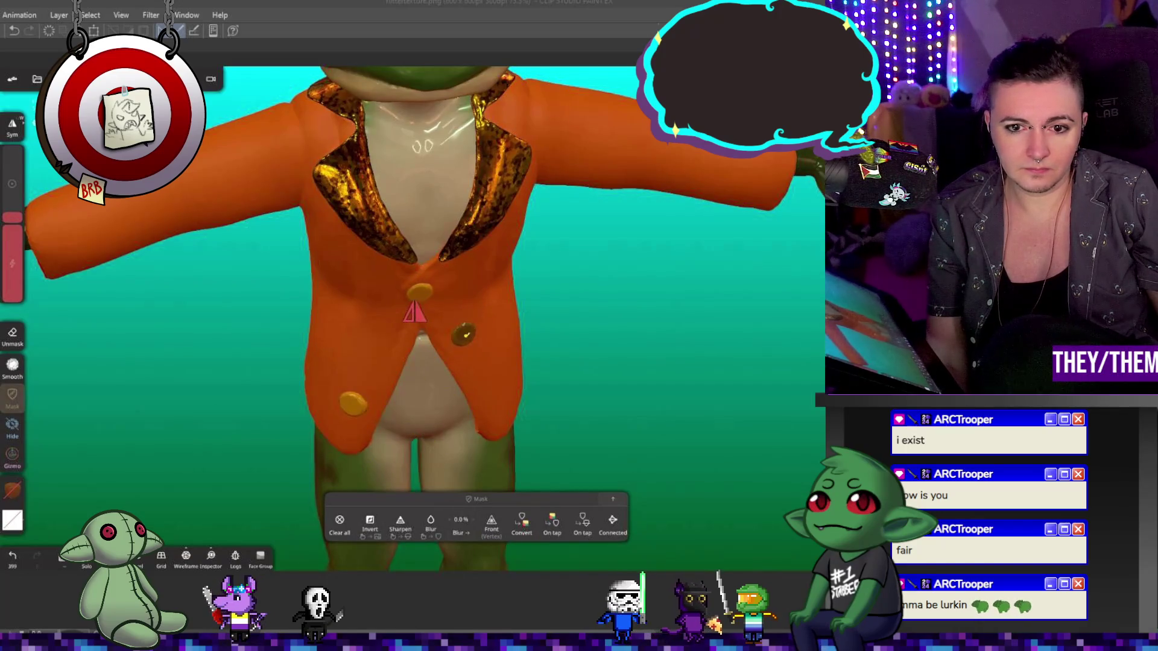
key("ctrl+z")
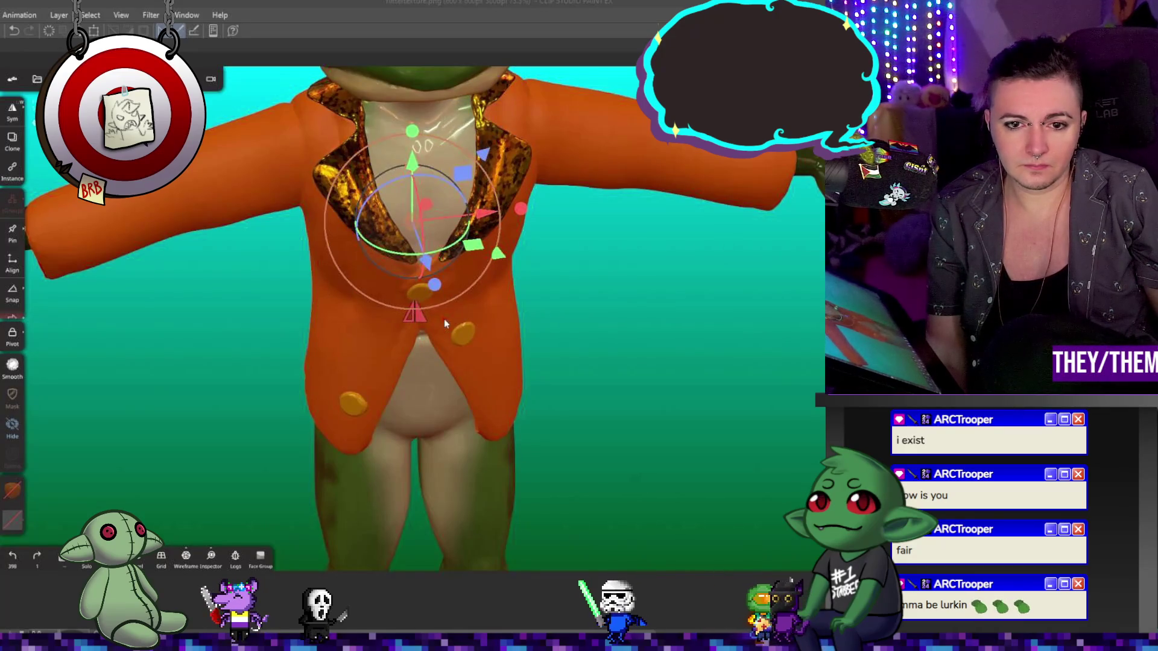
scroll(437, 321, "up", 2)
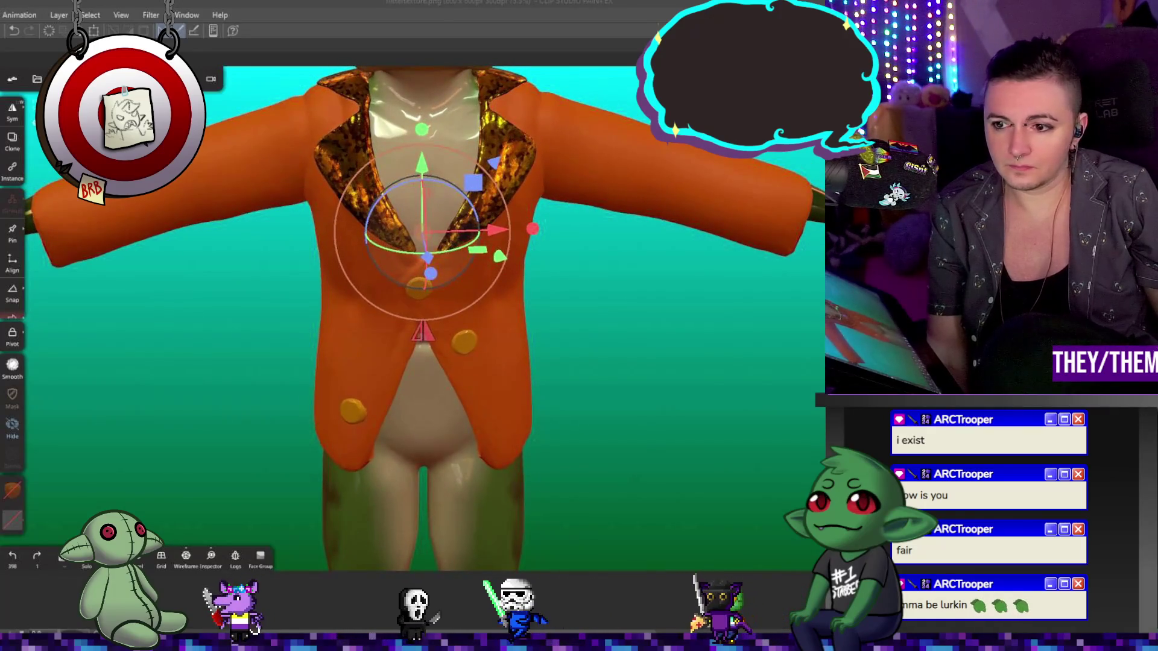
left_click(13, 396)
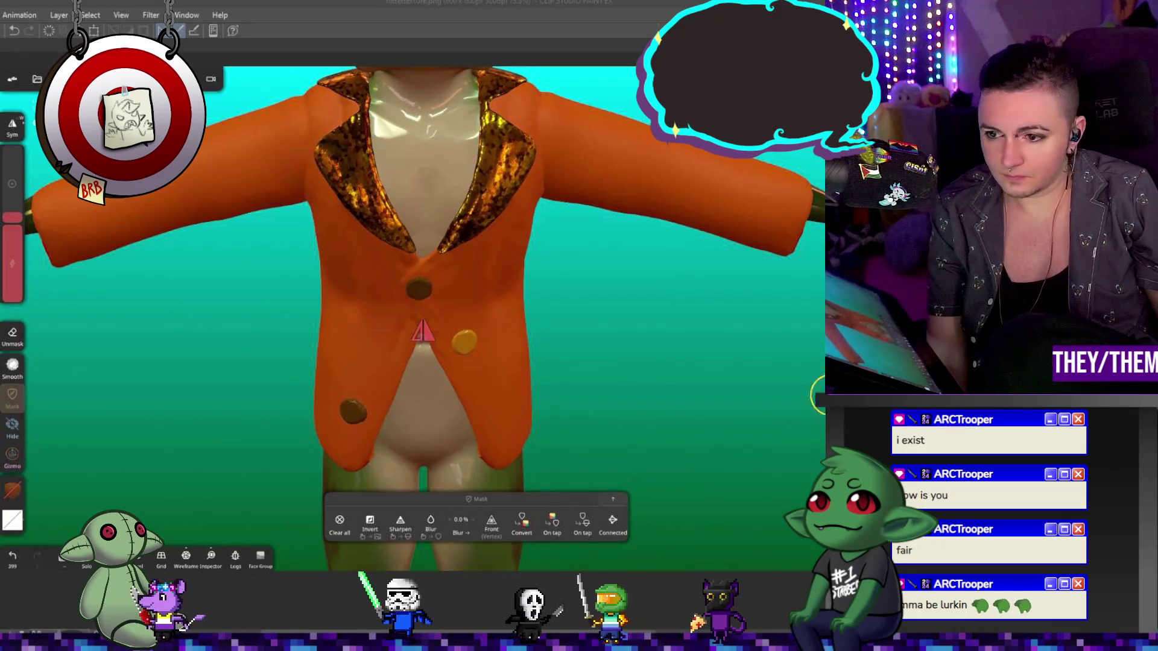
key("g")
left_click_drag(496, 323, 409, 323)
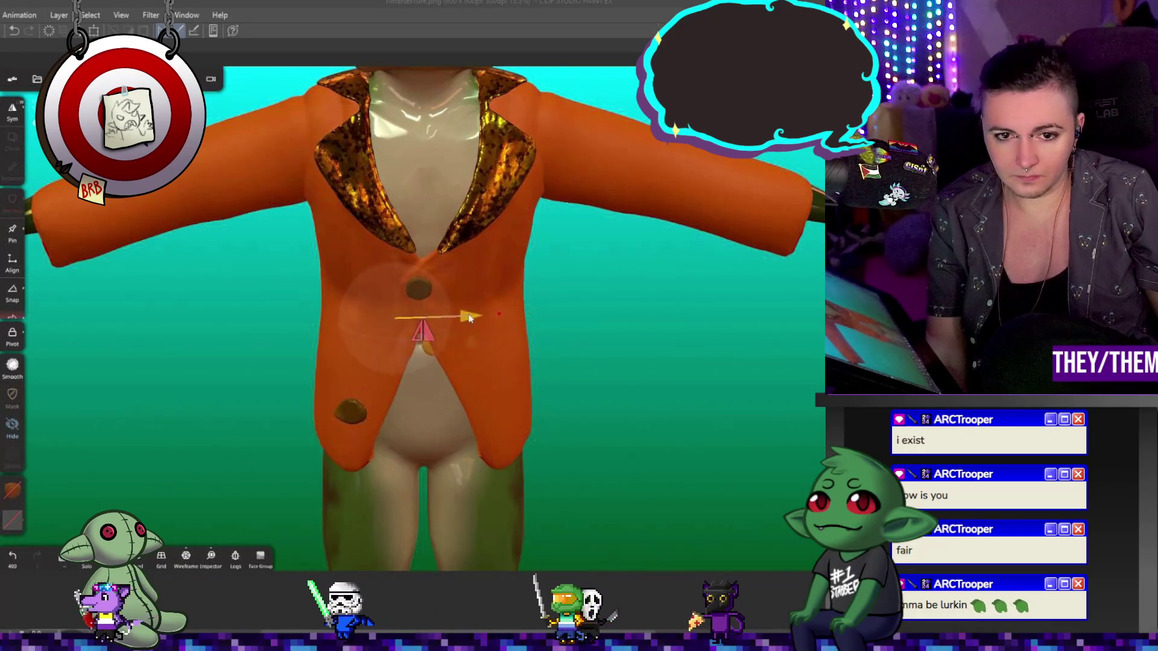
key("ctrl+z")
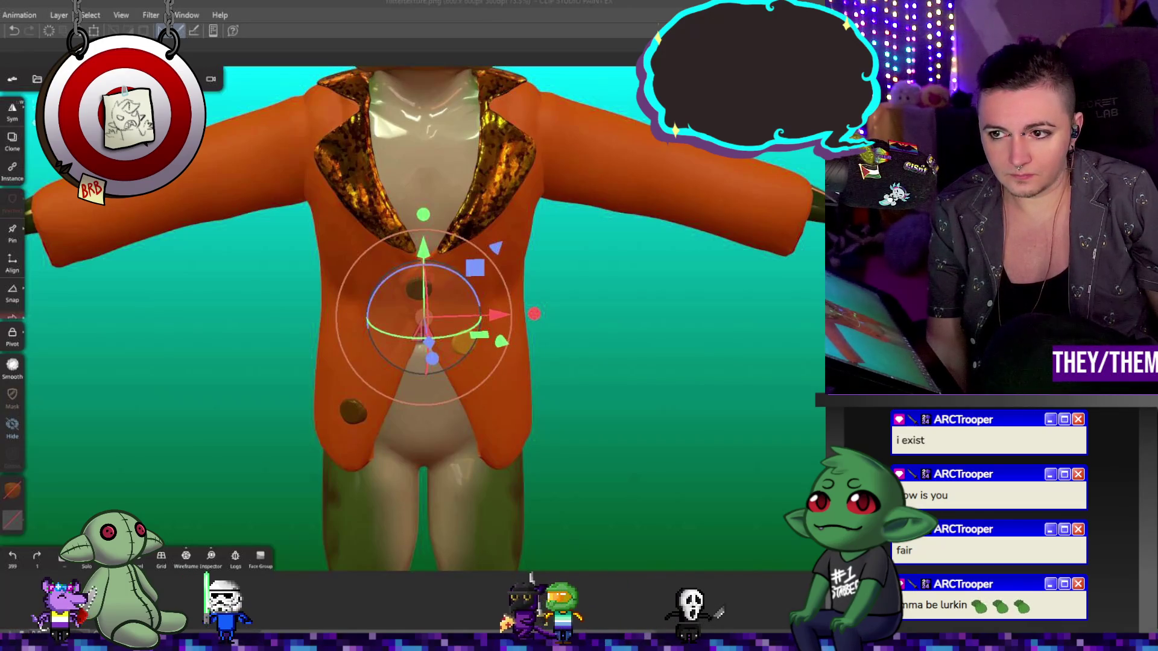
- Box-select the lower-left button with SelMask and validate the selection
key("m")
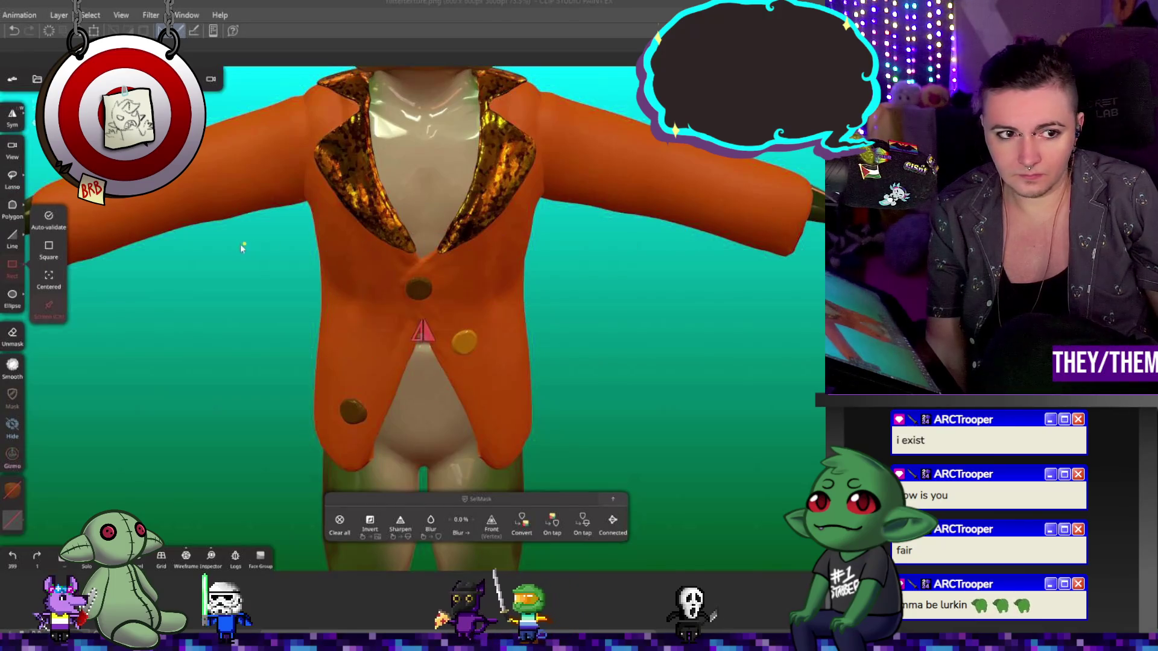
left_click_drag(446, 243, 359, 321)
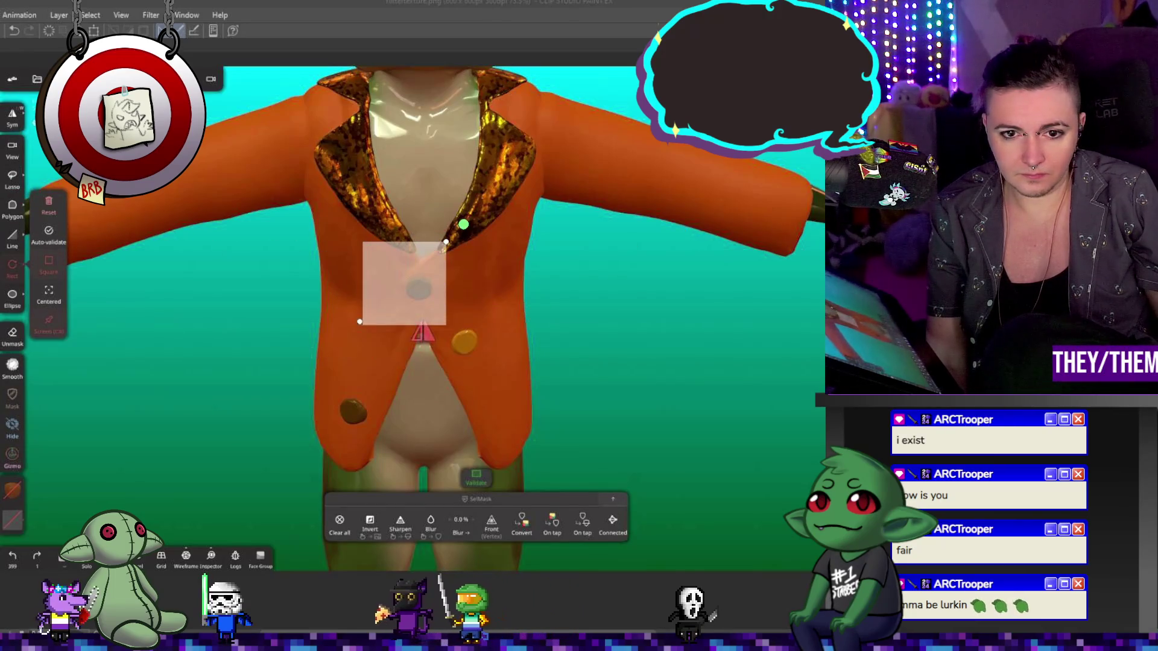
middle_click_drag(325, 370, 296, 317)
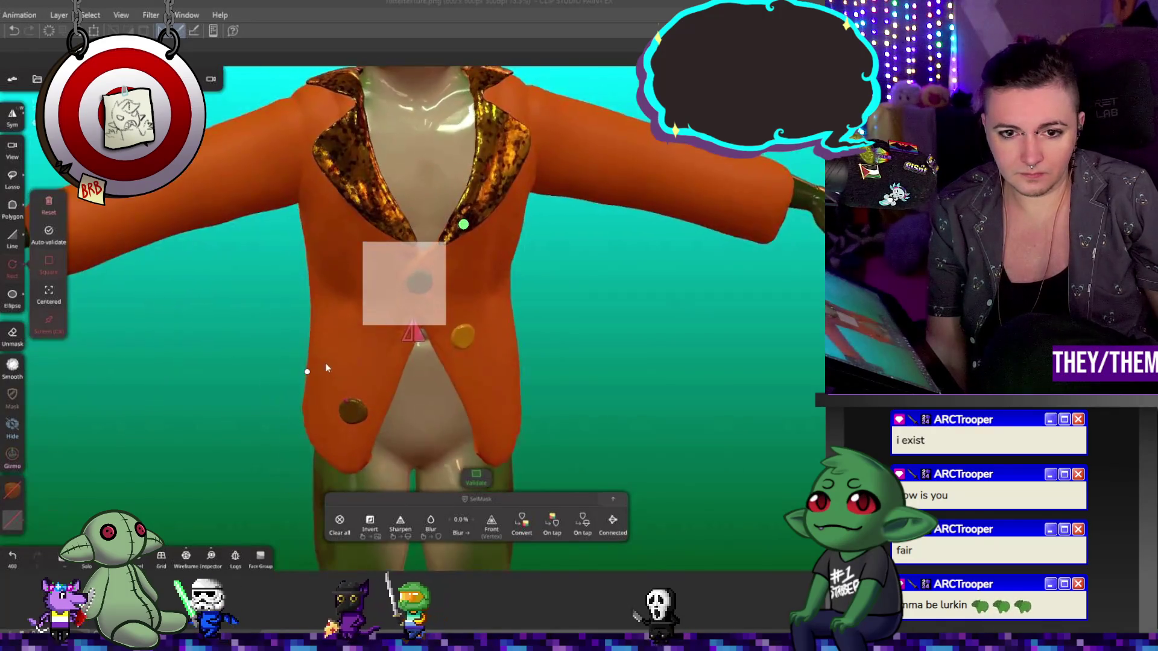
left_click_drag(391, 357, 308, 441)
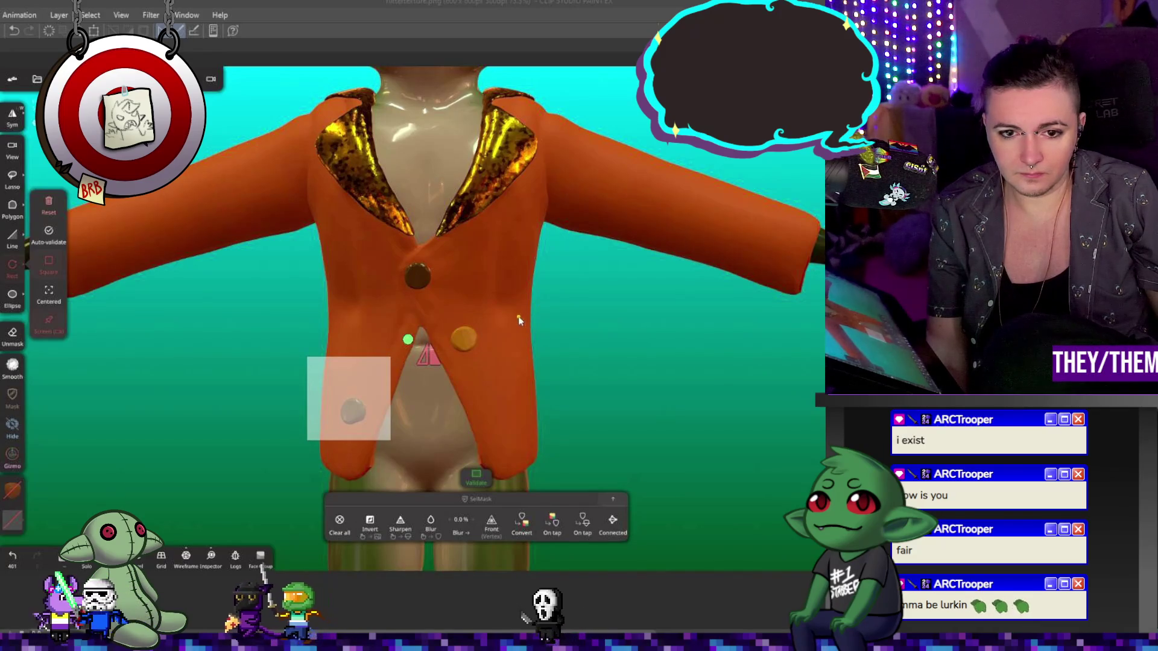
left_click(476, 475)
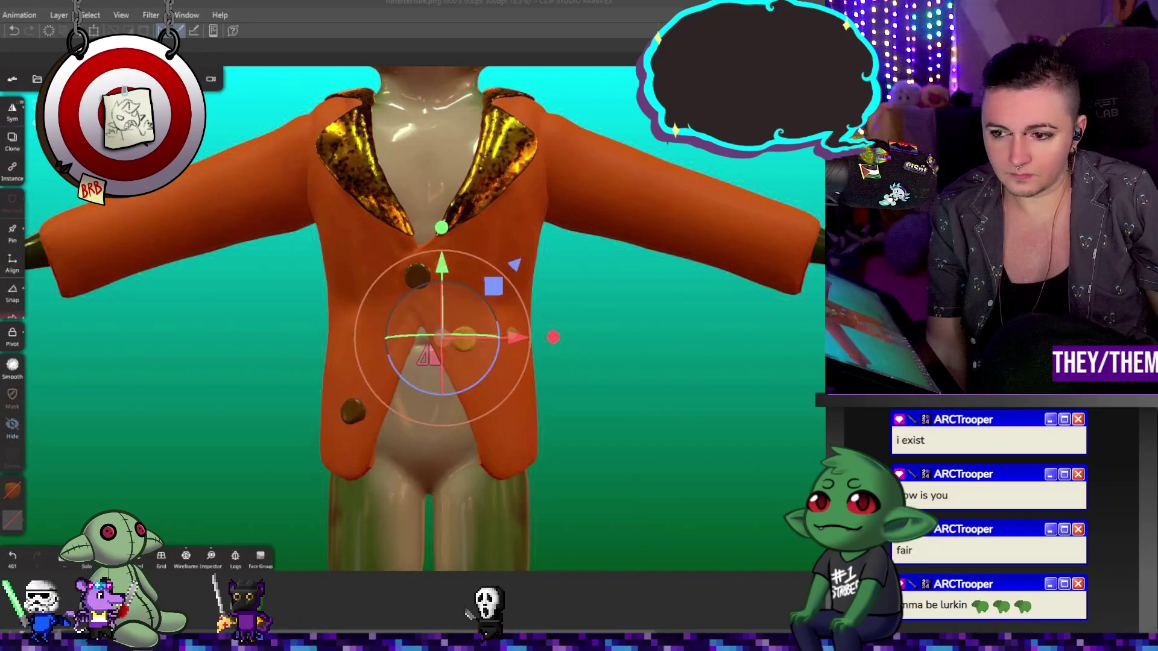
- Slide the orange cylinder piece out in front of the chest, undoing a stray rotation
left_click_drag(521, 342, 254, 337)
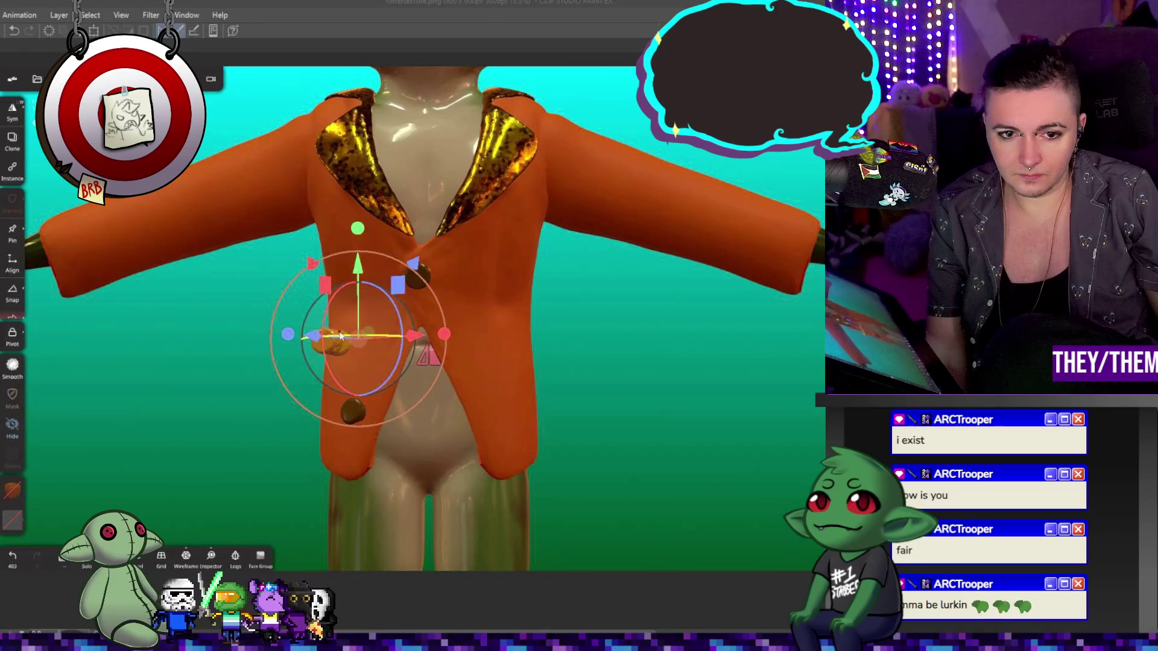
left_click_drag(325, 337, 255, 334)
key("ctrl+z")
middle_click_drag(634, 218, 762, 214)
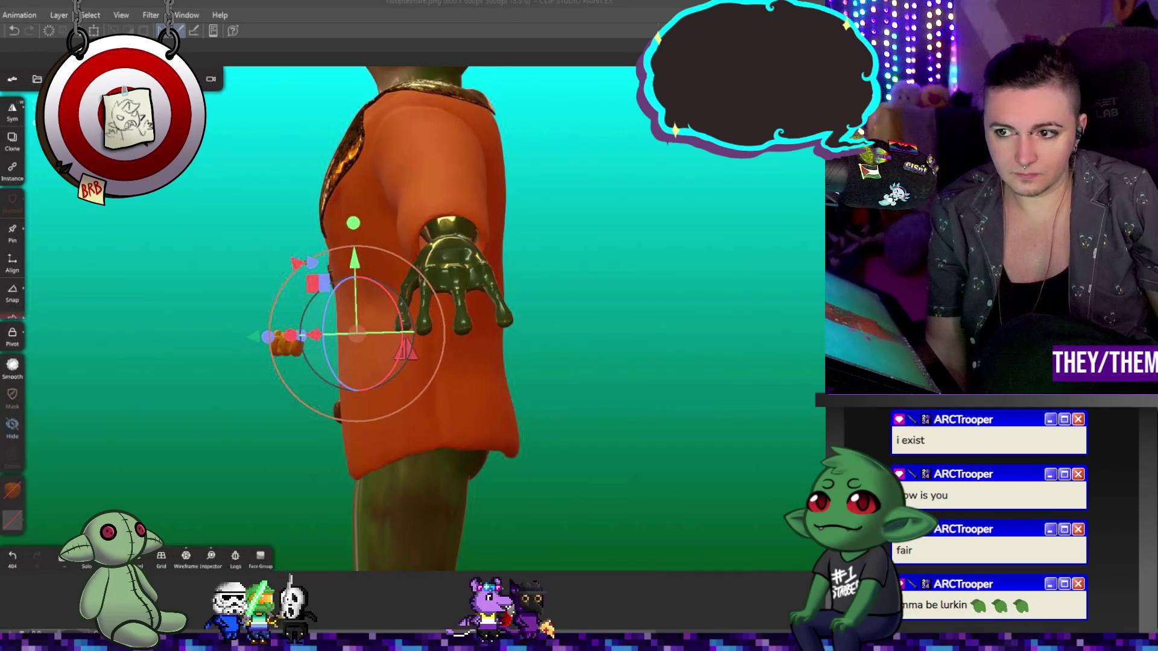
- Trim the orange cylinder with two boxes down to a thin flat disc
key("t")
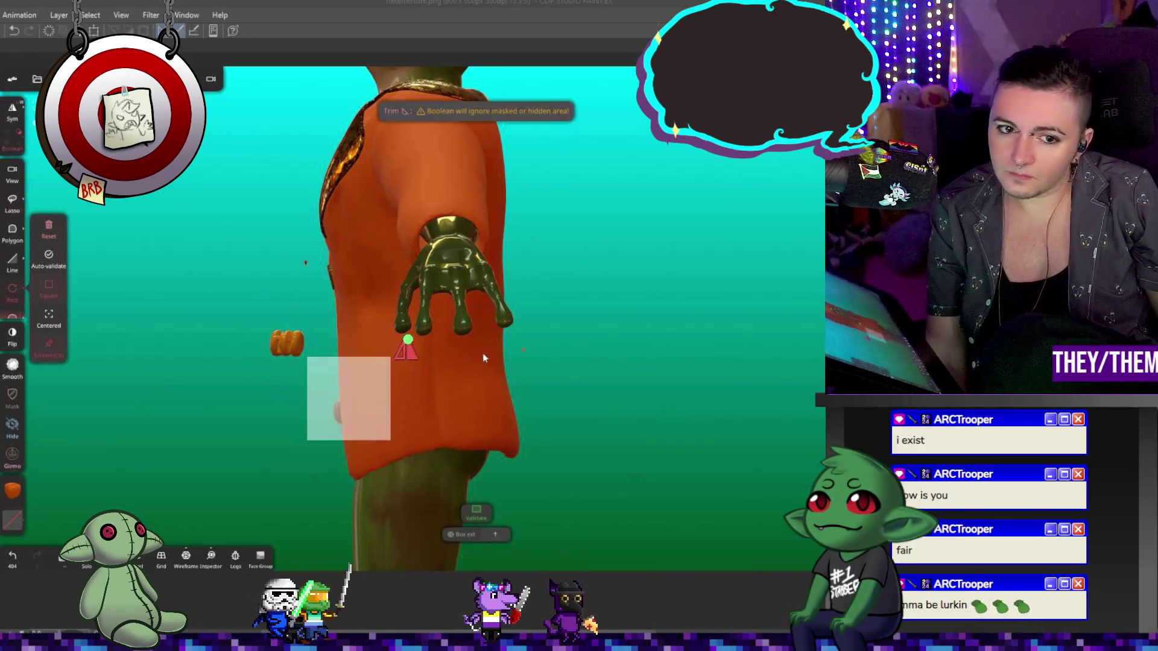
mouse_move(371, 363)
left_mouse_down()
mouse_move(342, 320)
mouse_move(381, 293)
left_mouse_up()
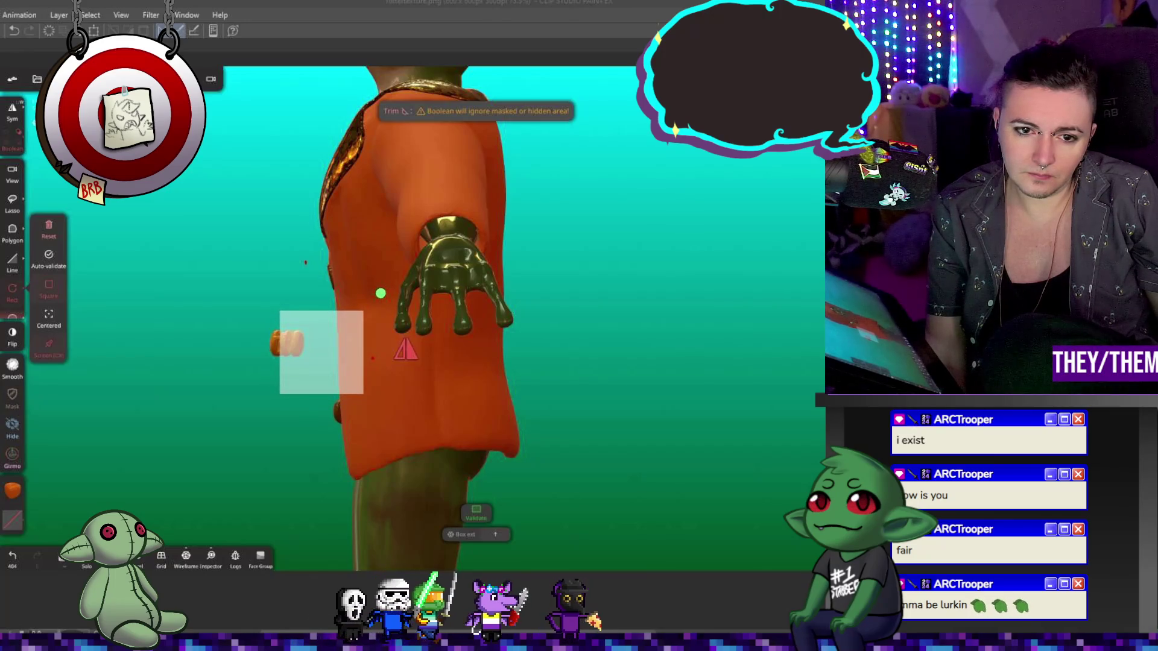
left_click(381, 296)
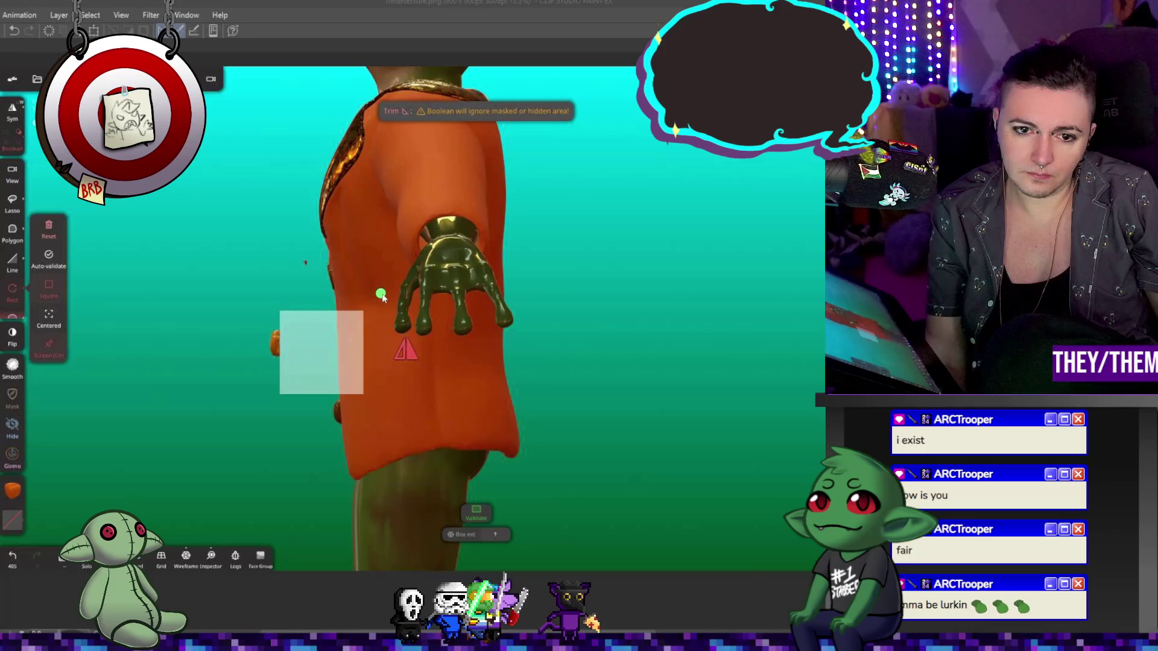
left_click(49, 226)
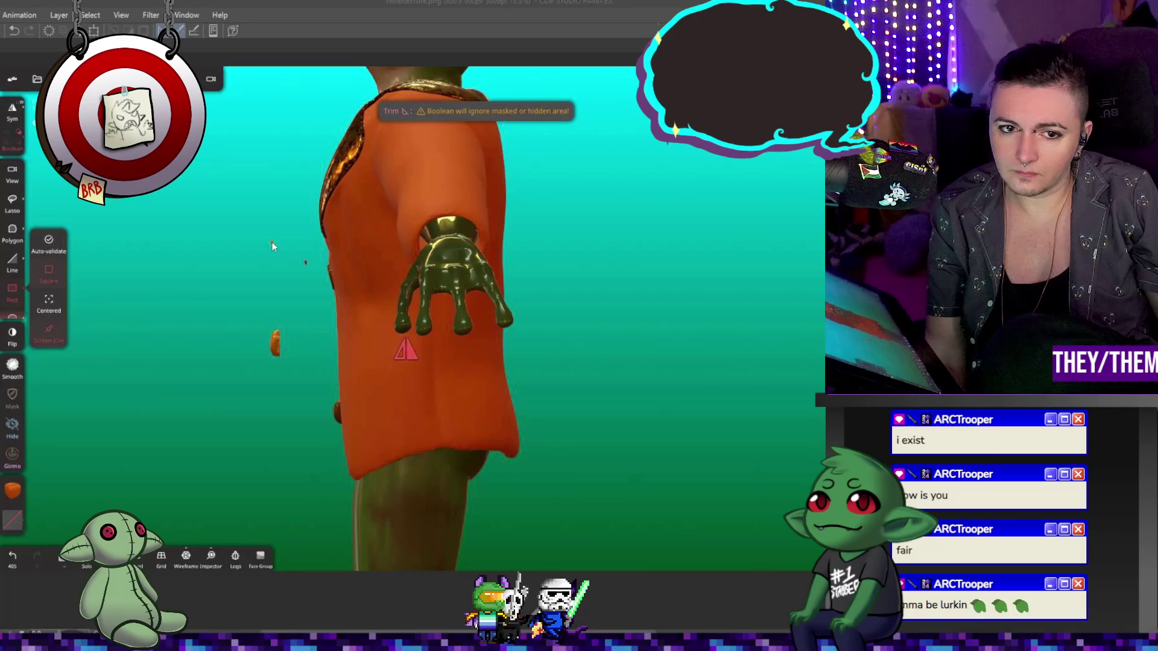
left_click_drag(273, 242, 309, 275)
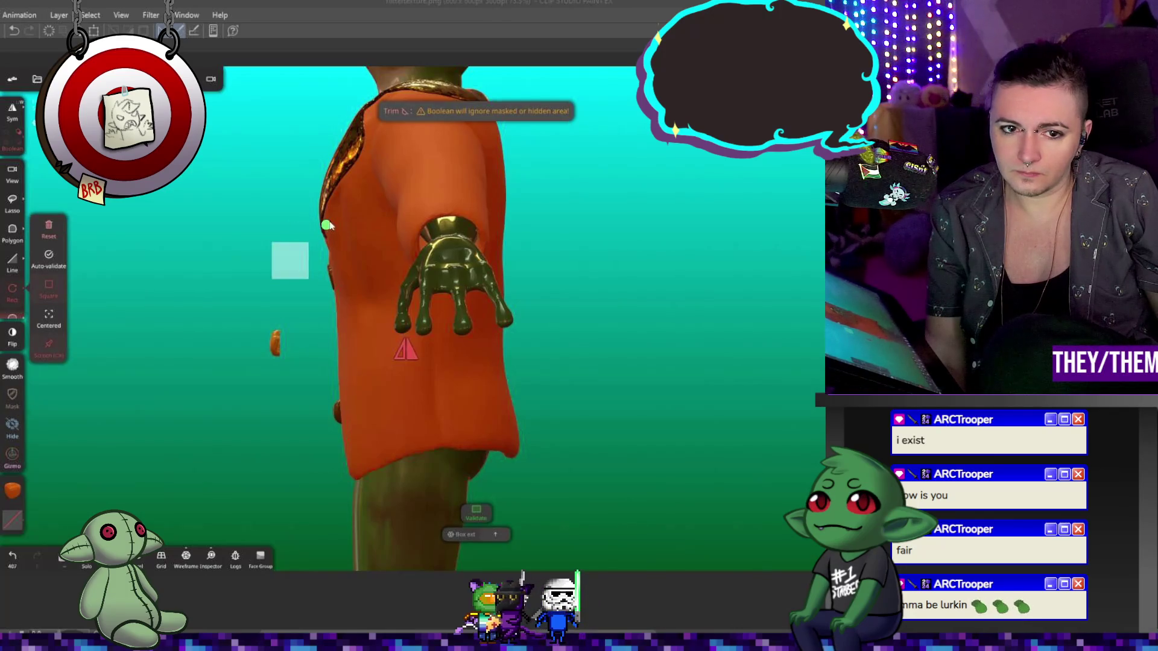
left_click(41, 231)
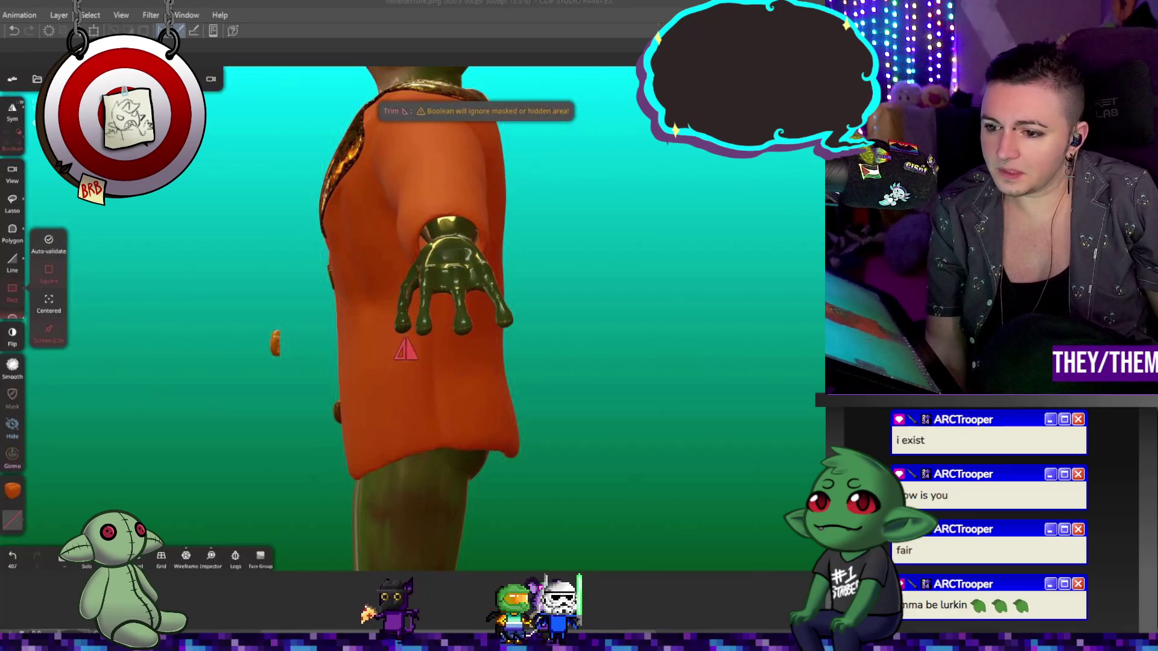
key("g")
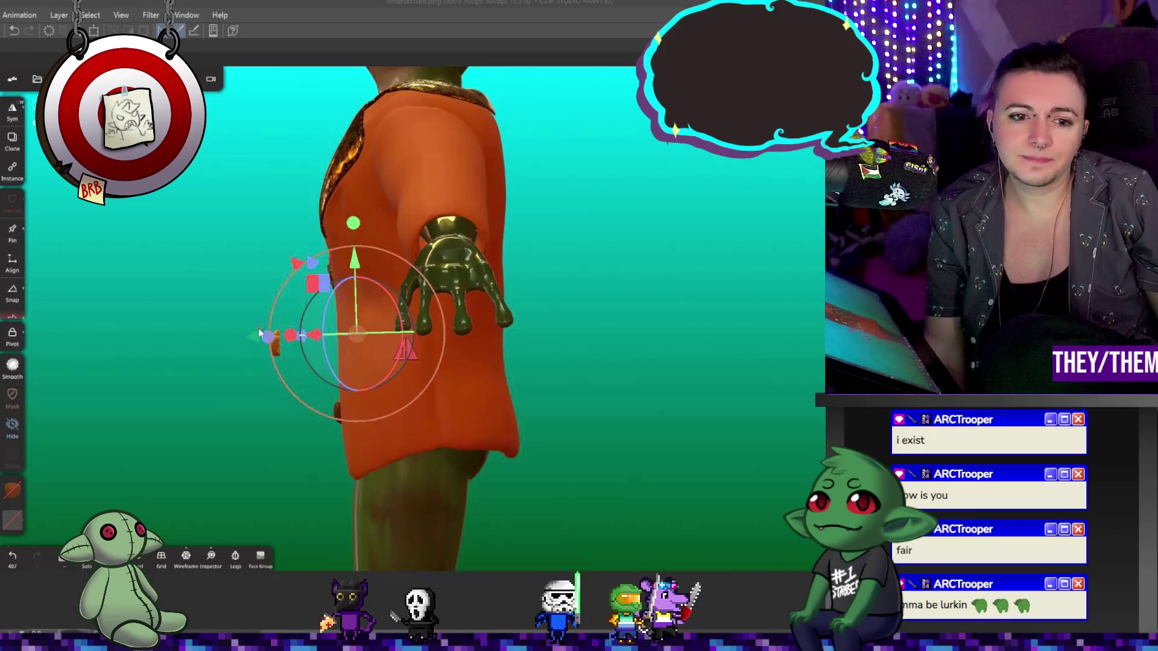
- Slide the disc toward the jacket along its X axis, checking from the side
mouse_move(256, 339)
left_mouse_down()
mouse_move(398, 336)
mouse_move(475, 316)
left_mouse_up()
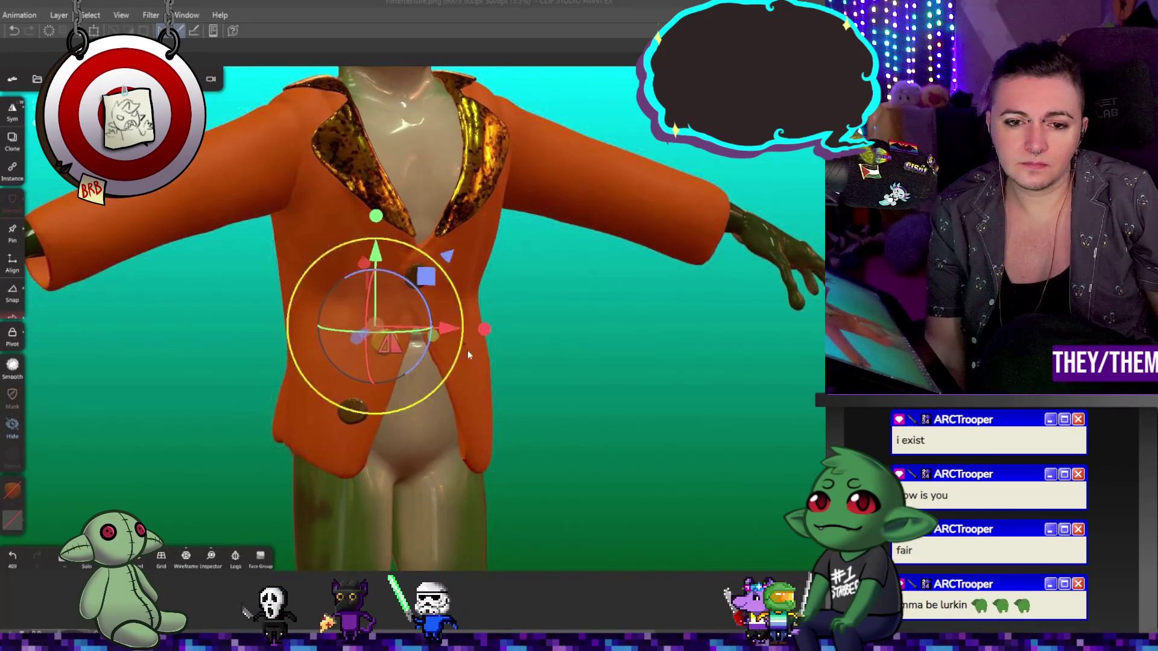
left_click_drag(467, 350, 760, 457)
left_click_drag(362, 380, 348, 389)
mouse_move(342, 344)
left_mouse_down()
mouse_move(319, 341)
mouse_move(366, 389)
left_mouse_up()
mouse_move(398, 333)
left_mouse_down()
mouse_move(422, 319)
mouse_move(364, 340)
left_mouse_up()
- Reorient and seat the disc on the jacket front between the two existing buttons
left_click_drag(572, 394, 603, 400)
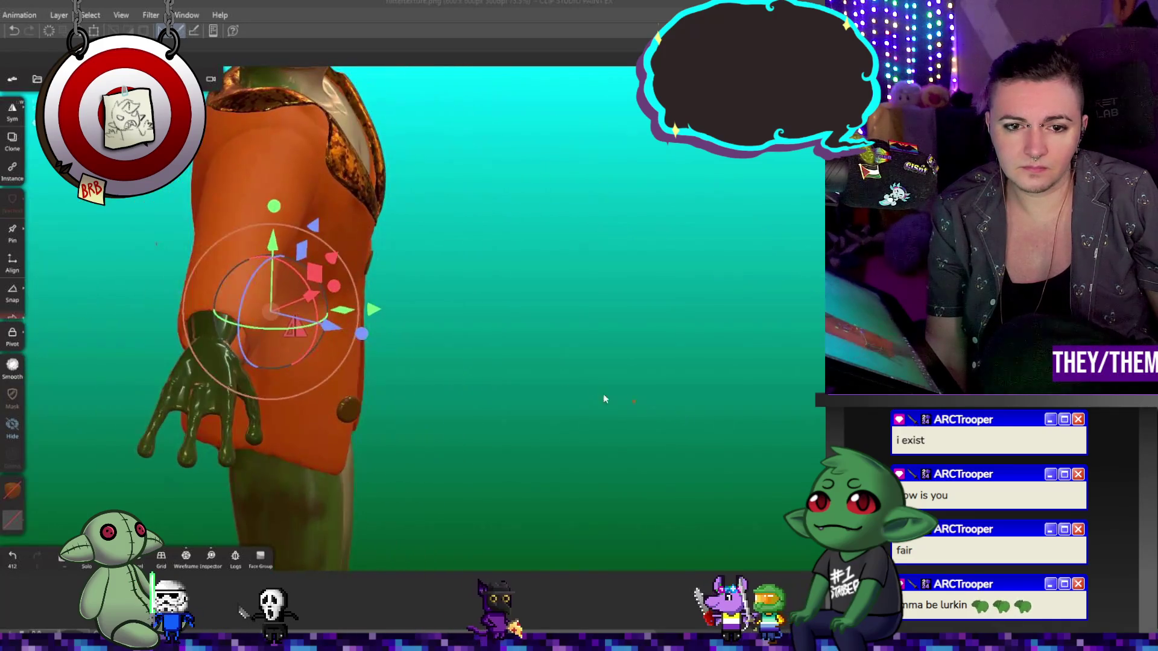
mouse_move(333, 333)
left_mouse_down()
mouse_move(403, 324)
mouse_move(375, 330)
mouse_move(398, 326)
mouse_move(499, 359)
mouse_move(749, 386)
mouse_move(602, 429)
left_mouse_up()
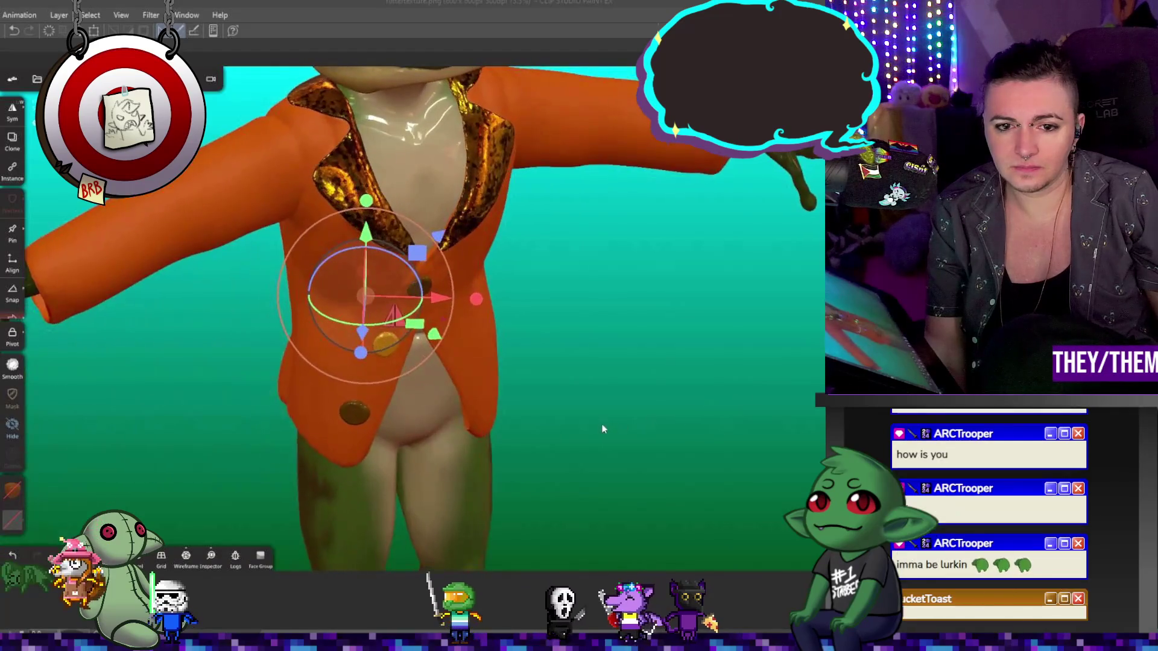
left_click_drag(373, 322, 402, 304)
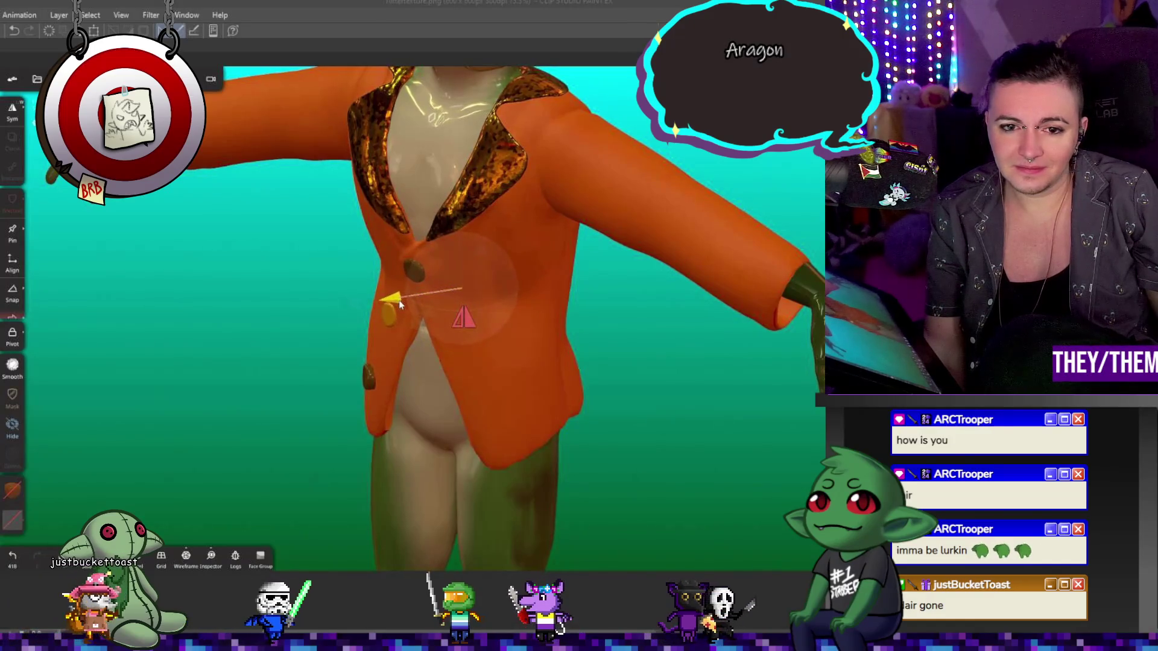
left_click(398, 303)
left_click(399, 303)
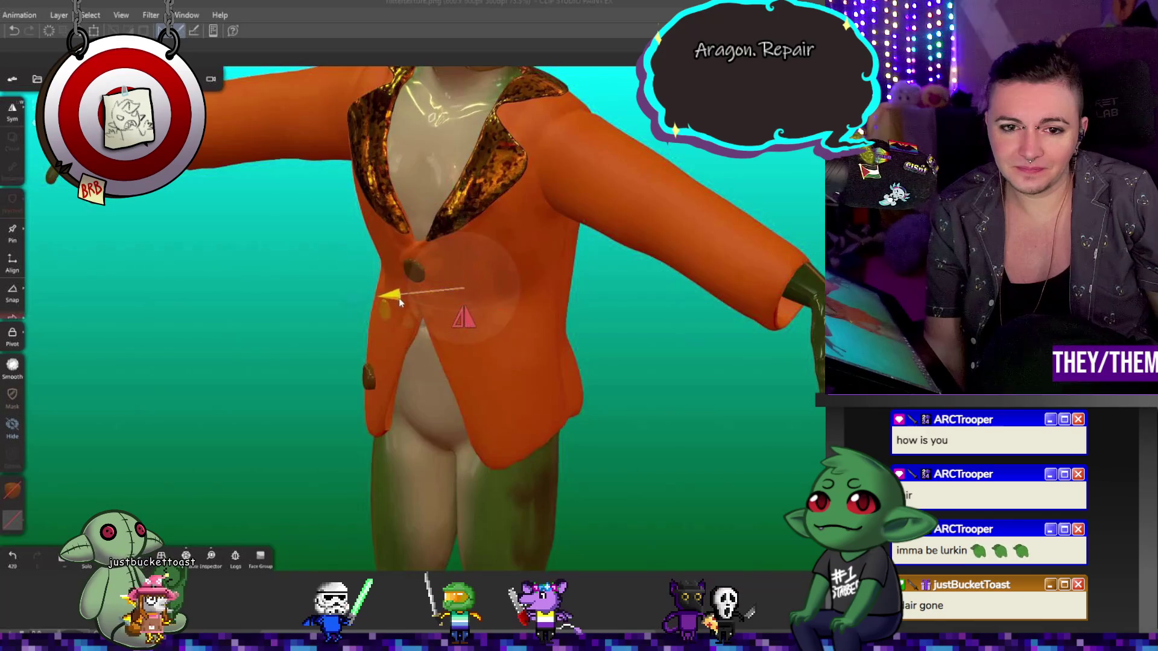
left_click_drag(543, 362, 586, 363)
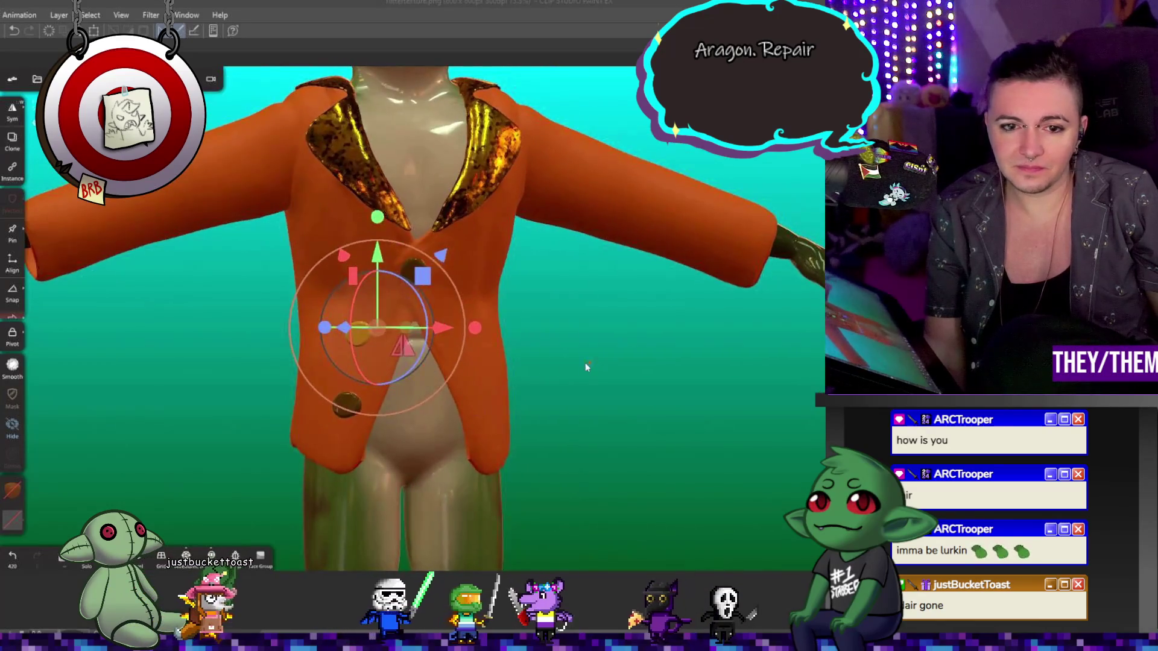
- Push the new button along its axis toward the jacket and move it lower, undoing one bad move
left_click(559, 363)
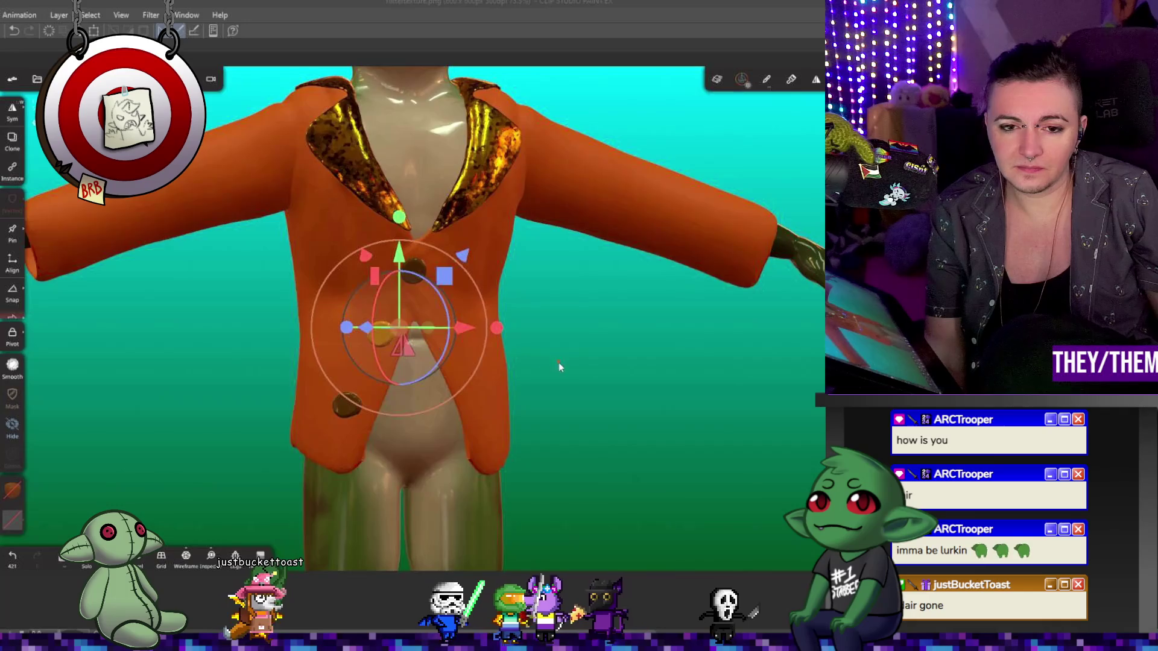
left_click_drag(559, 363, 395, 436)
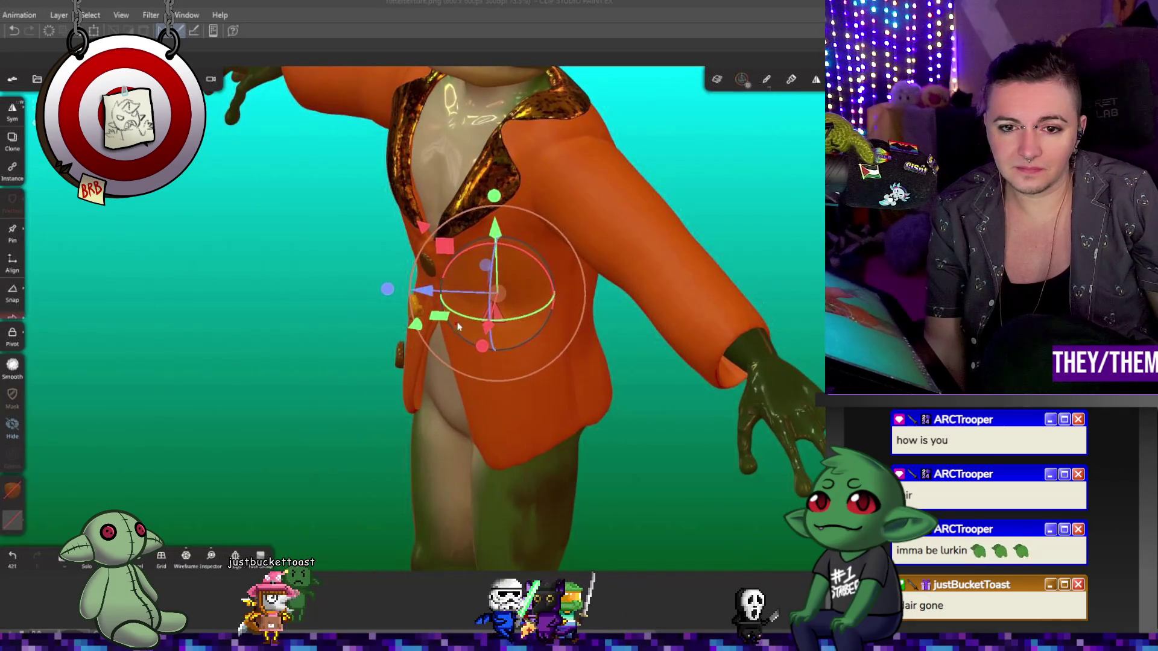
left_click(489, 297)
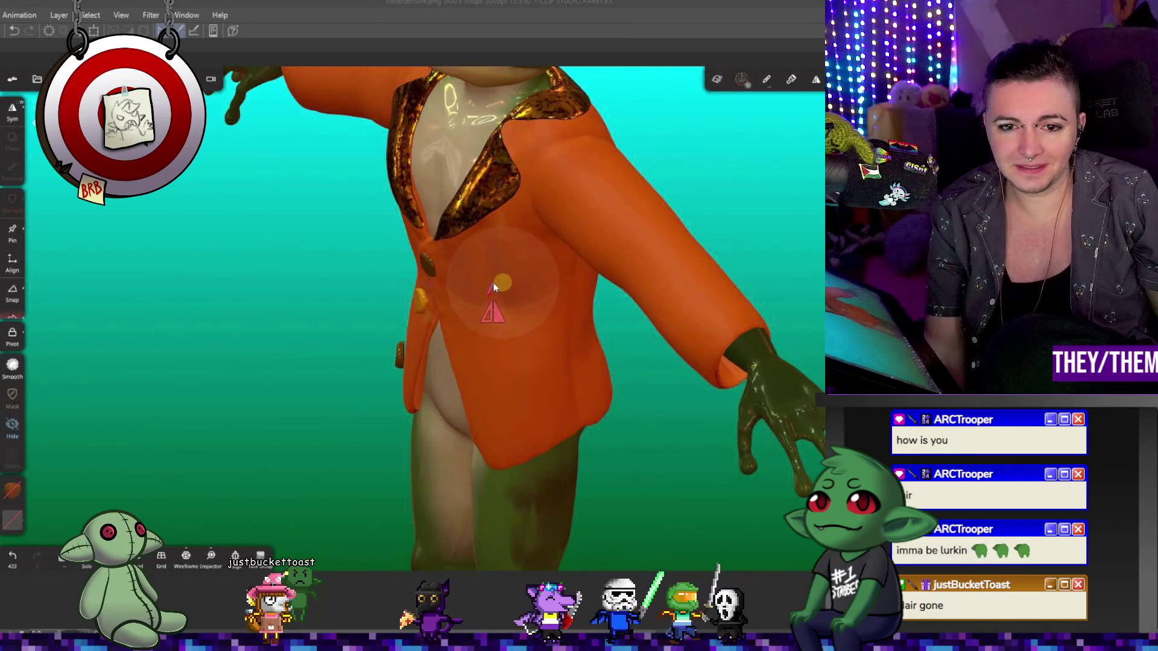
left_click(502, 245)
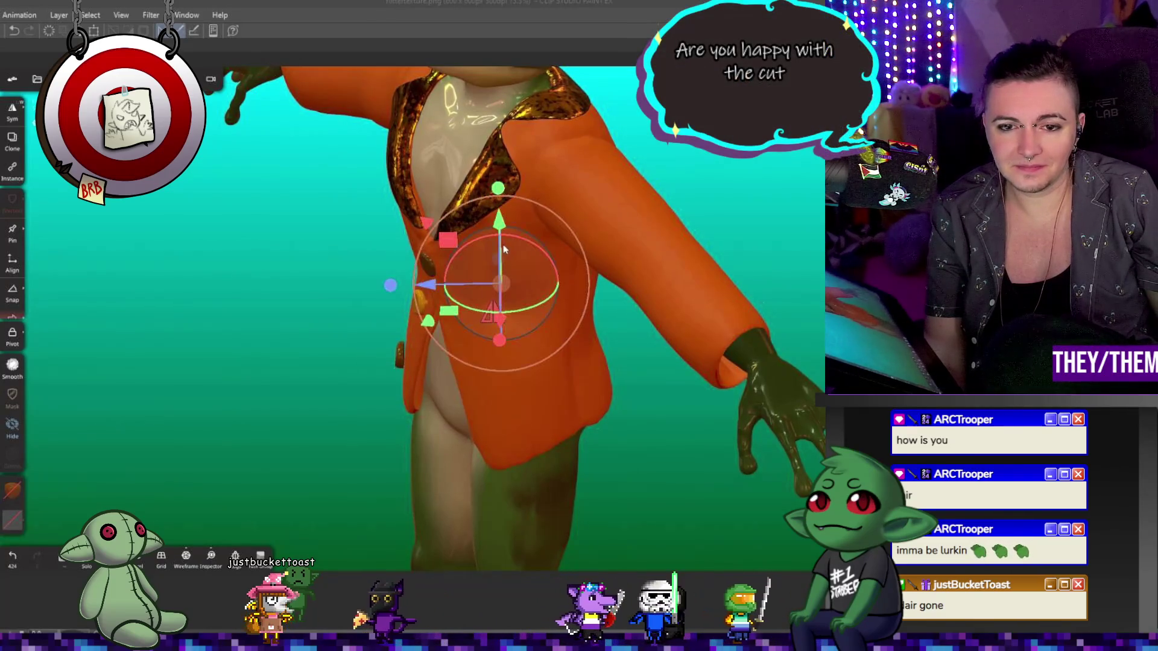
key("ctrl+z")
left_click_drag(505, 231, 500, 242)
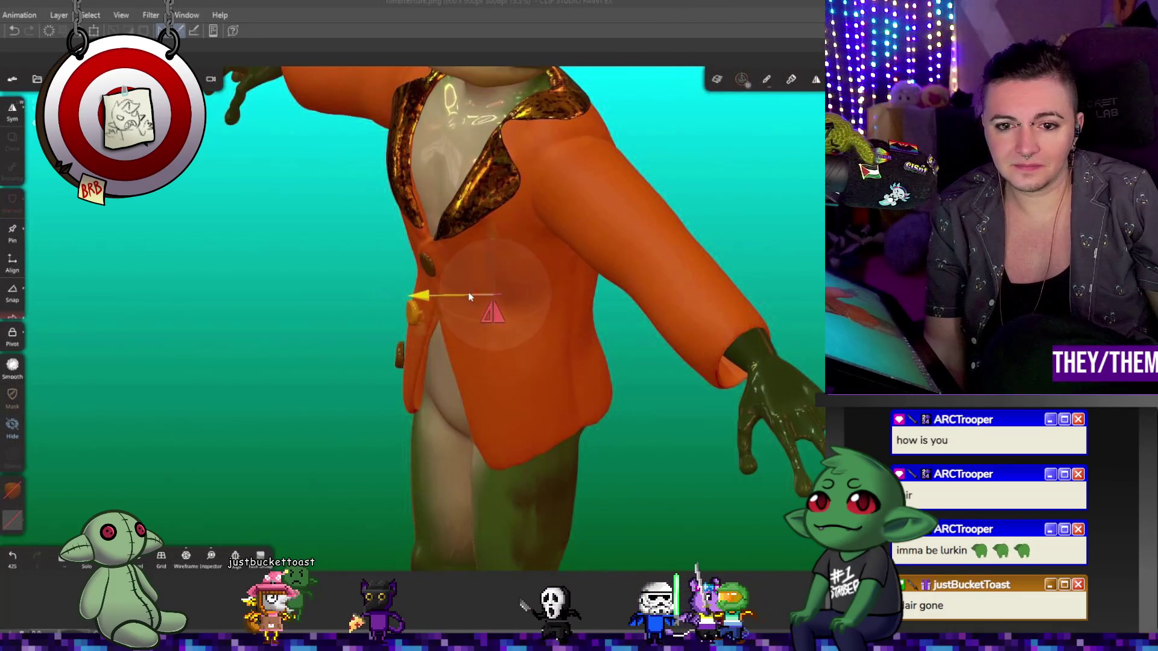
mouse_move(496, 307)
left_mouse_down()
mouse_move(468, 292)
mouse_move(493, 333)
mouse_move(495, 316)
left_mouse_up()
- Rotate the new button so it lies flat on the jacket front, checking from several angles
middle_click_drag(494, 317, 470, 317)
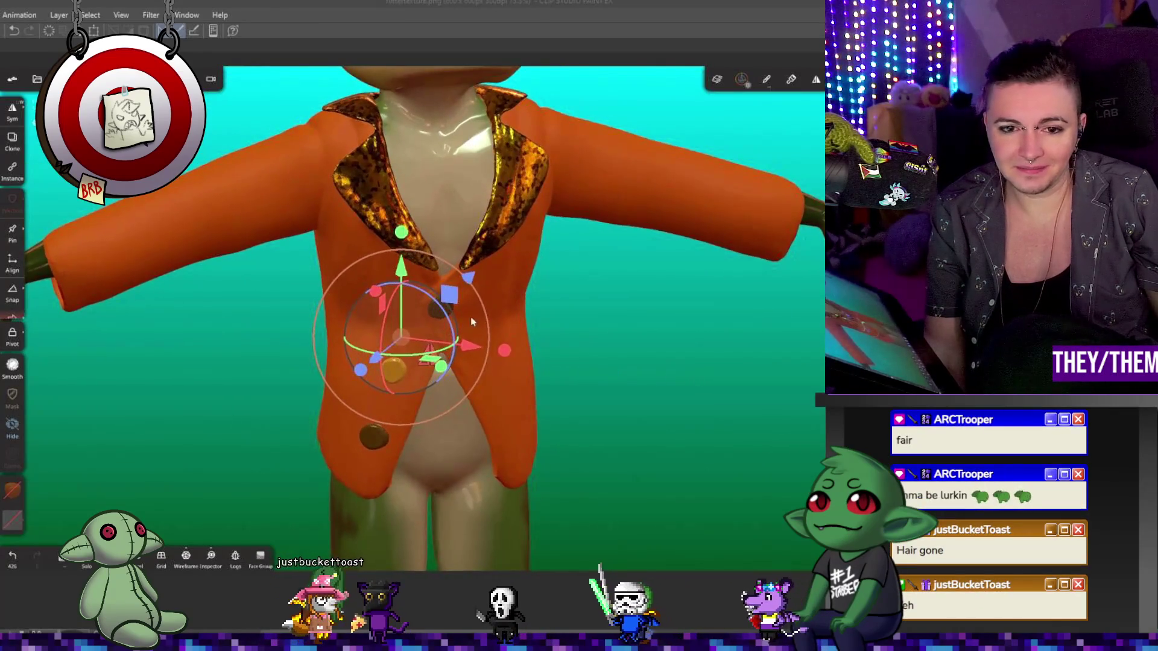
mouse_move(449, 318)
left_mouse_down()
mouse_move(462, 338)
mouse_move(400, 336)
mouse_move(425, 337)
left_mouse_up()
mouse_move(670, 317)
left_mouse_down()
mouse_move(580, 365)
mouse_move(524, 334)
left_mouse_up()
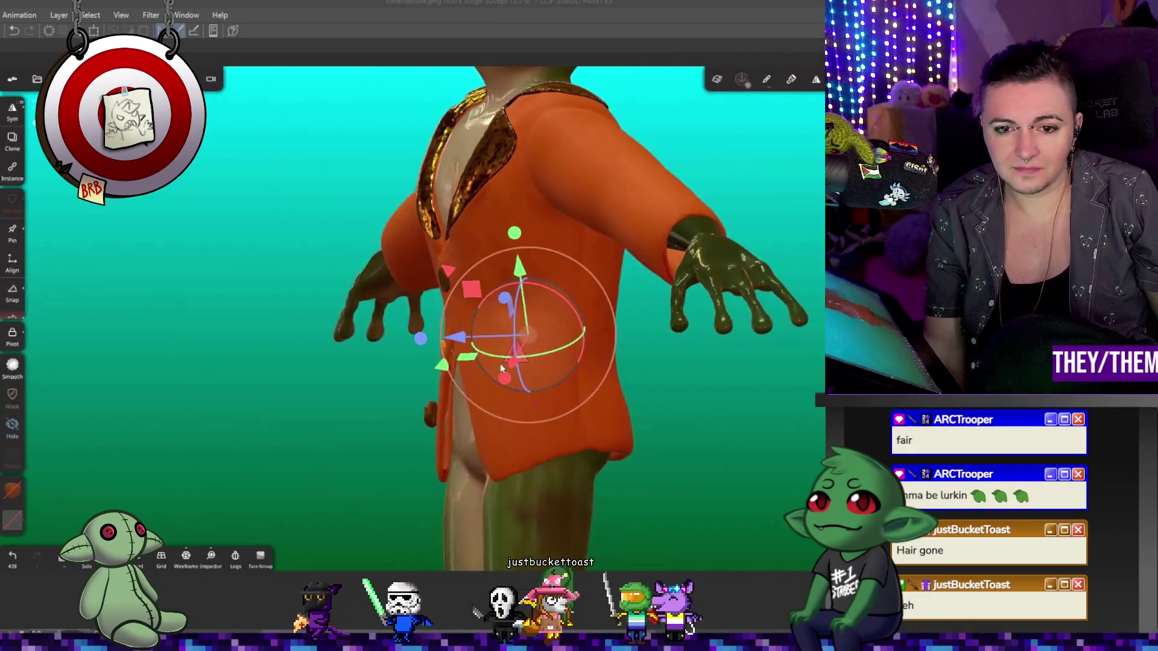
left_click_drag(534, 290, 548, 295)
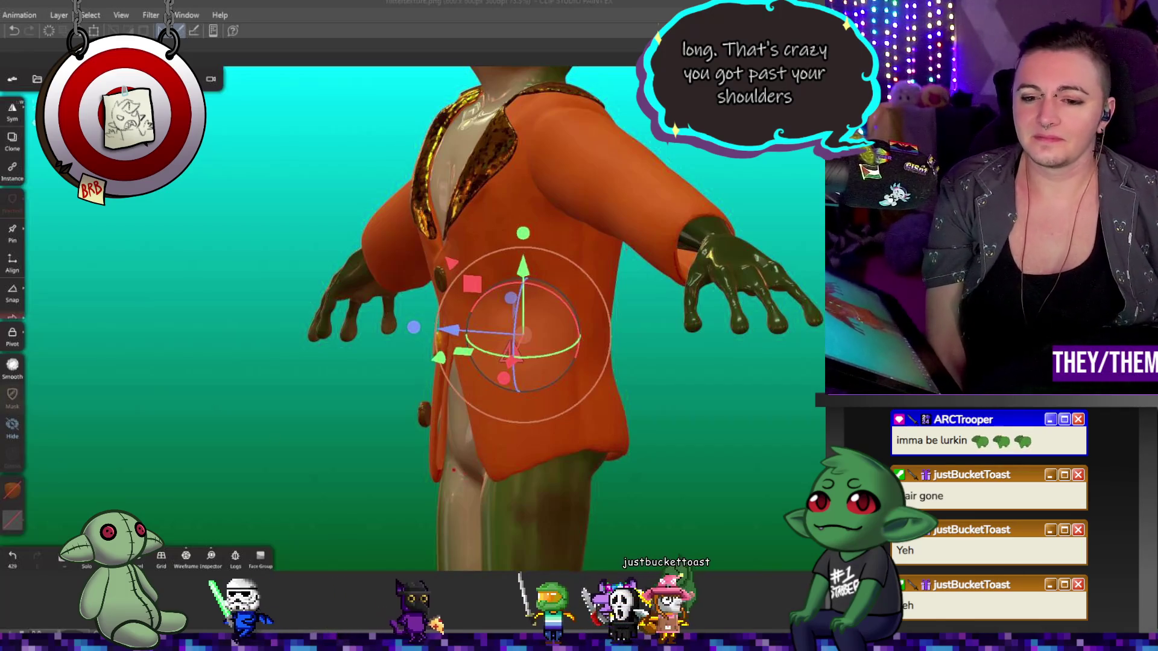
left_click_drag(542, 470, 674, 480)
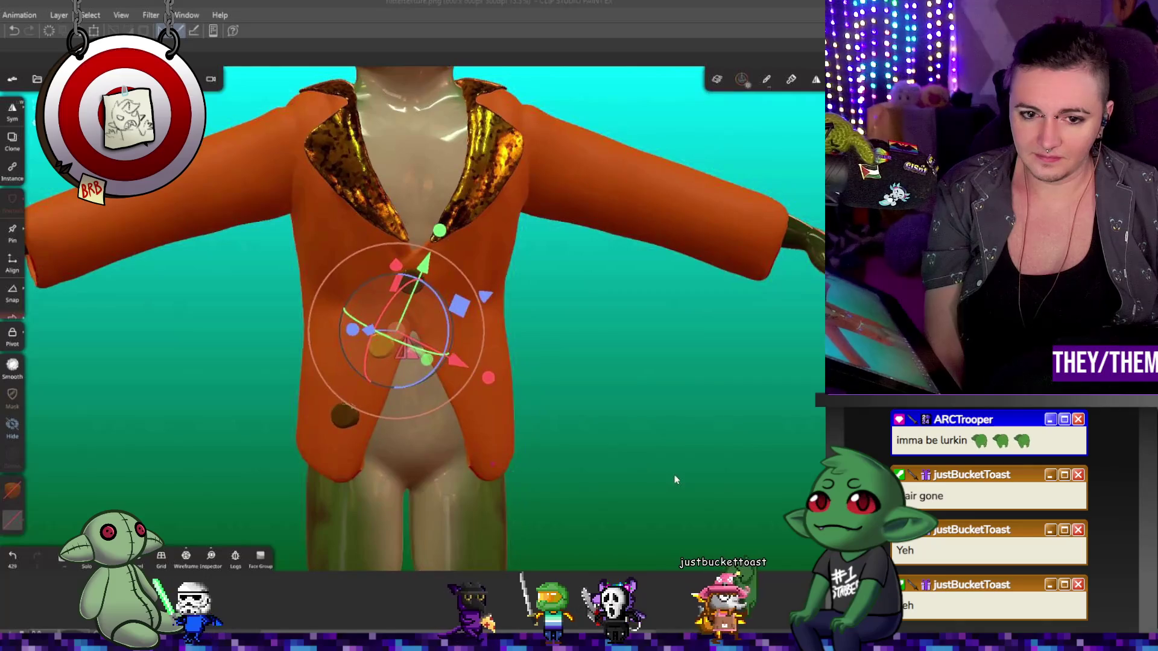
- Clear the mask from the upper button and return to a sculpting brush
left_click(13, 394)
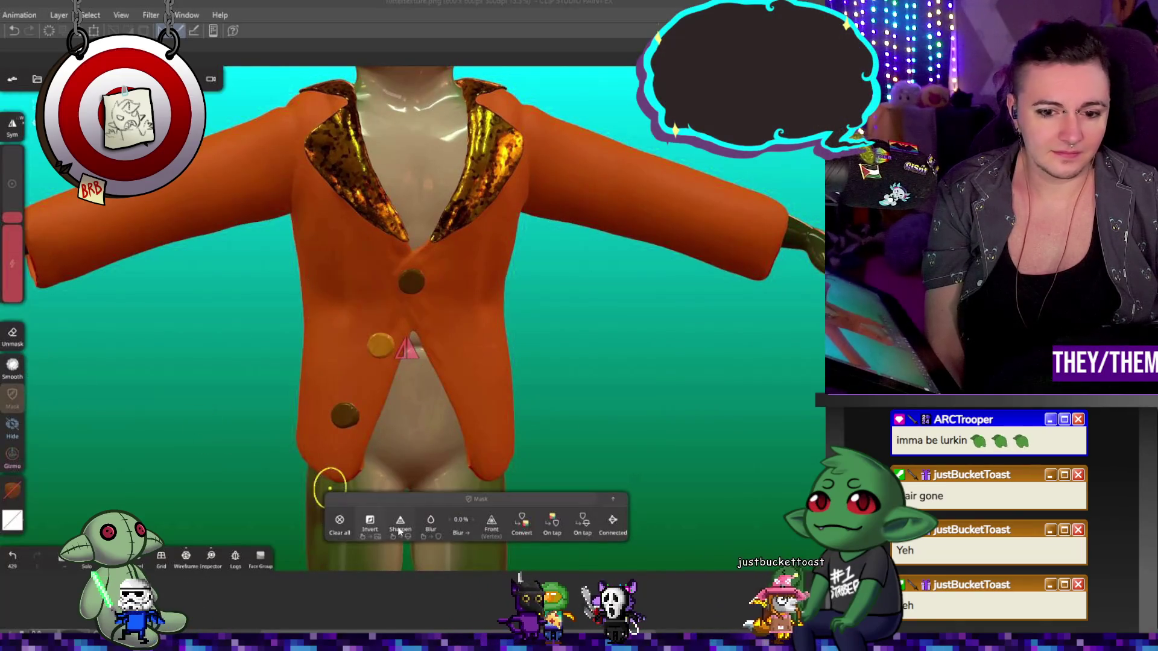
left_click_drag(696, 374, 664, 368)
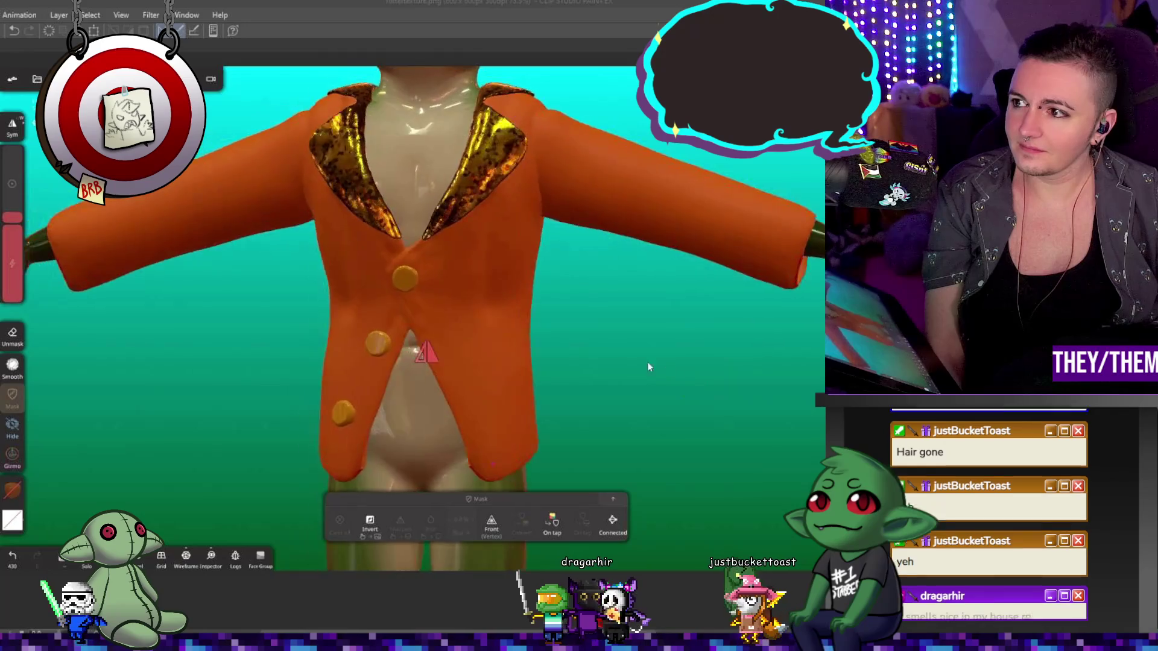
scroll(633, 353, "up", 3)
scroll(597, 340, "up", 3)
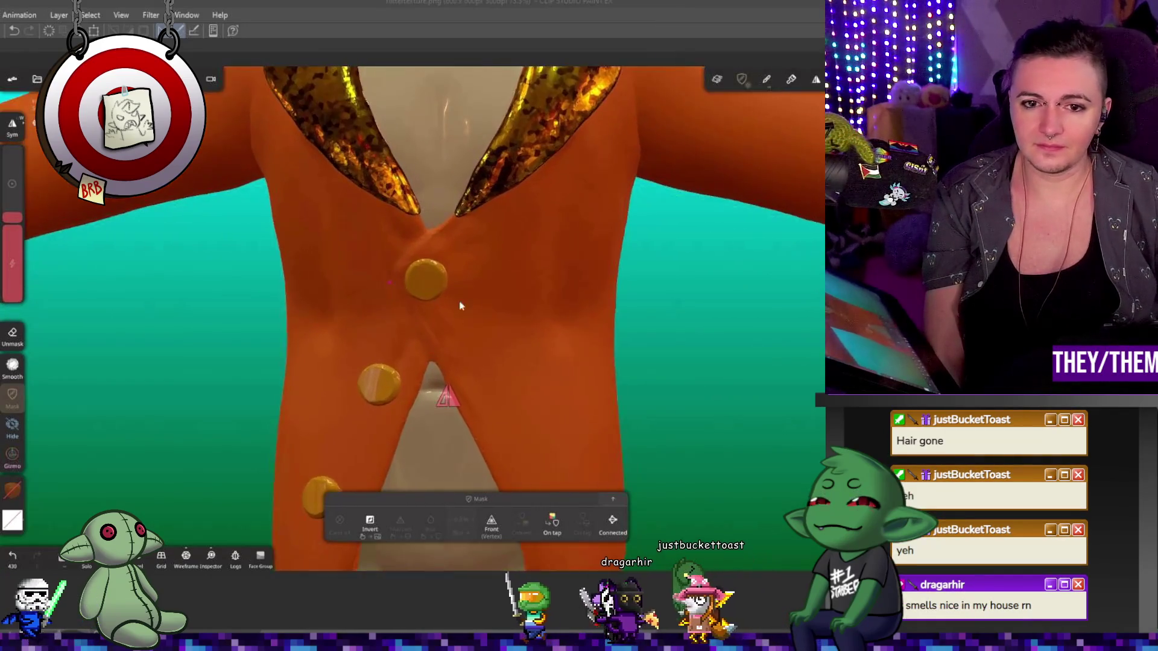
scroll(574, 334, "up", 2)
scroll(421, 266, "up", 2)
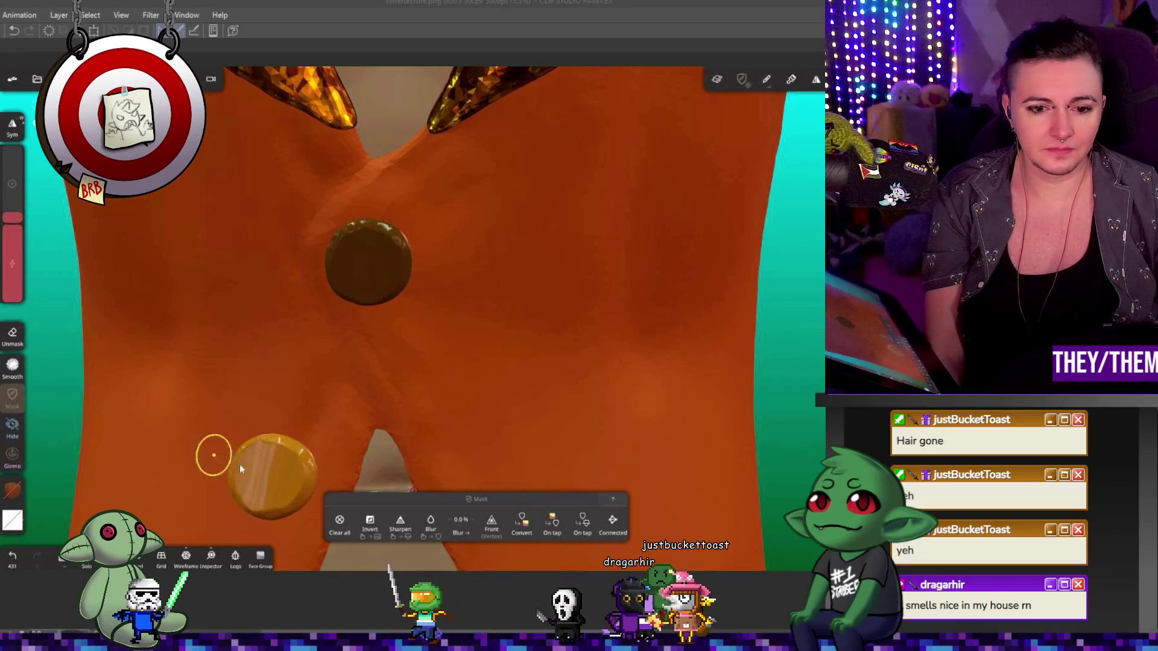
left_click(339, 522)
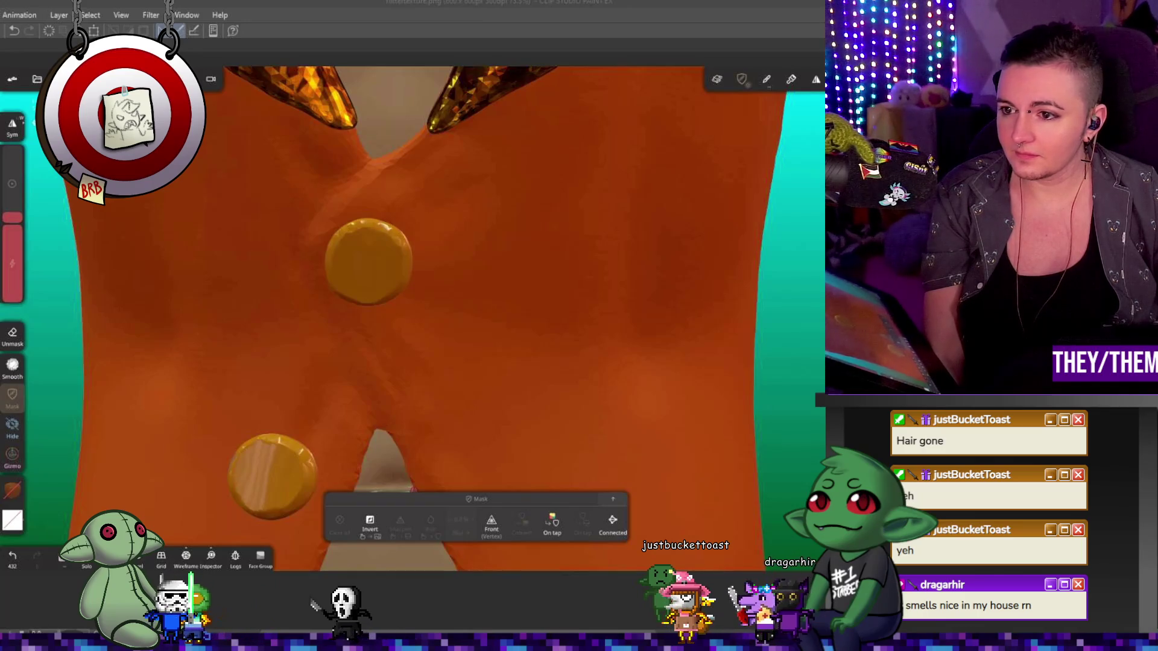
key("ctrl")
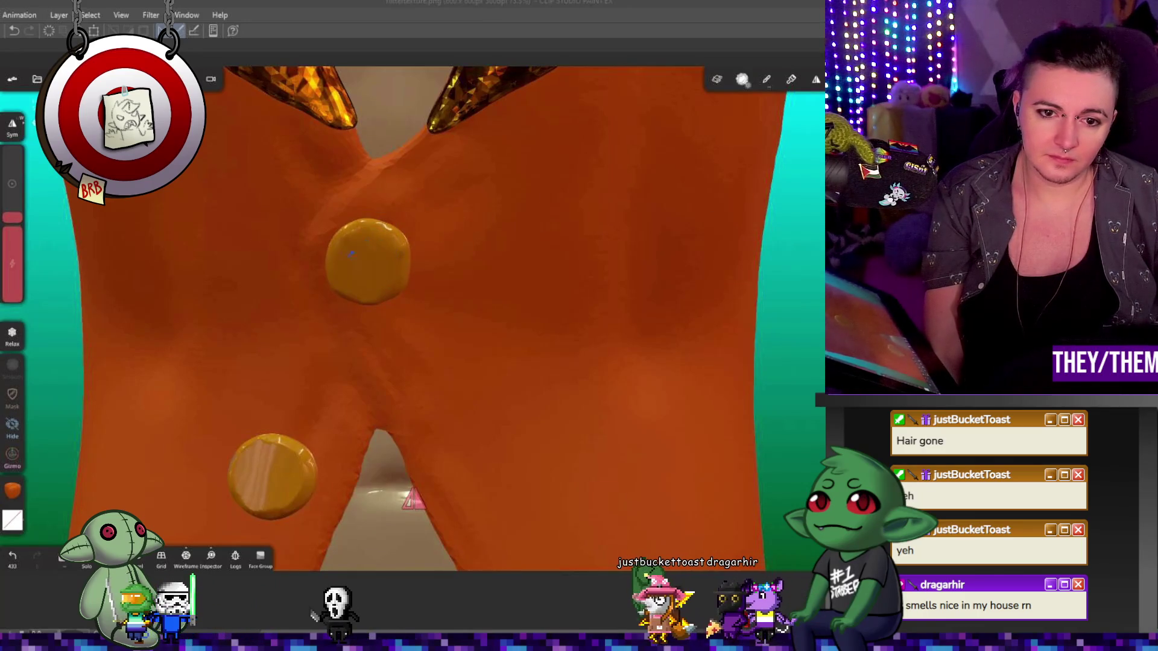
- Undo the last smoothing stroke and inspect the gold buttons from the jacket's side edge
key("ctrl+z")
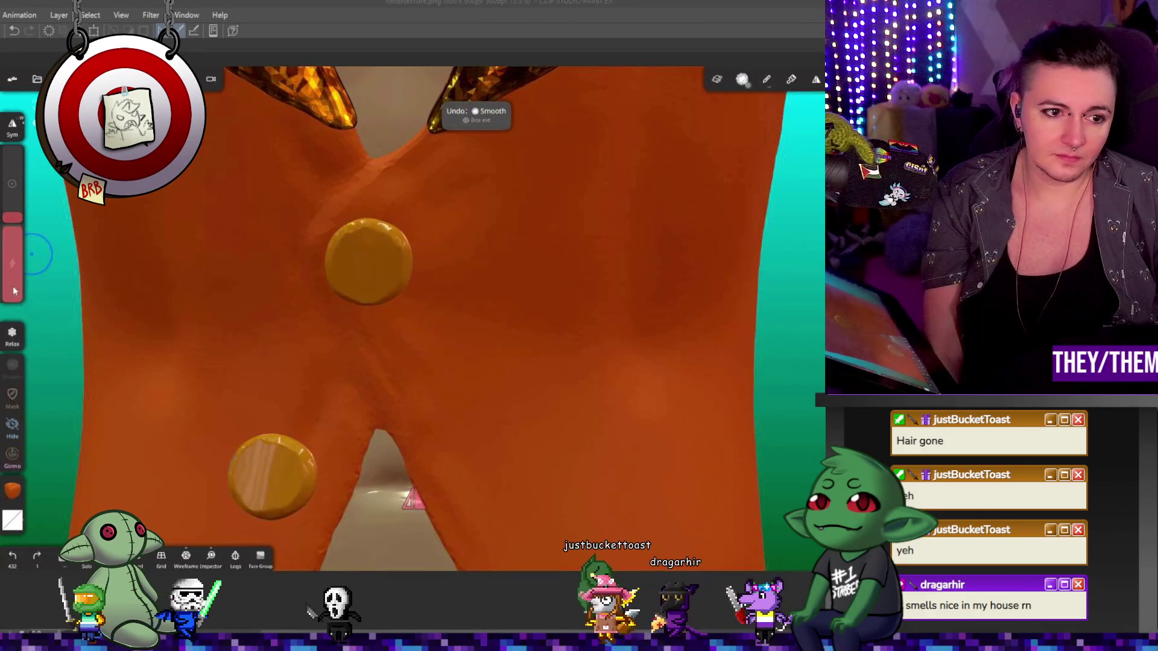
mouse_move(431, 266)
middle_mouse_down()
mouse_move(373, 404)
mouse_move(473, 305)
mouse_move(445, 290)
mouse_move(421, 301)
mouse_move(487, 288)
mouse_move(524, 247)
mouse_move(410, 231)
middle_mouse_up()
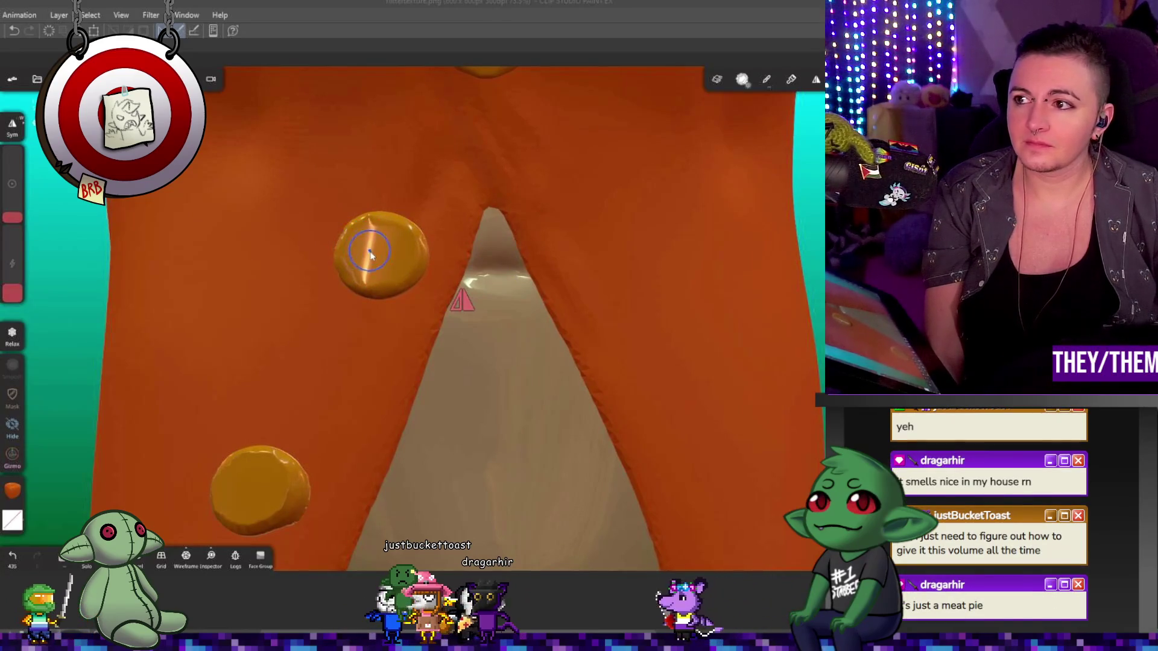
middle_click_drag(346, 227, 354, 239)
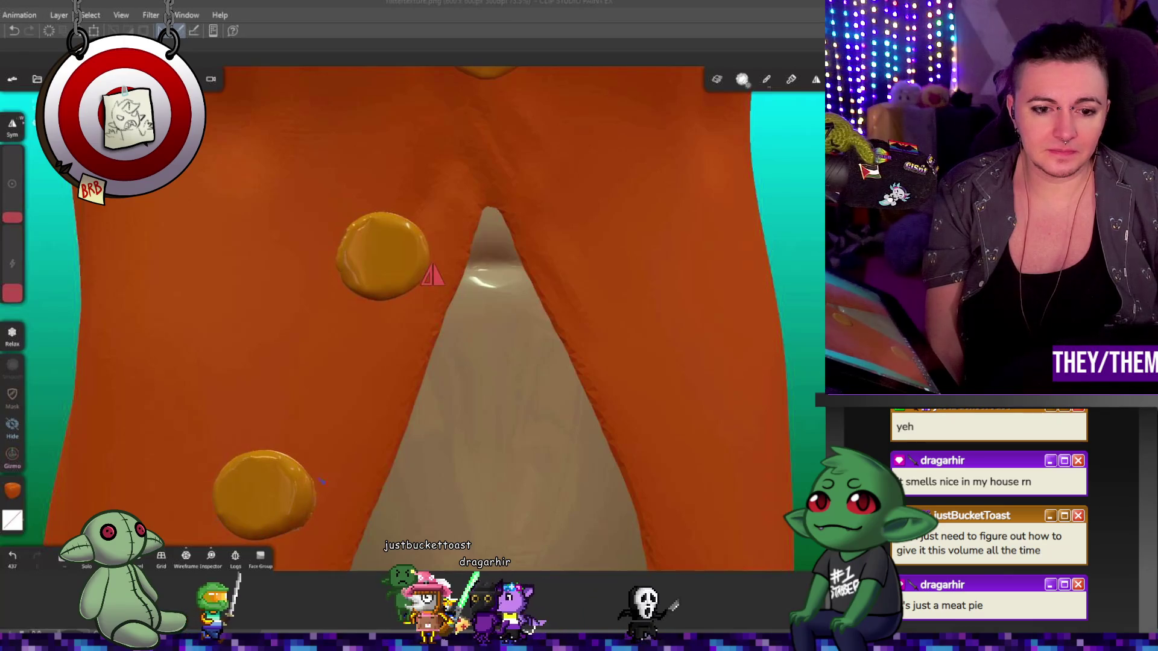
middle_click_drag(271, 460, 733, 287)
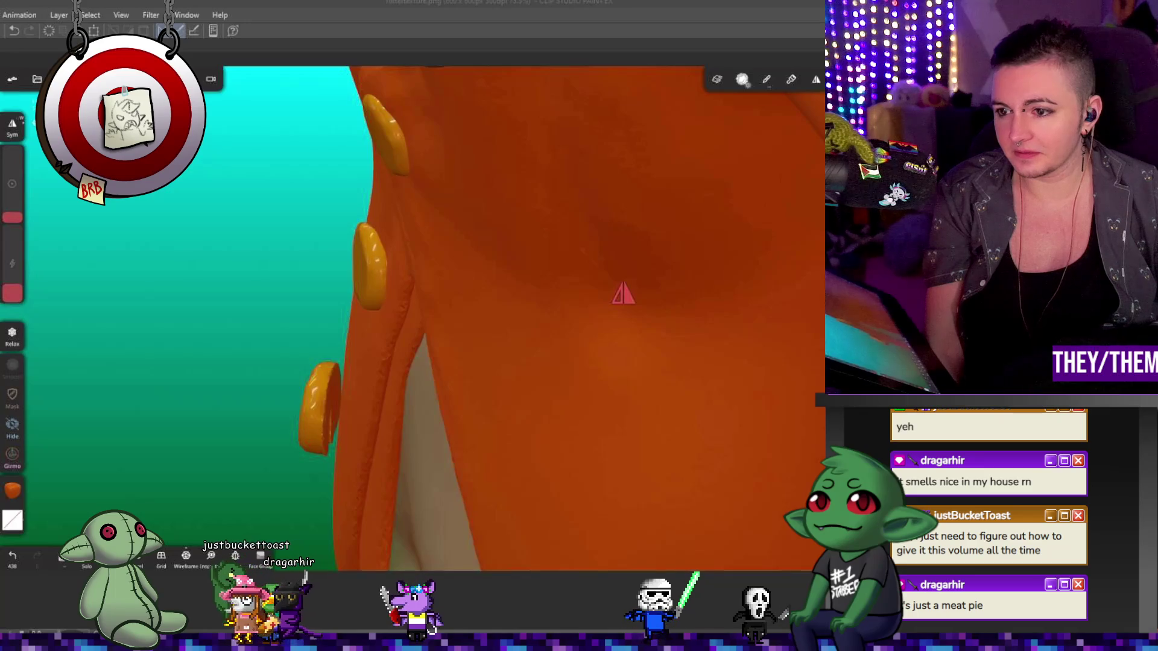
- Isolate the lowest button with a box mask and invert it
left_click(13, 394)
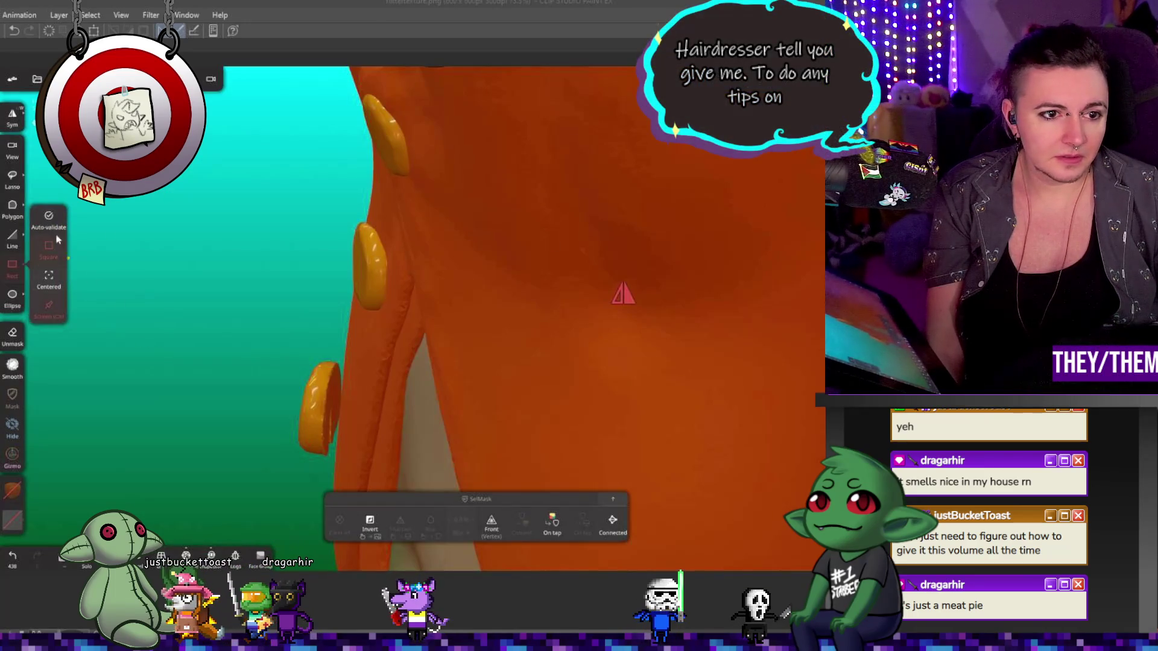
left_click_drag(266, 353, 377, 466)
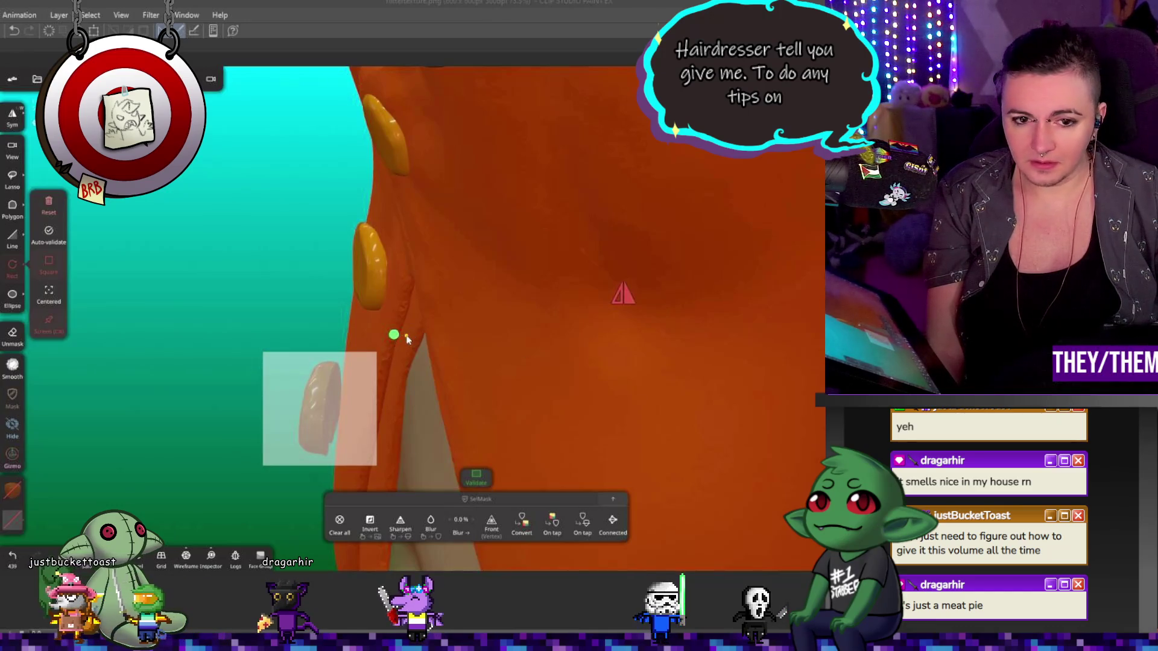
left_click(369, 522)
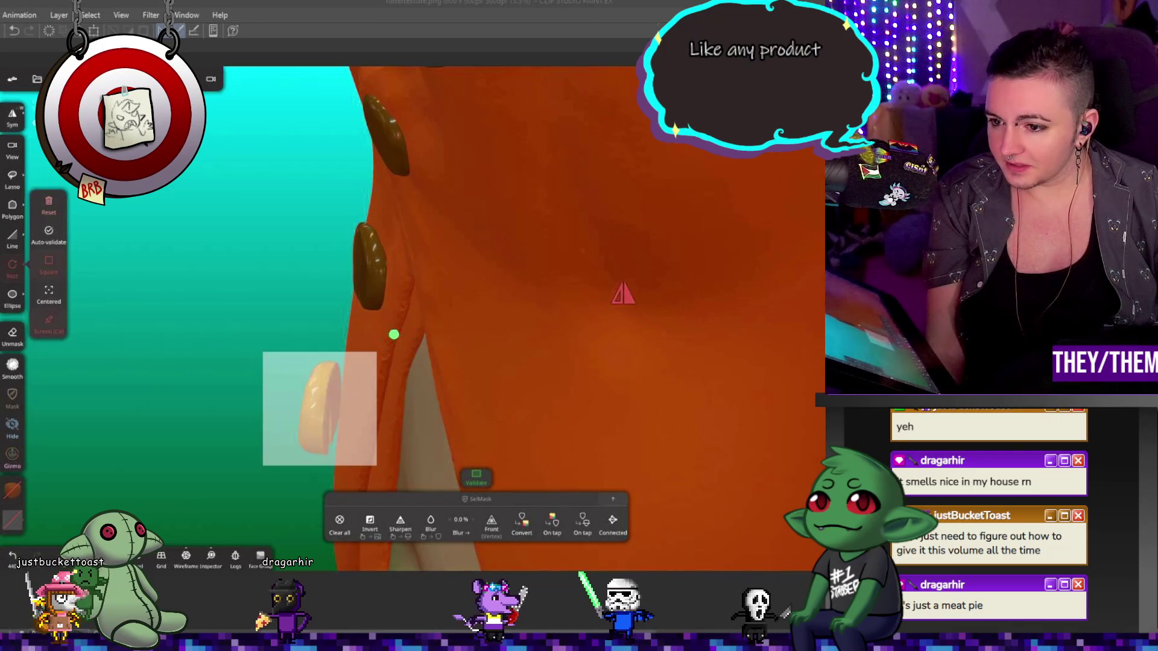
- Move the isolated lowest button further onto the jacket front with the Gizmo and check it
key("g")
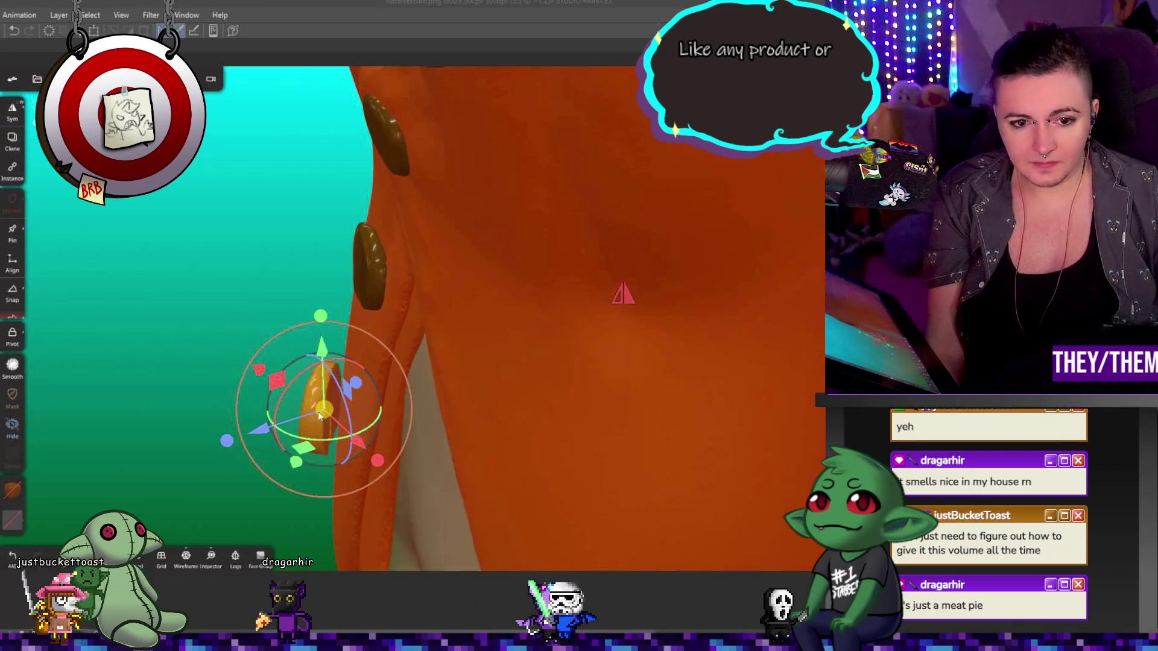
left_click_drag(319, 414, 349, 408)
key("g")
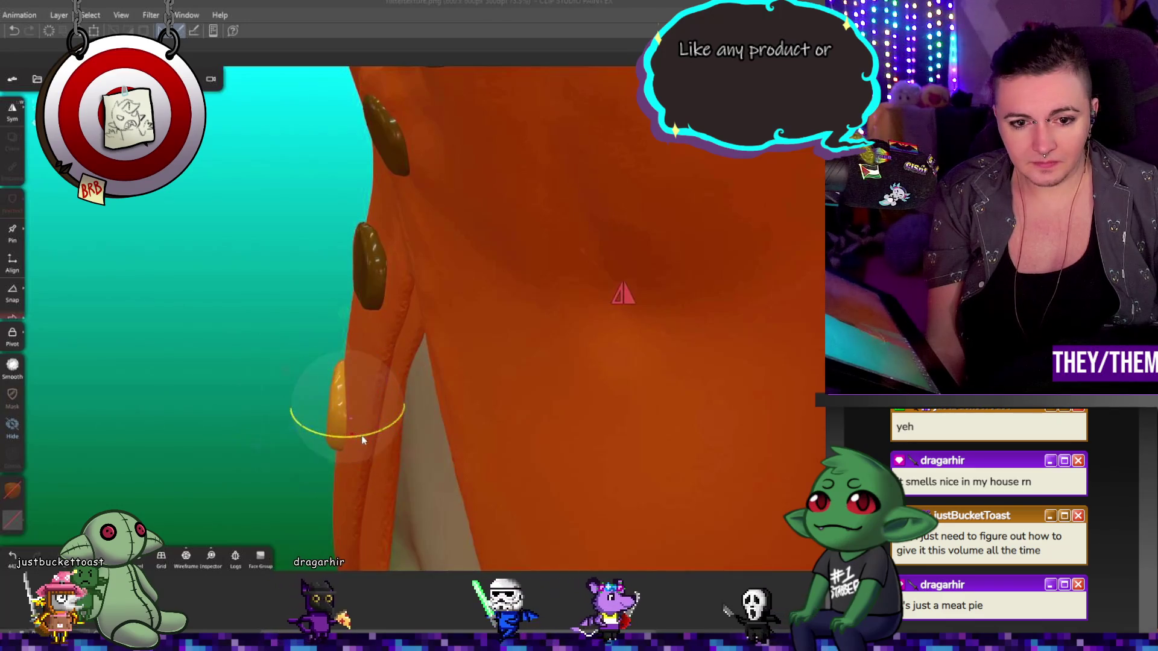
key("g")
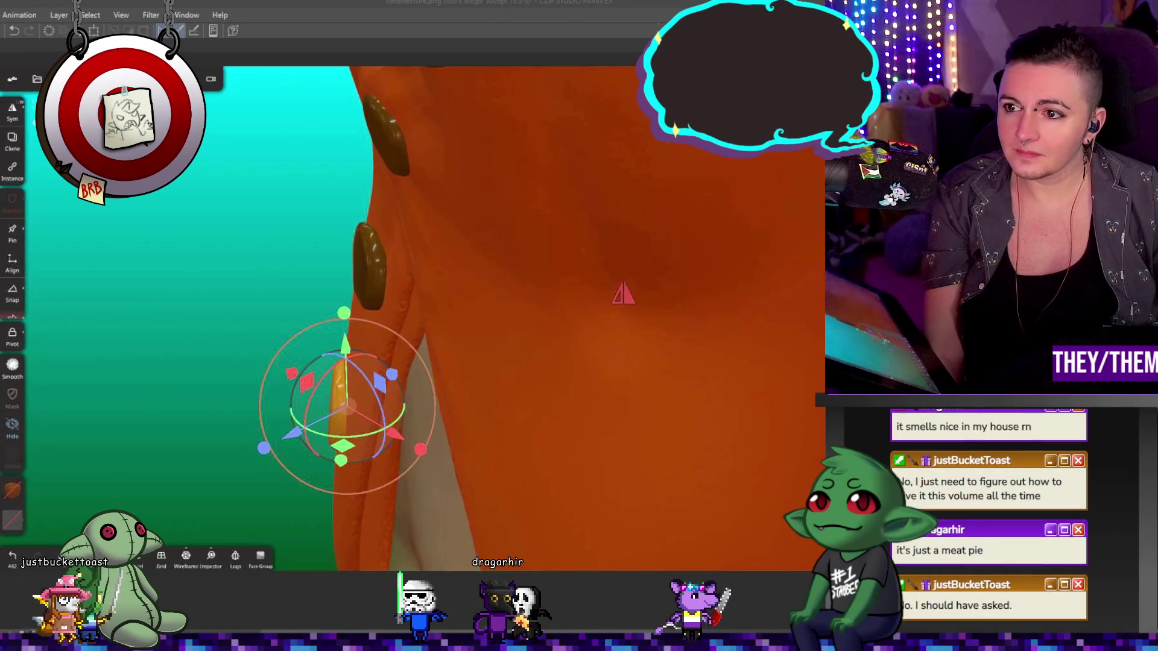
mouse_move(566, 283)
middle_mouse_down()
mouse_move(524, 180)
mouse_move(426, 341)
mouse_move(566, 357)
middle_mouse_up()
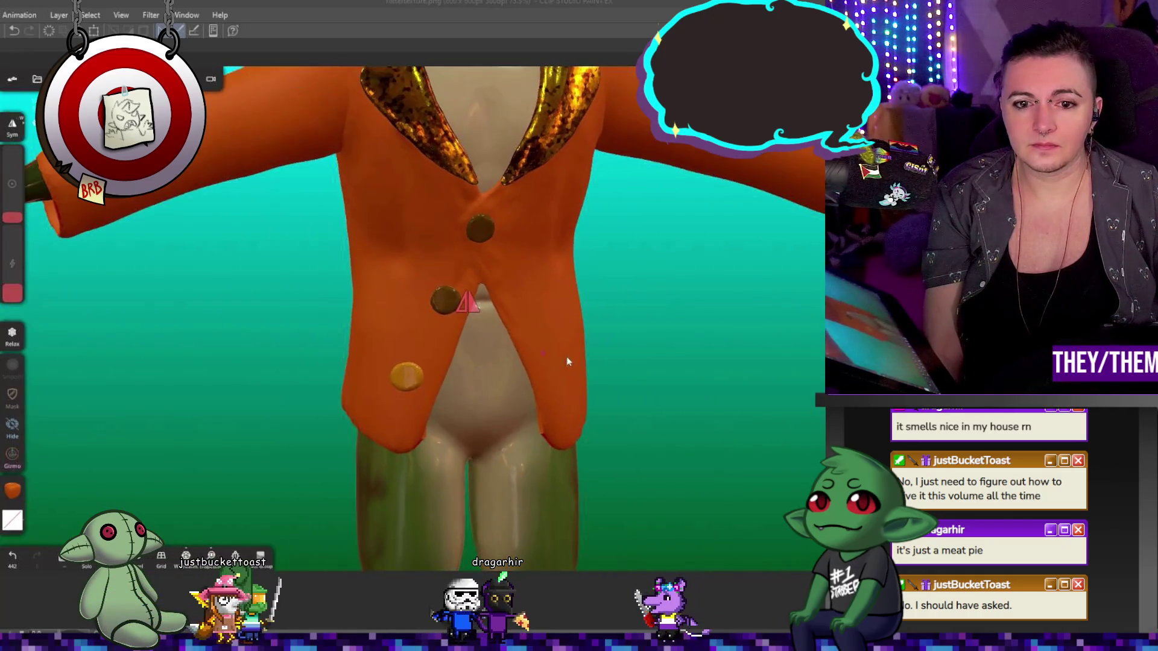
scroll(651, 363, "down", 5)
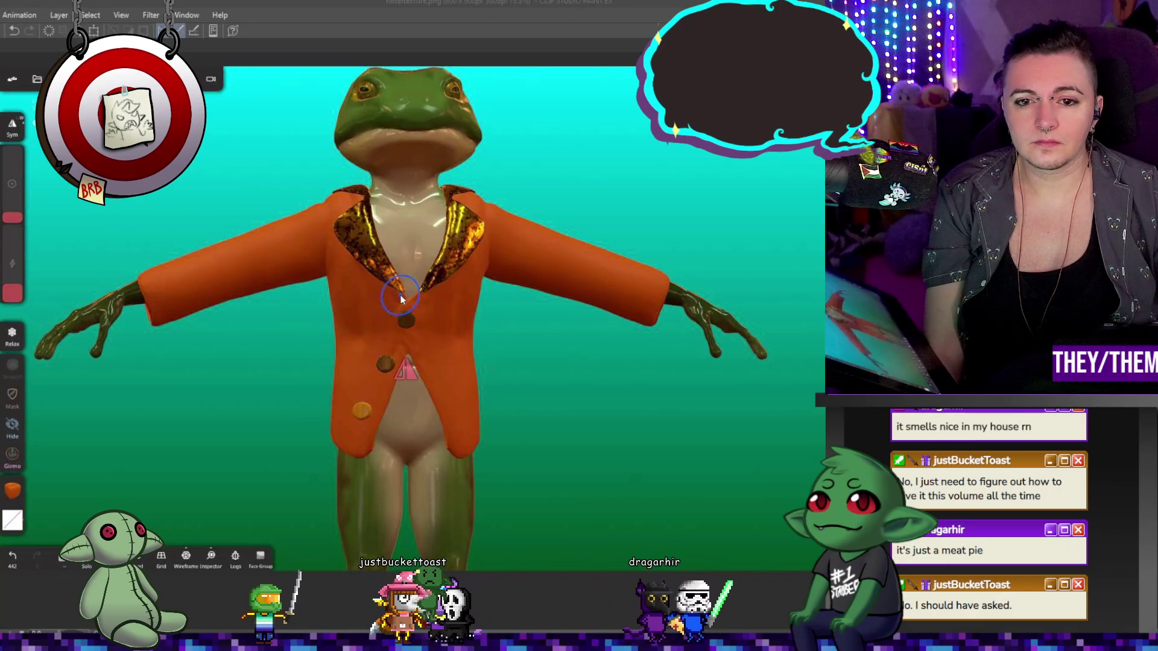
- Merge the two Box ext objects into one from the Scene list
left_click(63, 79)
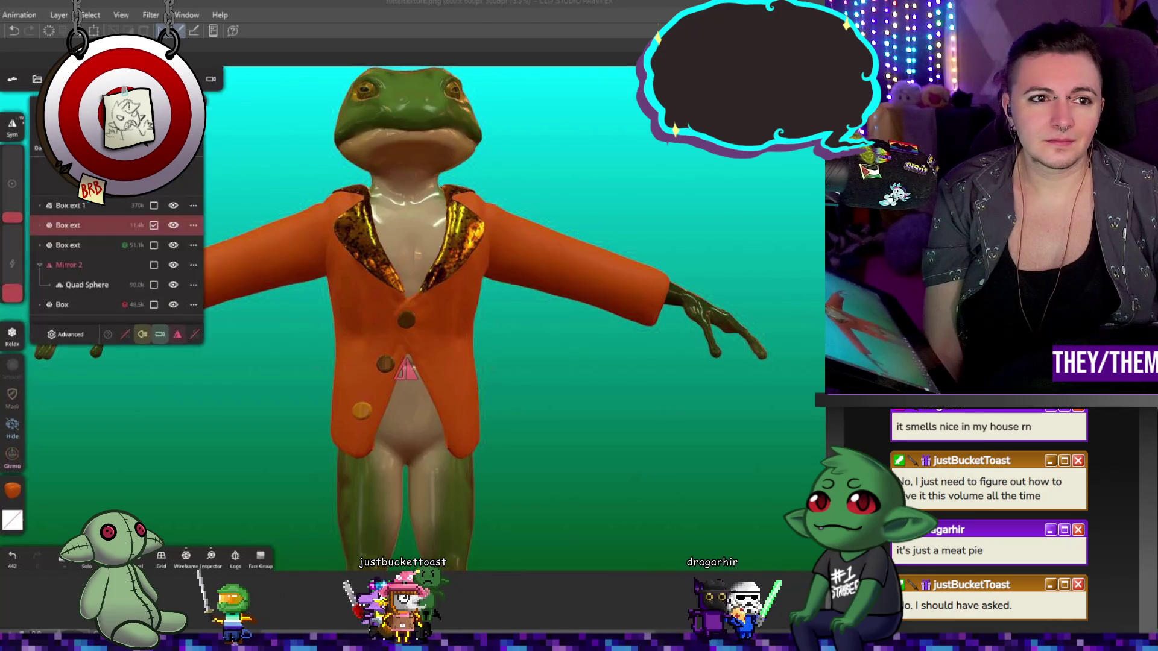
left_click(193, 225)
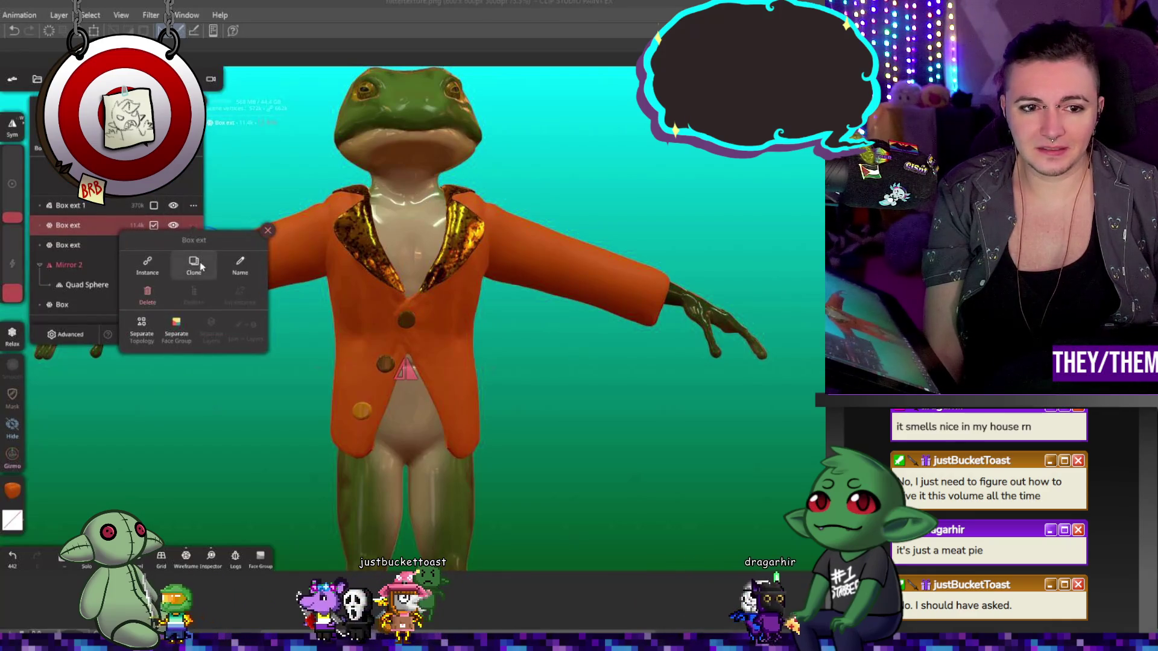
left_click(193, 294)
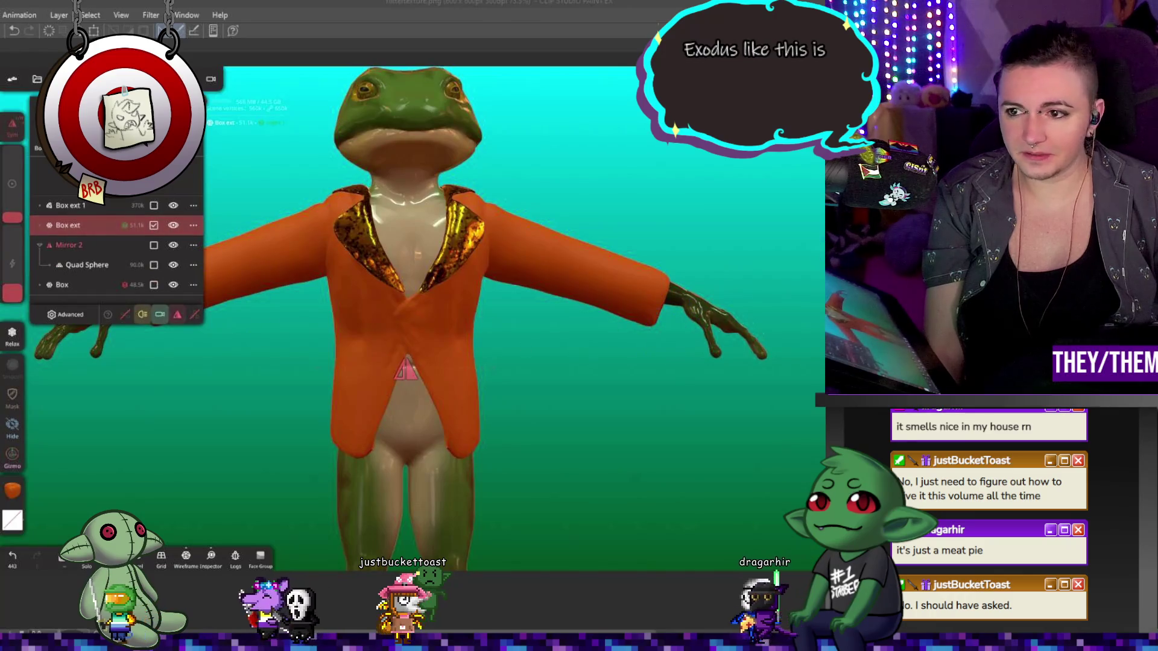
- Add a new Cylinder and flatten it into a thin disc
left_click(213, 173)
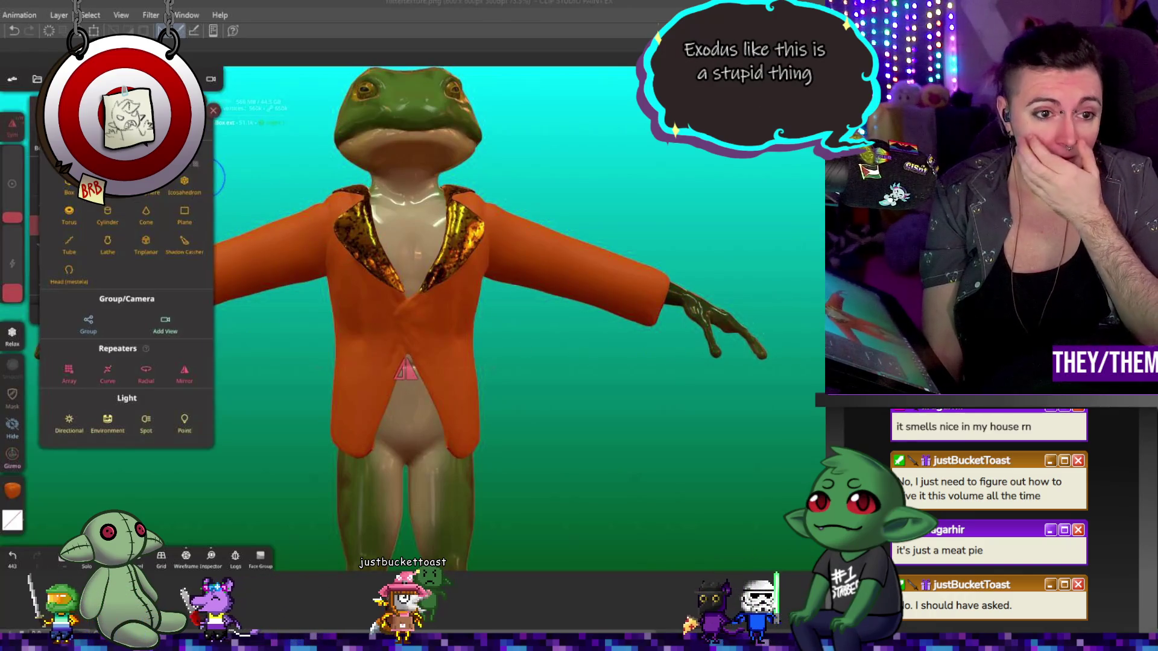
left_click(109, 213)
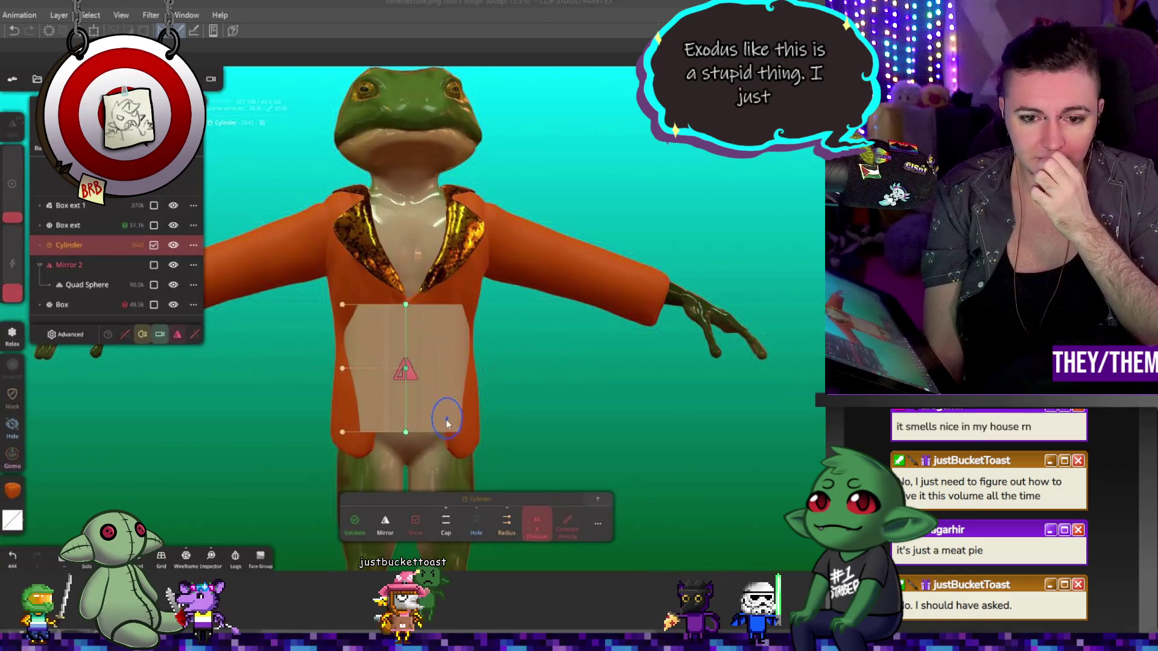
left_click_drag(406, 306, 407, 387)
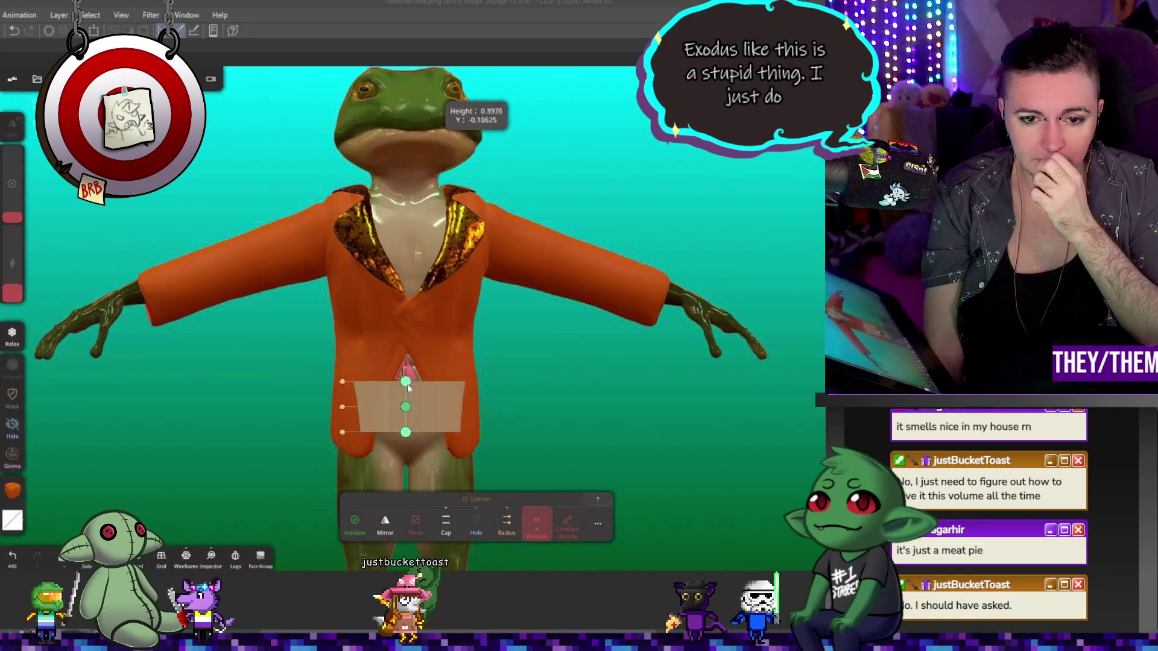
left_click_drag(412, 434, 413, 441)
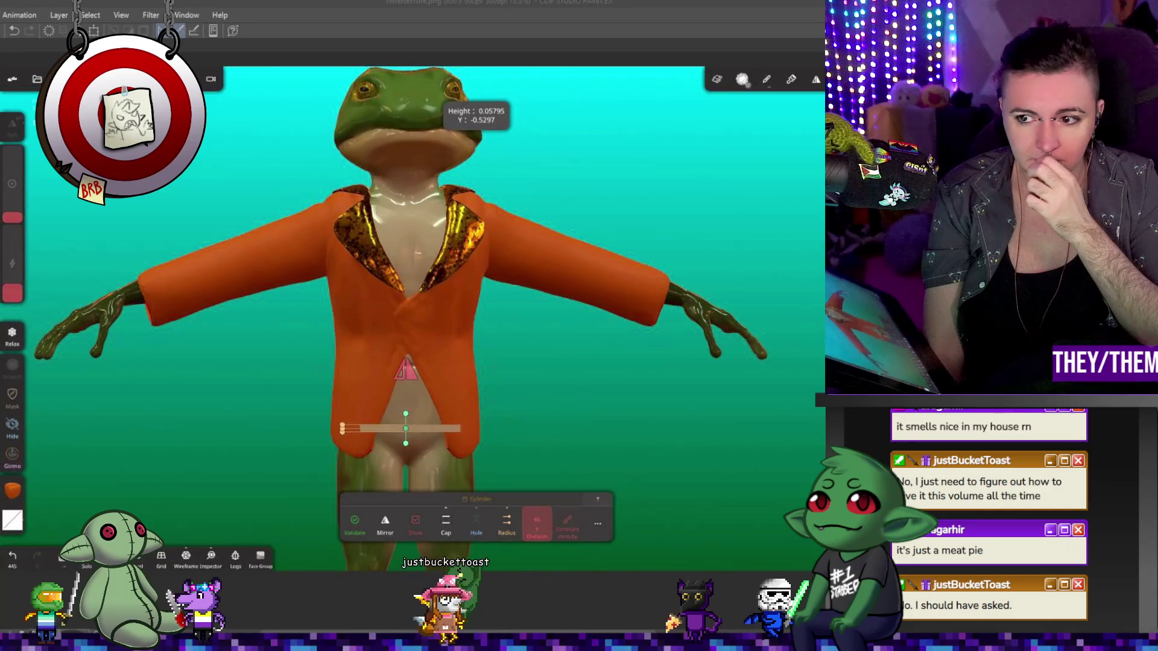
- Move the flat cylinder right and upward beside the frog, then tilt and rotate the disc
left_click(406, 427)
mouse_move(478, 426)
left_mouse_down()
mouse_move(685, 418)
mouse_move(663, 407)
mouse_move(607, 413)
left_mouse_up()
left_click_drag(609, 316, 619, 216)
mouse_move(667, 318)
left_mouse_down()
mouse_move(614, 424)
mouse_move(651, 434)
left_mouse_up()
left_click_drag(600, 340, 600, 297)
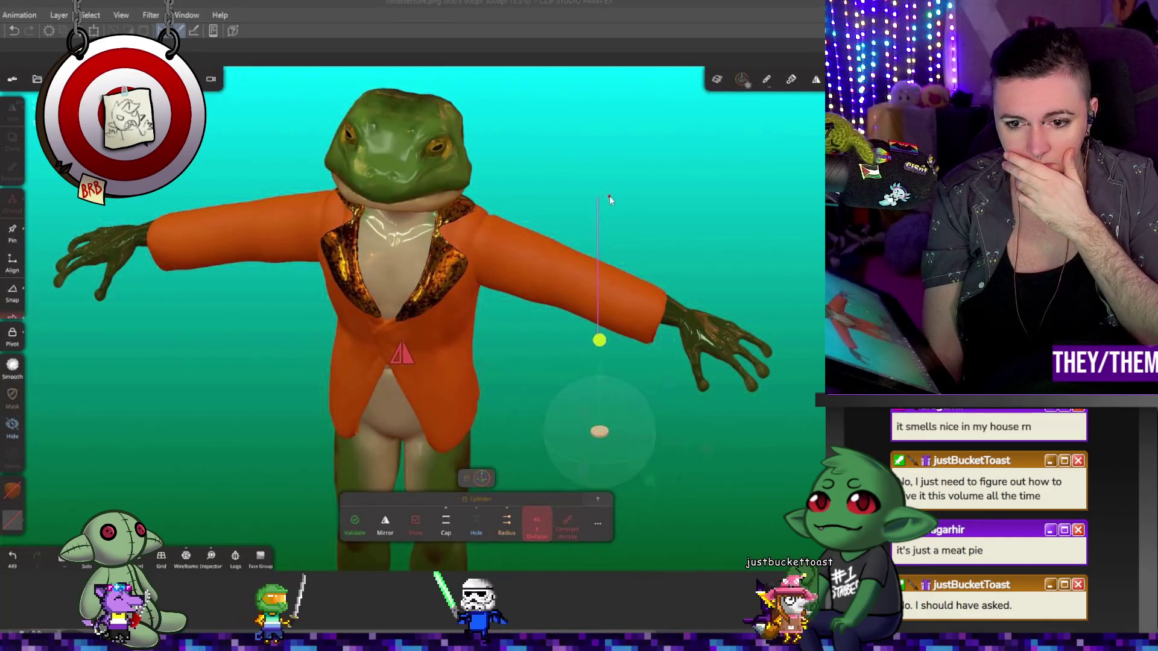
left_click_drag(609, 199, 609, 199)
mouse_move(651, 443)
left_mouse_down()
mouse_move(730, 466)
mouse_move(694, 463)
left_mouse_up()
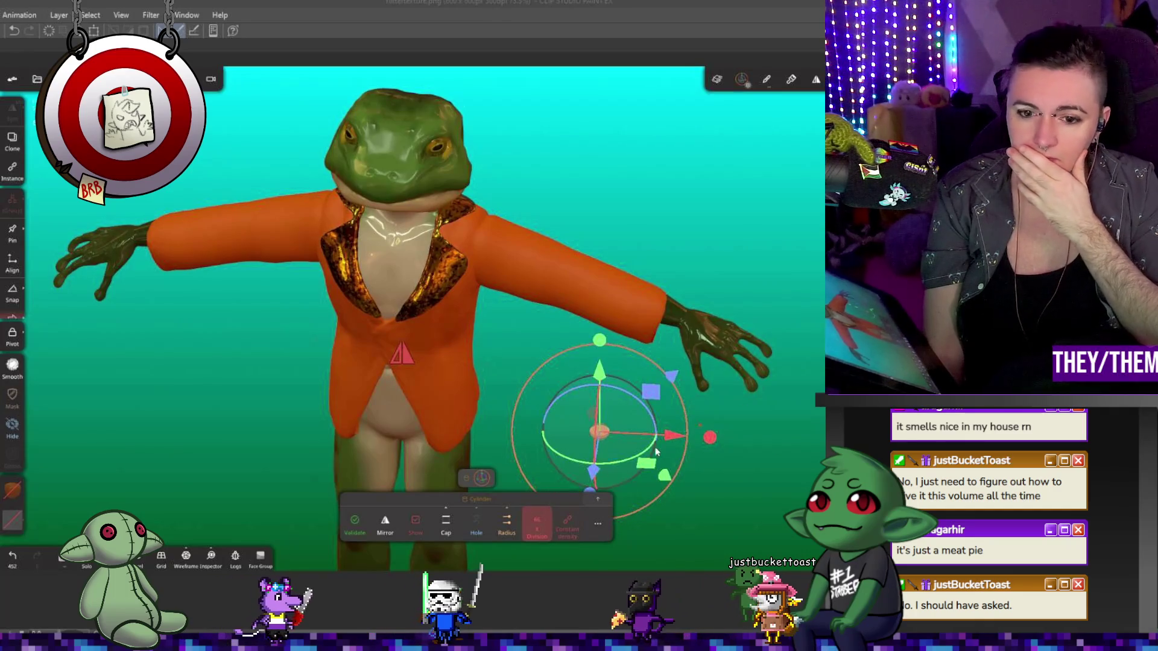
- Validate the cylinder and rotate the disc, checking it from the frog's side and front
left_click(357, 530)
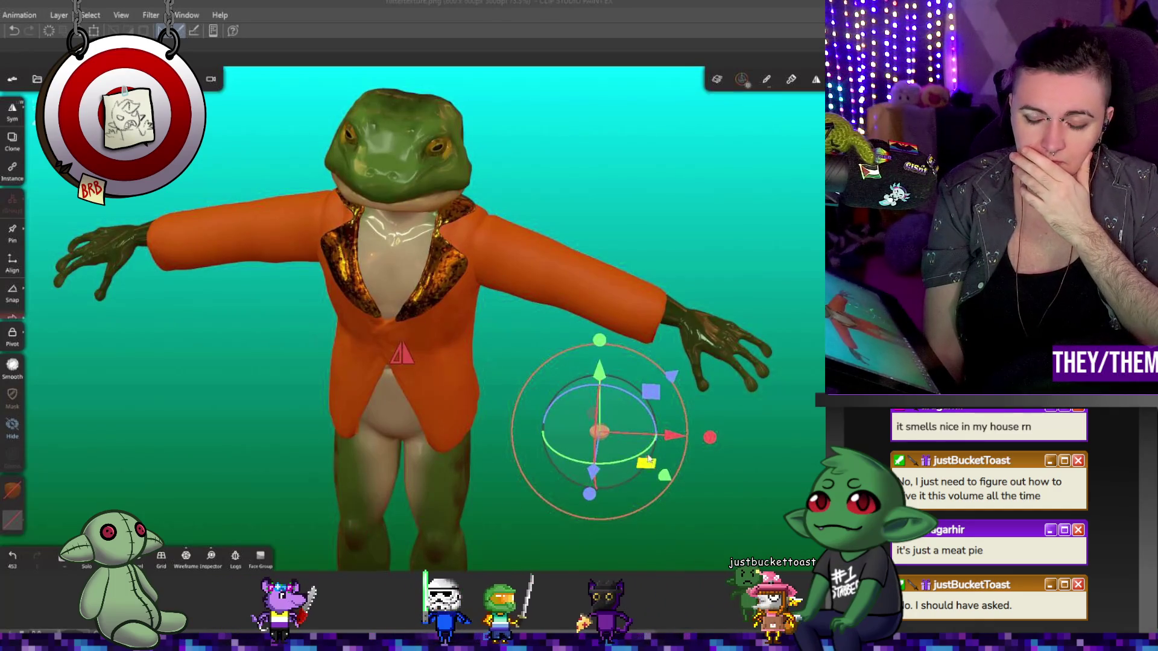
left_click_drag(595, 417, 606, 487)
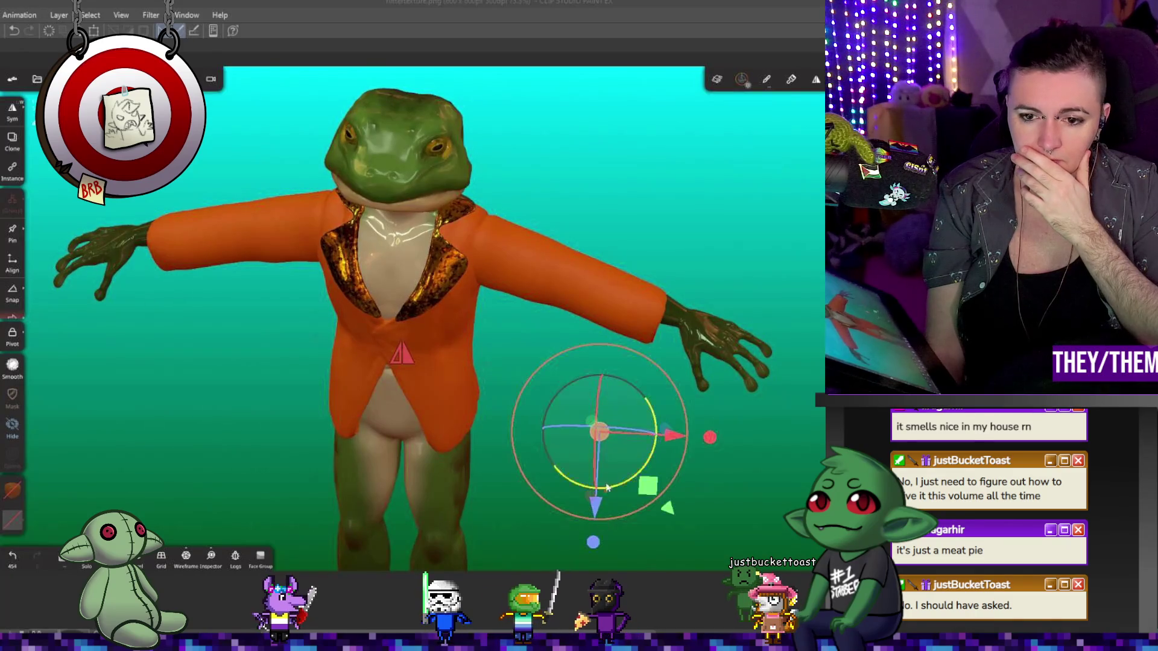
middle_click_drag(812, 385, 579, 394)
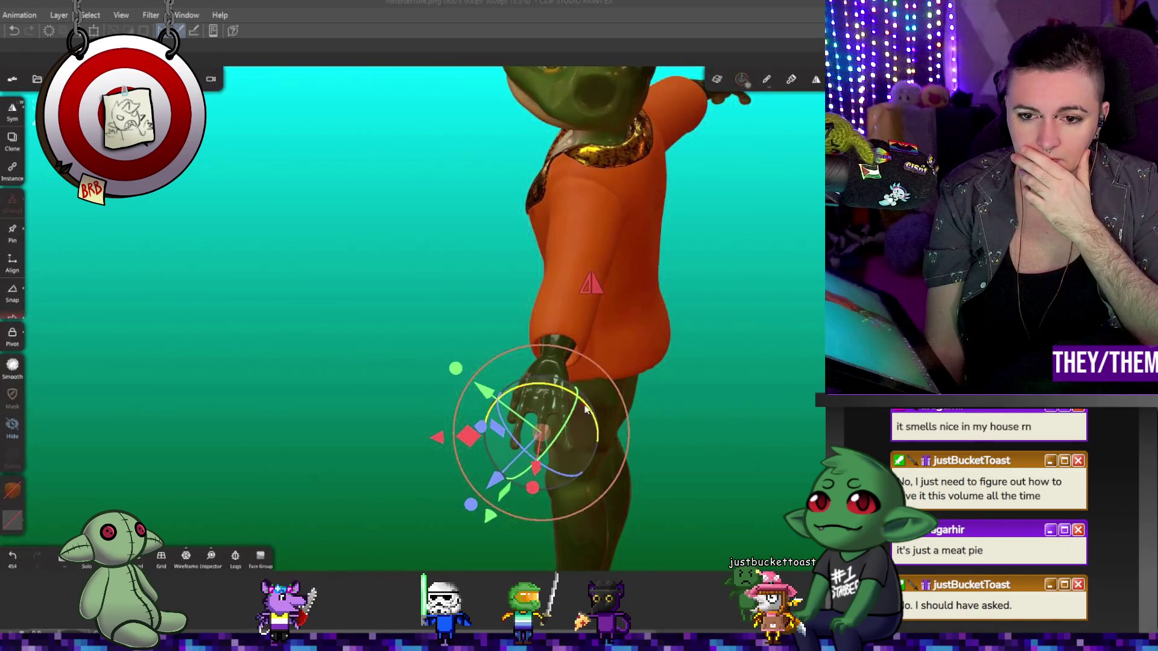
mouse_move(586, 406)
left_mouse_down()
mouse_move(535, 389)
mouse_move(548, 398)
left_mouse_up()
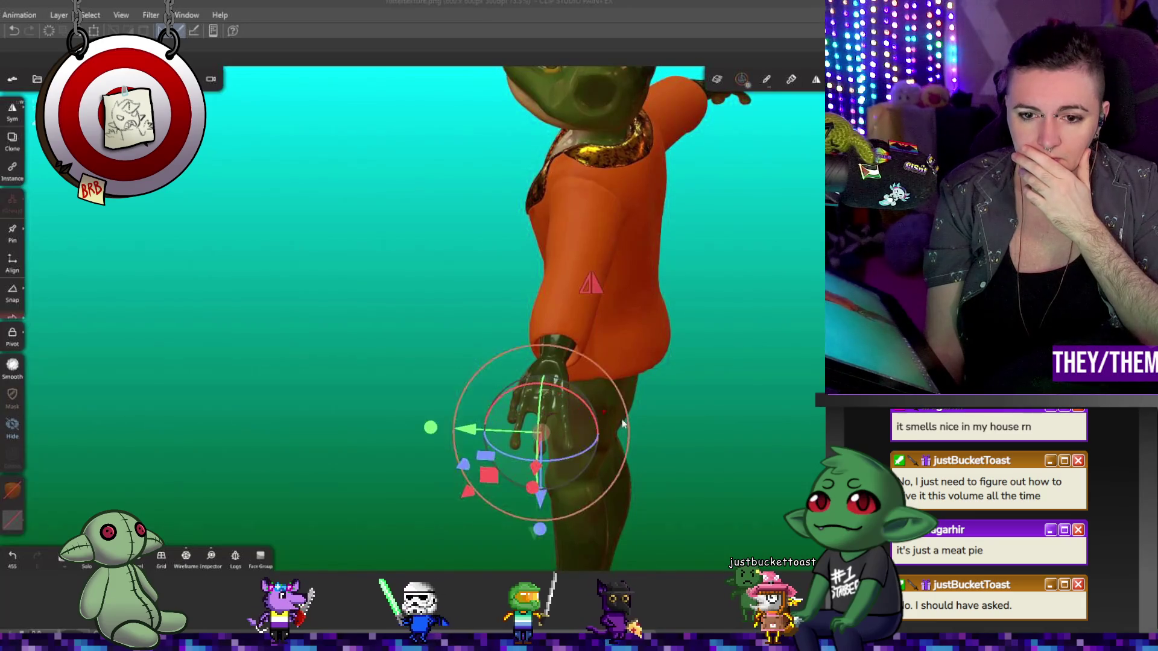
middle_click_drag(548, 399, 742, 419)
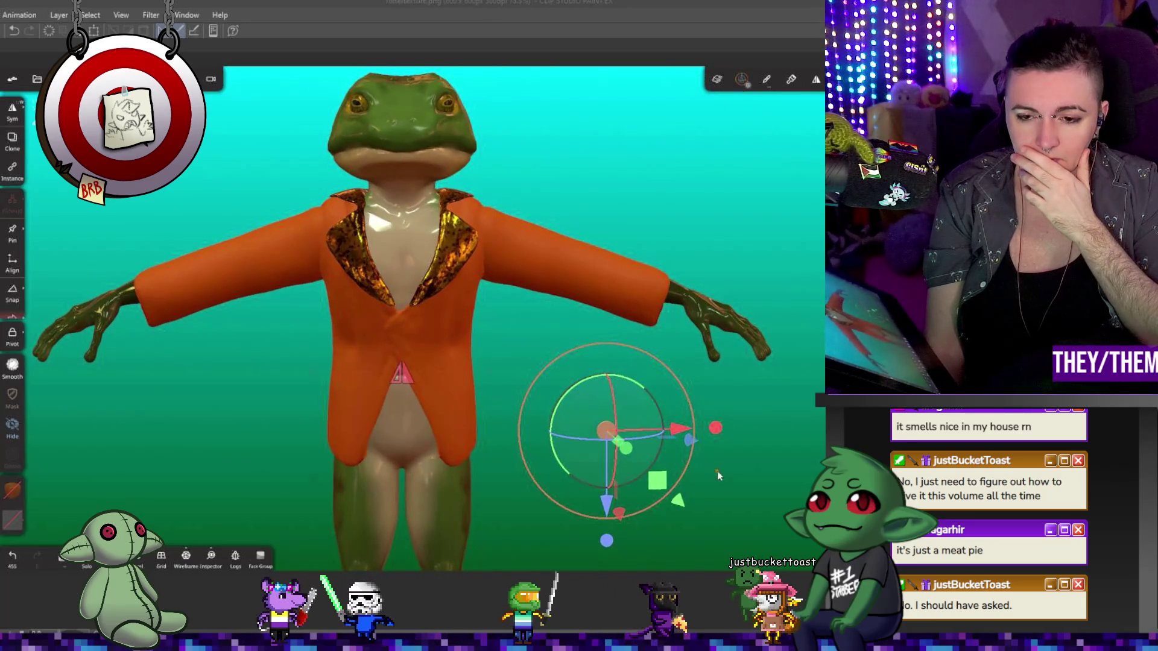
middle_click_drag(717, 472, 699, 456)
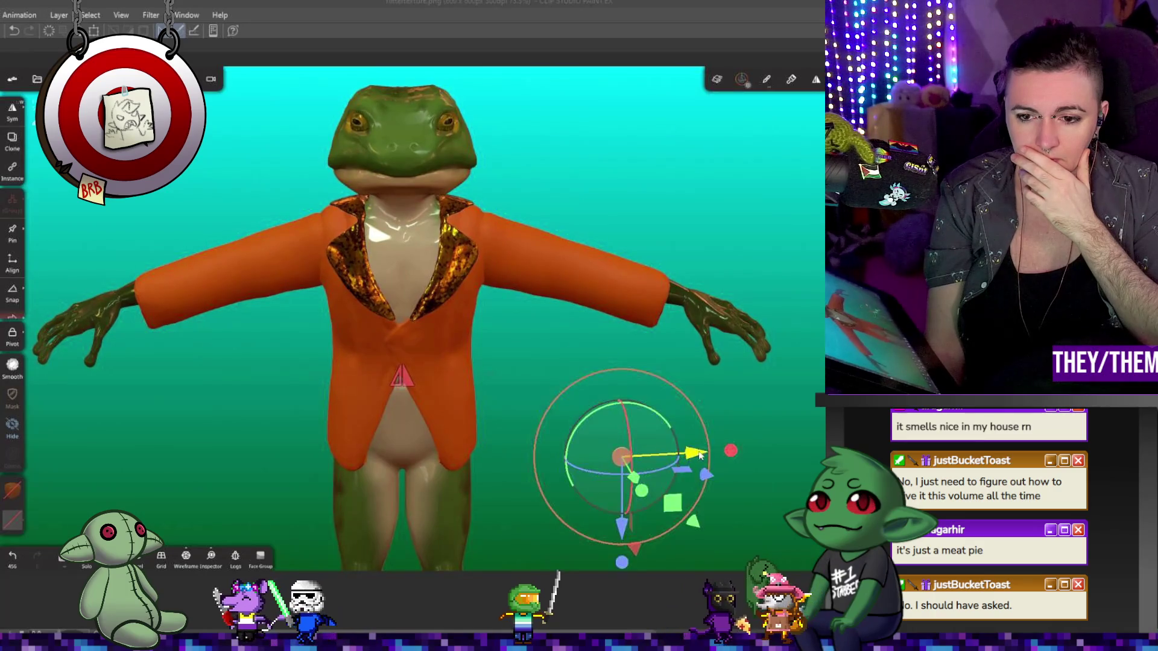
- Move the disc up onto the jacket chest and slide it left and lower into position
left_click(371, 480)
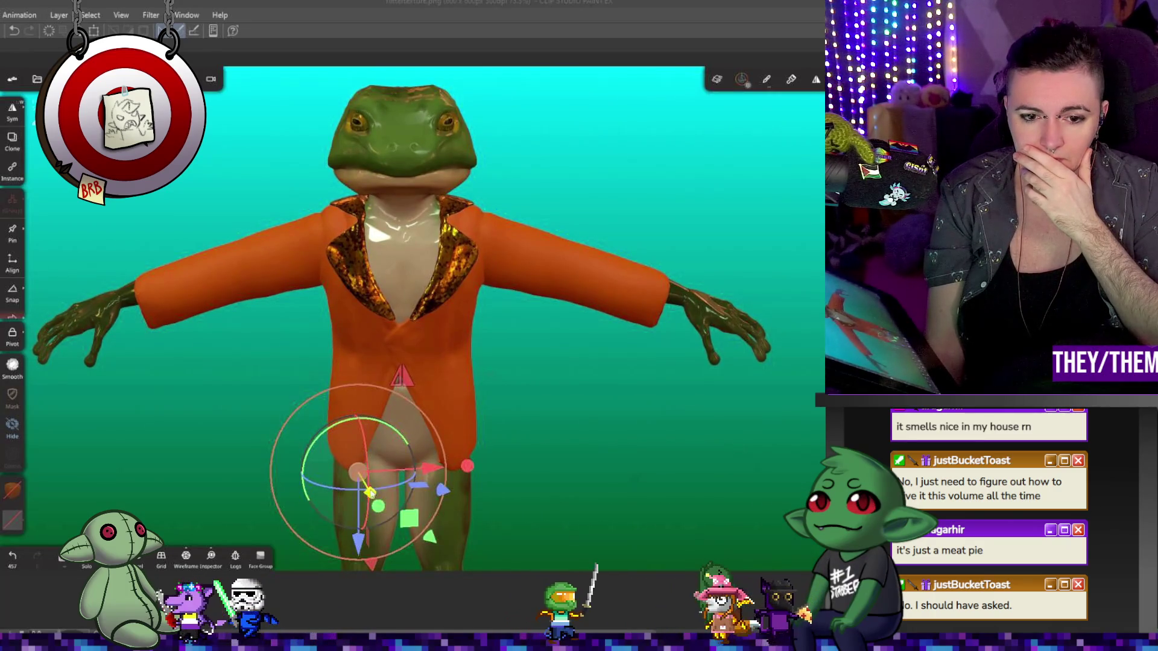
left_click(377, 430)
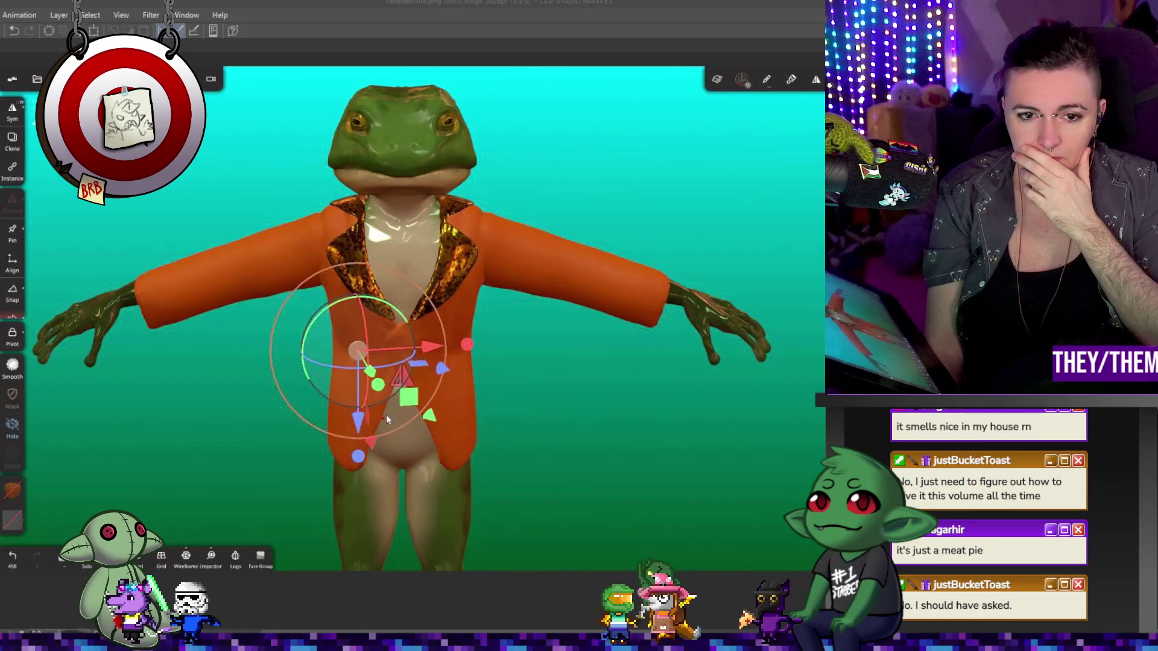
left_click_drag(432, 347, 487, 345)
scroll(380, 328, "up", 3)
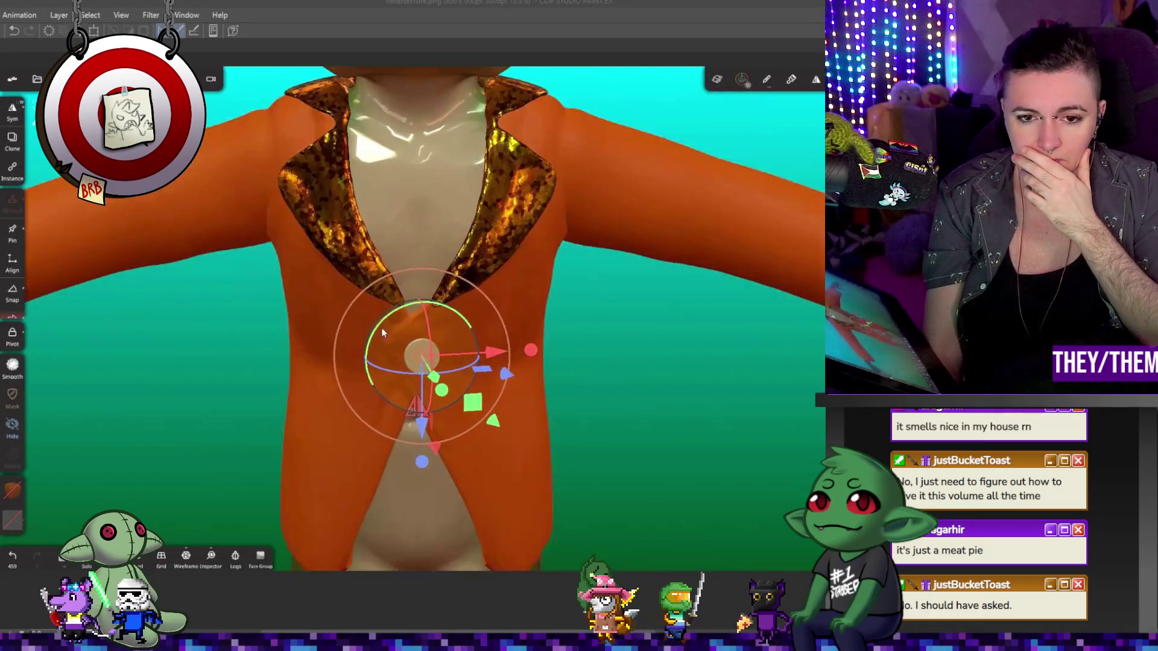
scroll(381, 327, "up", 2)
middle_click_drag(716, 437, 670, 354)
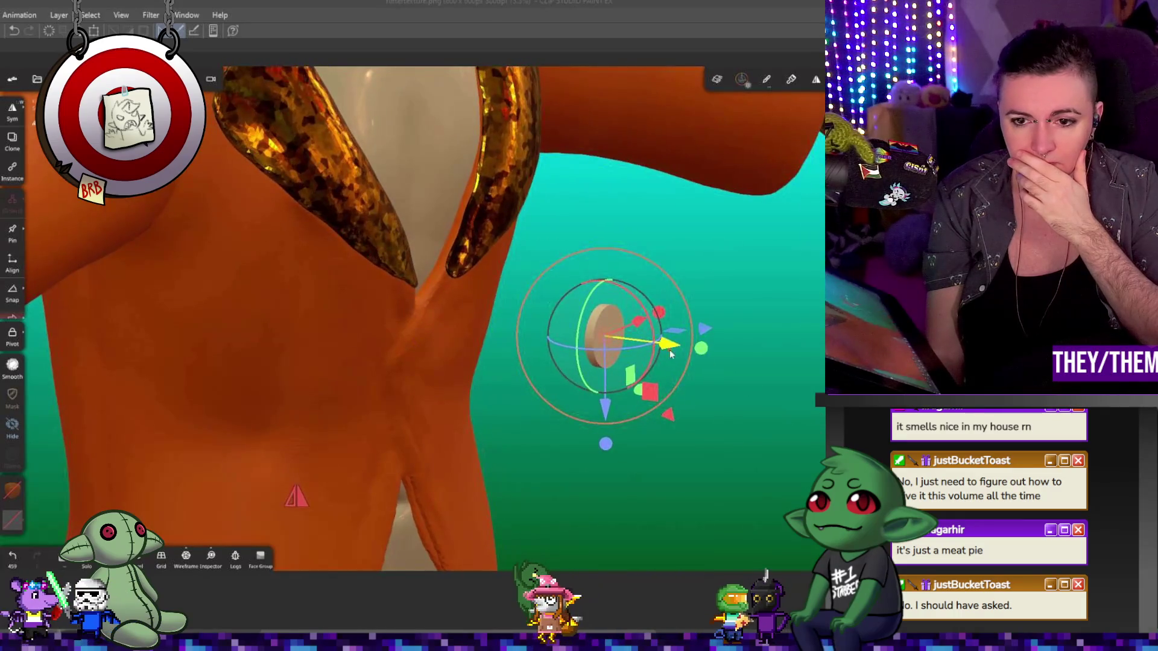
left_click_drag(670, 355, 472, 310)
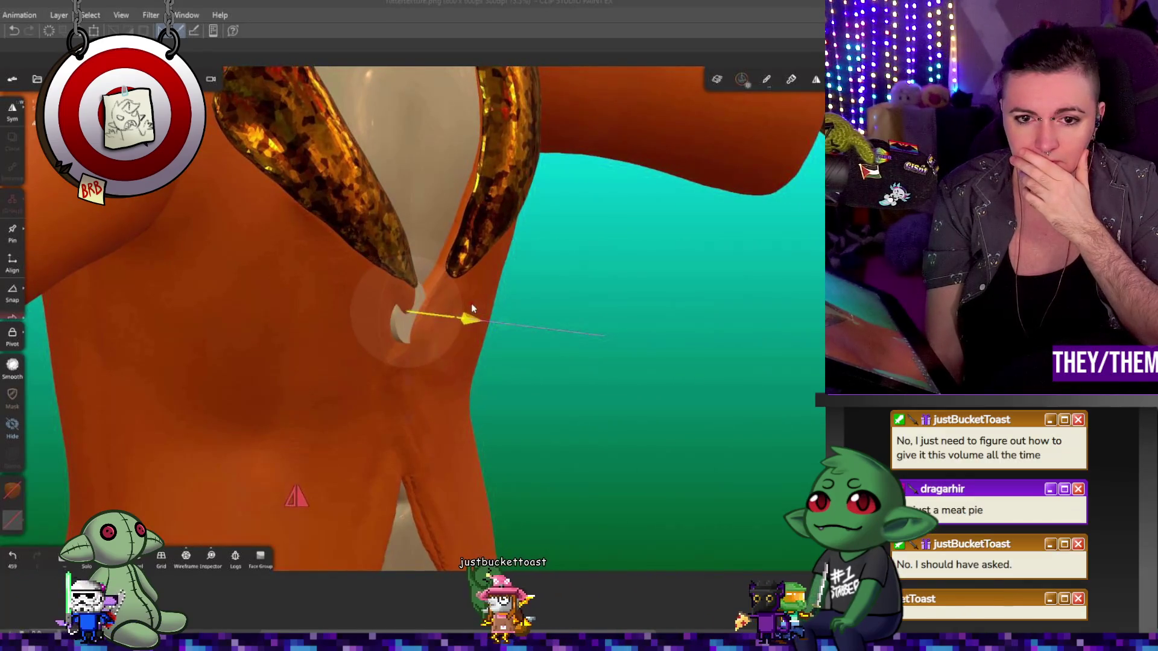
mouse_move(413, 393)
left_mouse_down()
mouse_move(421, 459)
mouse_move(429, 419)
left_mouse_up()
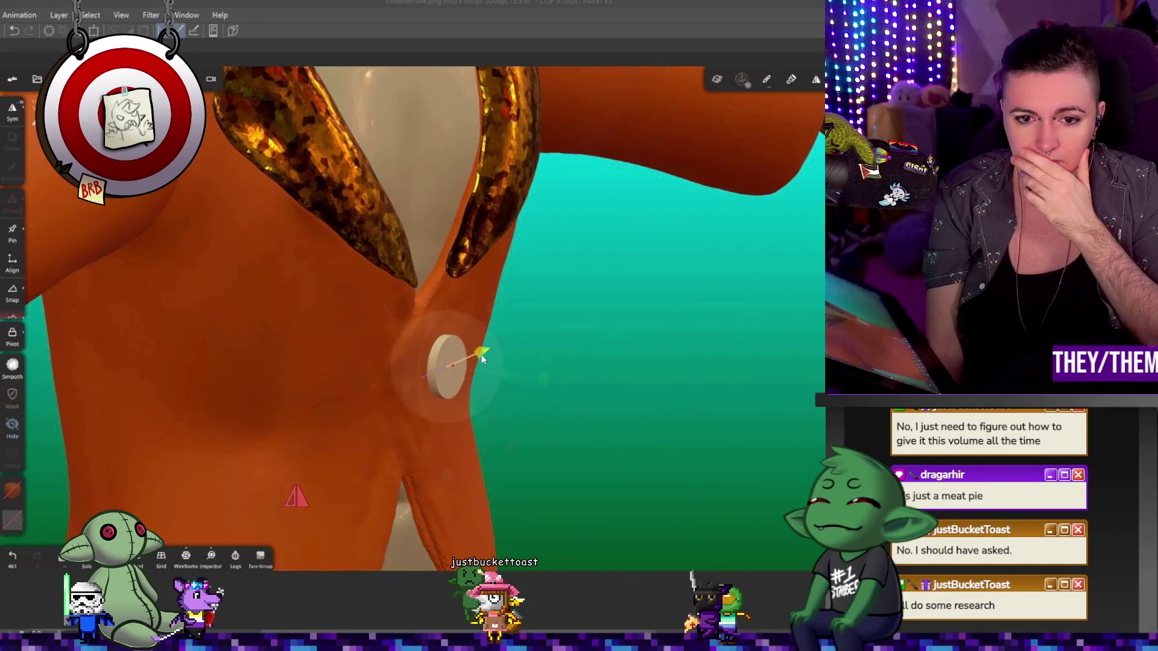
- Shift the disc left and turn it so it lies against the chest
left_click_drag(481, 359, 484, 358)
mouse_move(625, 394)
left_mouse_down()
mouse_move(504, 331)
mouse_move(470, 343)
left_mouse_up()
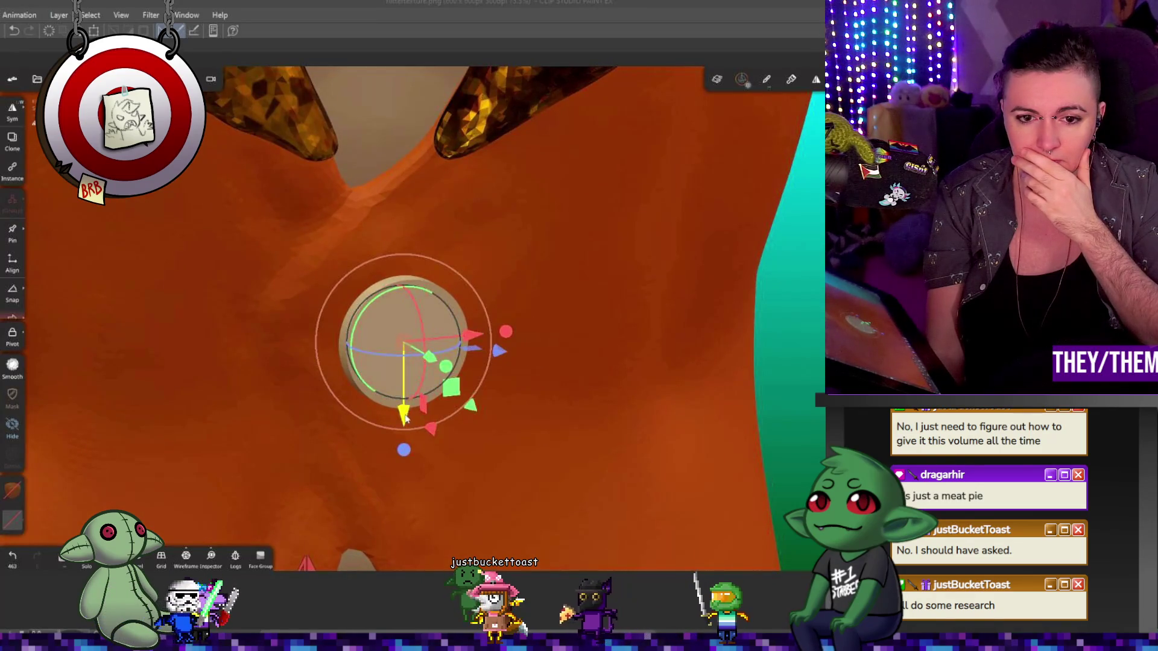
left_click_drag(404, 418, 407, 407)
left_click_drag(453, 335, 430, 331)
left_click(365, 405)
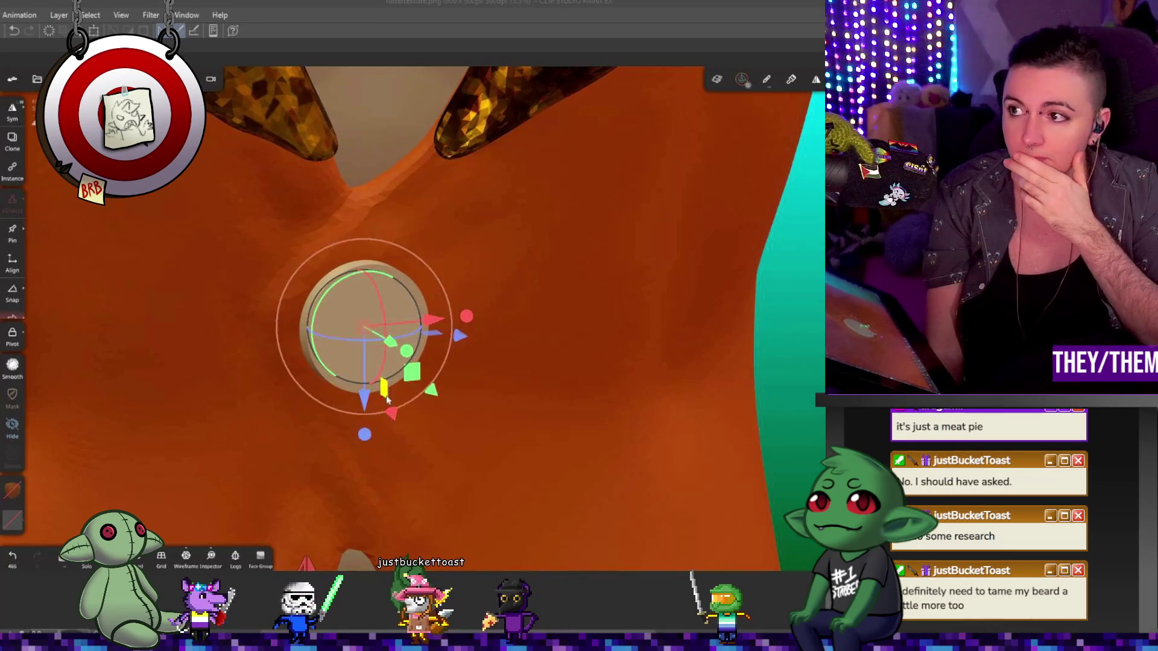
left_click_drag(588, 271, 599, 270)
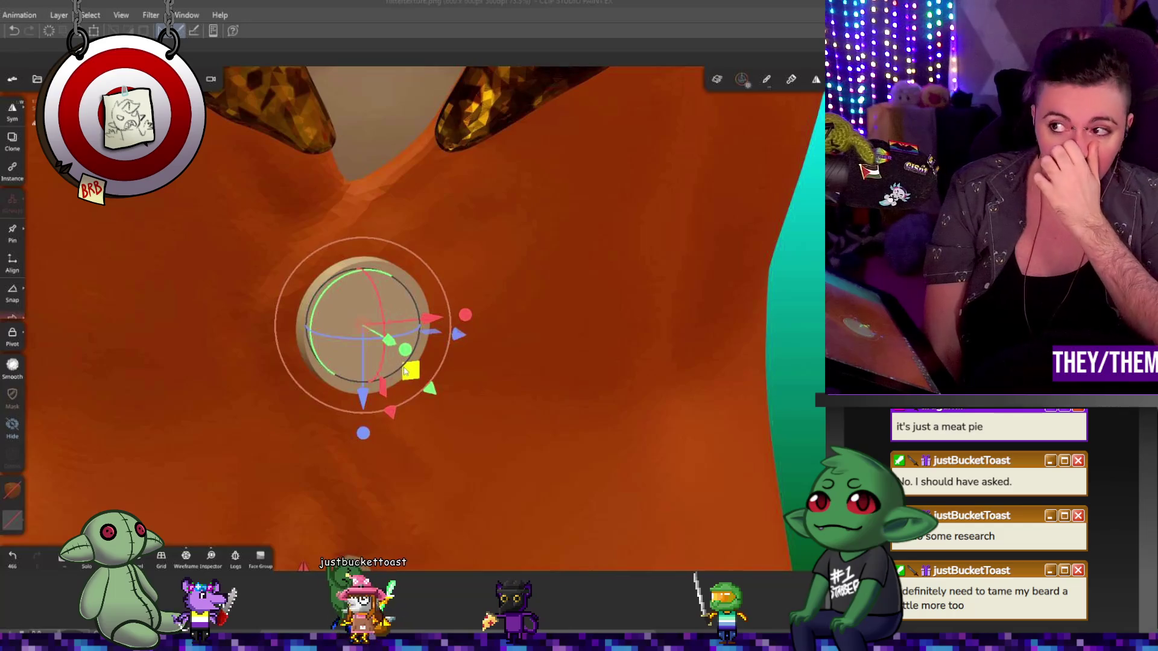
mouse_move(406, 372)
left_mouse_down()
mouse_move(449, 342)
mouse_move(619, 321)
mouse_move(528, 336)
left_mouse_up()
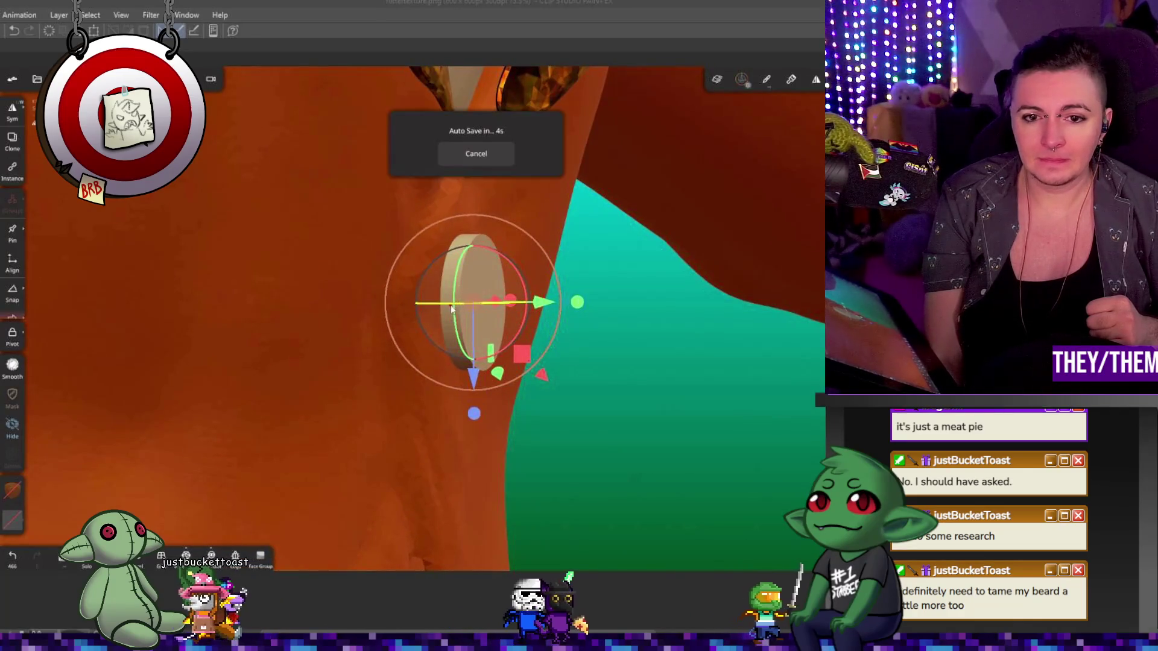
- Tilt and rotate the disc slightly, checking its angle from above and edge-on
mouse_move(457, 307)
left_mouse_down()
mouse_move(418, 304)
mouse_move(533, 417)
mouse_move(358, 427)
left_mouse_up()
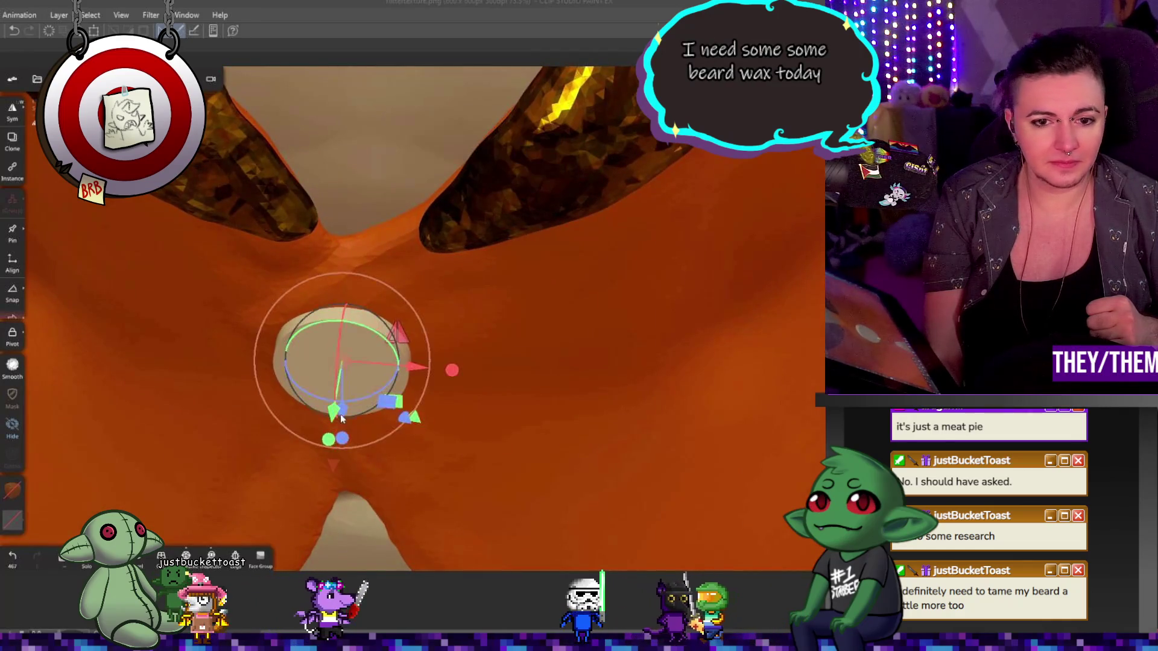
left_click_drag(349, 406, 357, 399)
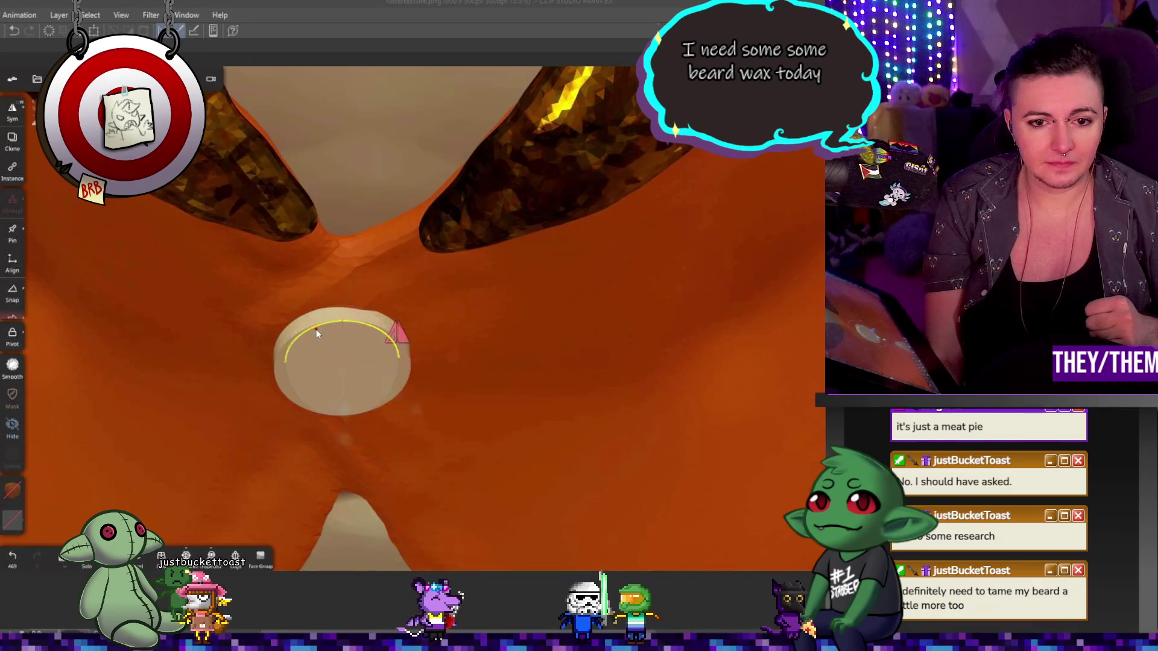
left_click(316, 337)
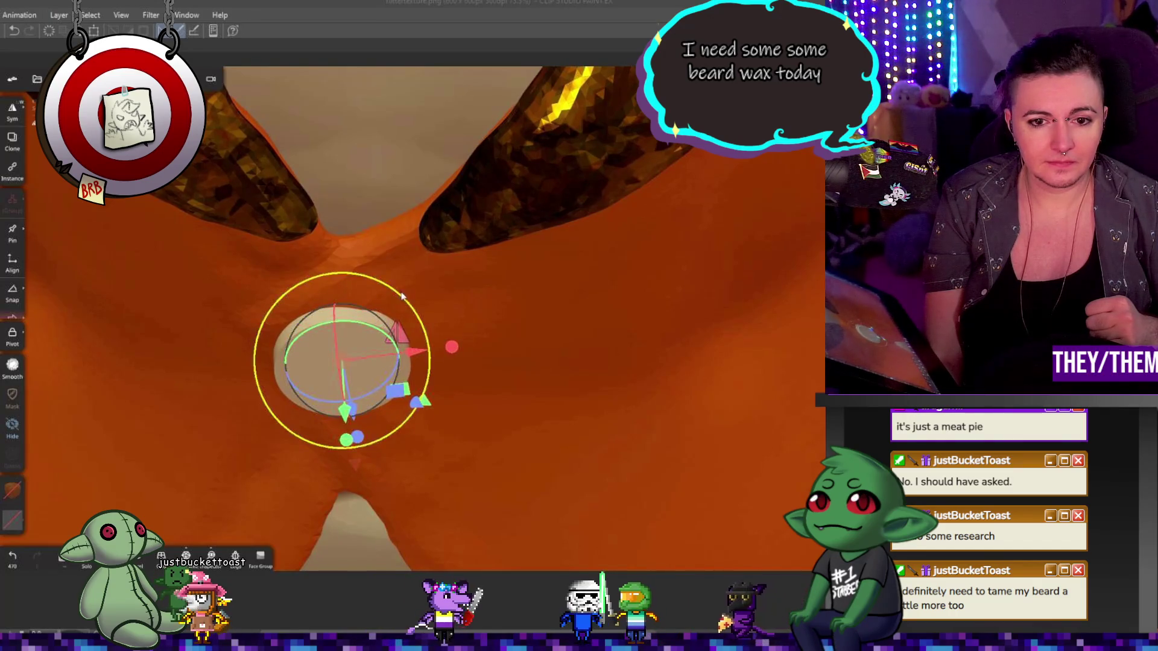
mouse_move(393, 305)
middle_mouse_down()
mouse_move(632, 364)
mouse_move(562, 354)
middle_mouse_up()
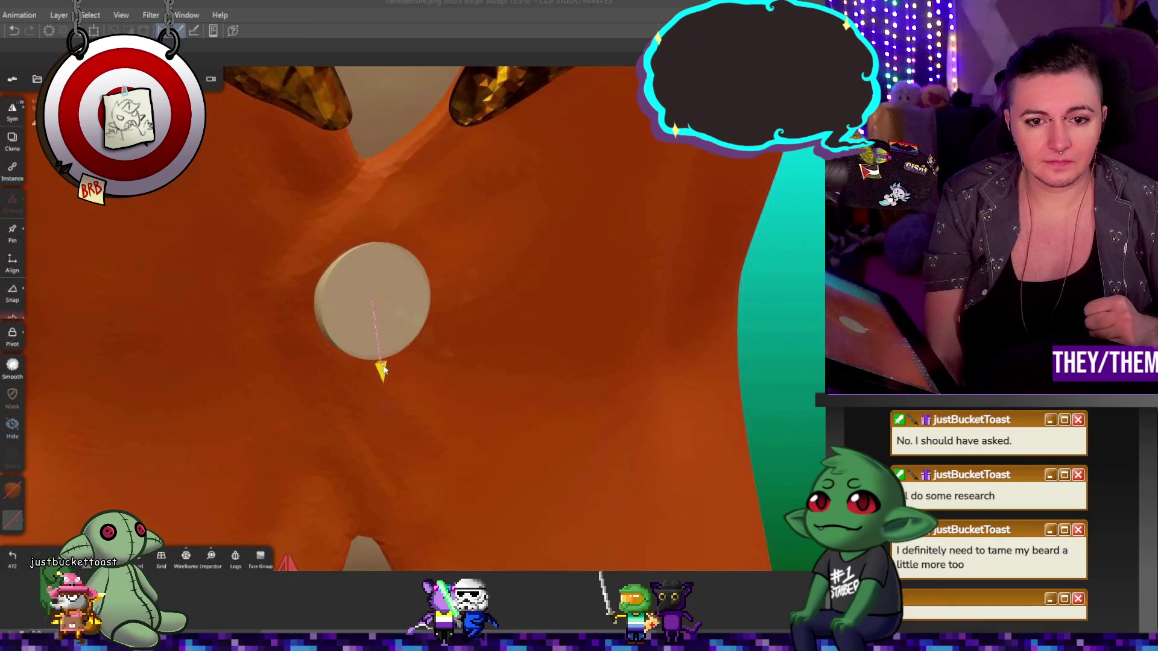
mouse_move(395, 360)
left_mouse_down()
mouse_move(398, 318)
mouse_move(443, 337)
left_mouse_up()
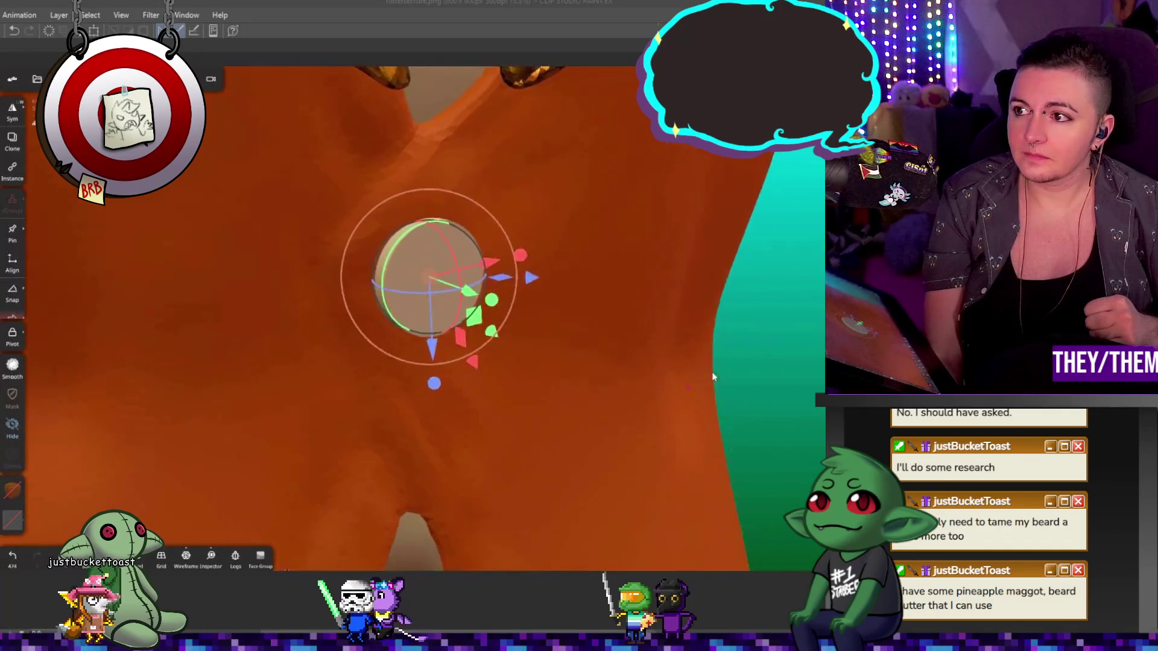
mouse_move(659, 379)
middle_mouse_down()
mouse_move(749, 355)
mouse_move(698, 344)
mouse_move(801, 366)
mouse_move(636, 360)
middle_mouse_up()
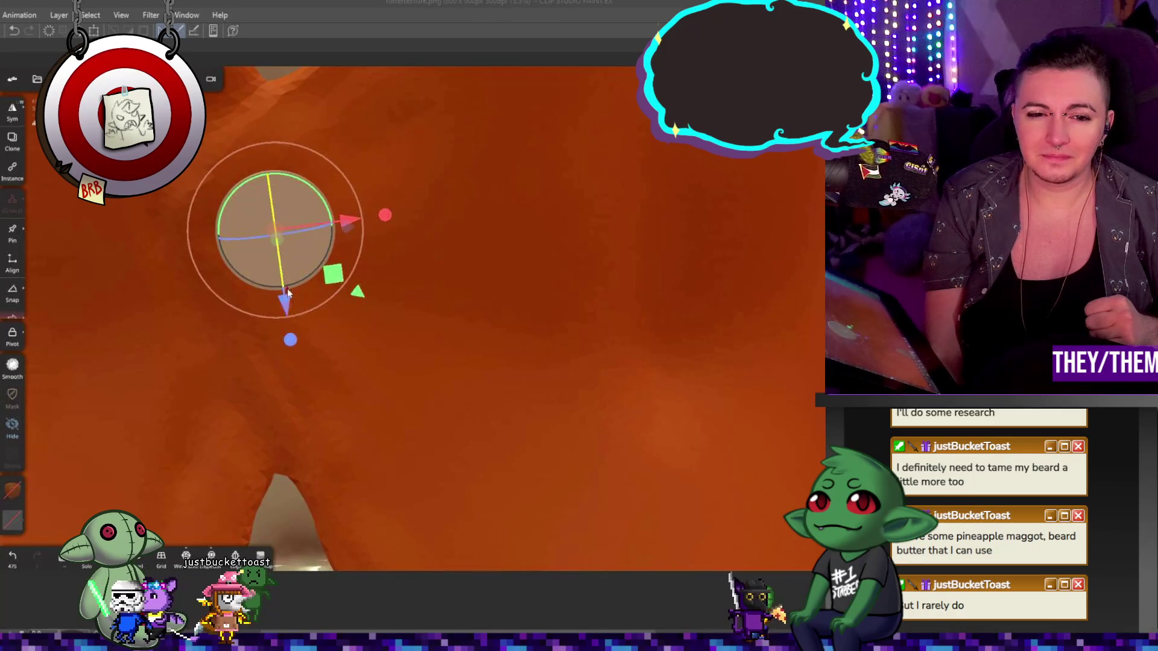
- Push the disc along its axis snugly into the jacket front, verifying its depth from the side
left_click(290, 270)
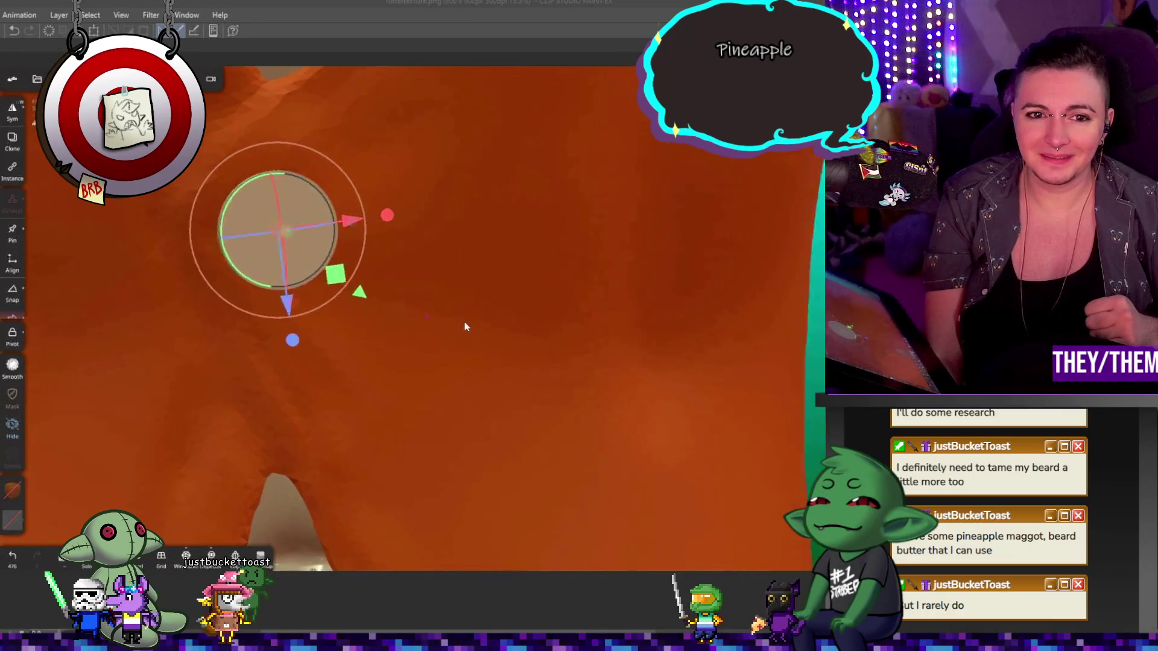
middle_click_drag(465, 326, 640, 320)
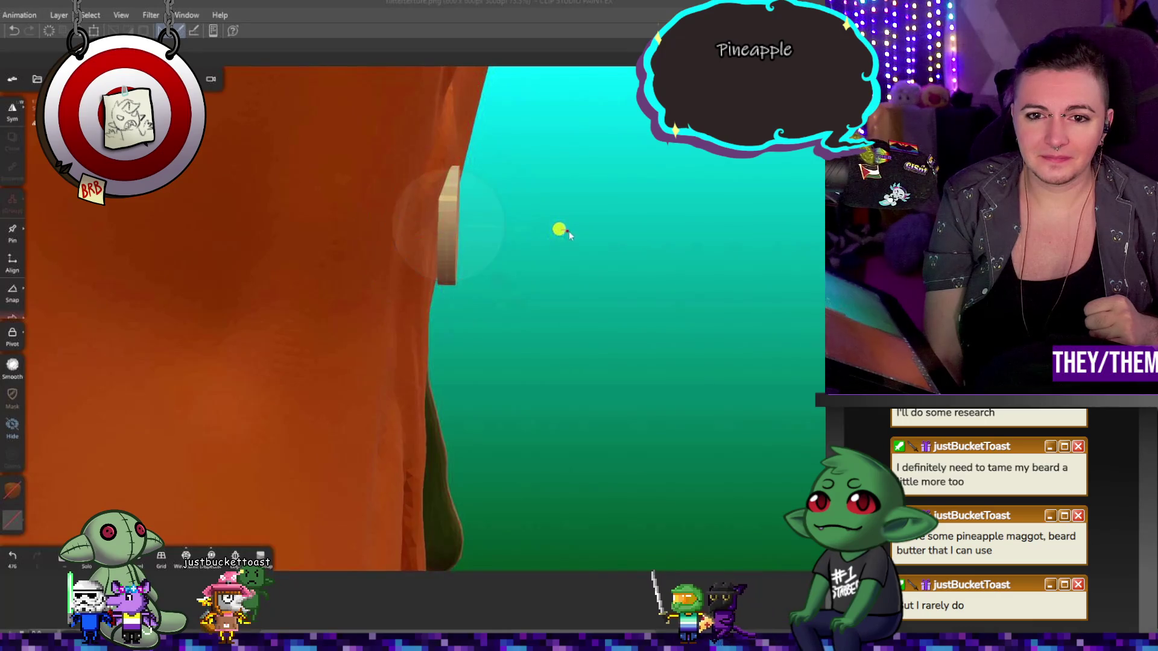
mouse_move(638, 244)
middle_mouse_down()
mouse_move(401, 256)
mouse_move(460, 306)
mouse_move(319, 275)
mouse_move(374, 286)
middle_mouse_up()
left_click(377, 272)
left_click(330, 270)
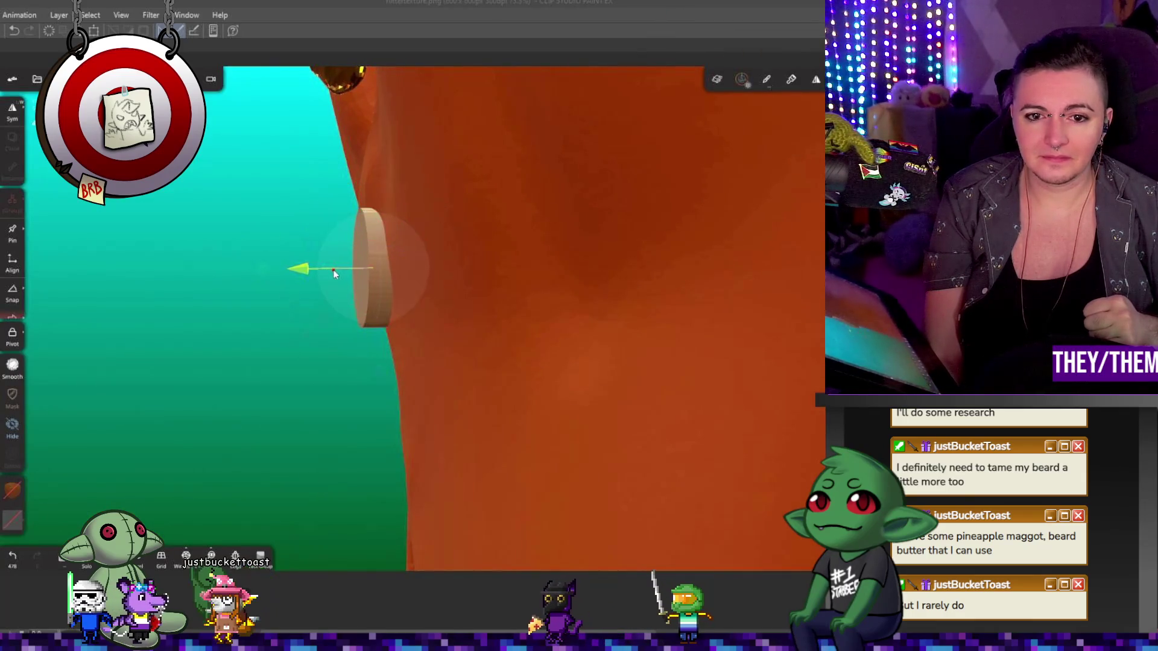
left_click(318, 282)
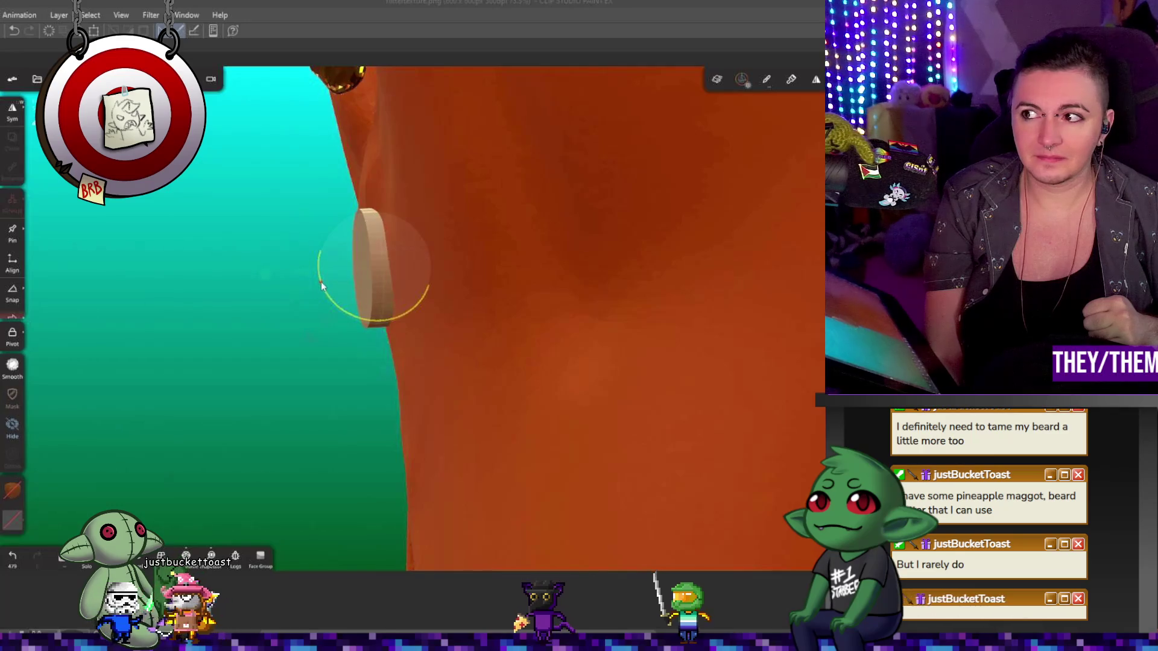
left_click(321, 281)
mouse_move(198, 406)
middle_mouse_down()
mouse_move(255, 428)
mouse_move(267, 409)
mouse_move(286, 416)
mouse_move(344, 396)
mouse_move(398, 452)
mouse_move(487, 392)
mouse_move(213, 305)
mouse_move(589, 408)
mouse_move(507, 426)
mouse_move(459, 456)
middle_mouse_up()
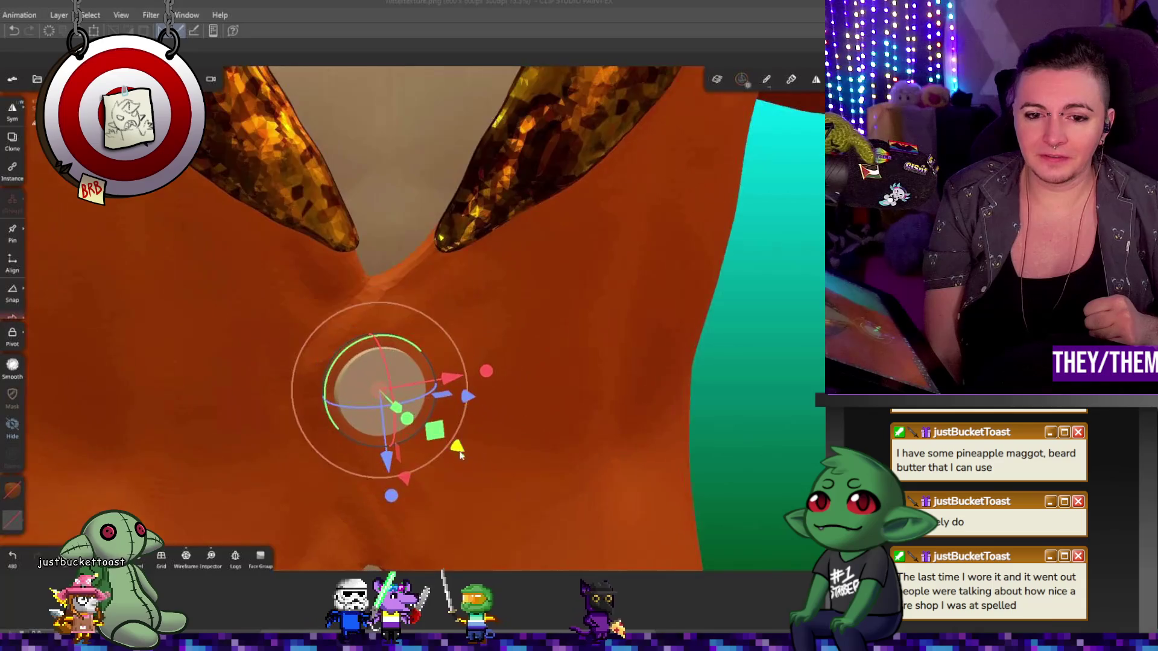
- Voxel-remesh the cylinder button with Build multiresolution set to 2 and inspect it
left_click(37, 79)
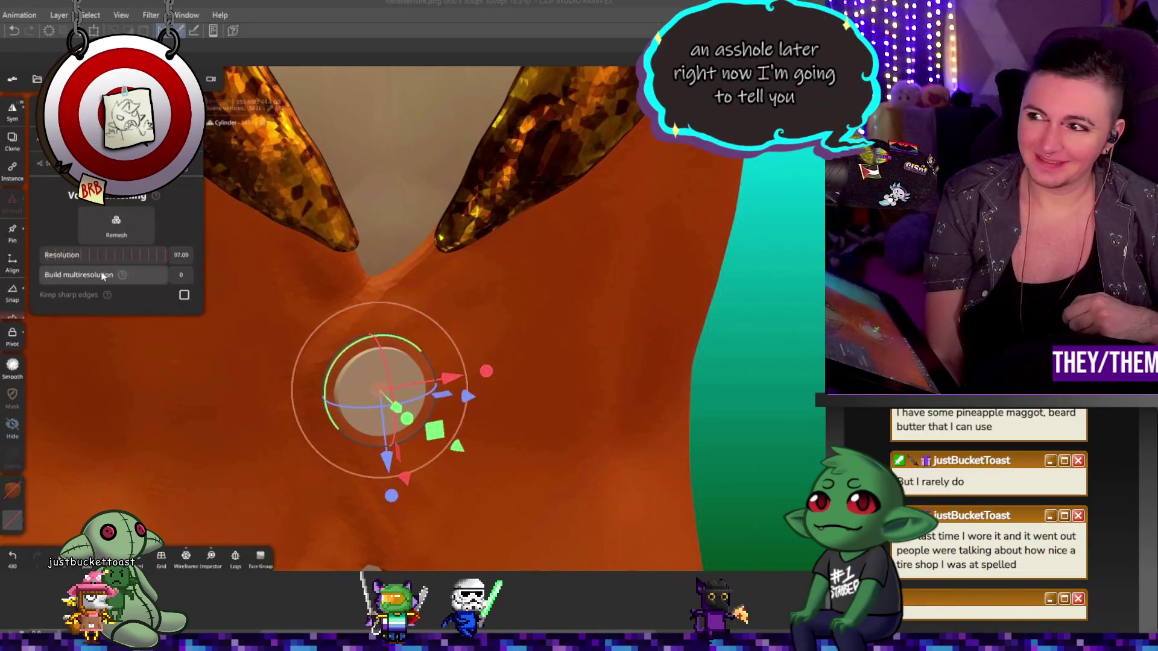
left_click_drag(127, 272, 143, 278)
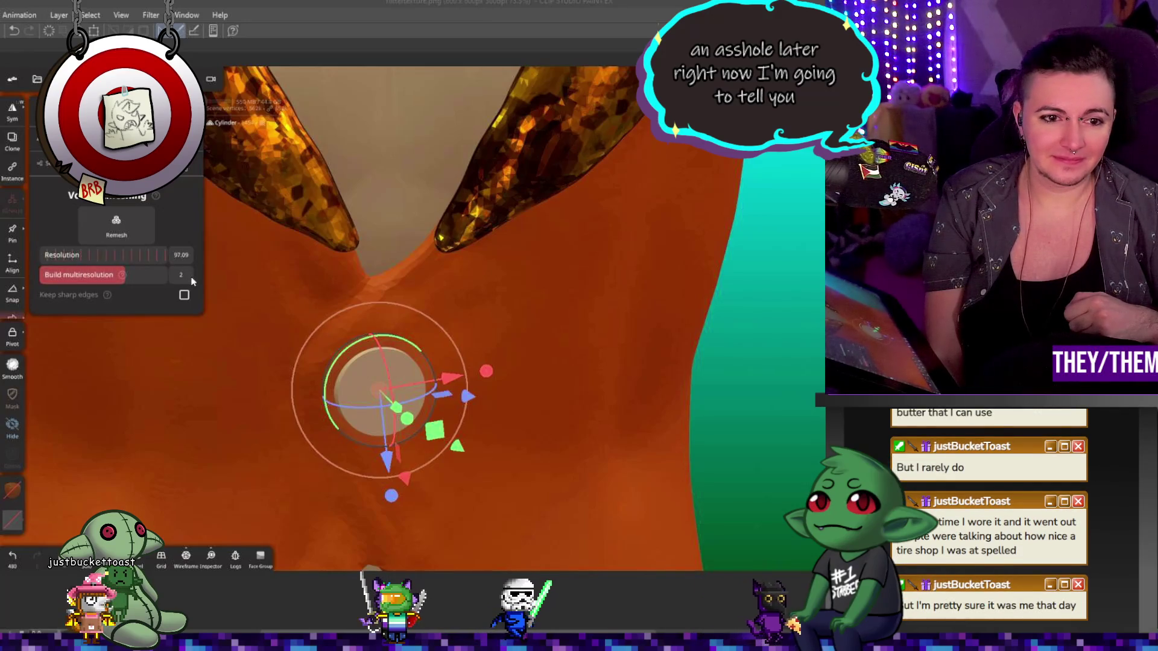
mouse_move(218, 281)
middle_mouse_down()
mouse_move(234, 313)
mouse_move(205, 253)
mouse_move(225, 197)
mouse_move(307, 324)
middle_mouse_up()
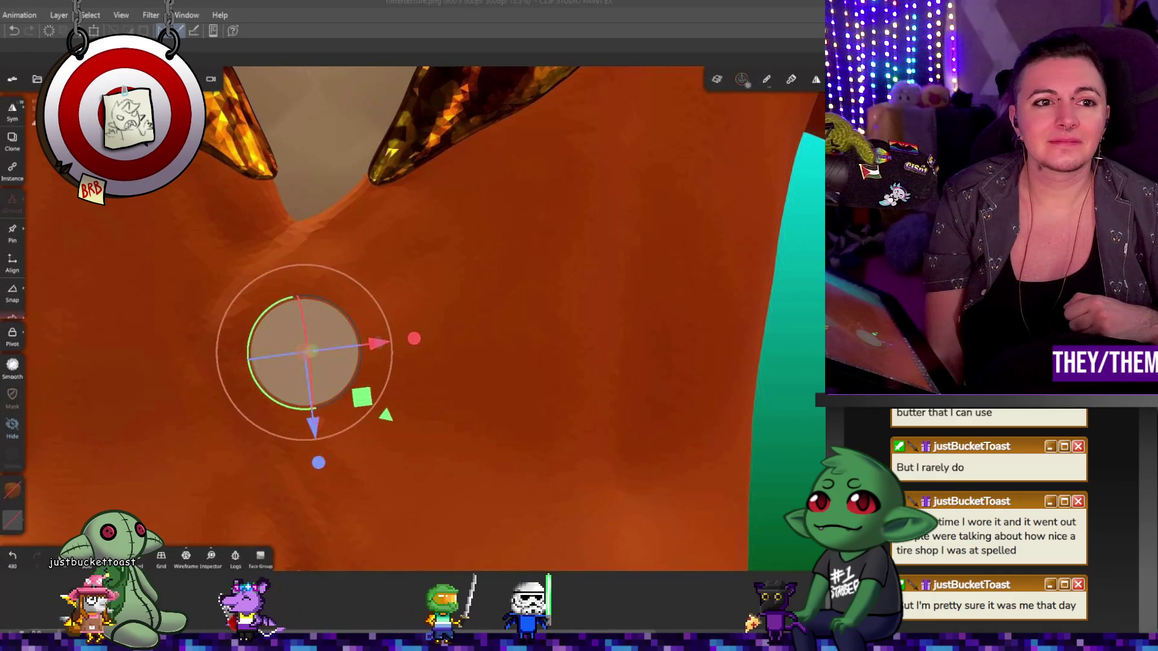
left_click(126, 228)
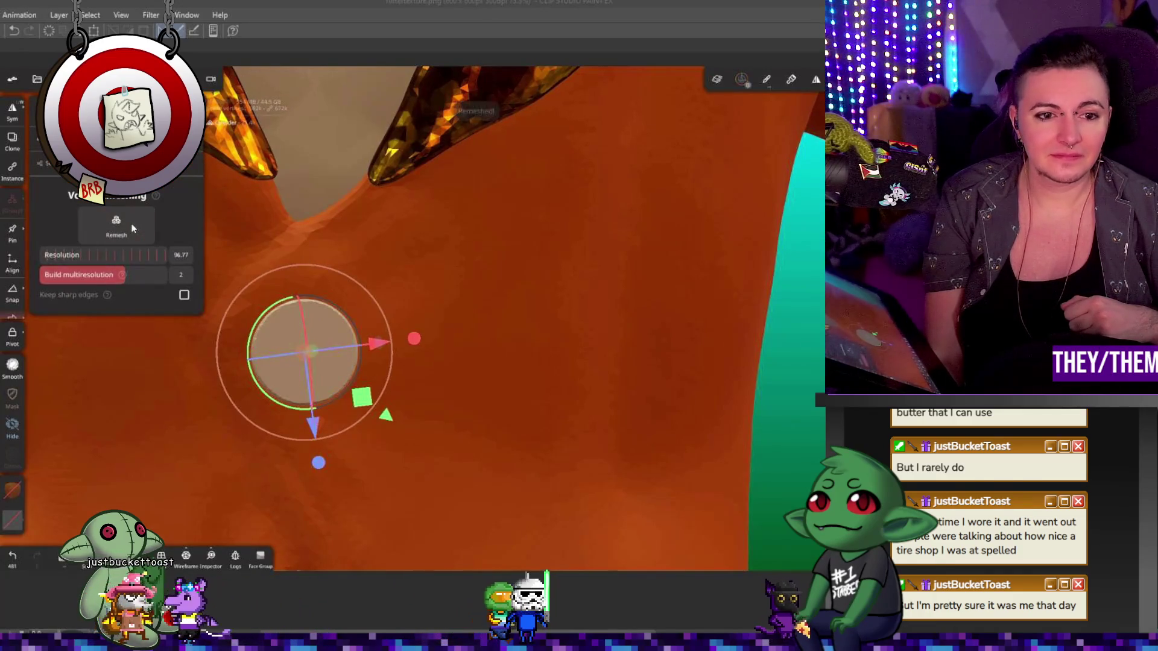
mouse_move(284, 324)
middle_mouse_down()
mouse_move(551, 277)
mouse_move(553, 300)
middle_mouse_up()
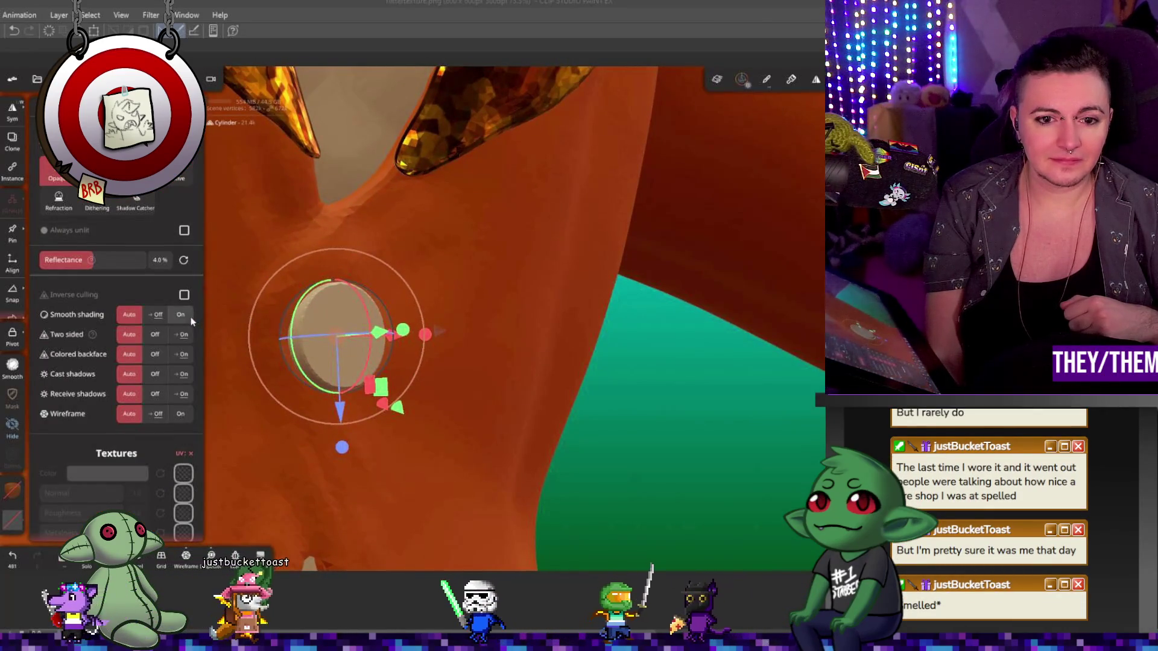
mouse_move(236, 328)
middle_mouse_down()
mouse_move(322, 337)
mouse_move(383, 239)
middle_mouse_up()
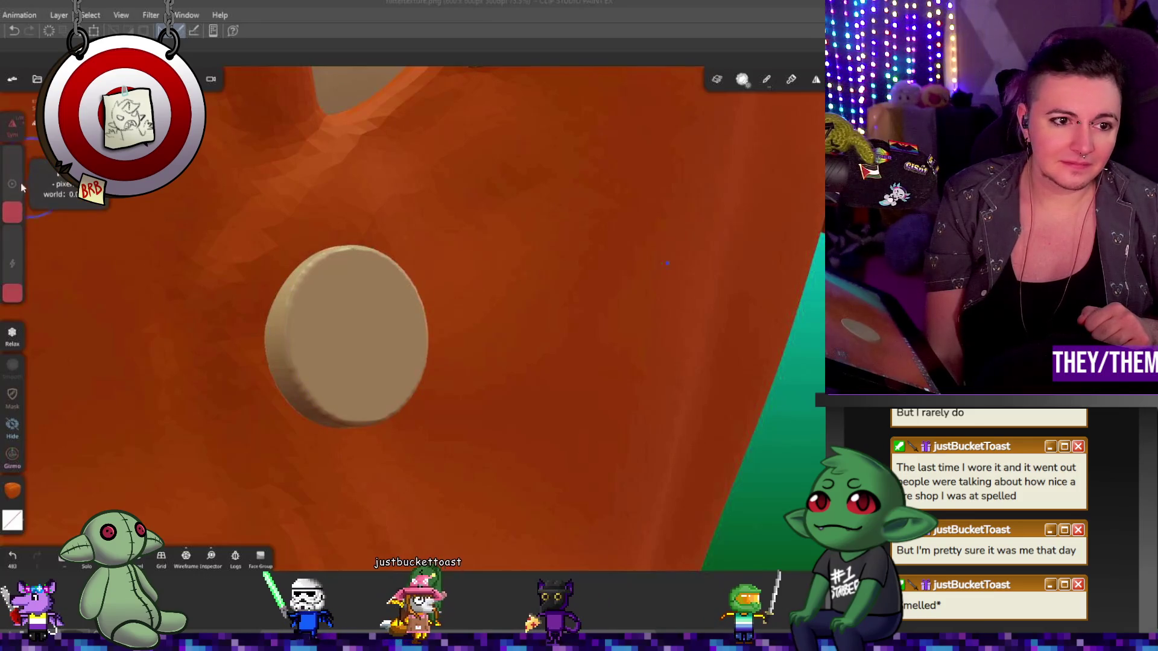
middle_click_drag(667, 262, 464, 267)
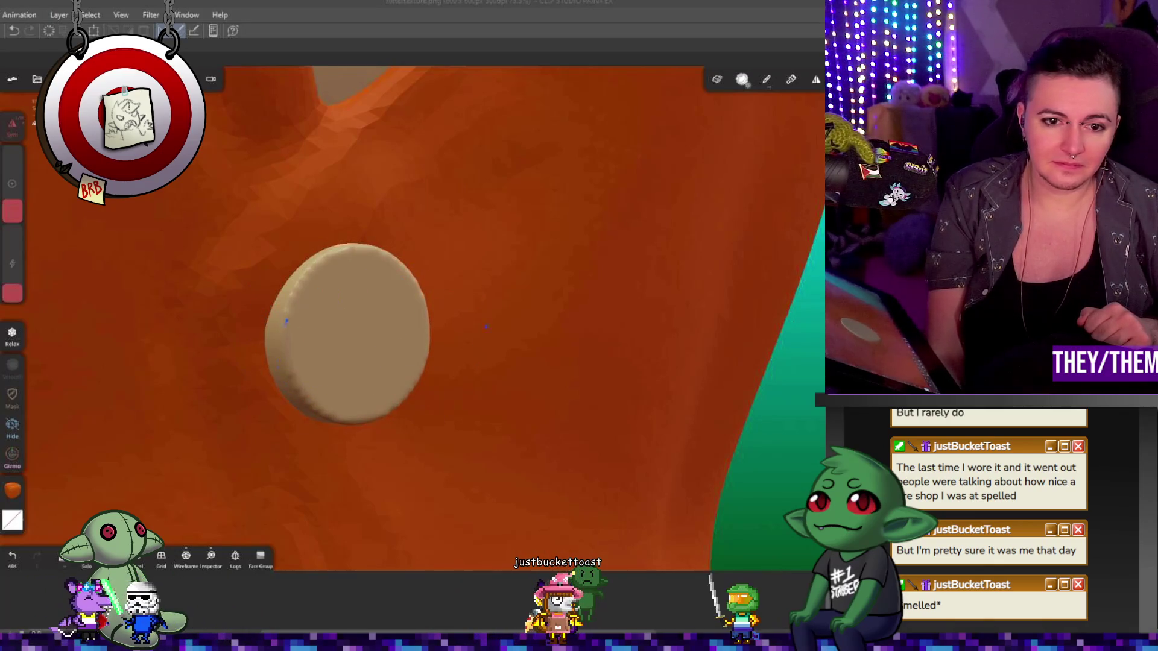
mouse_move(345, 311)
middle_mouse_down()
mouse_move(483, 241)
mouse_move(524, 257)
mouse_move(480, 238)
middle_mouse_up()
mouse_move(395, 269)
middle_mouse_down()
mouse_move(220, 336)
mouse_move(522, 298)
middle_mouse_up()
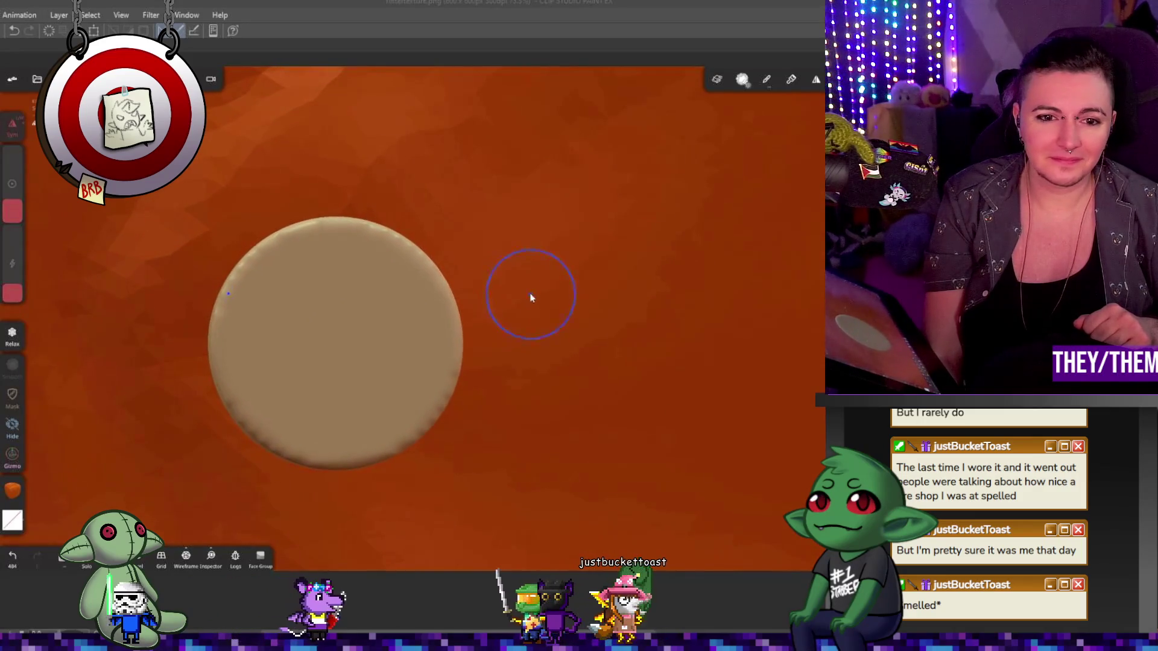
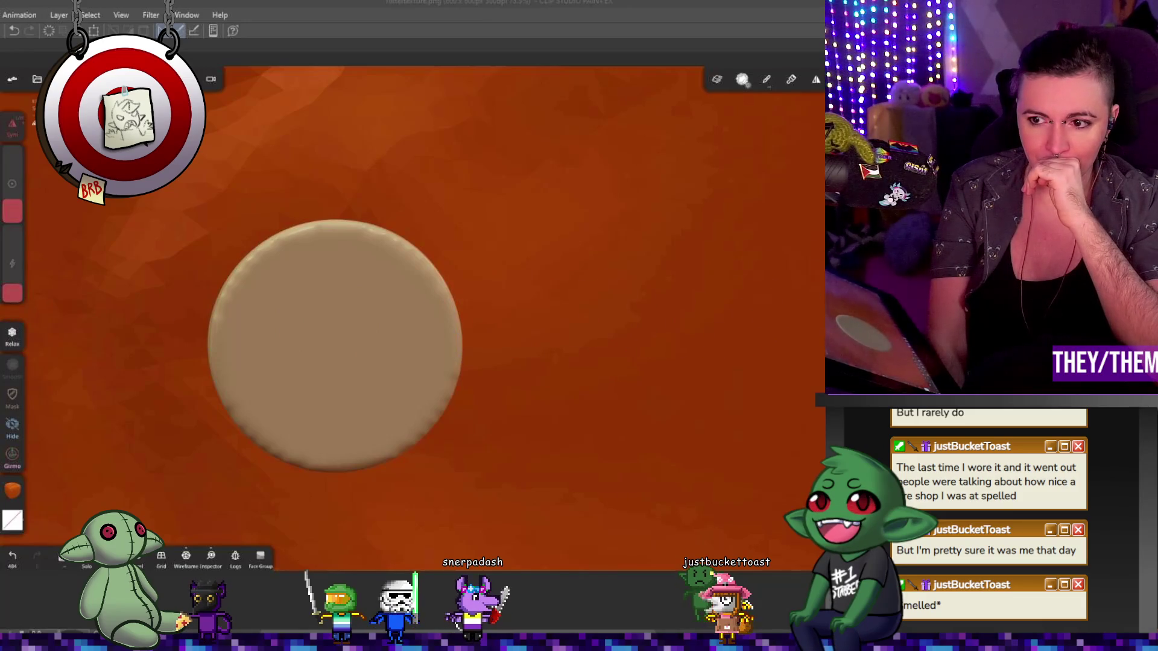
- Mask a circular selection over the centre of the button disc with SelMask
left_click(393, 335)
left_click(12, 303)
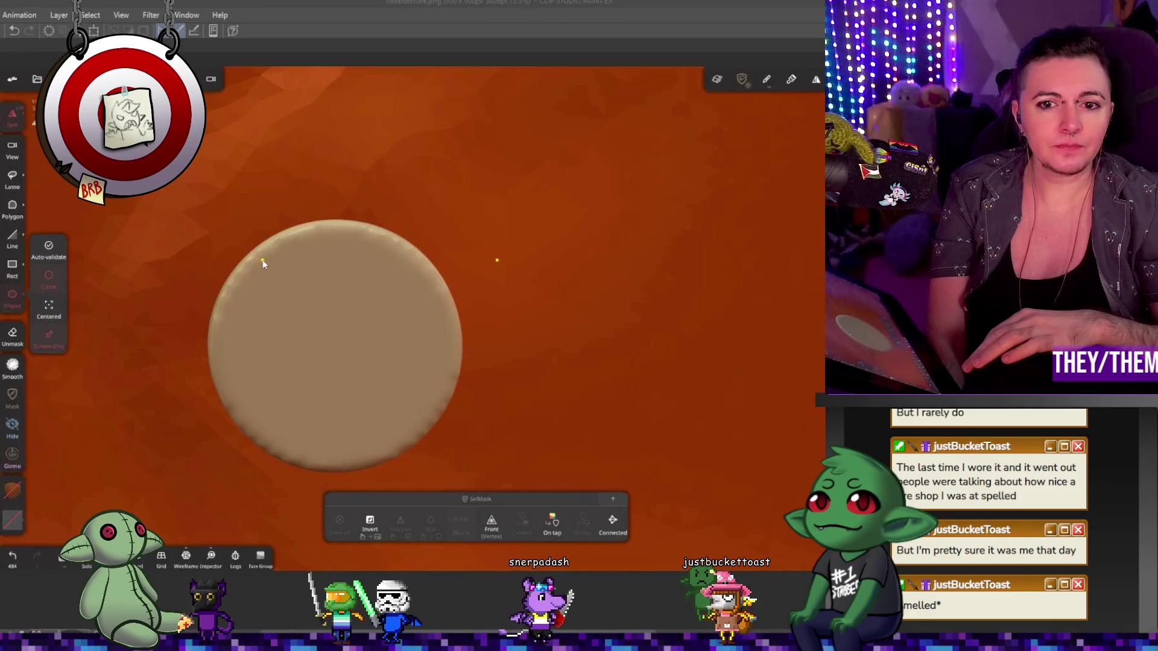
left_click(815, 79)
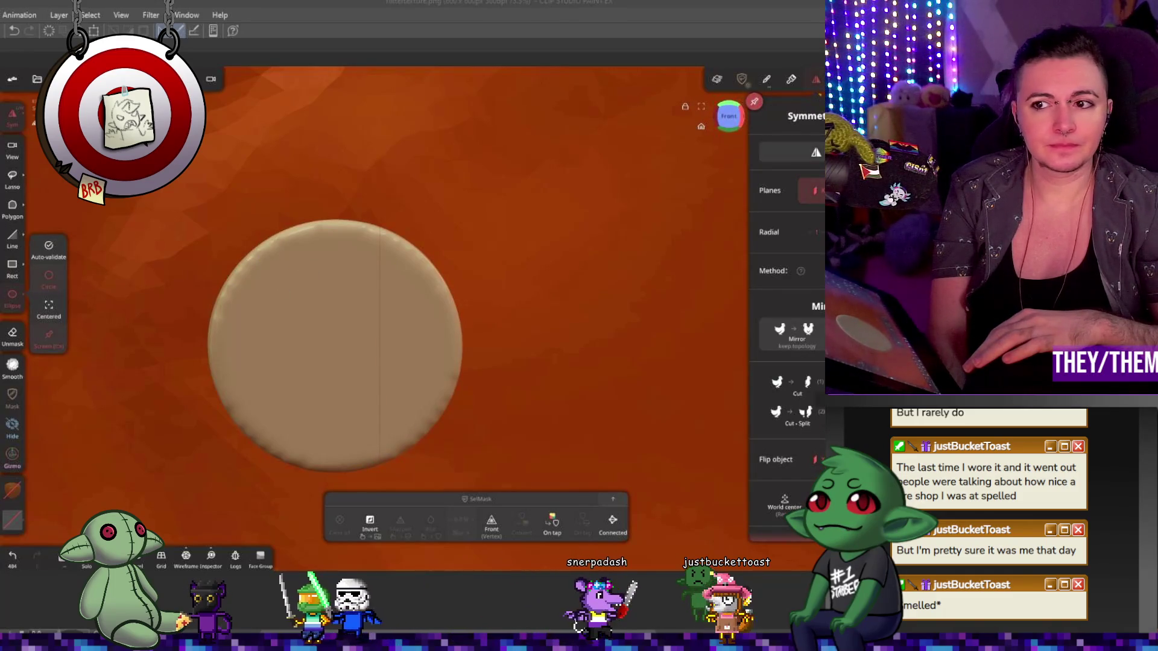
left_click_drag(251, 262, 459, 339)
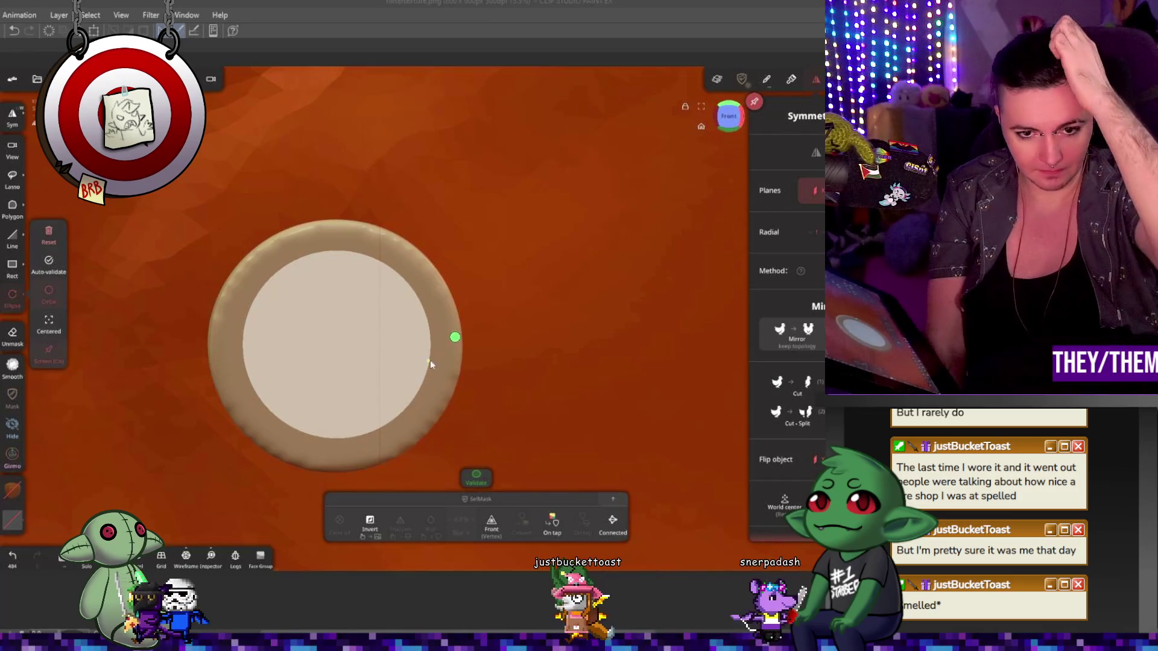
left_click(427, 372)
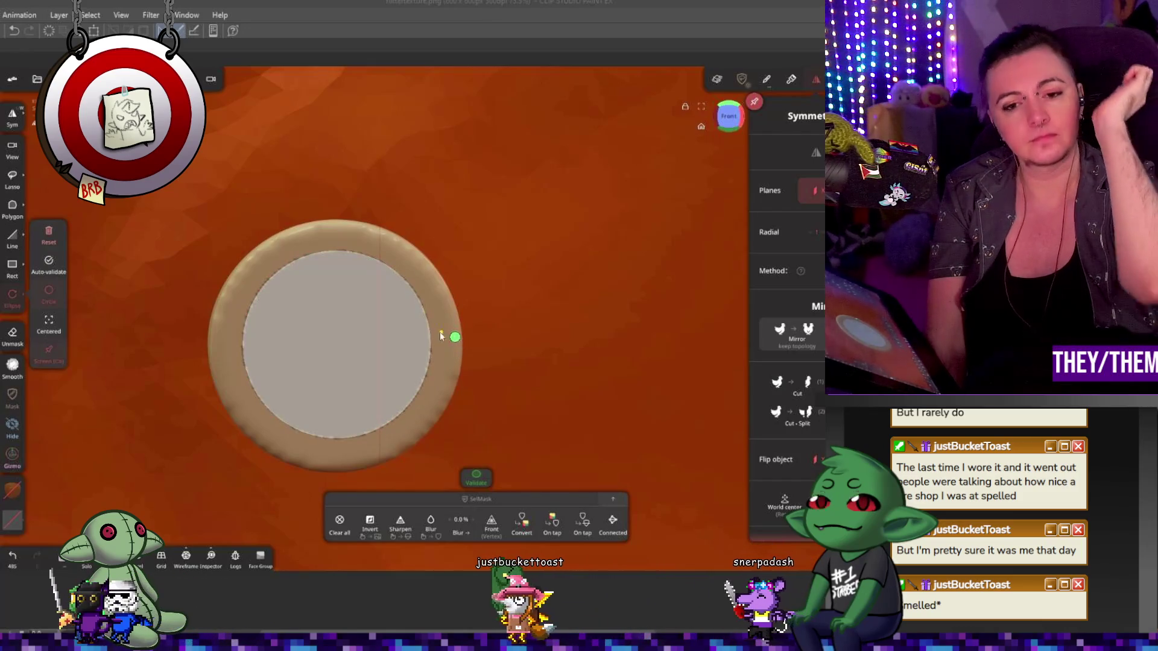
left_click(478, 477)
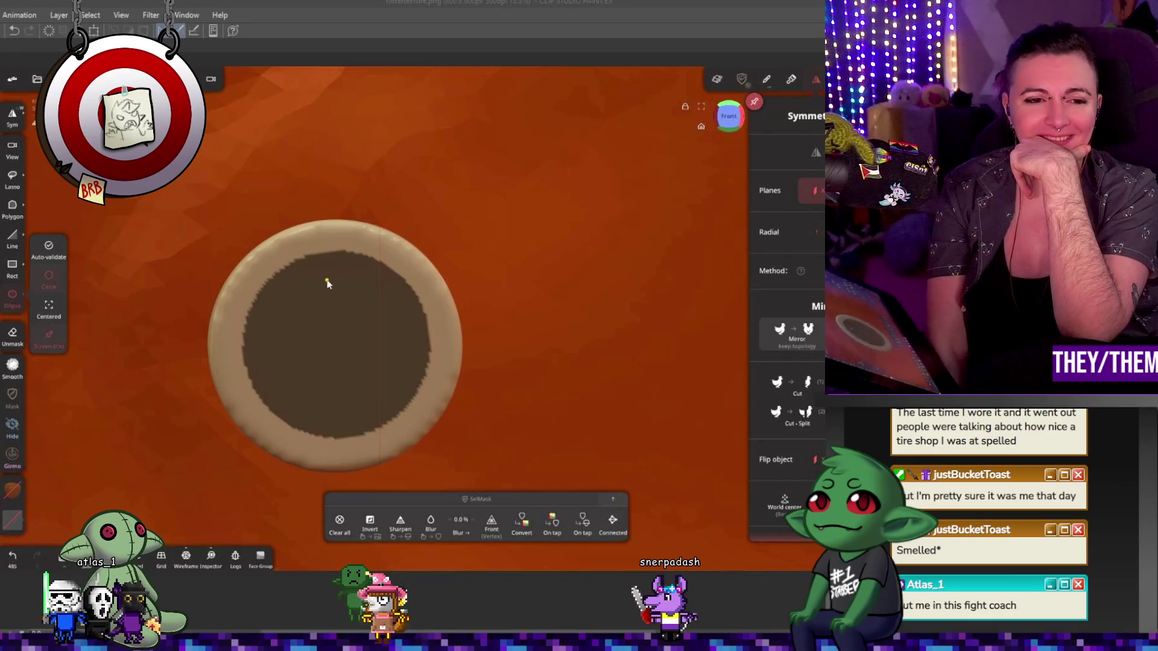
- Invert the mask so the rim is protected and only the centre stays free
left_click(370, 523)
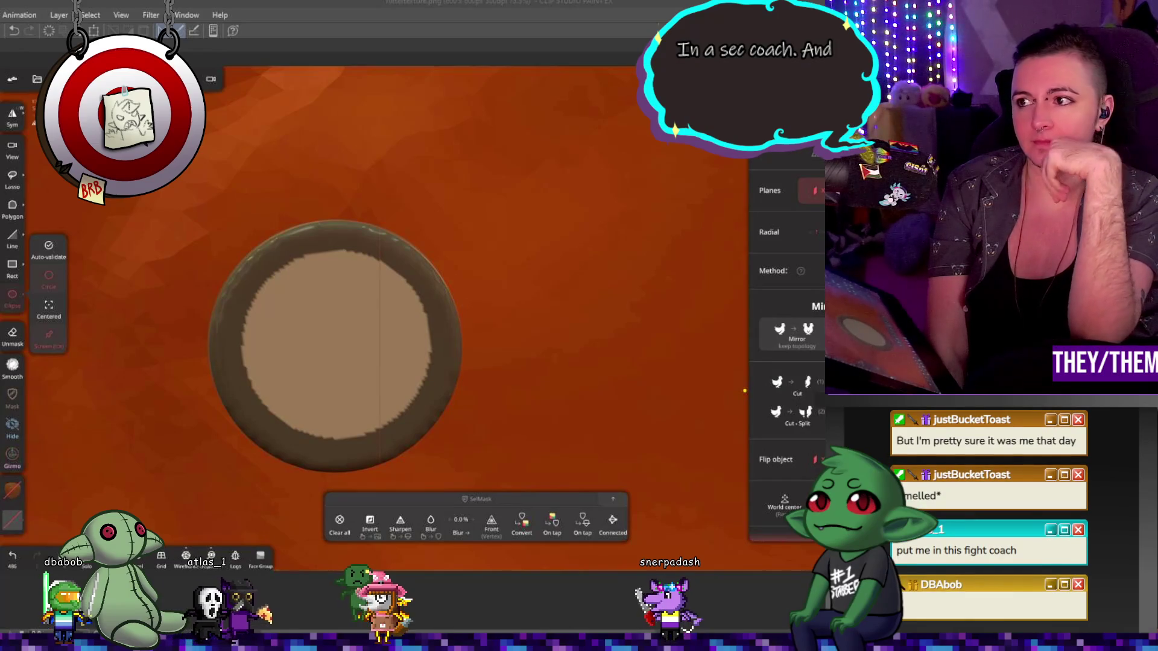
left_click(13, 457)
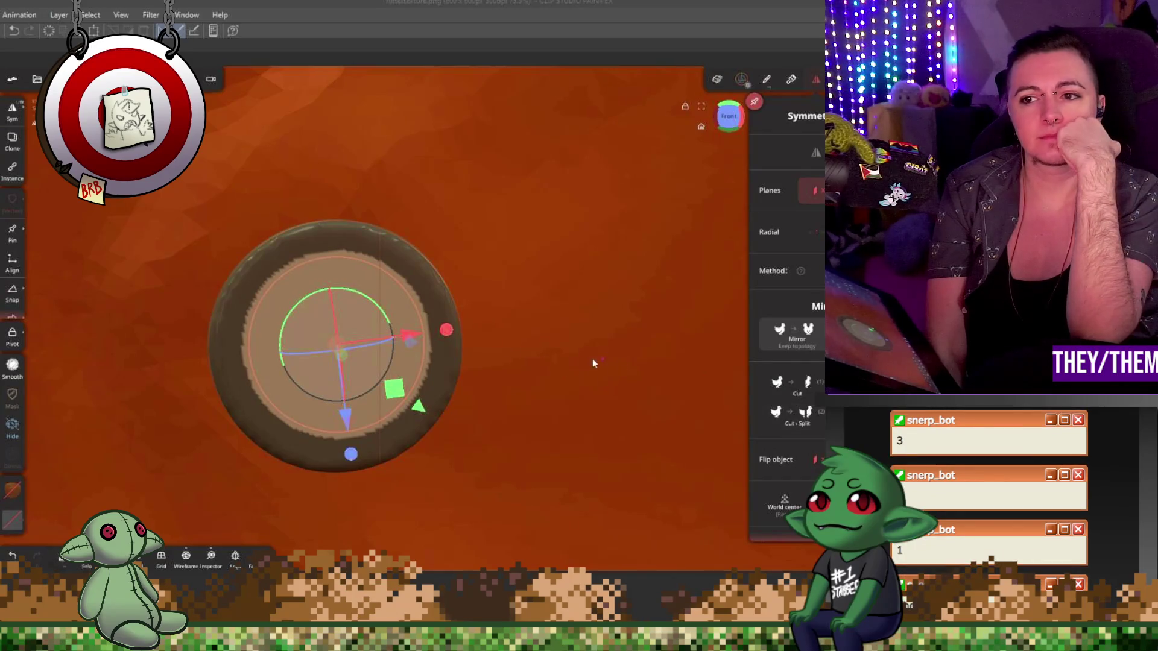
- Push the unmasked disc centre inward with the gizmo, leaving a raised rim around it
mouse_move(593, 362)
left_mouse_down()
mouse_move(412, 365)
mouse_move(608, 415)
left_mouse_up()
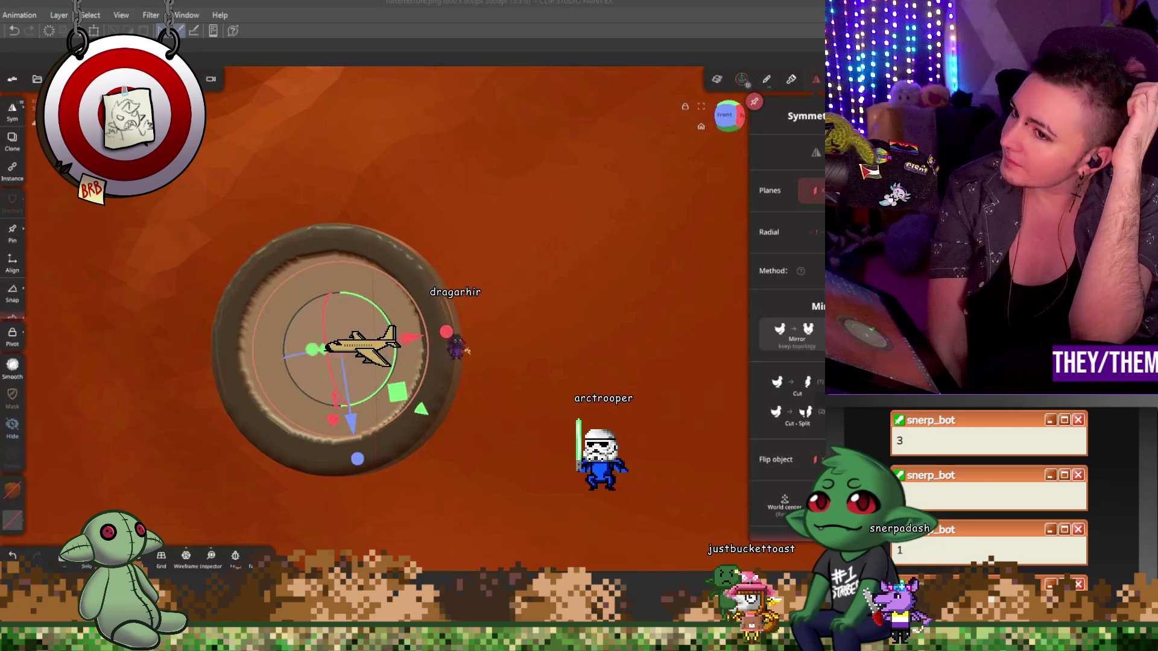
key("b")
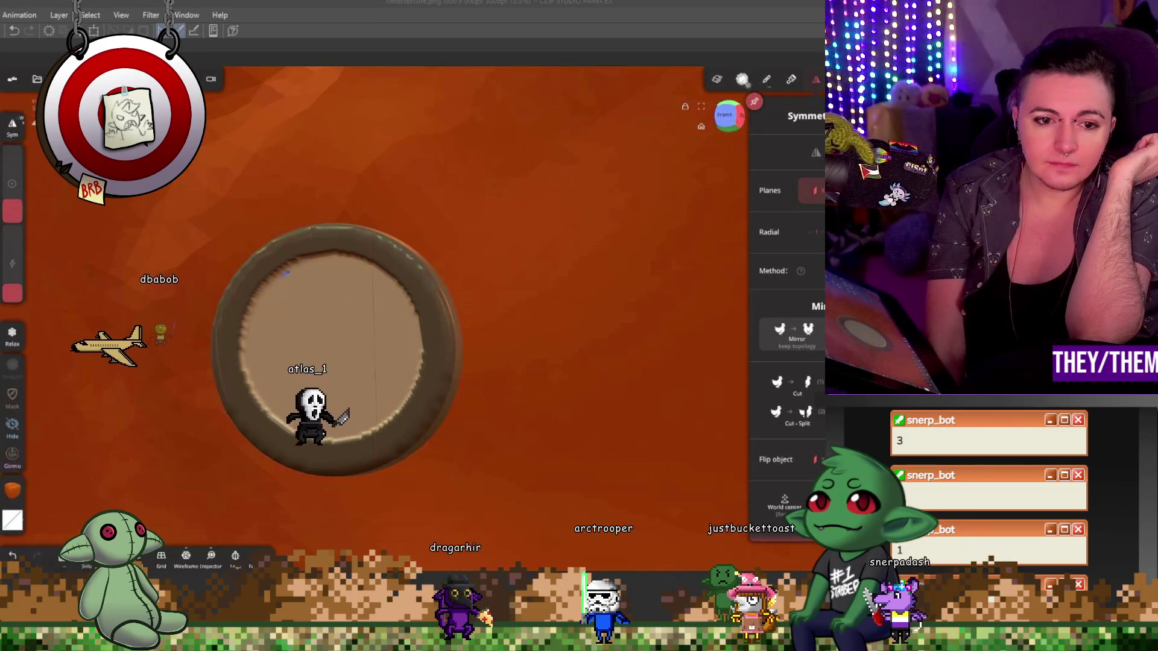
left_click_drag(380, 389, 437, 346)
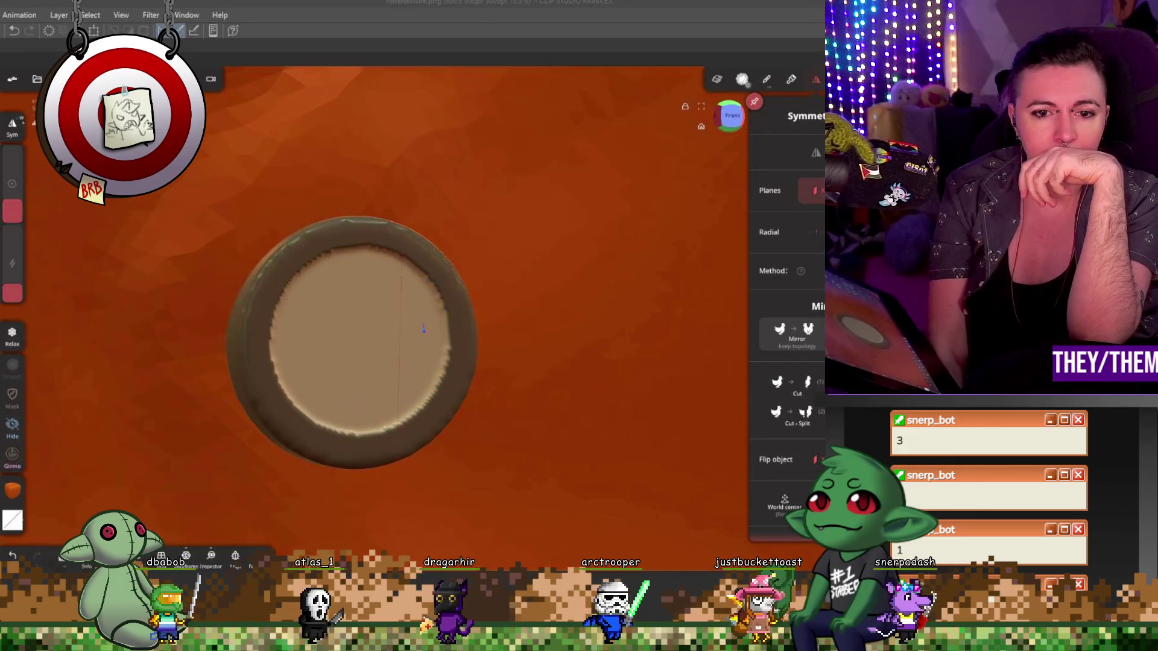
mouse_move(299, 370)
left_mouse_down()
mouse_move(494, 359)
mouse_move(474, 363)
left_mouse_up()
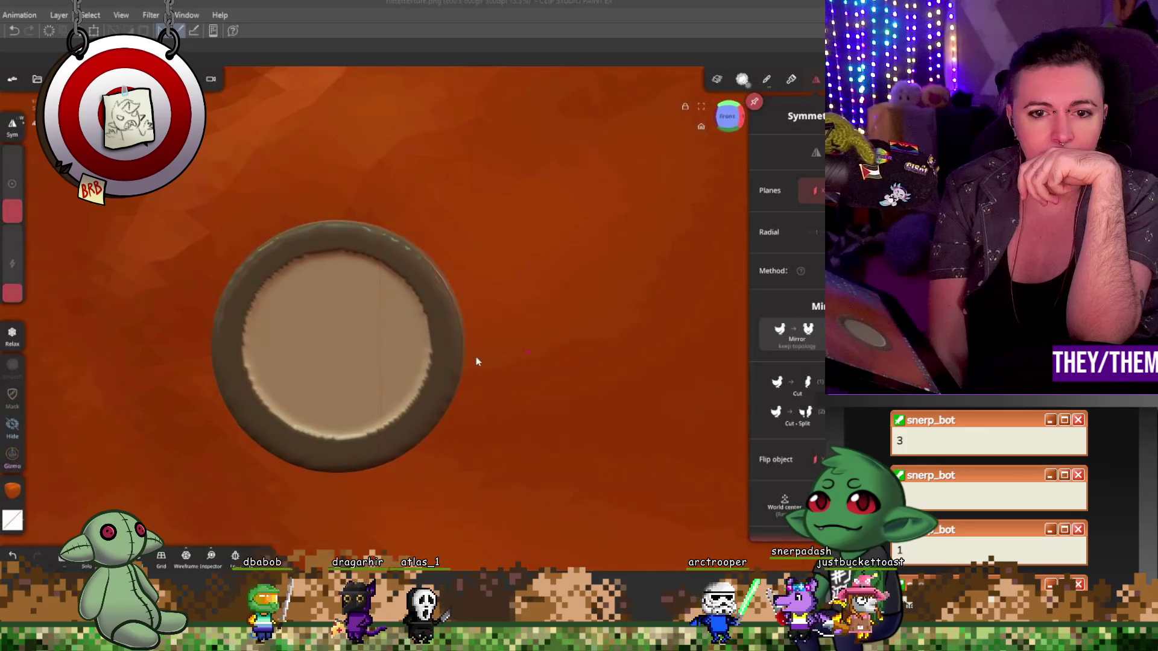
- Paint a mask stroke on the button rim and undo it again
left_click(12, 394)
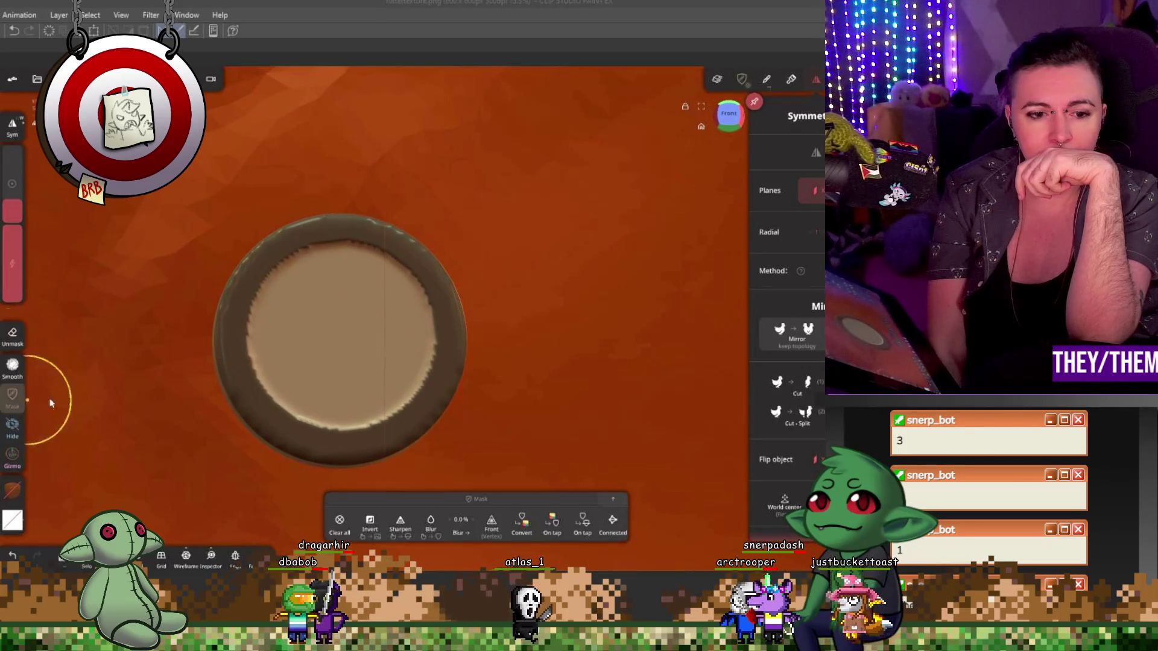
left_click(369, 522)
left_click_drag(389, 228, 457, 317)
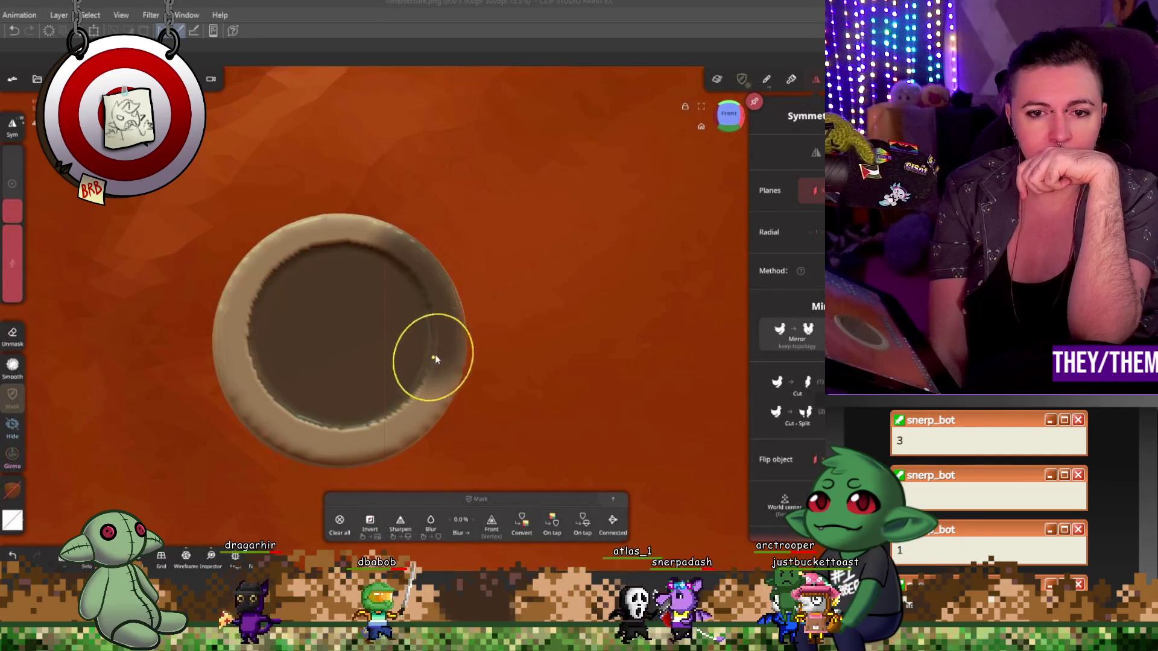
key("ctrl+z")
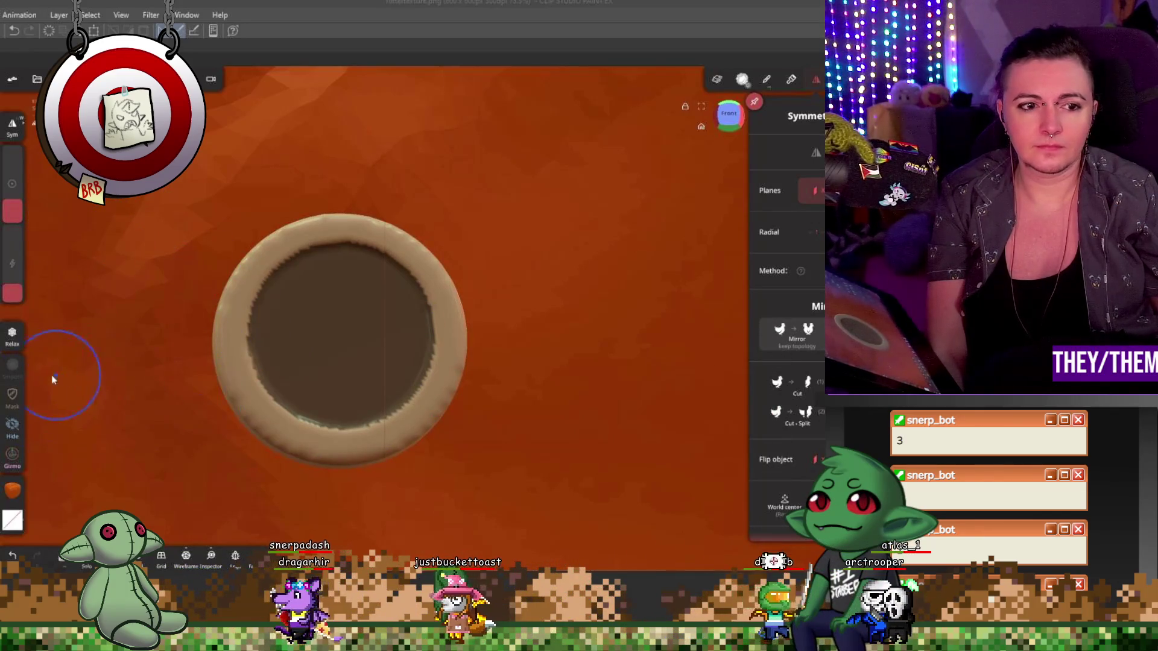
- Invert then clear the mask entirely so the button shows a uniform beige rim
key("m")
left_click(398, 488)
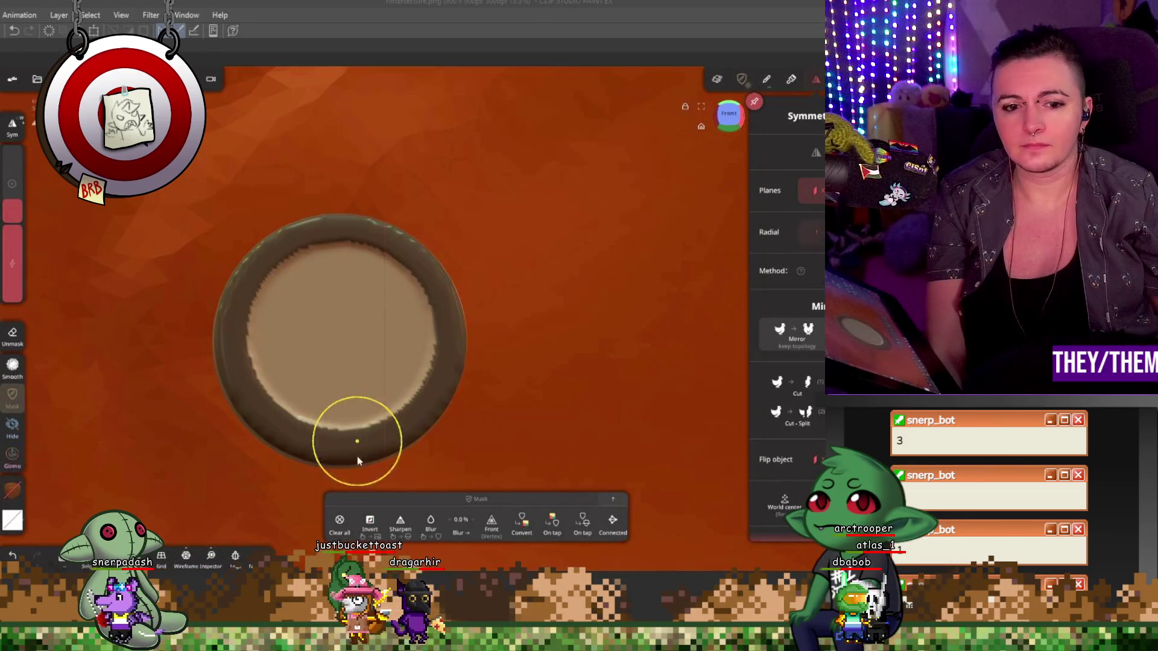
left_click(340, 521)
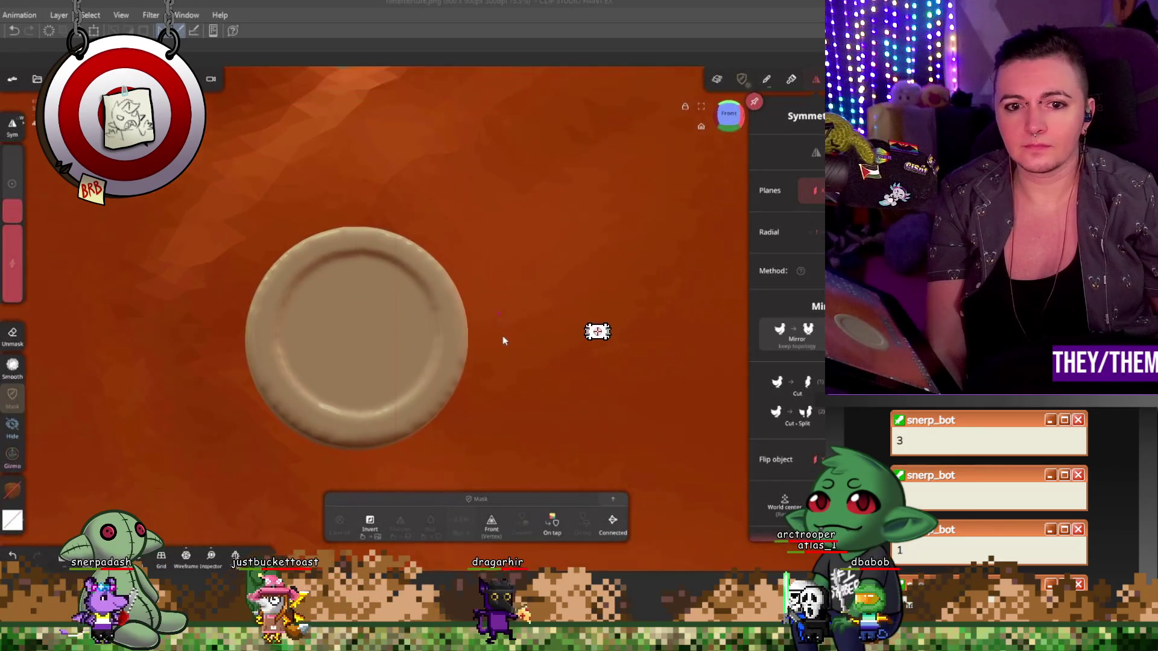
scroll(503, 341, "down", 5)
mouse_move(493, 387)
right_mouse_down()
mouse_move(661, 407)
mouse_move(338, 413)
mouse_move(656, 407)
mouse_move(577, 409)
right_mouse_up()
scroll(440, 333, "up", 2)
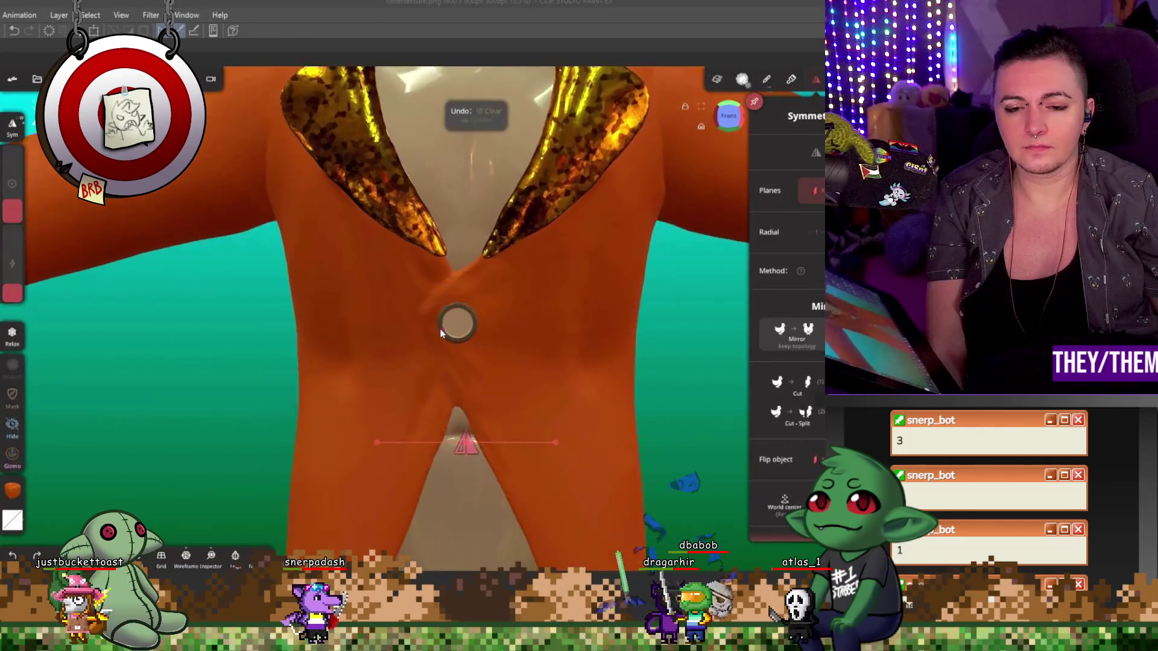
scroll(441, 333, "up", 2)
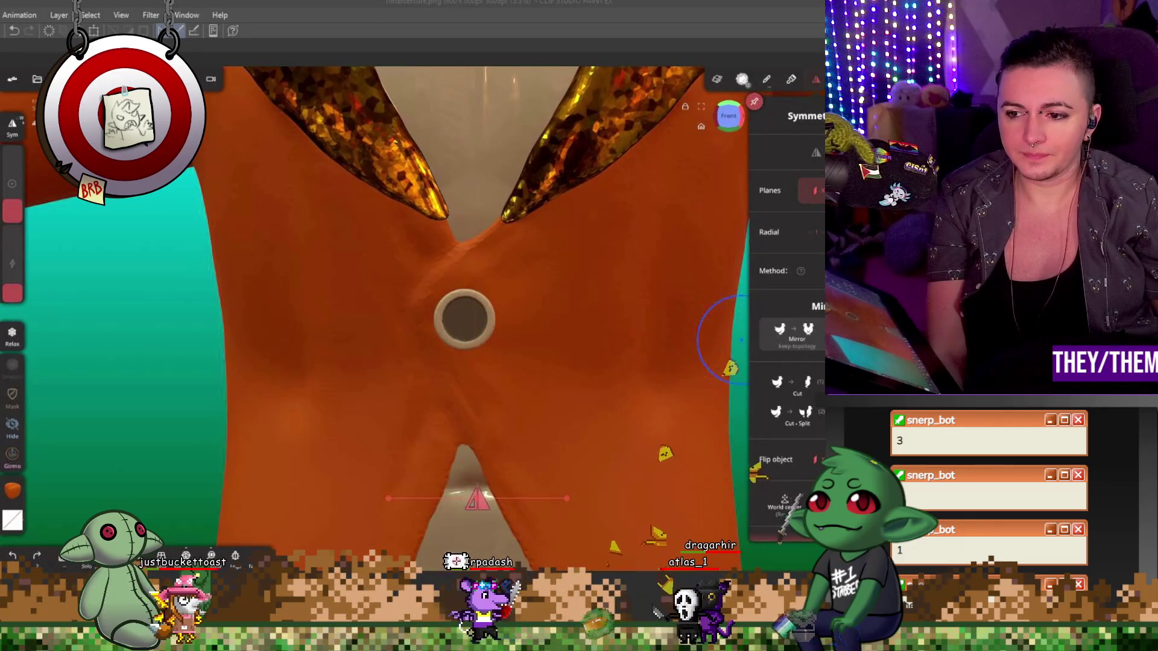
- Check the chest button's depth on the jacket front with the gizmo from side and front views
key("g")
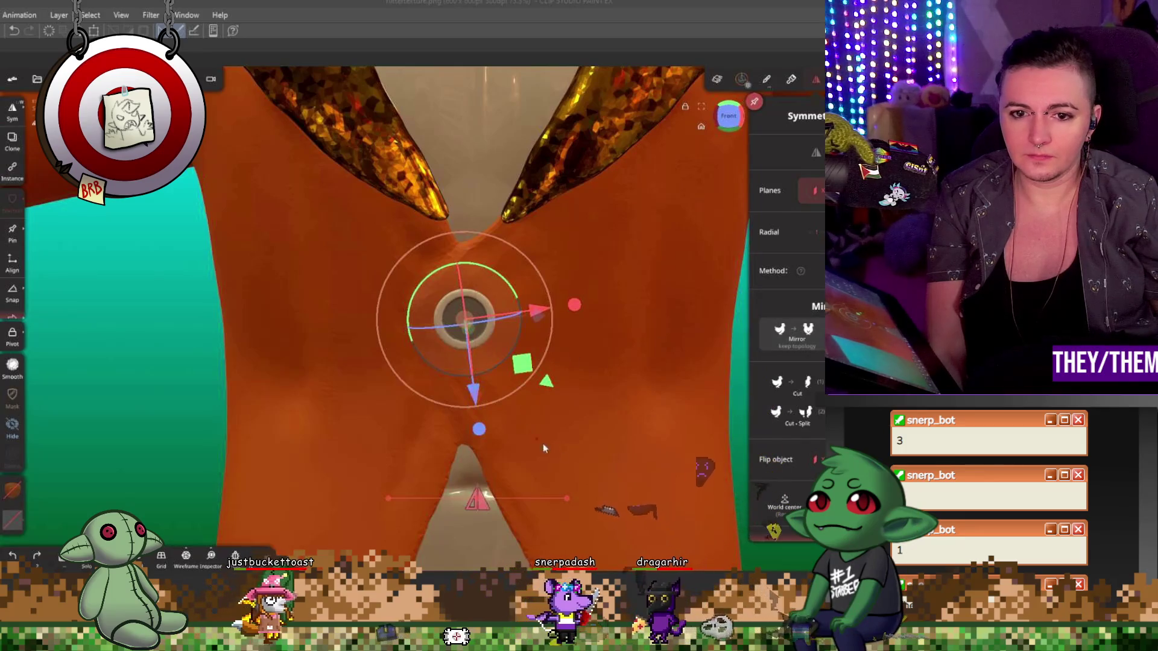
middle_click_drag(544, 448, 651, 330)
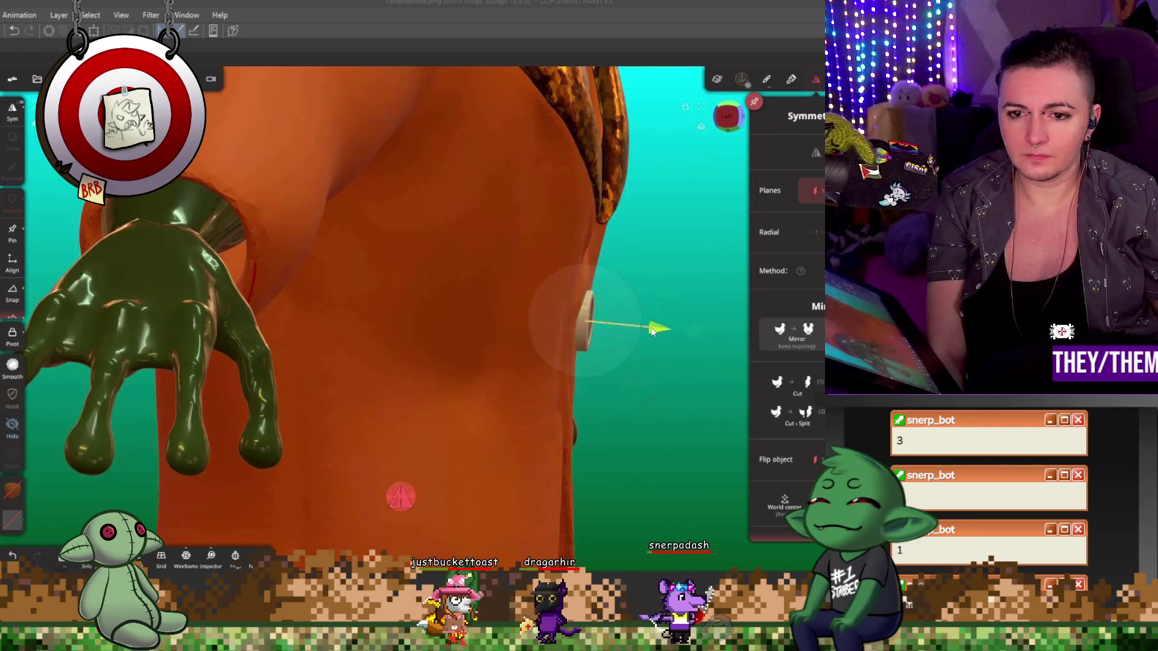
middle_click_drag(651, 330, 509, 394)
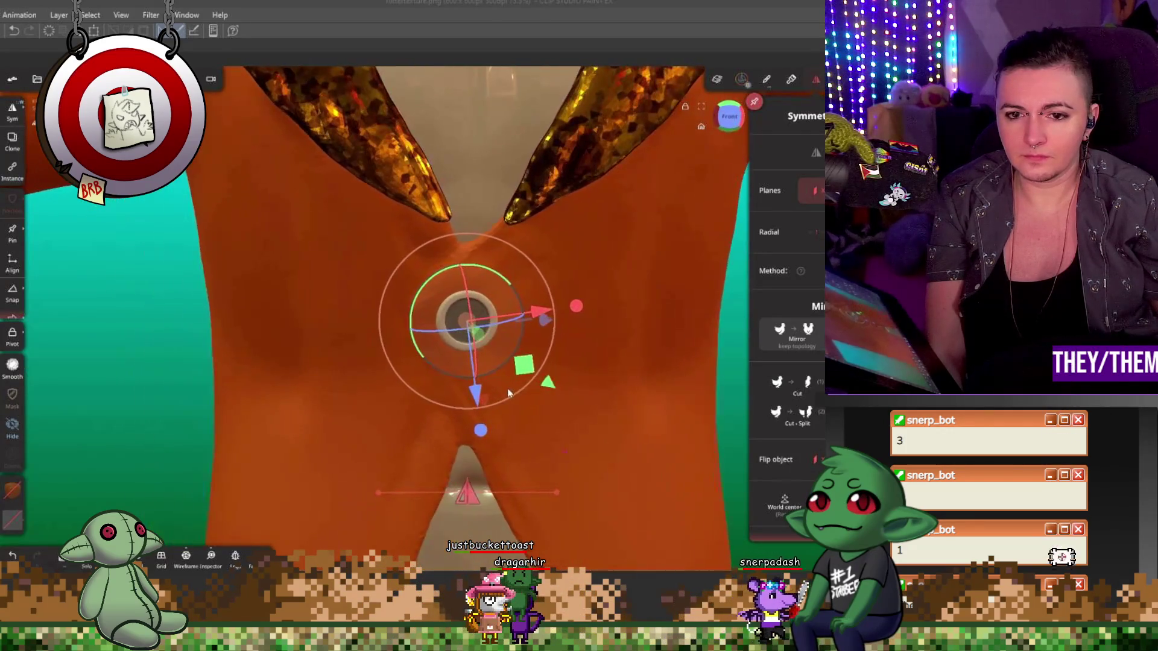
middle_click_drag(671, 391, 720, 337)
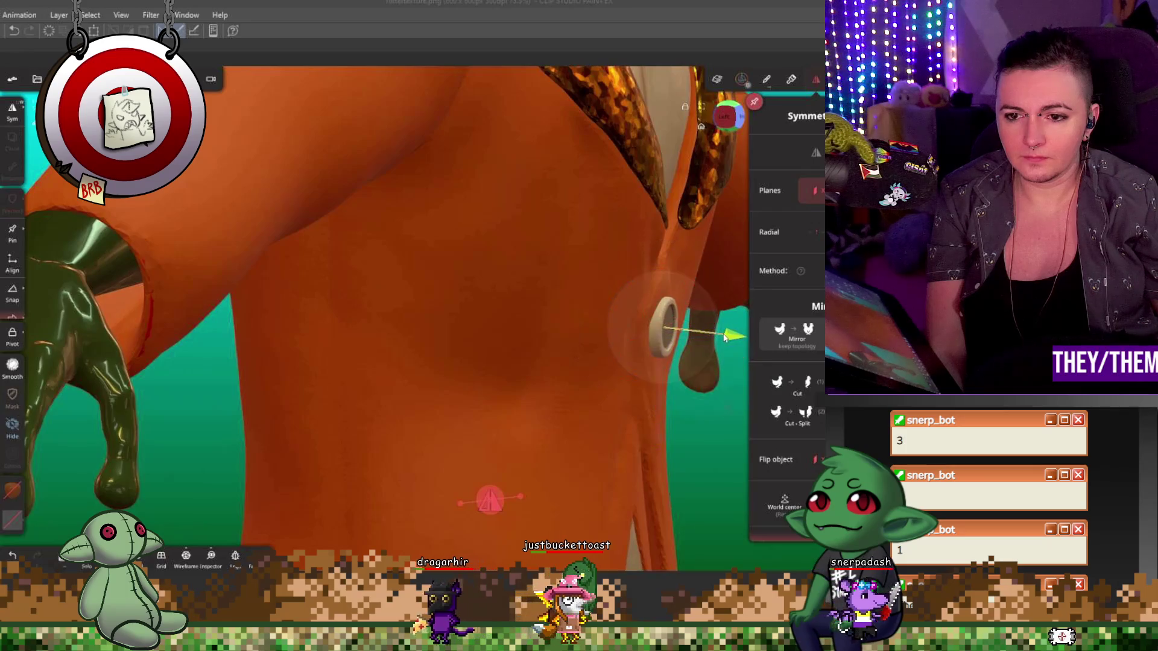
middle_click_drag(723, 388, 547, 382)
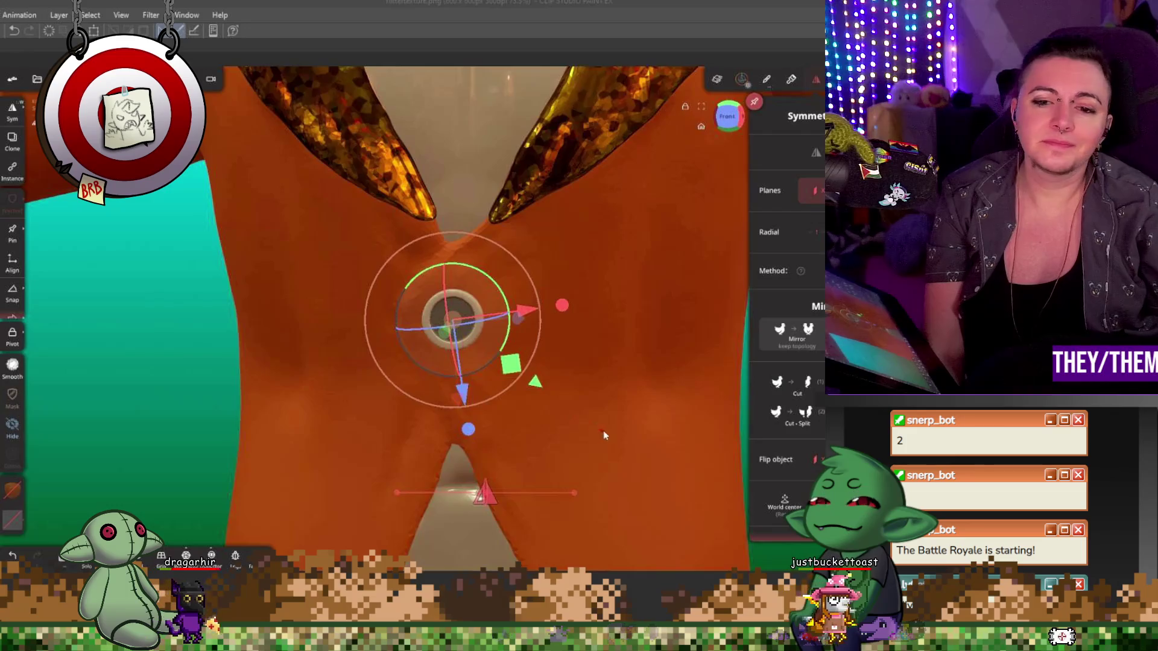
scroll(605, 435, "up", 2)
scroll(607, 400, "up", 2)
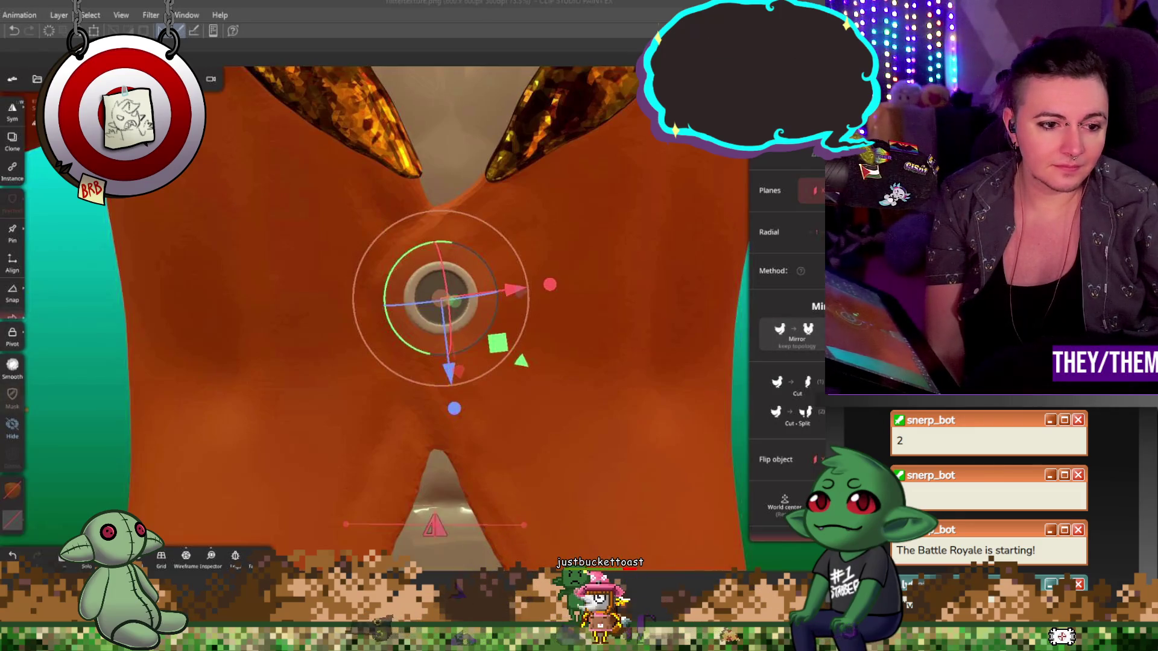
key("m")
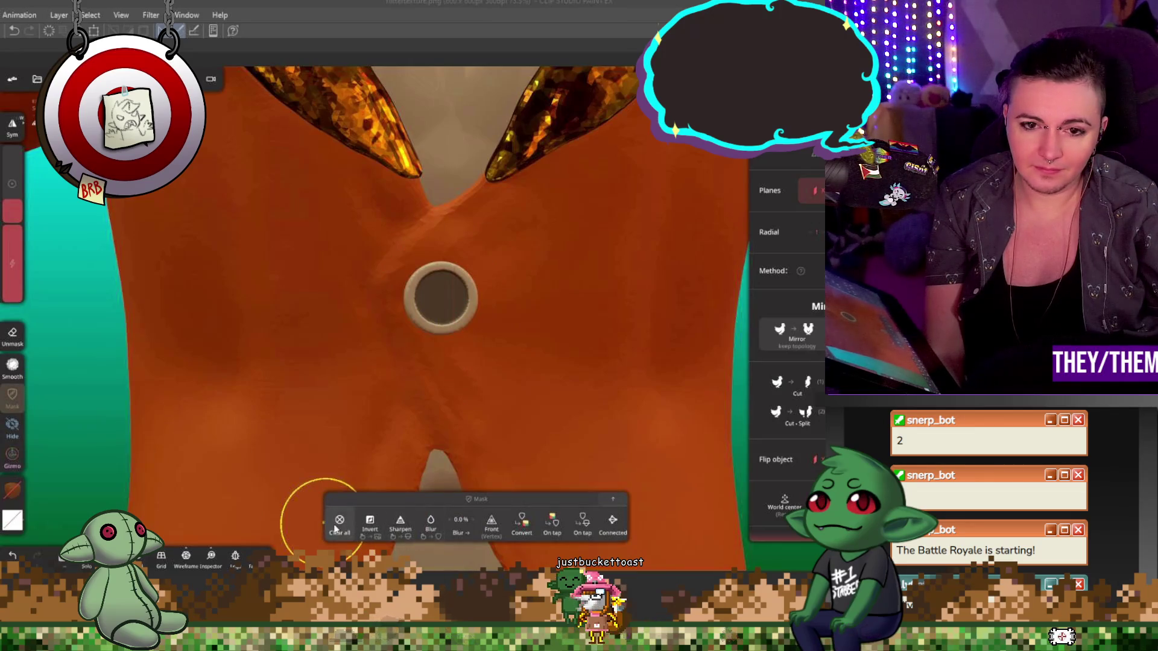
- Clear the button's mask and view it from the side of the jacket
left_click(339, 524)
scroll(464, 294, "up", 2)
scroll(463, 294, "up", 5)
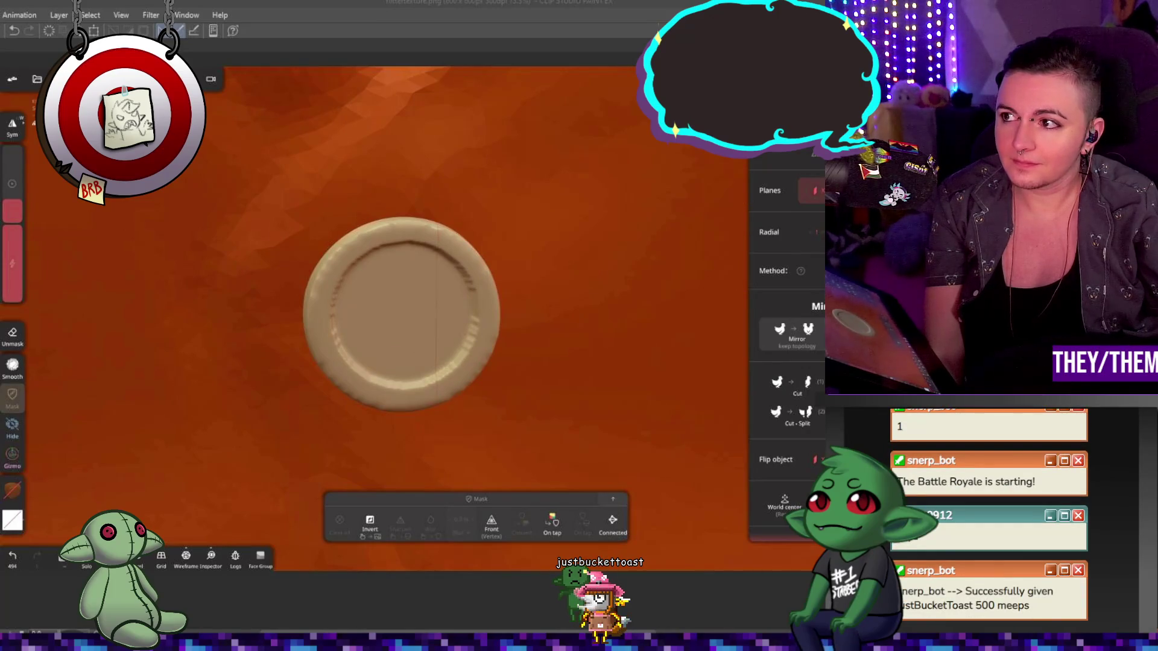
key("b")
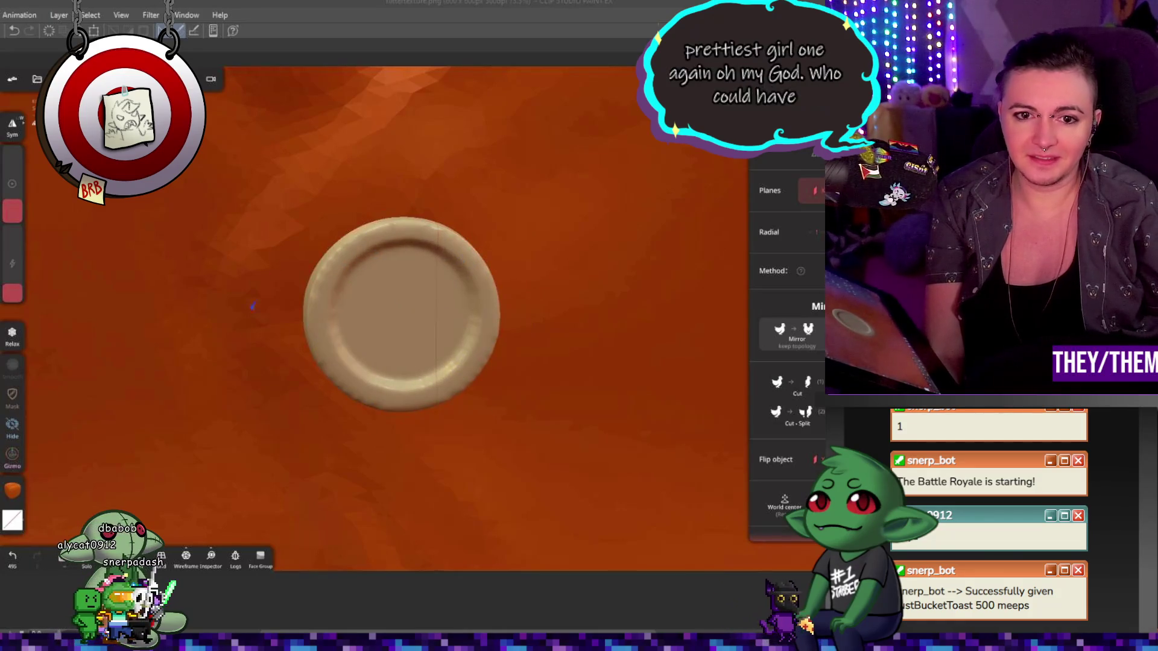
mouse_move(311, 303)
middle_mouse_down()
mouse_move(494, 339)
mouse_move(458, 333)
middle_mouse_up()
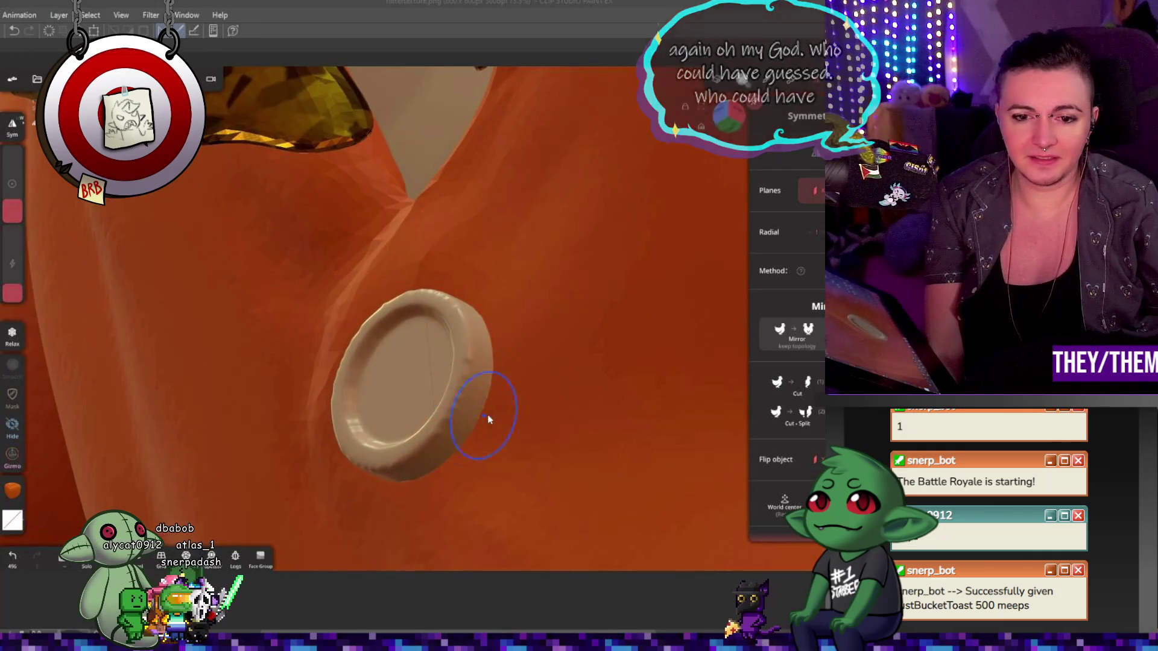
key("m")
key("m")
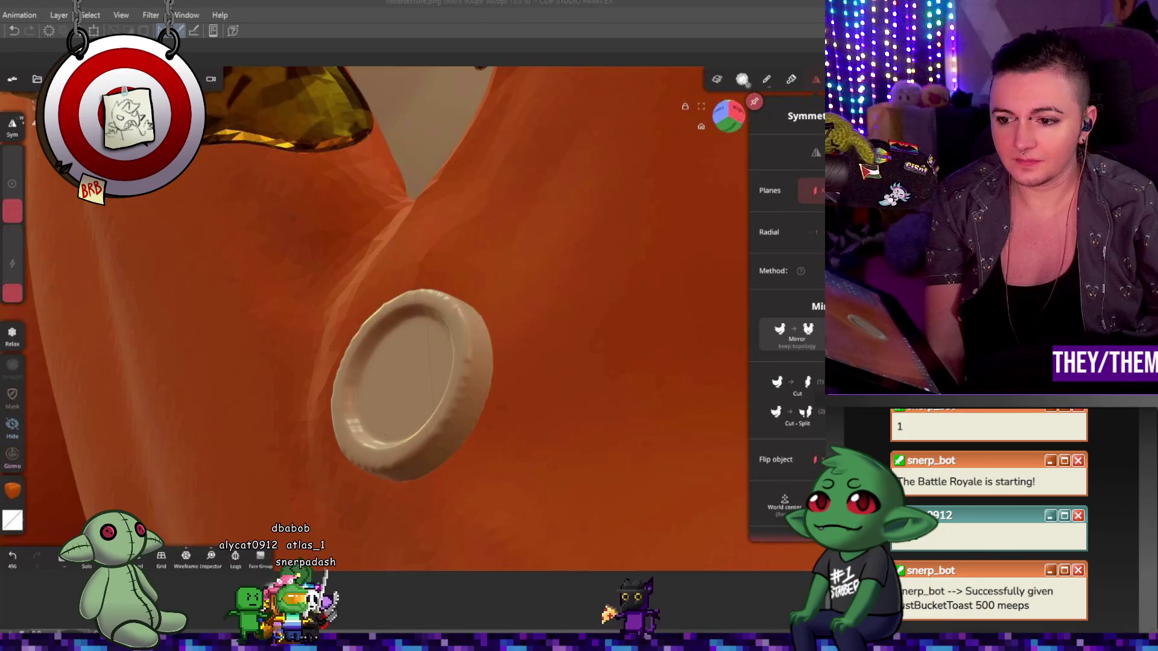
- Seat the button blank flat against the jacket front with its face pointing outward
key("g")
mouse_move(420, 389)
left_mouse_down()
mouse_move(378, 369)
mouse_move(393, 392)
left_mouse_up()
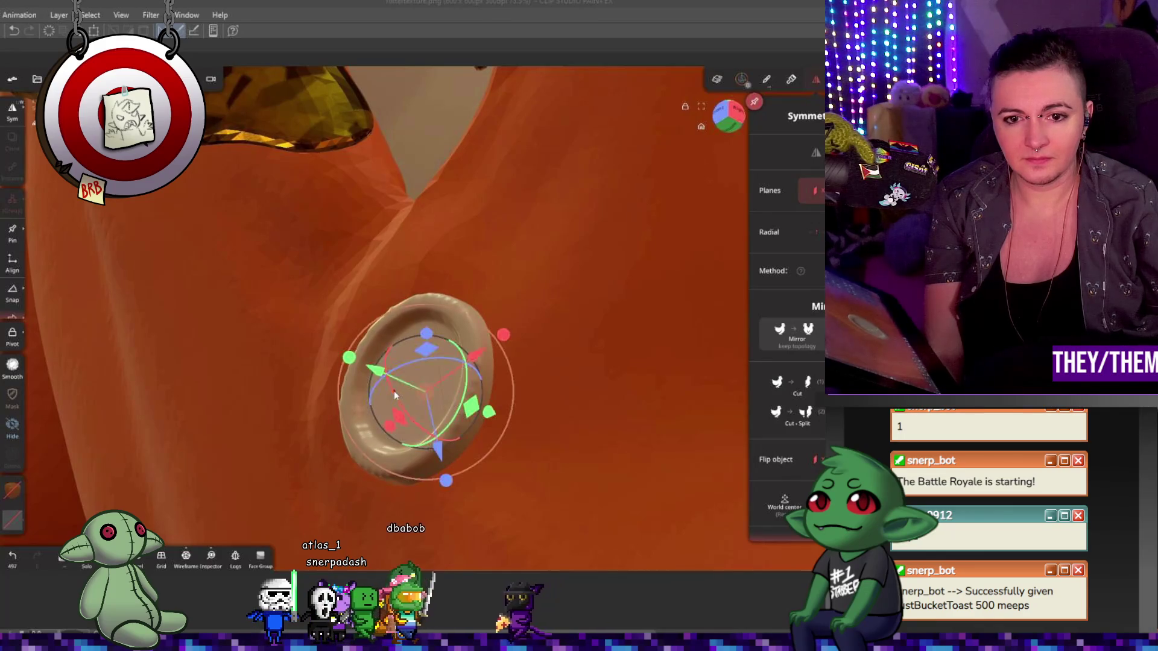
mouse_move(409, 239)
left_mouse_down()
mouse_move(494, 333)
mouse_move(521, 302)
mouse_move(627, 345)
left_mouse_up()
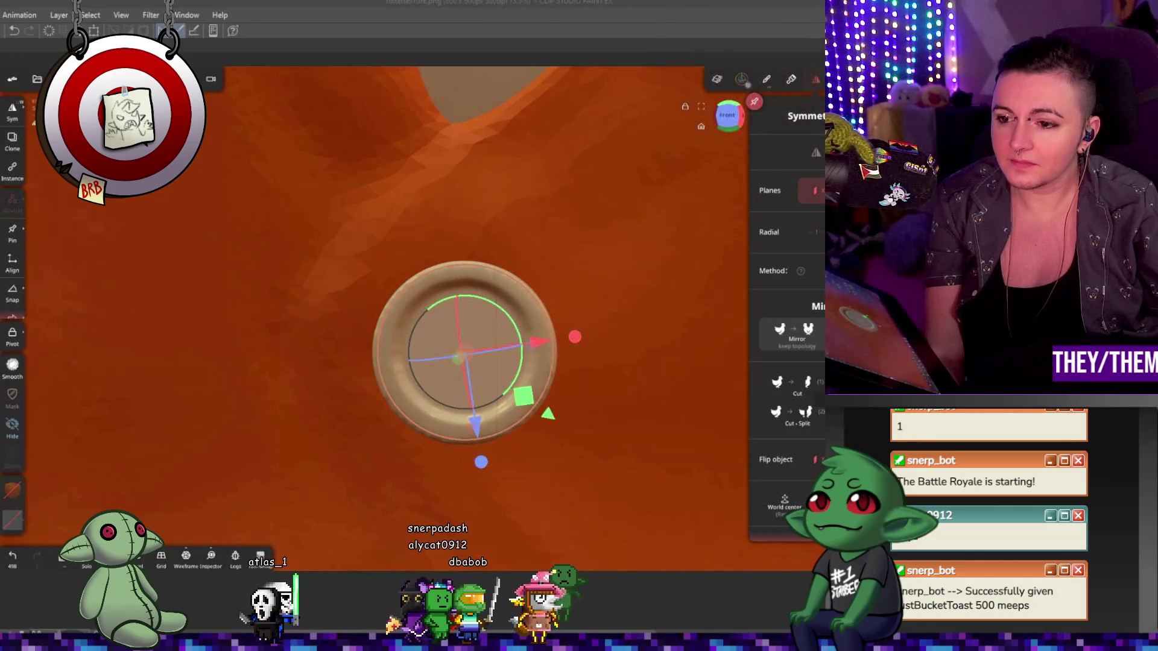
left_click(12, 364)
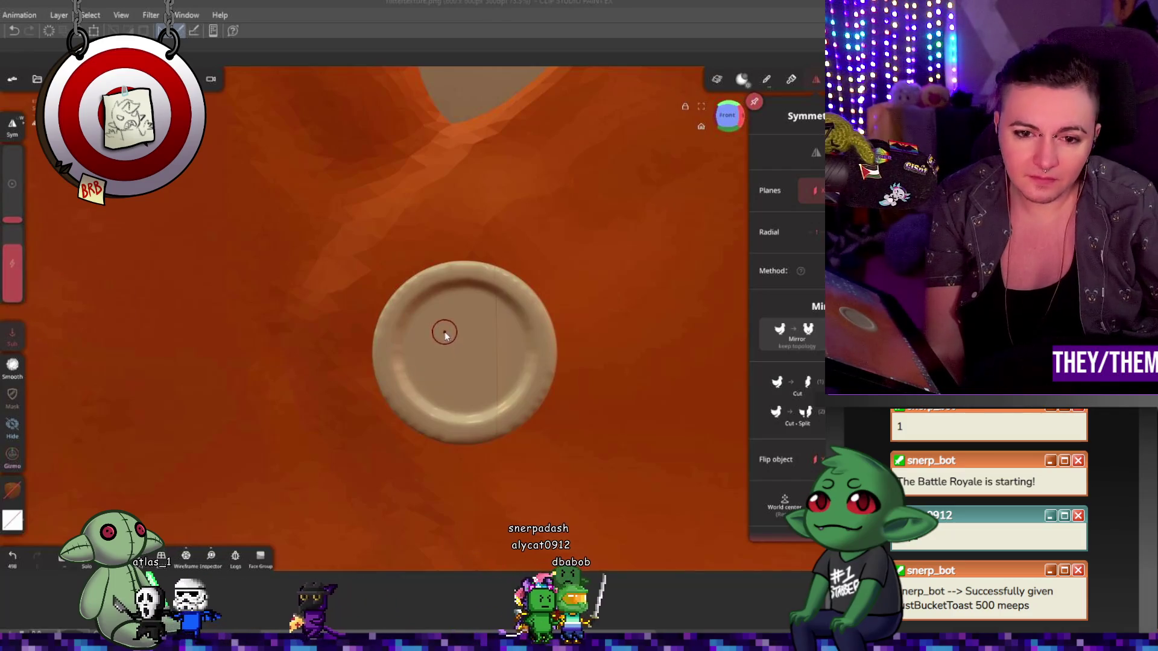
- Dent two small side-by-side holes into the button's recessed face with a sculpt brush
left_click_drag(429, 356, 430, 348)
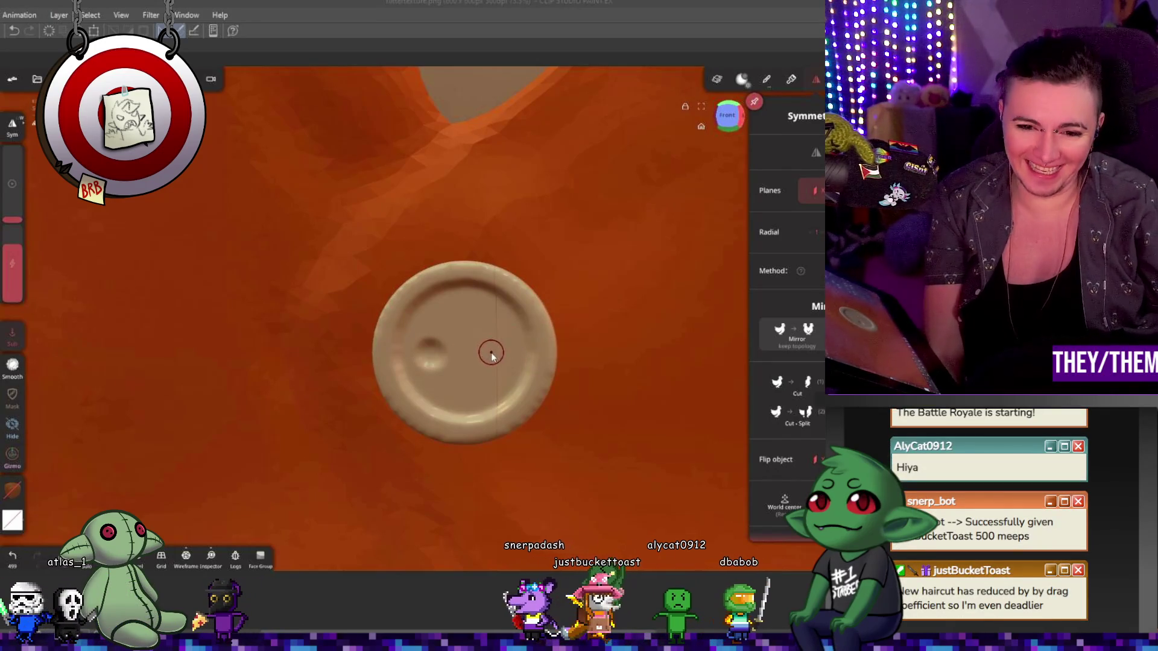
left_click_drag(483, 350, 484, 357)
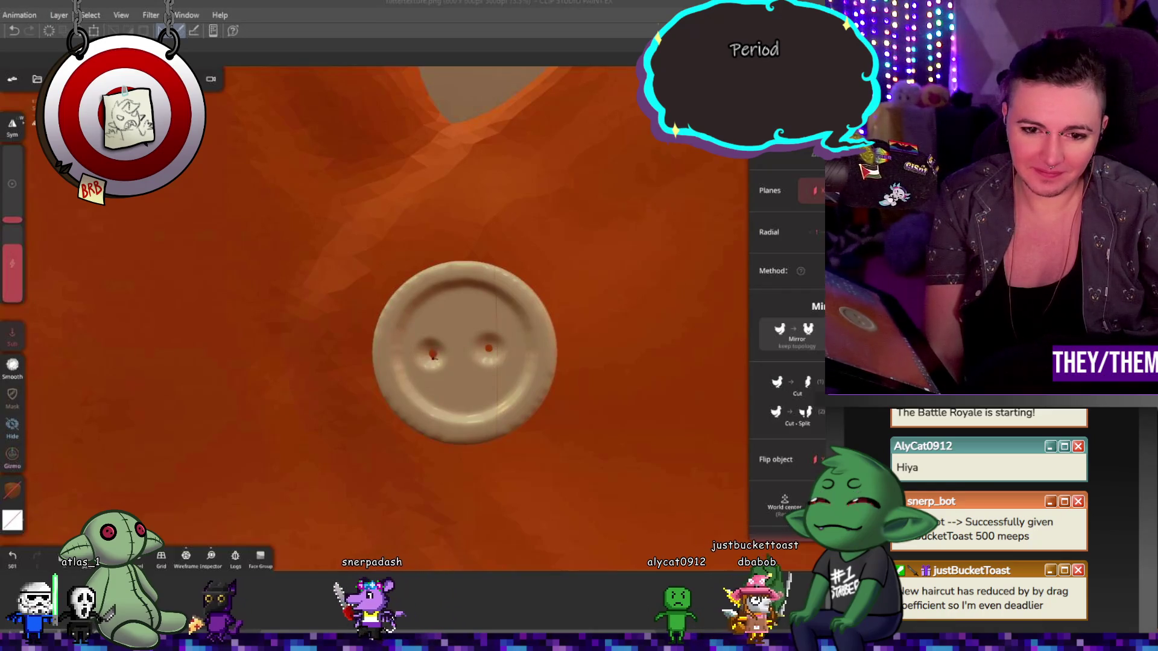
mouse_move(437, 366)
middle_mouse_down()
mouse_move(590, 378)
mouse_move(574, 414)
mouse_move(675, 413)
mouse_move(597, 413)
mouse_move(628, 430)
mouse_move(606, 401)
middle_mouse_up()
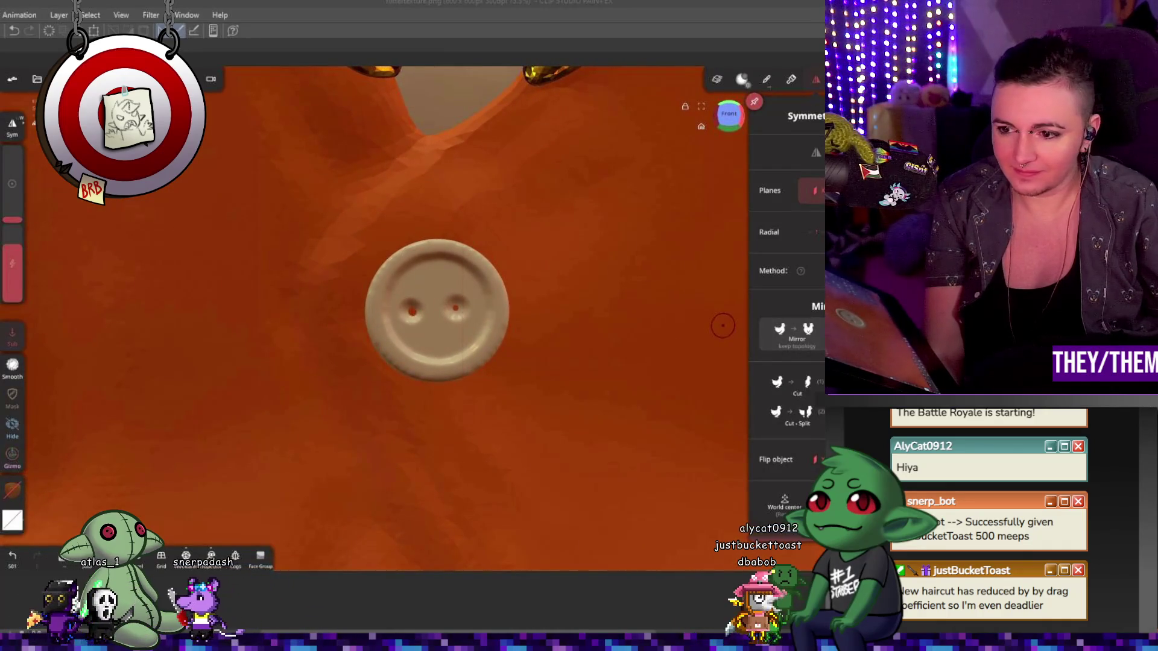
- Frame the whole jacket front in view while toggling the transform gizmo on the button
mouse_move(722, 327)
middle_mouse_down()
mouse_move(494, 356)
mouse_move(471, 337)
middle_mouse_up()
key("ctrl")
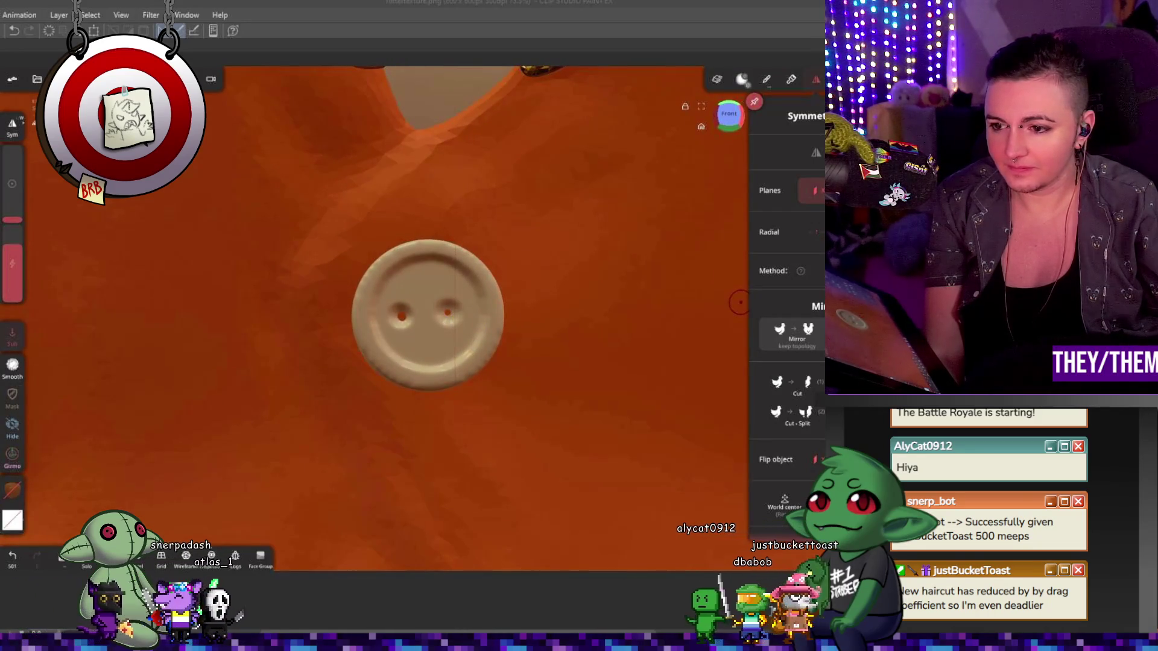
key("g")
mouse_move(508, 362)
middle_mouse_down()
mouse_move(588, 347)
mouse_move(582, 336)
middle_mouse_up()
key("g")
key("g")
key("g")
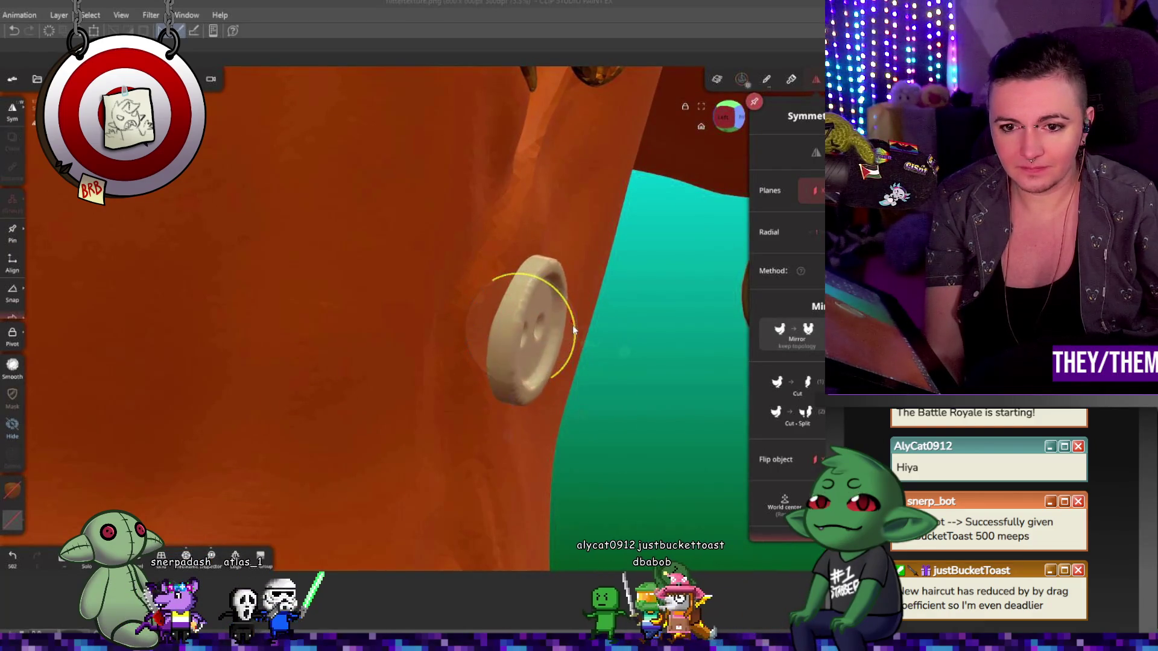
key("g")
middle_click_drag(573, 332, 633, 385)
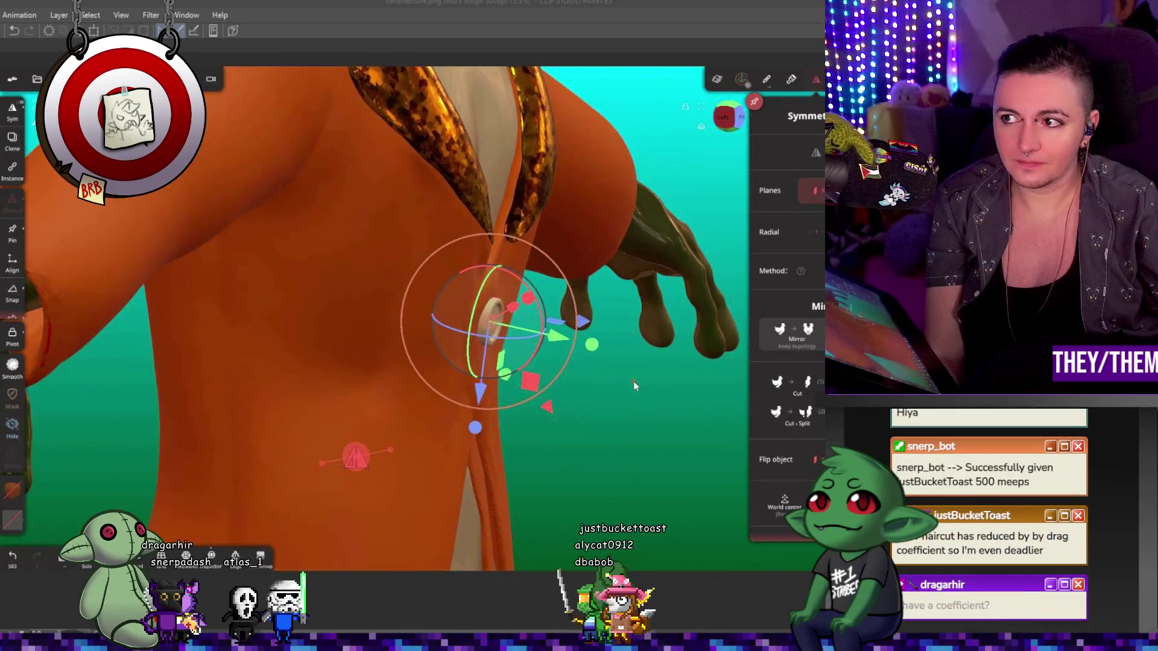
key("g")
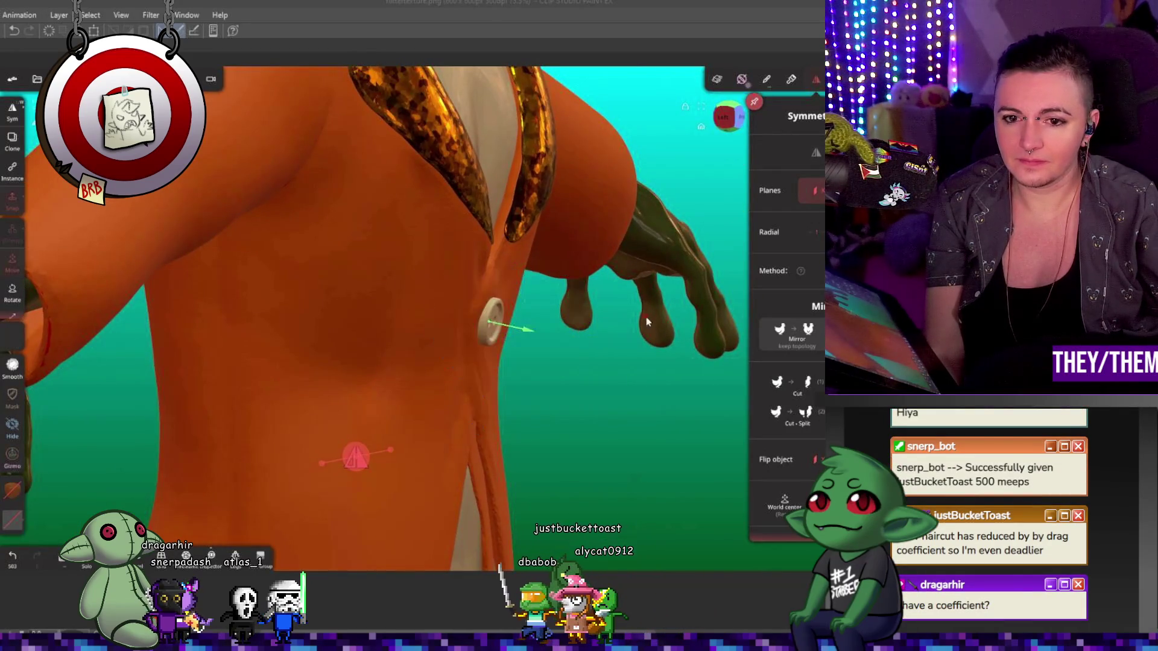
mouse_move(579, 343)
middle_mouse_down()
mouse_move(544, 370)
mouse_move(480, 335)
middle_mouse_up()
scroll(543, 369, "down", 2)
scroll(556, 377, "down", 2)
scroll(438, 314, "up", 2)
scroll(463, 298, "up", 2)
scroll(465, 301, "up", 2)
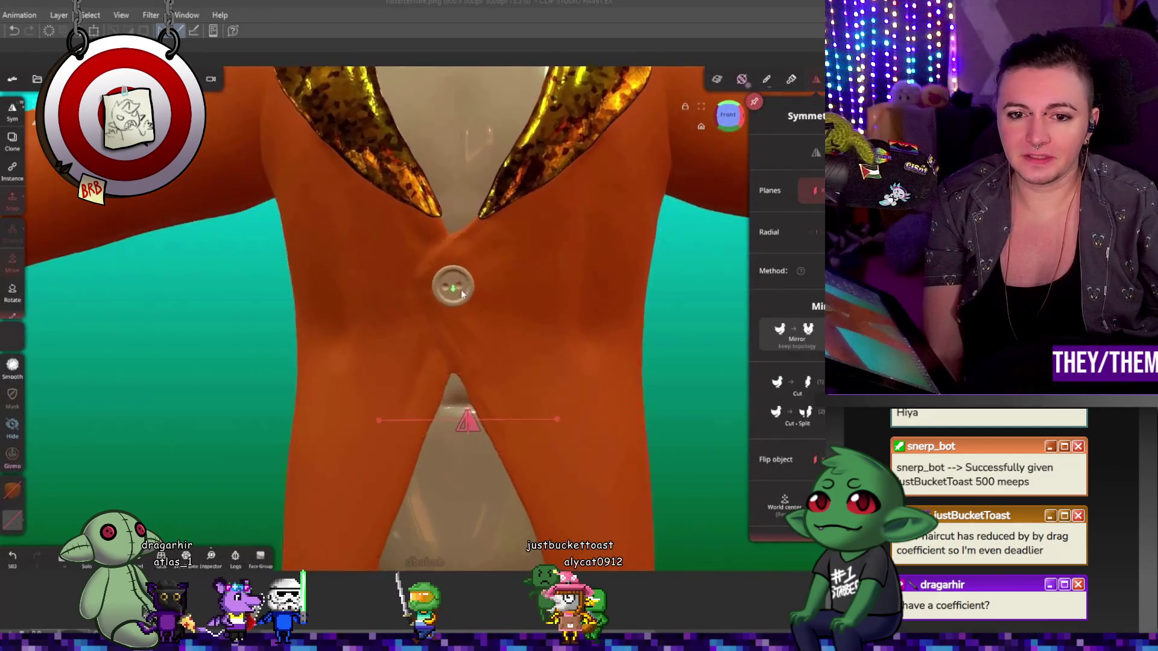
scroll(460, 290, "up", 1)
- Move the two-hole button down to sit centred where the gold lapels meet
key("g")
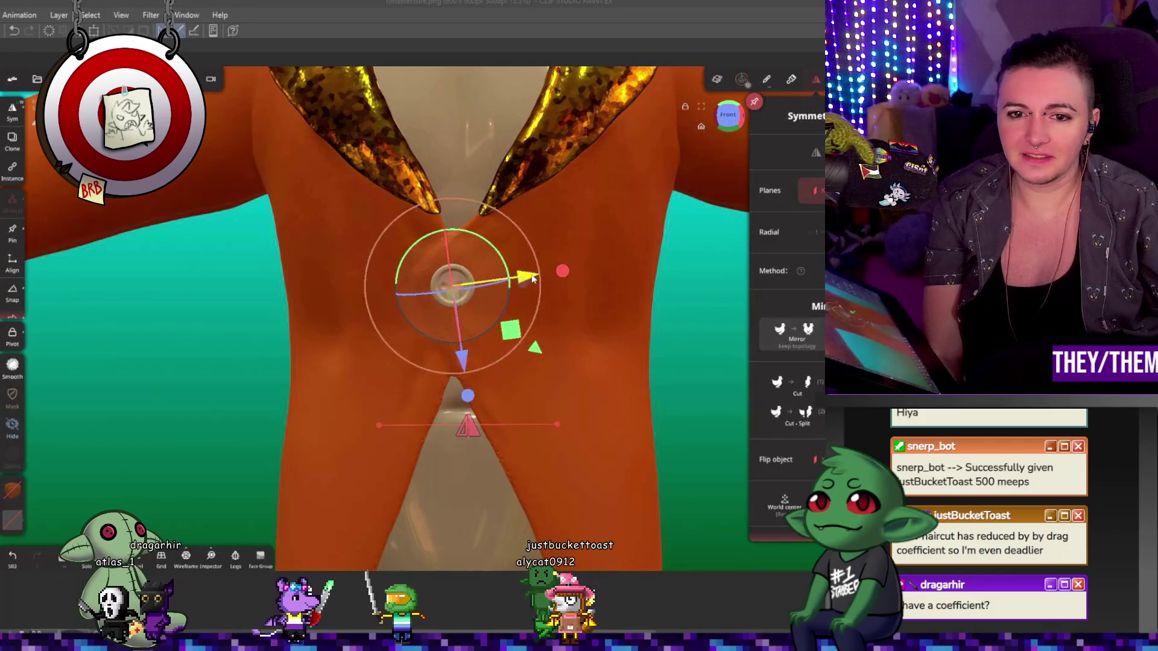
left_click_drag(532, 281, 516, 269)
left_click_drag(460, 351, 460, 354)
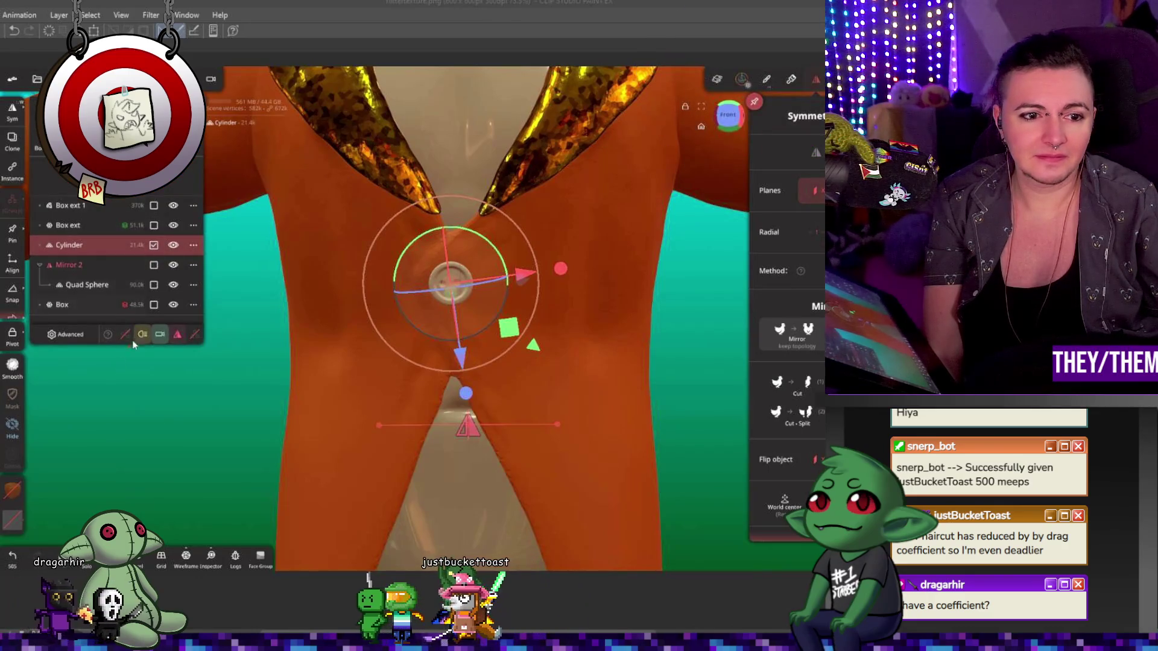
- Instance the button and move the copy lower on the jacket, rotated flush to the surface
left_click(192, 245)
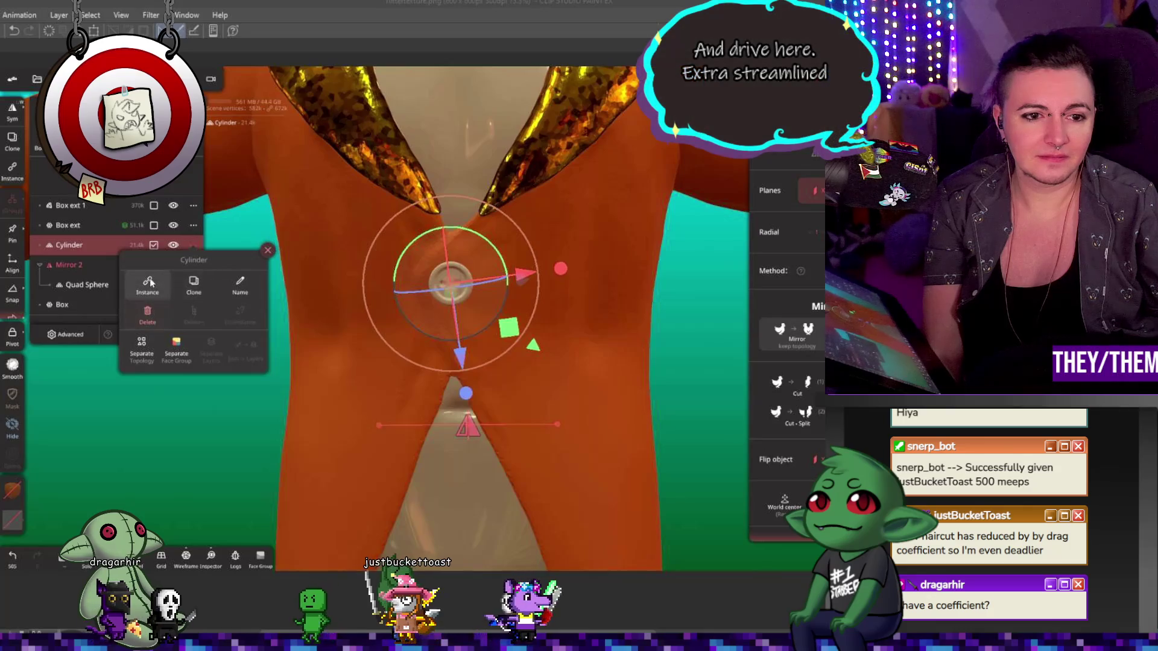
left_click(151, 283)
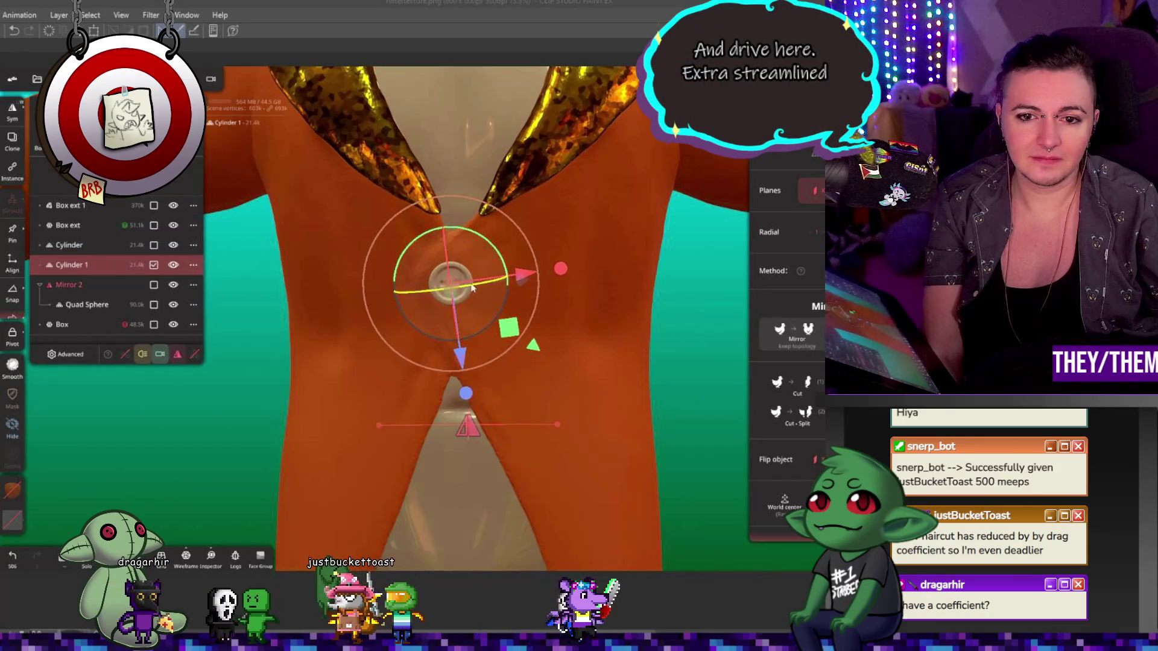
left_click_drag(454, 282, 398, 410)
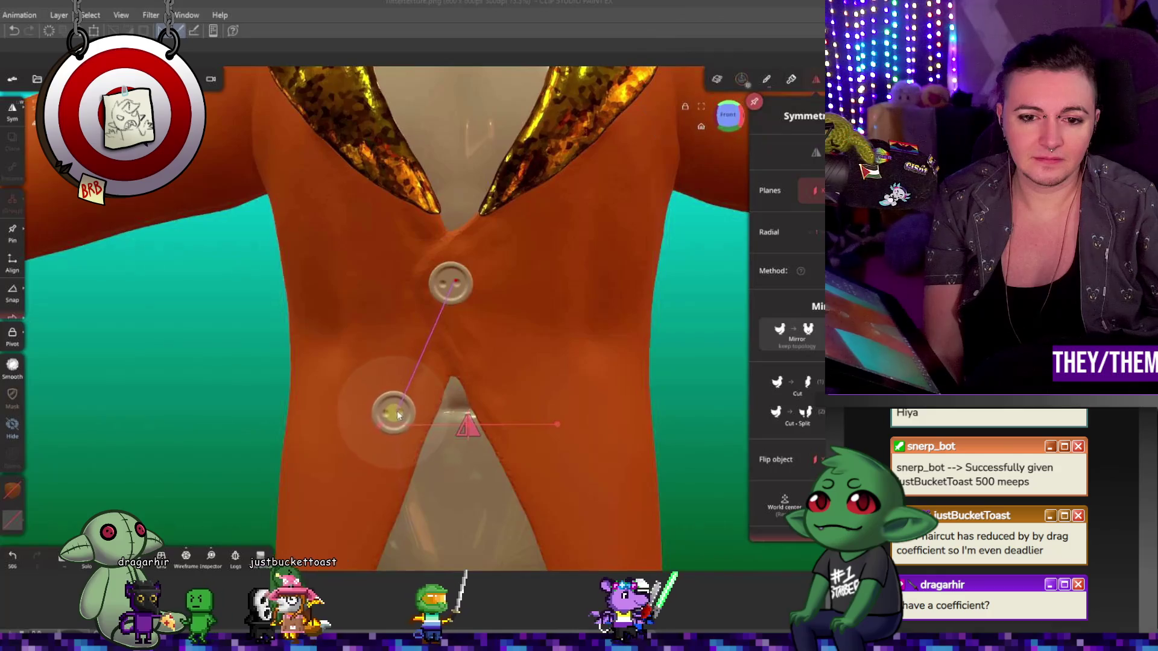
right_click_drag(398, 403, 683, 488)
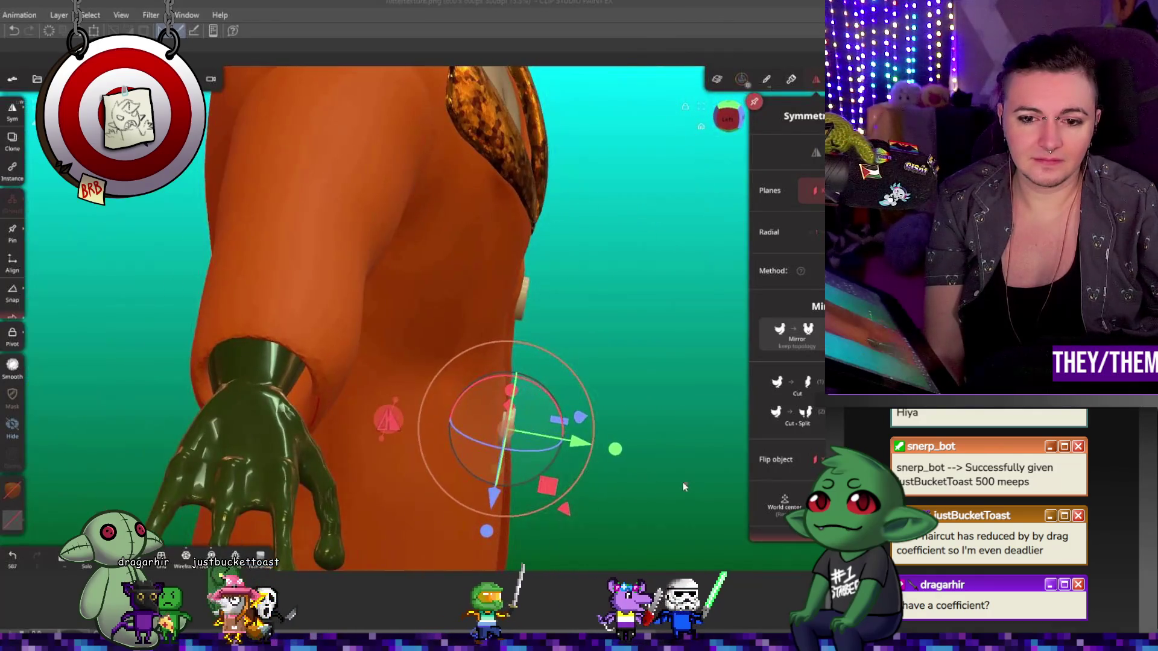
mouse_move(533, 389)
left_mouse_down()
mouse_move(529, 398)
mouse_move(531, 386)
left_mouse_up()
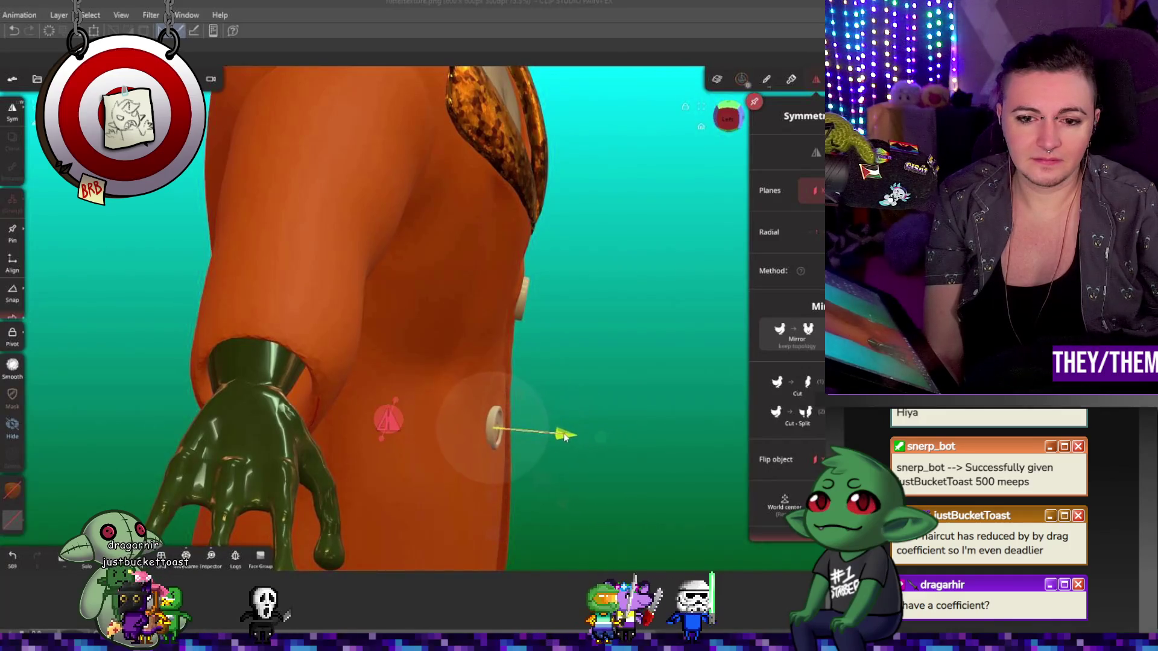
mouse_move(565, 436)
left_mouse_down()
mouse_move(547, 439)
mouse_move(509, 356)
mouse_move(509, 315)
mouse_move(498, 331)
left_mouse_up()
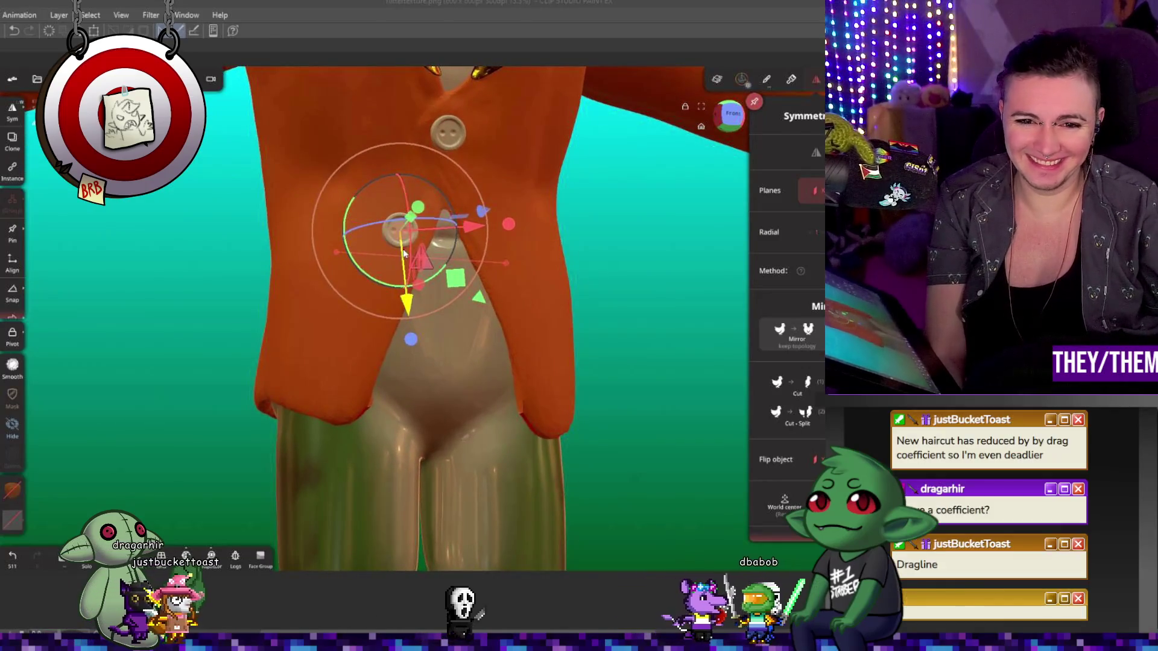
mouse_move(404, 265)
left_mouse_down()
mouse_move(469, 254)
mouse_move(401, 265)
left_mouse_up()
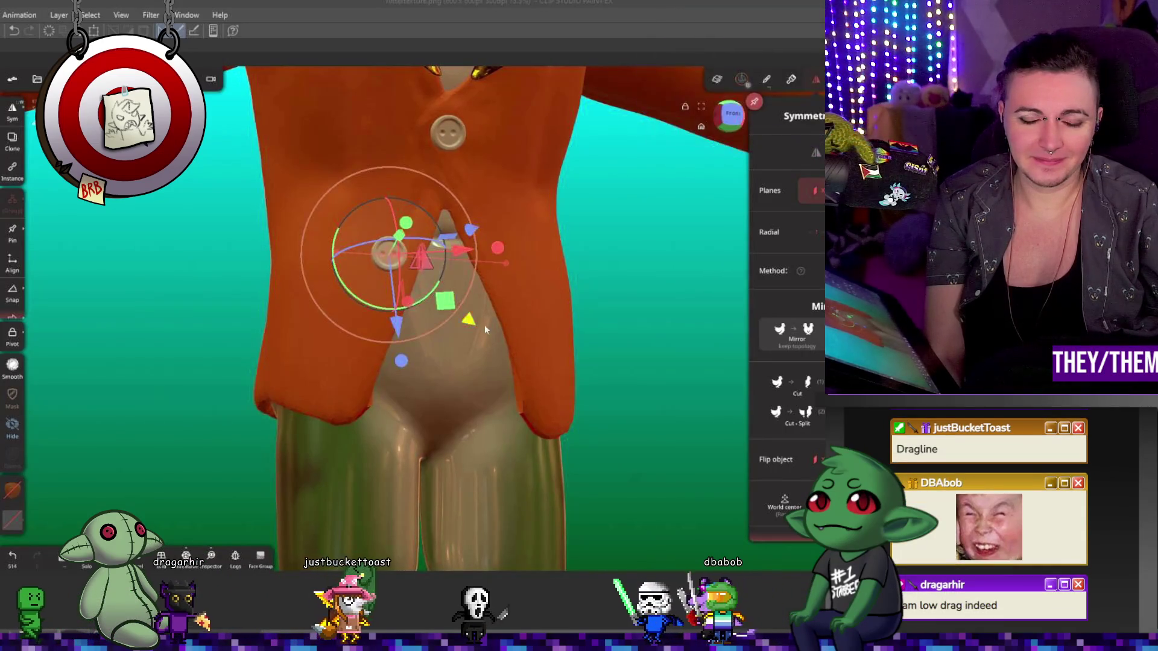
- Orbit between side and front views to confirm the second button's placement
mouse_move(485, 324)
left_mouse_down()
mouse_move(570, 272)
mouse_move(623, 322)
left_mouse_up()
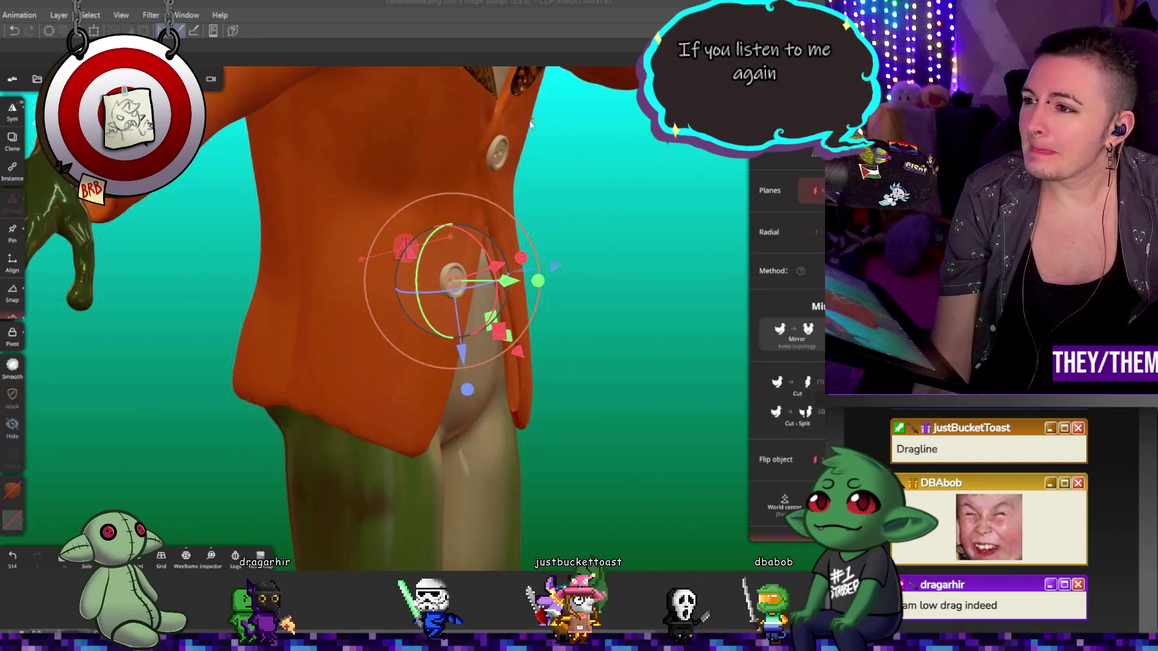
middle_click_drag(529, 181, 392, 270)
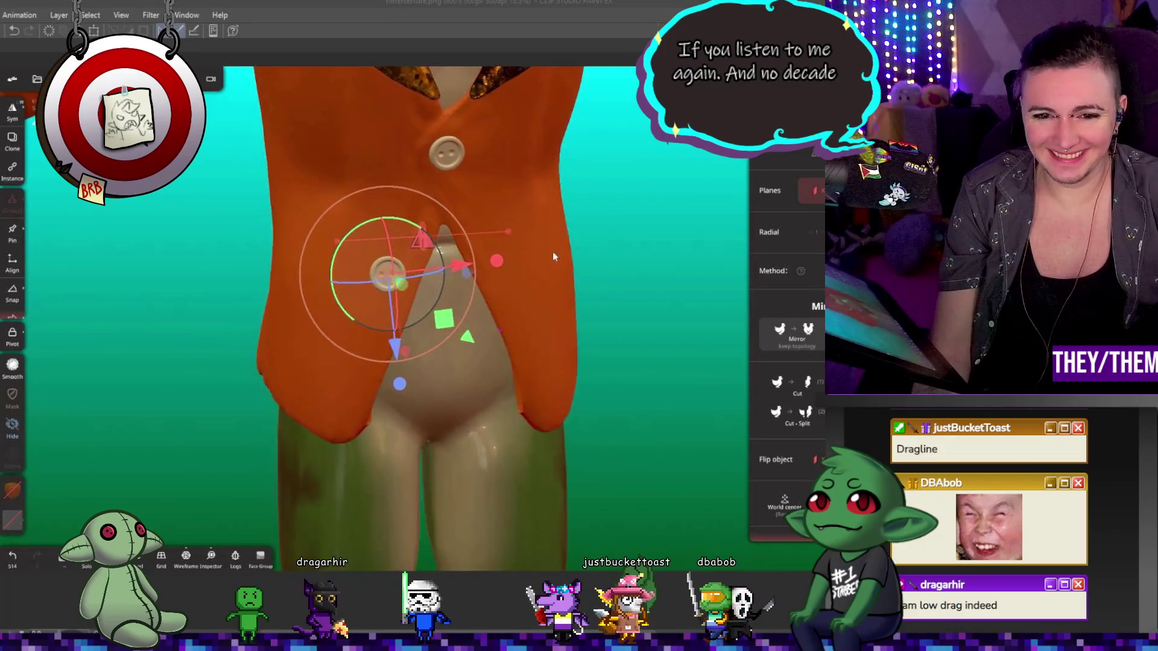
left_click(392, 270)
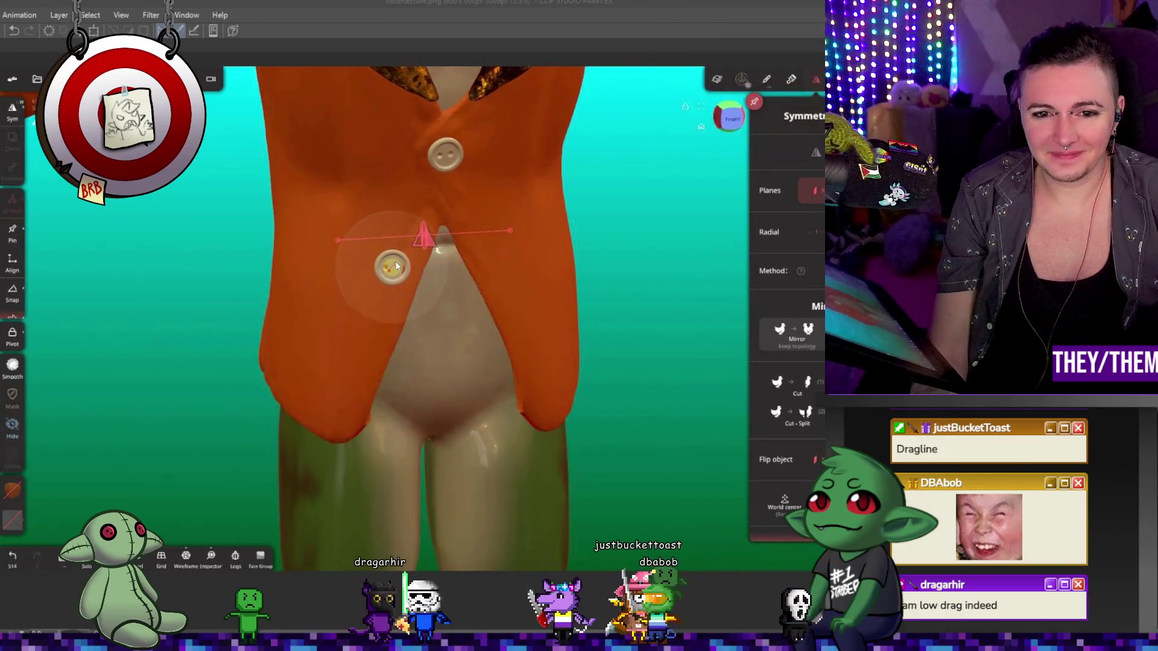
middle_click_drag(423, 292, 603, 385)
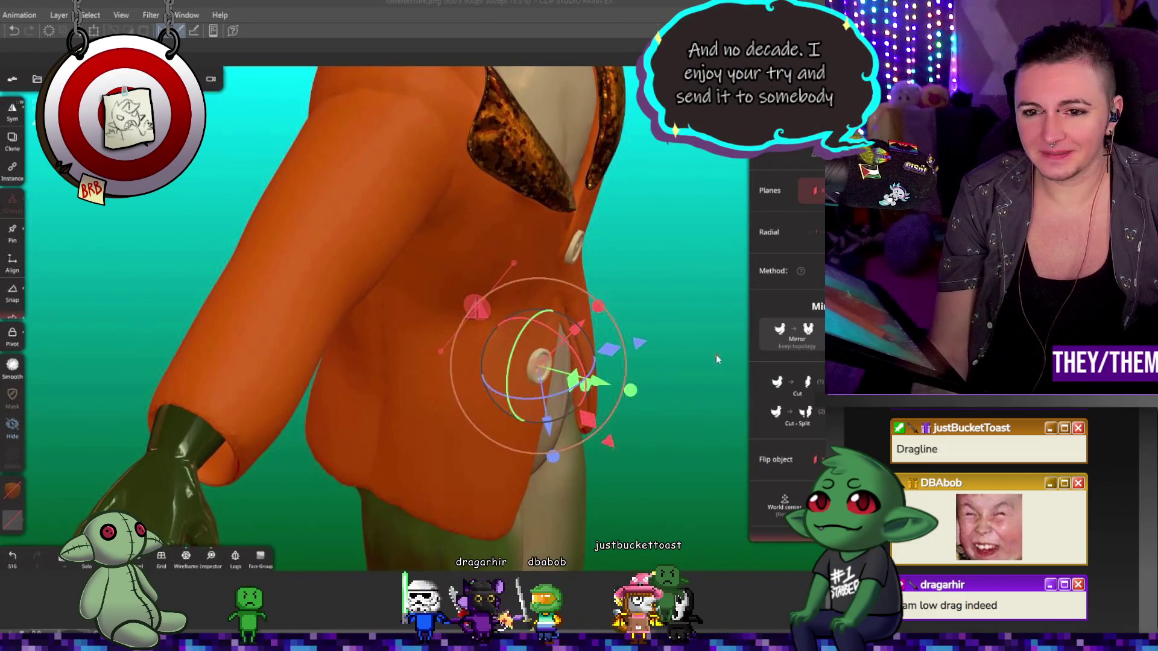
middle_click_drag(715, 355, 631, 307)
middle_click_drag(531, 185, 632, 215)
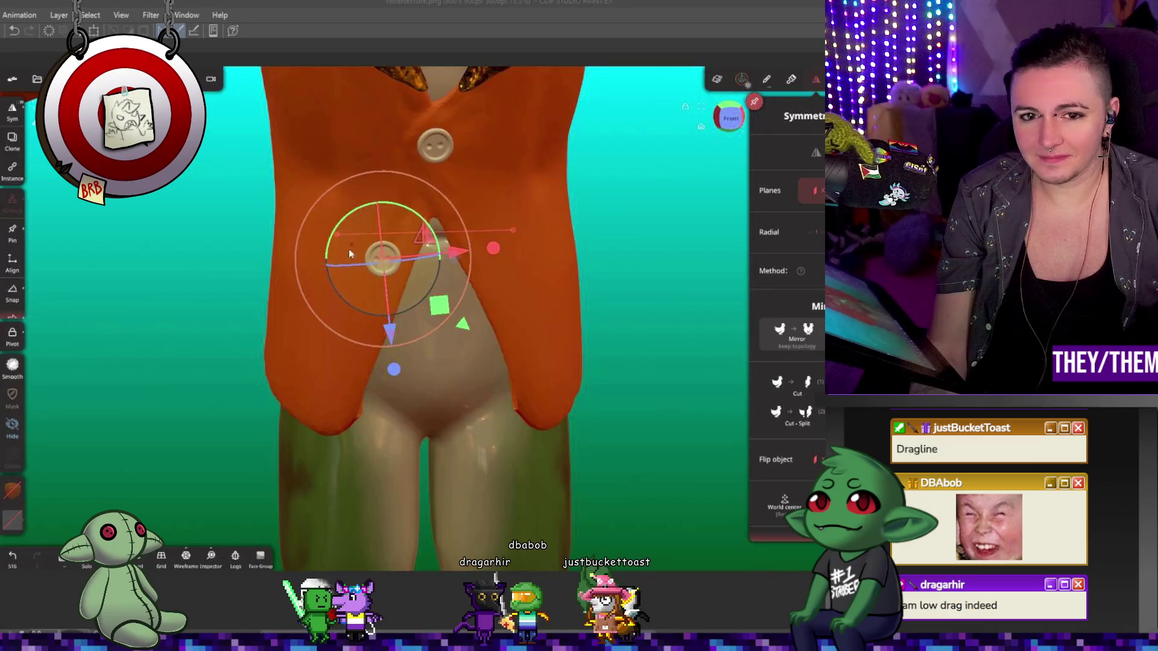
- Clone the button as Cylinder 2 and move it further down the jacket front
left_click(38, 79)
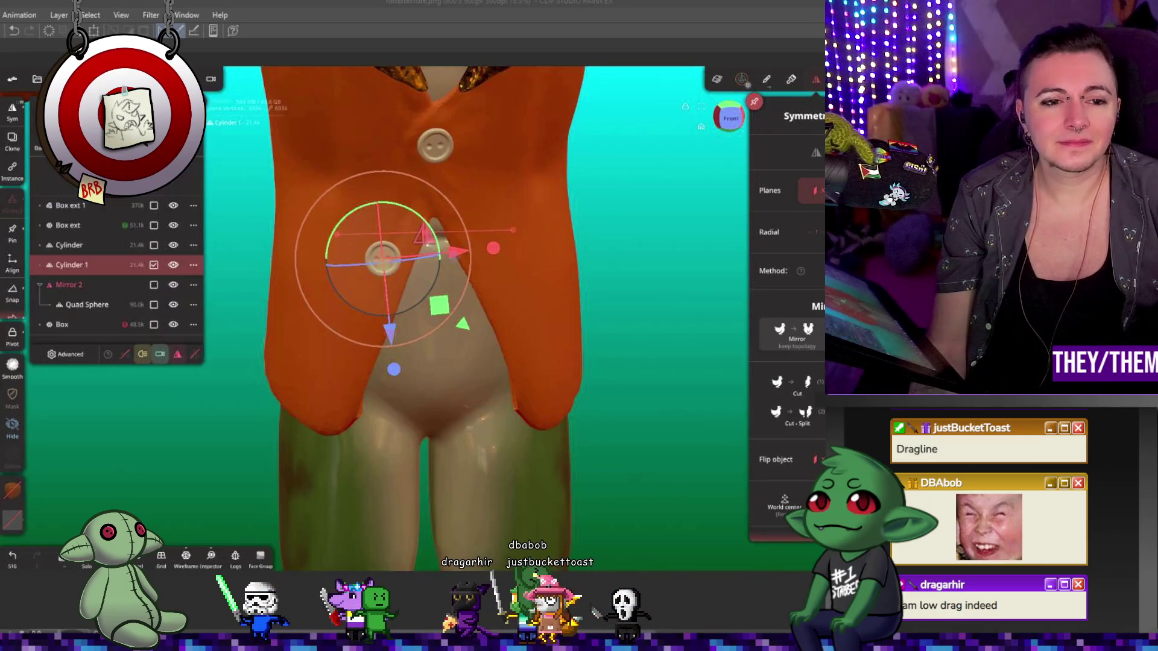
left_click(193, 265)
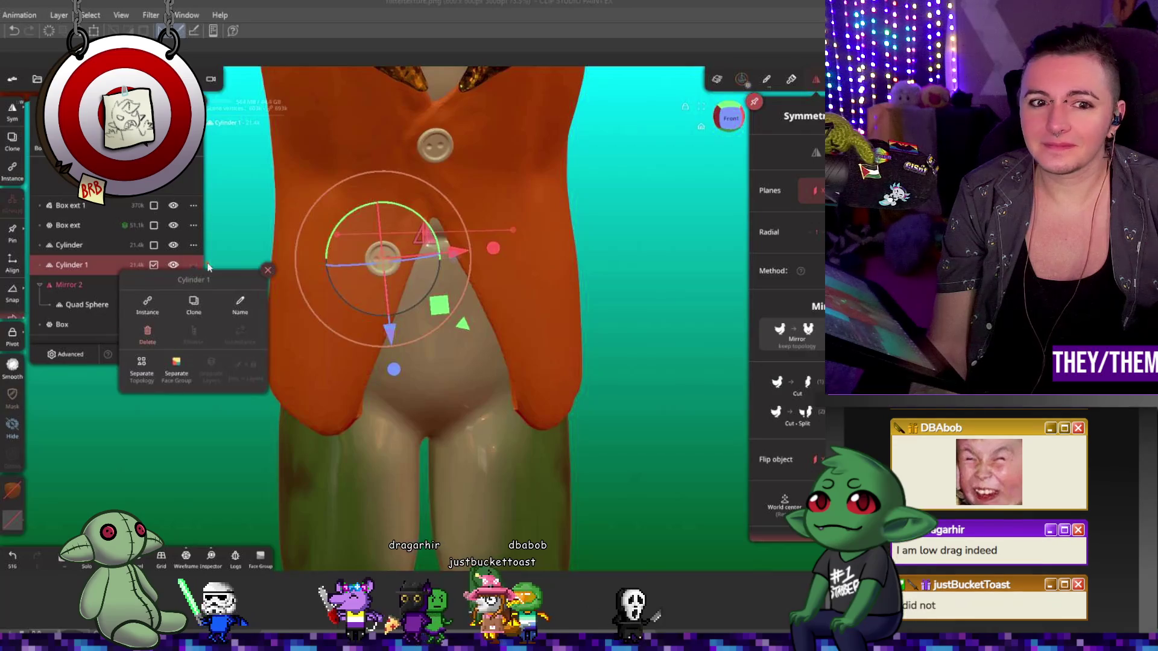
left_click(184, 306)
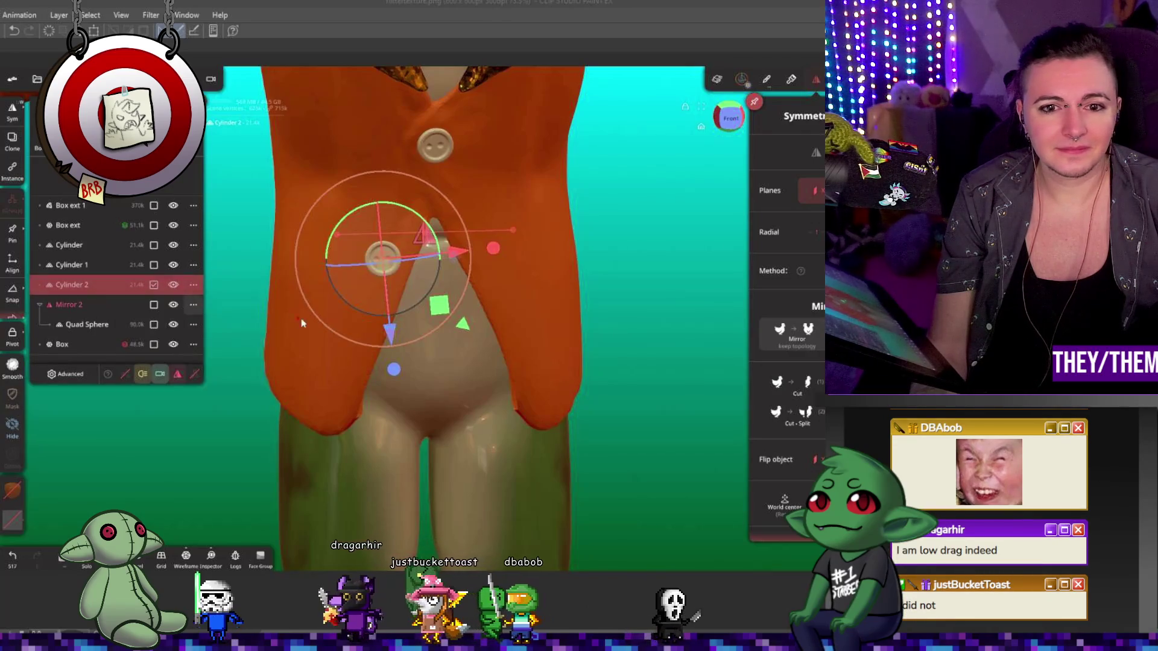
left_click_drag(389, 328, 407, 409)
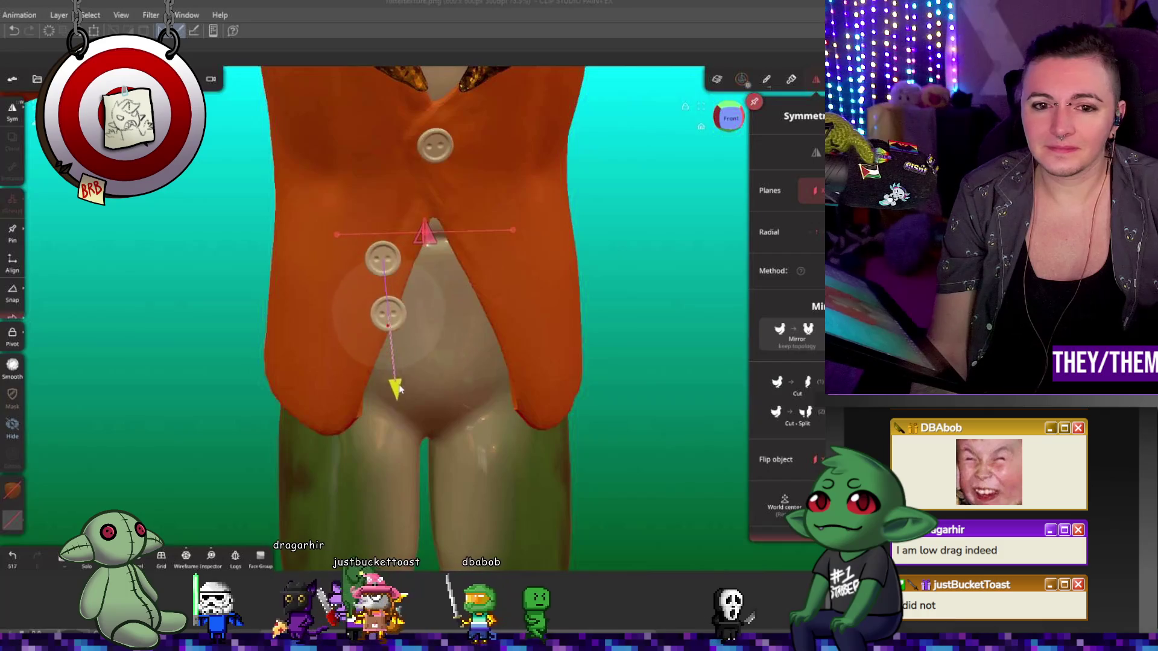
left_click_drag(463, 342, 399, 351)
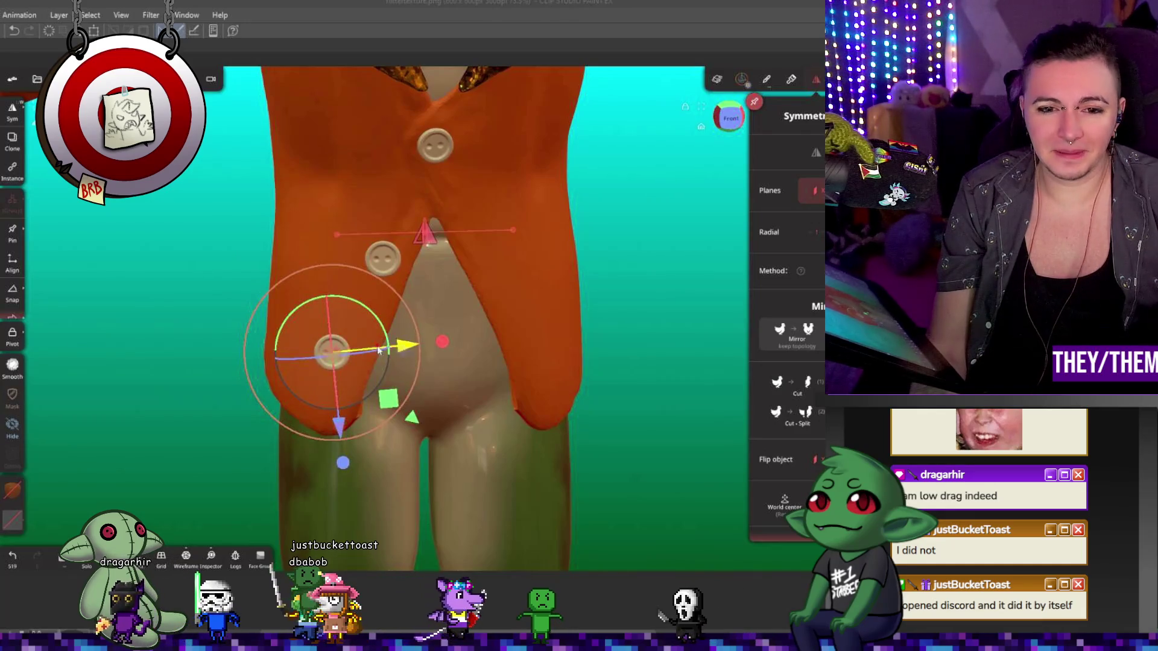
left_click_drag(333, 343, 335, 357)
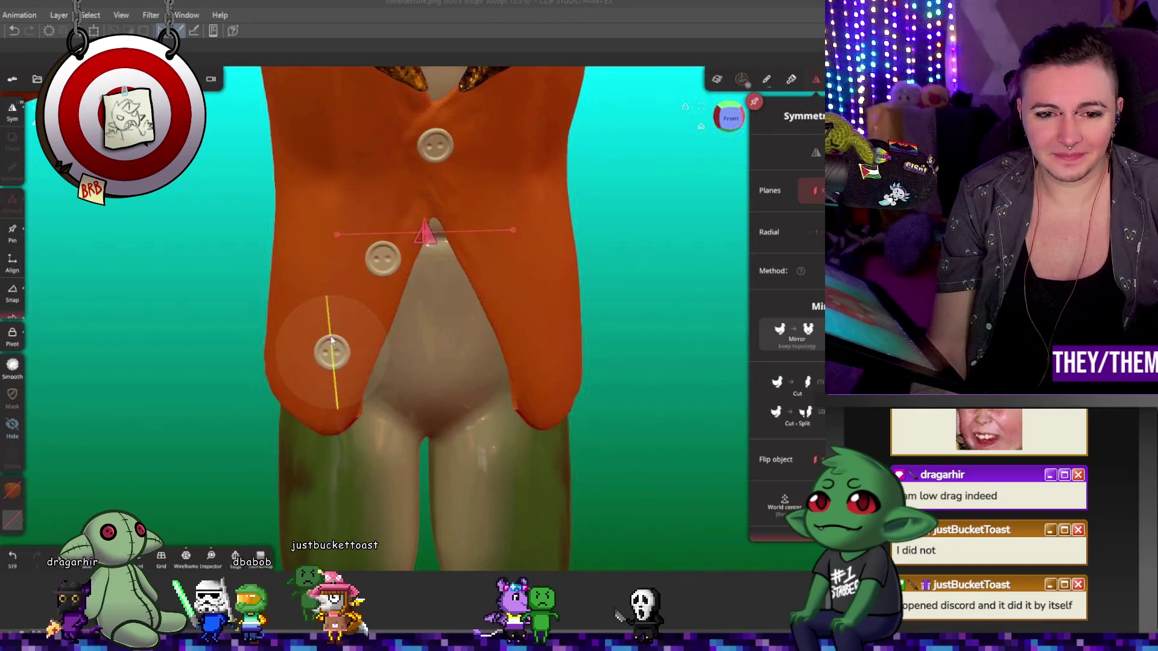
- Push the third button against the jacket, nudge it left and tilt it to match the surface
left_click_drag(506, 399, 567, 425)
left_click_drag(405, 381, 416, 438)
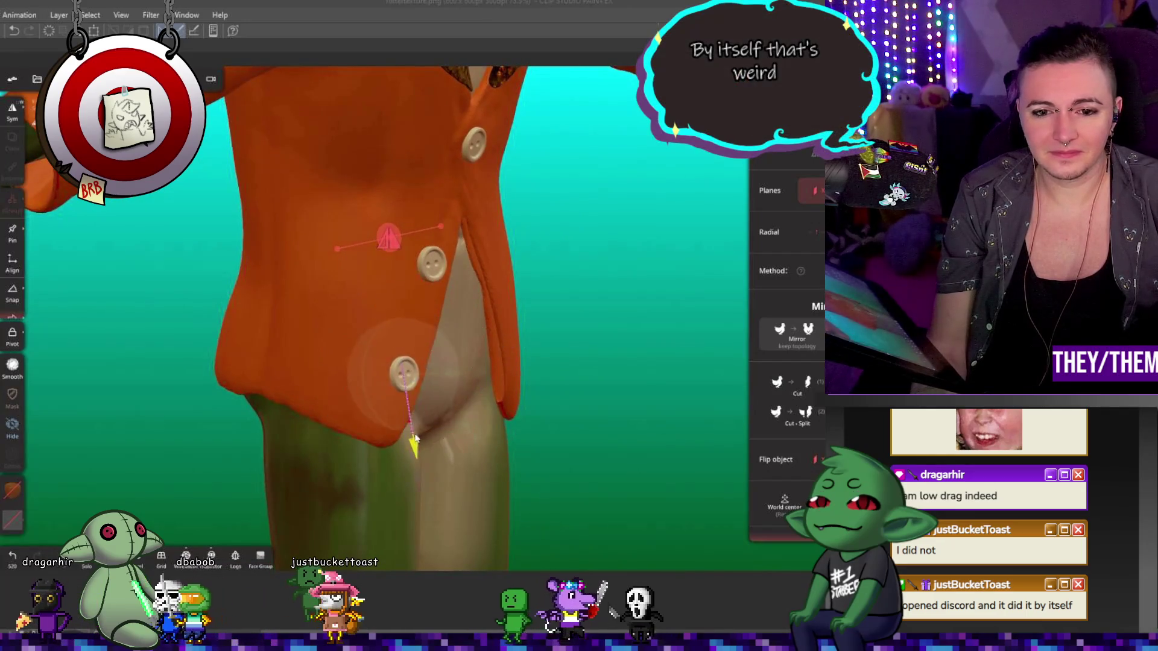
left_click_drag(543, 434, 610, 445)
left_click_drag(569, 362, 480, 380)
left_click_drag(617, 371, 432, 384)
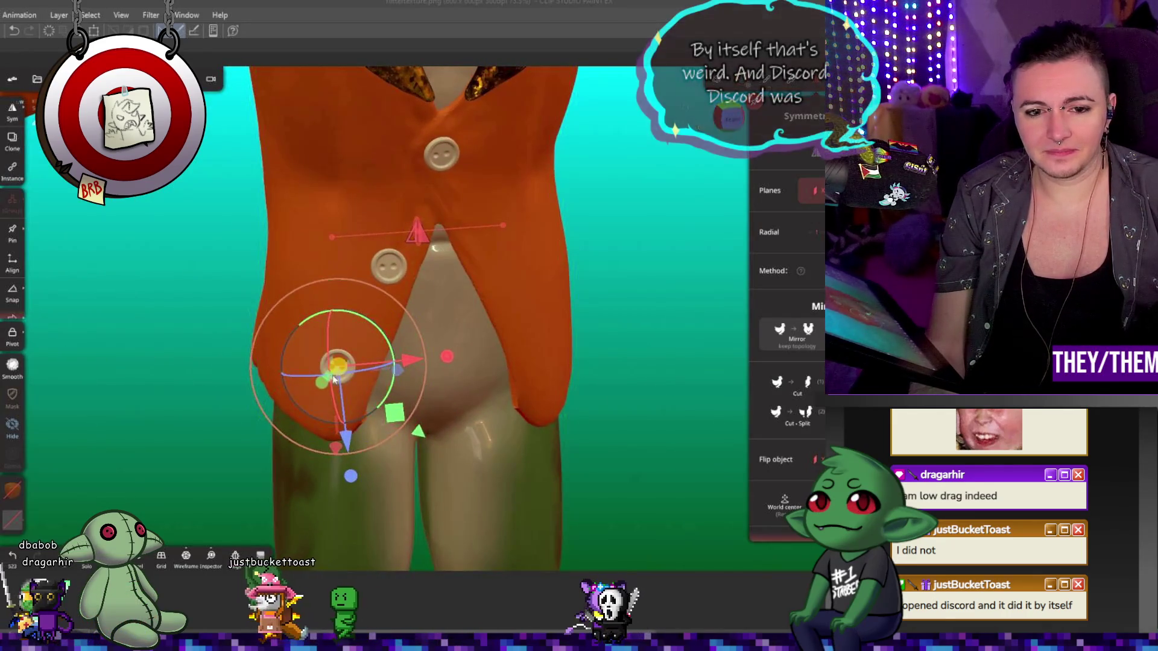
mouse_move(336, 378)
left_mouse_down()
mouse_move(512, 426)
mouse_move(490, 431)
left_mouse_up()
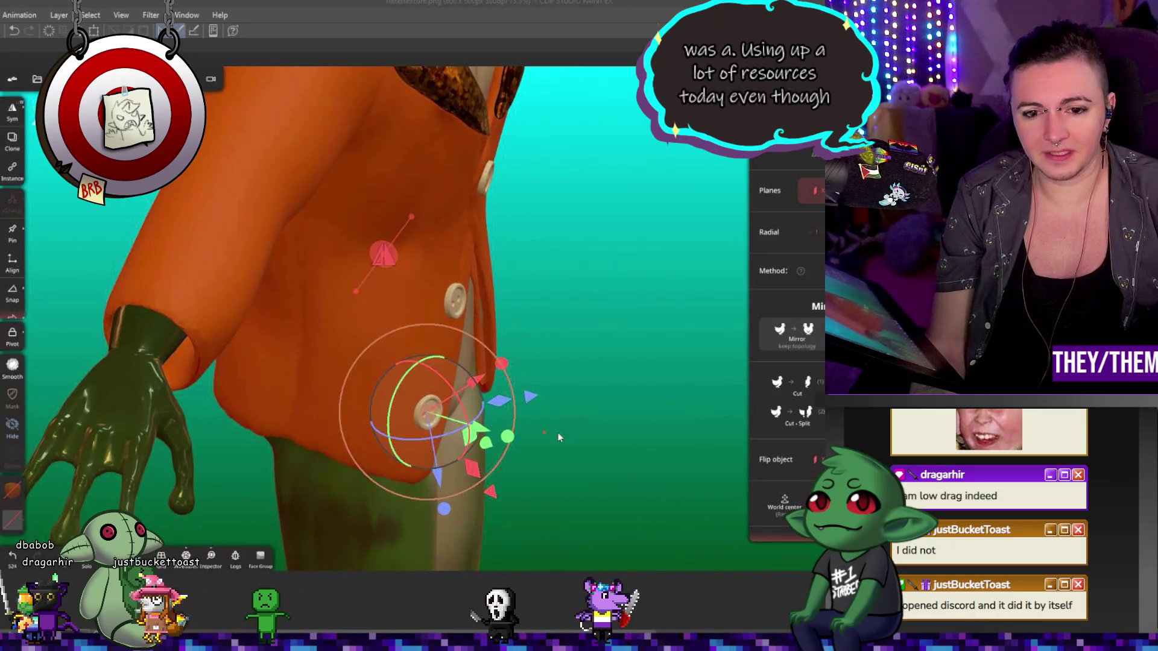
mouse_move(559, 432)
left_mouse_down()
mouse_move(335, 409)
mouse_move(544, 486)
left_mouse_up()
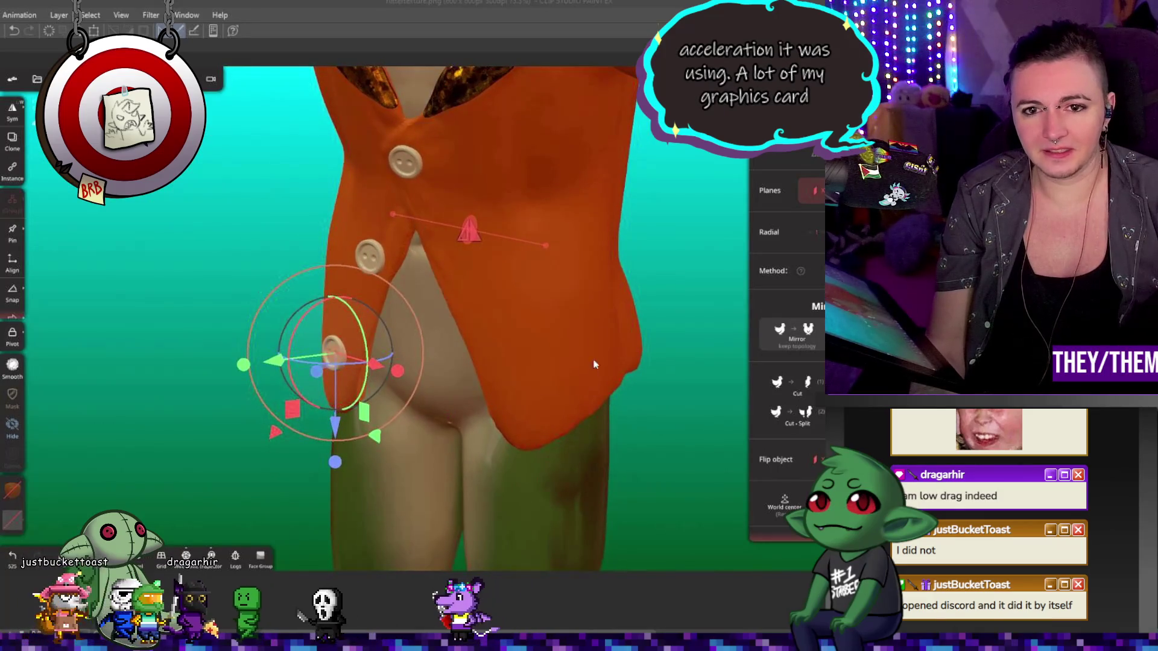
- Orbit the model to inspect the row of three buttons
left_click_drag(598, 313, 669, 282)
mouse_move(559, 321)
left_mouse_down()
mouse_move(594, 332)
mouse_move(587, 335)
left_mouse_up()
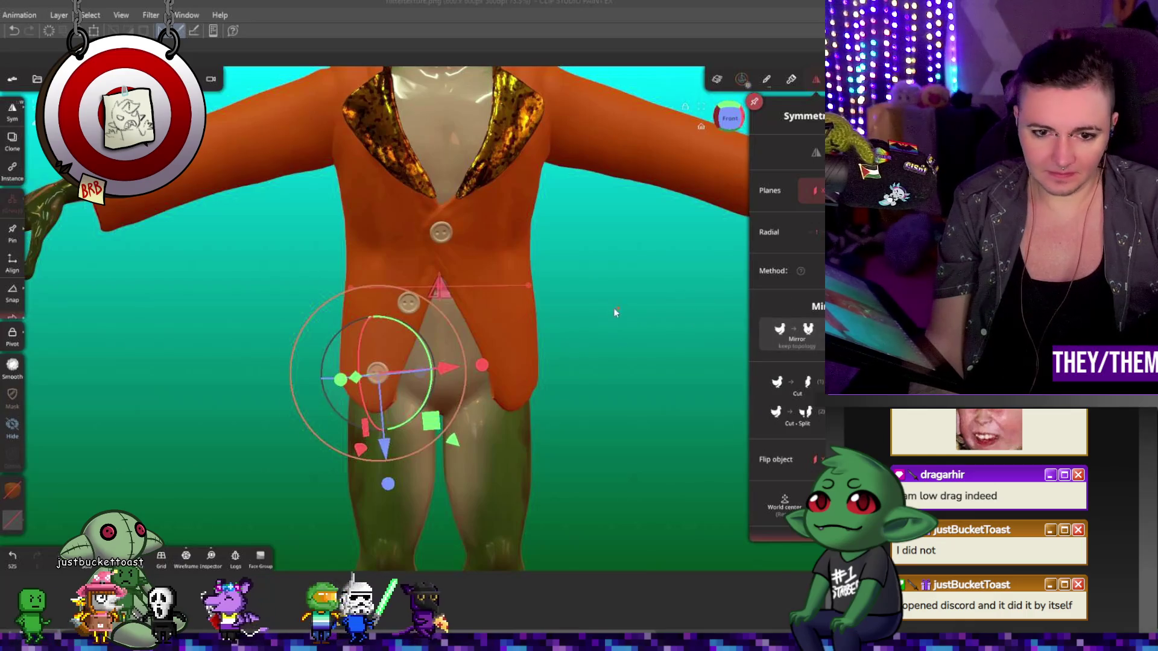
left_click_drag(614, 308, 512, 317)
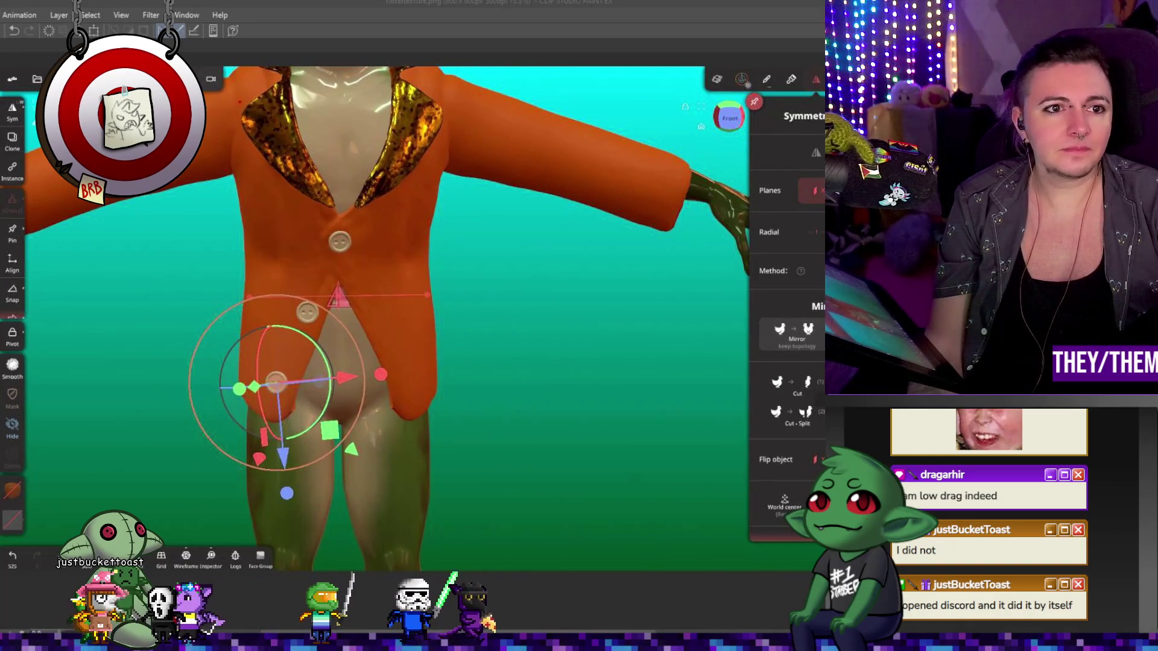
left_click(37, 79)
- Select Cylinder, Cylinder 1 and Cylinder 2 and try a voxel remesh at resolution ~255, then undo it
left_click(84, 240, "shift")
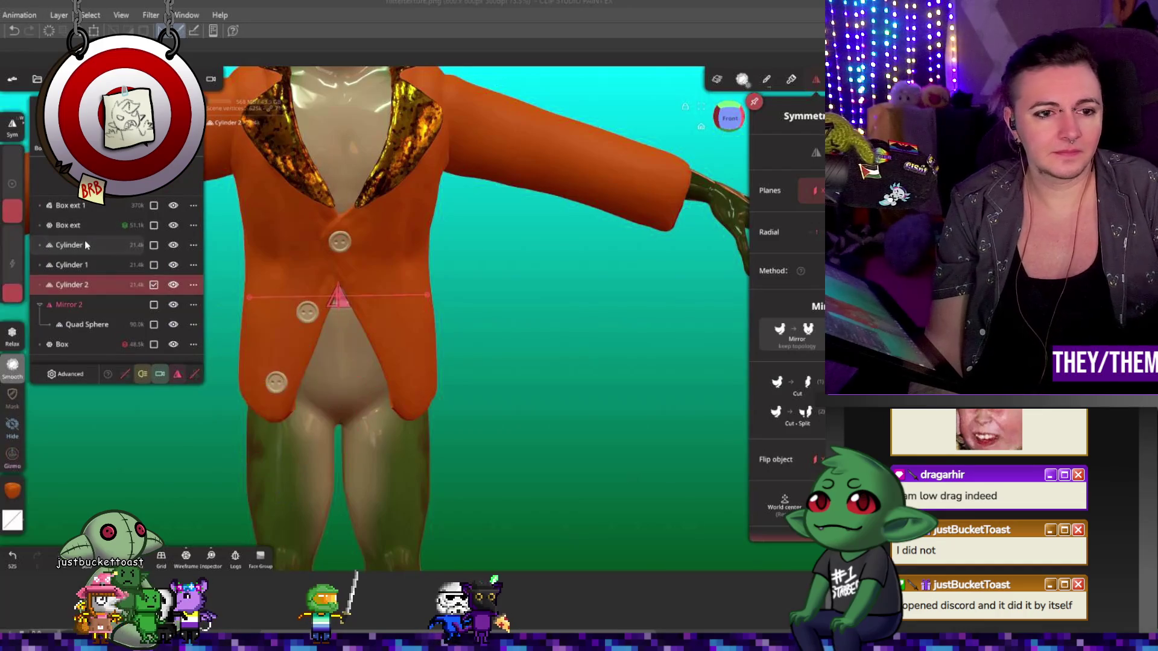
left_click(63, 79)
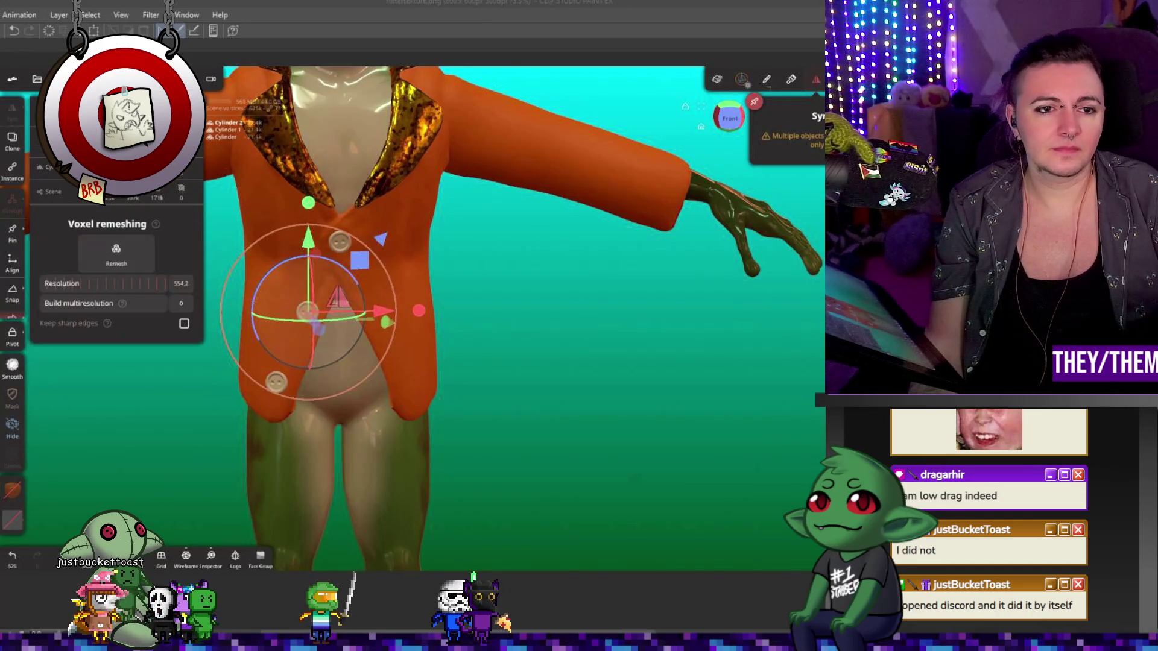
left_click_drag(155, 286, 48, 283)
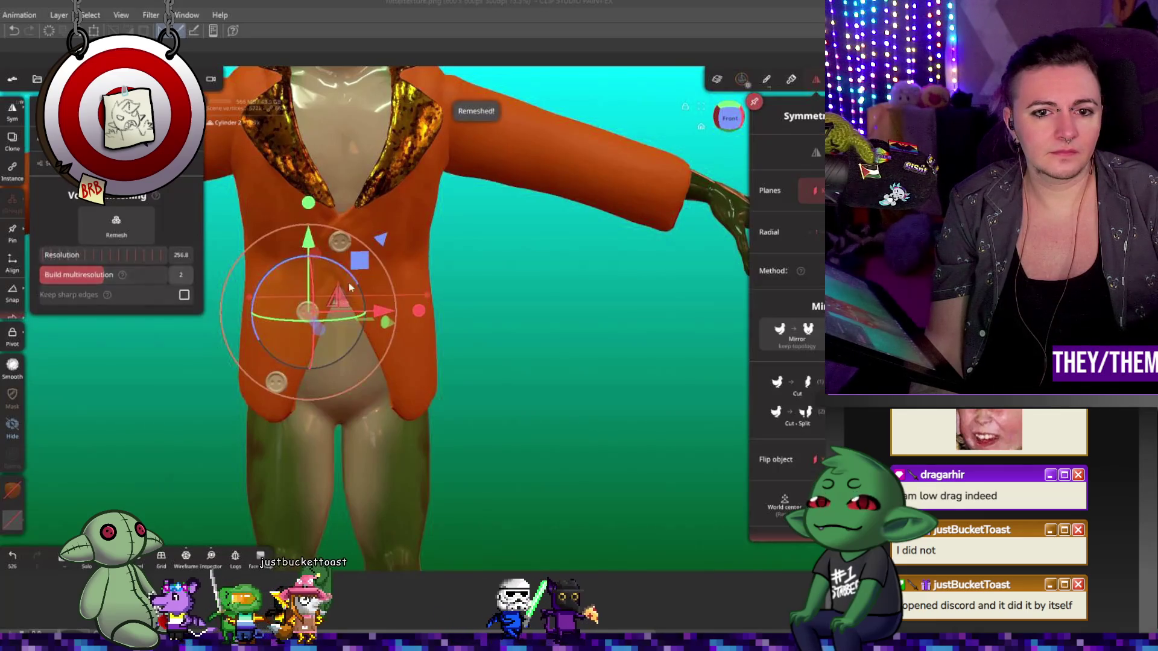
scroll(314, 250, "up", 3)
scroll(332, 244, "up", 3)
scroll(343, 253, "up", 3)
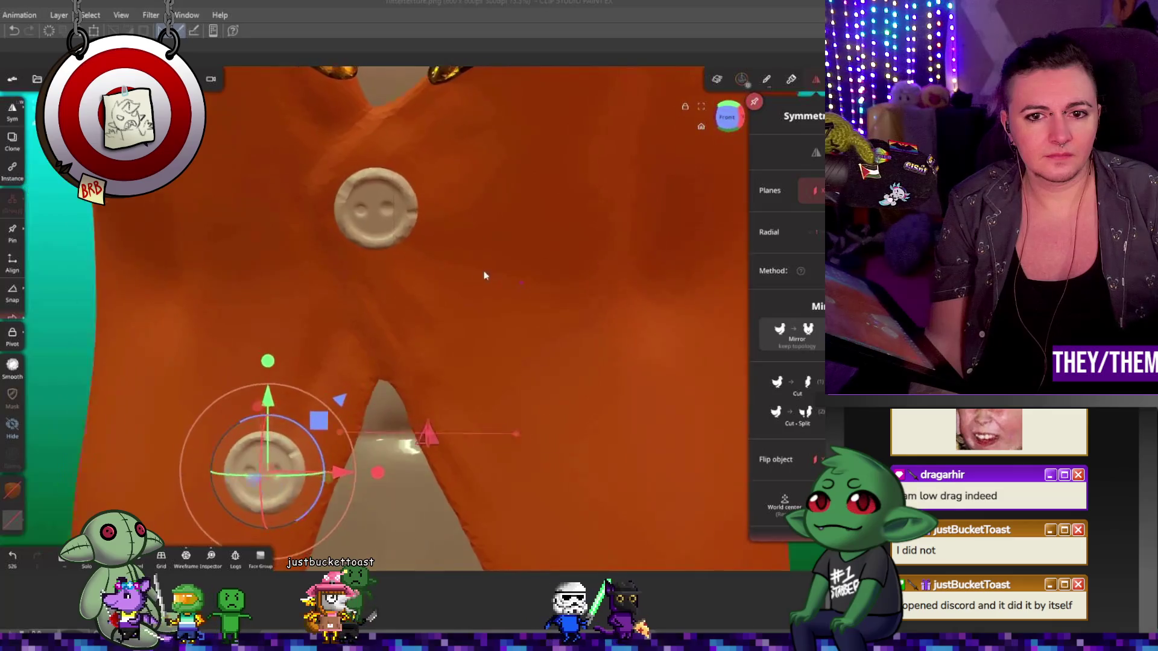
key("ctrl+z")
- Remesh the three buttons into one merged object and frame the jacket front
key("g")
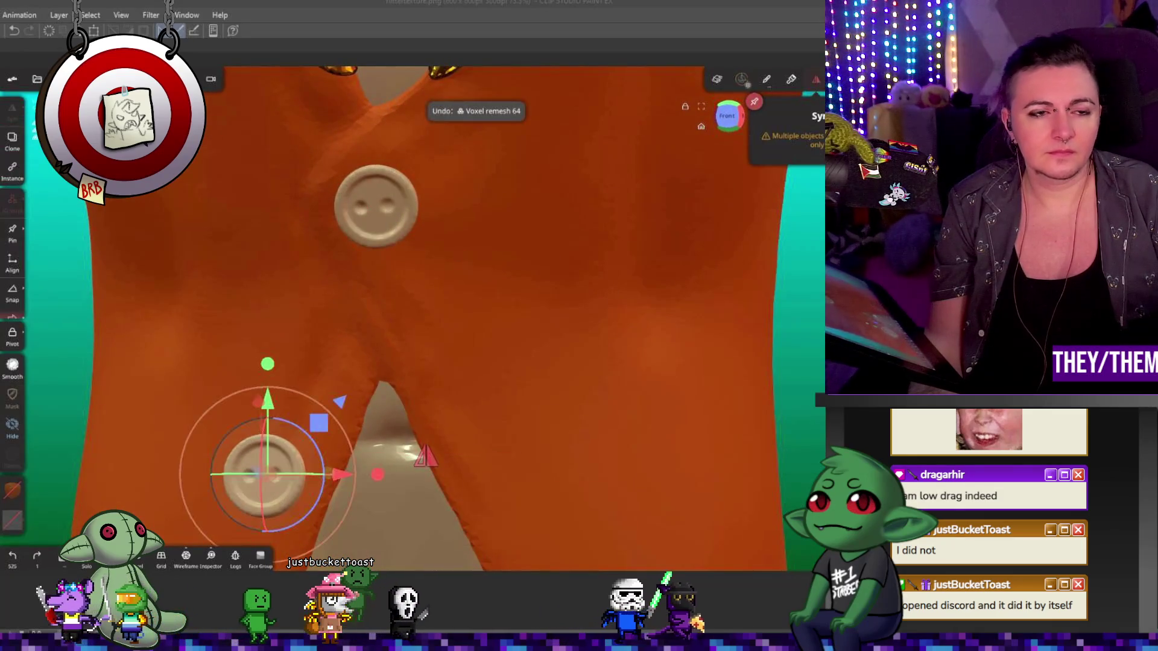
left_click(116, 253)
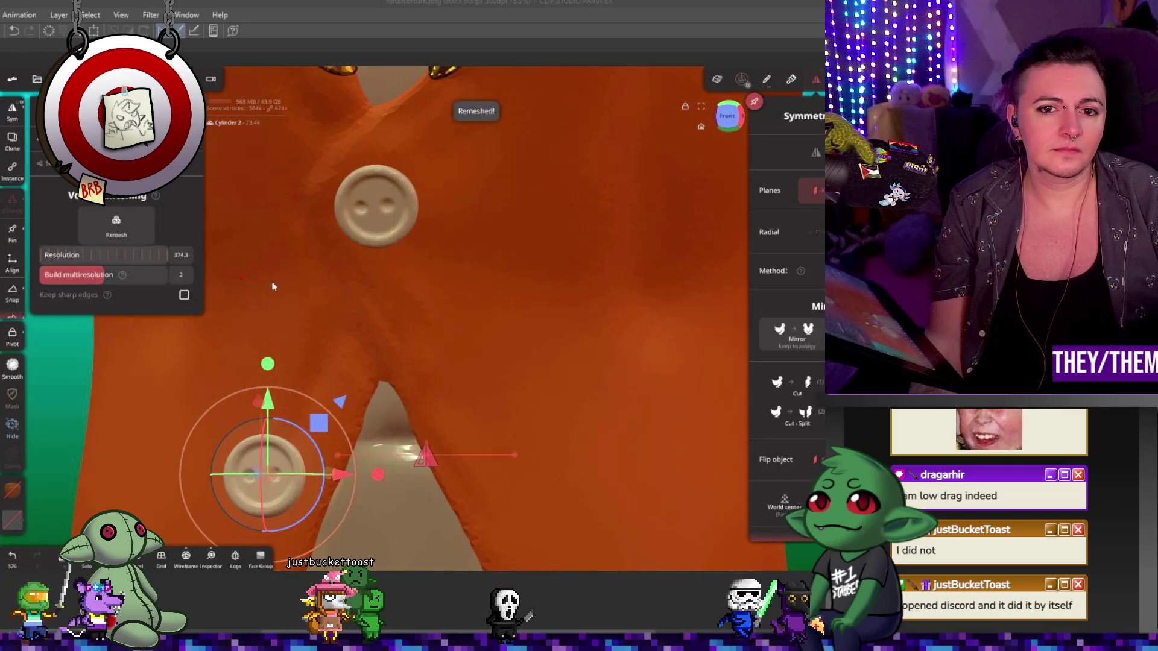
left_click(418, 273)
mouse_move(418, 273)
left_mouse_down()
mouse_move(397, 315)
mouse_move(440, 337)
mouse_move(437, 126)
left_mouse_up()
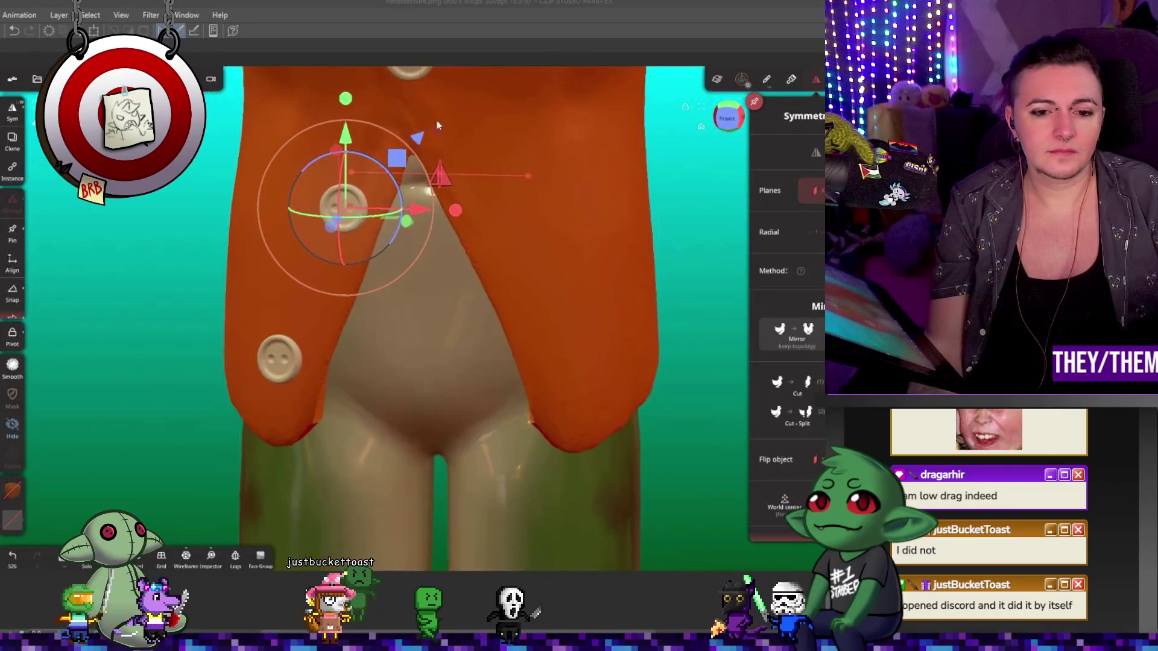
left_click_drag(523, 229, 640, 168)
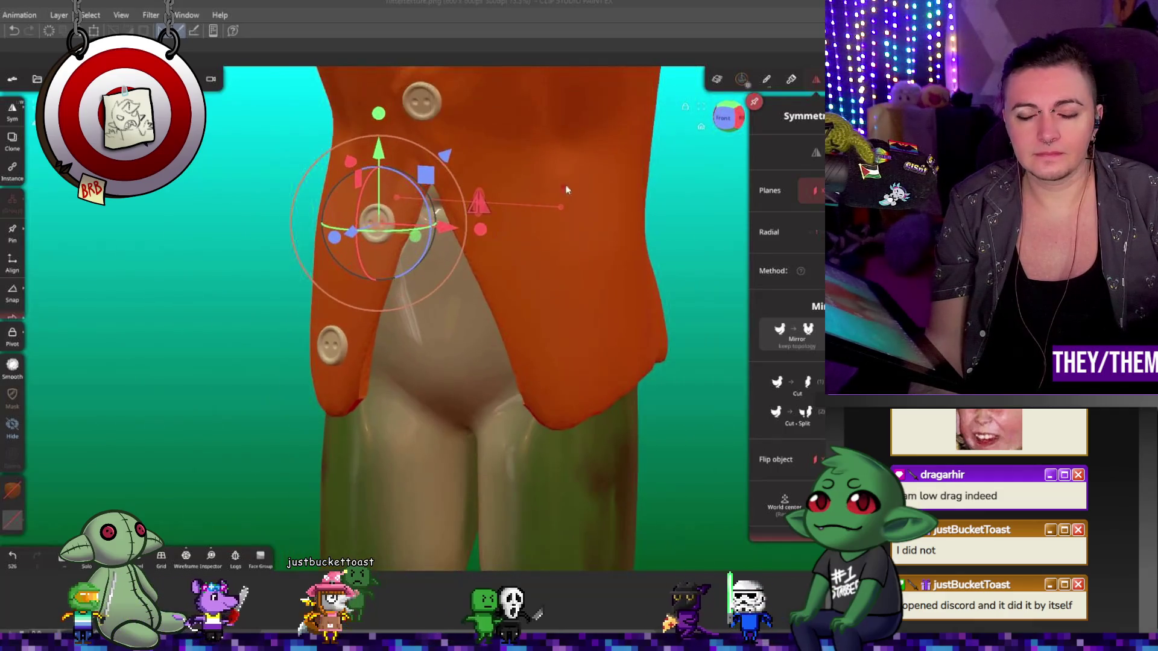
mouse_move(640, 169)
right_mouse_down()
mouse_move(522, 174)
mouse_move(224, 353)
right_mouse_up()
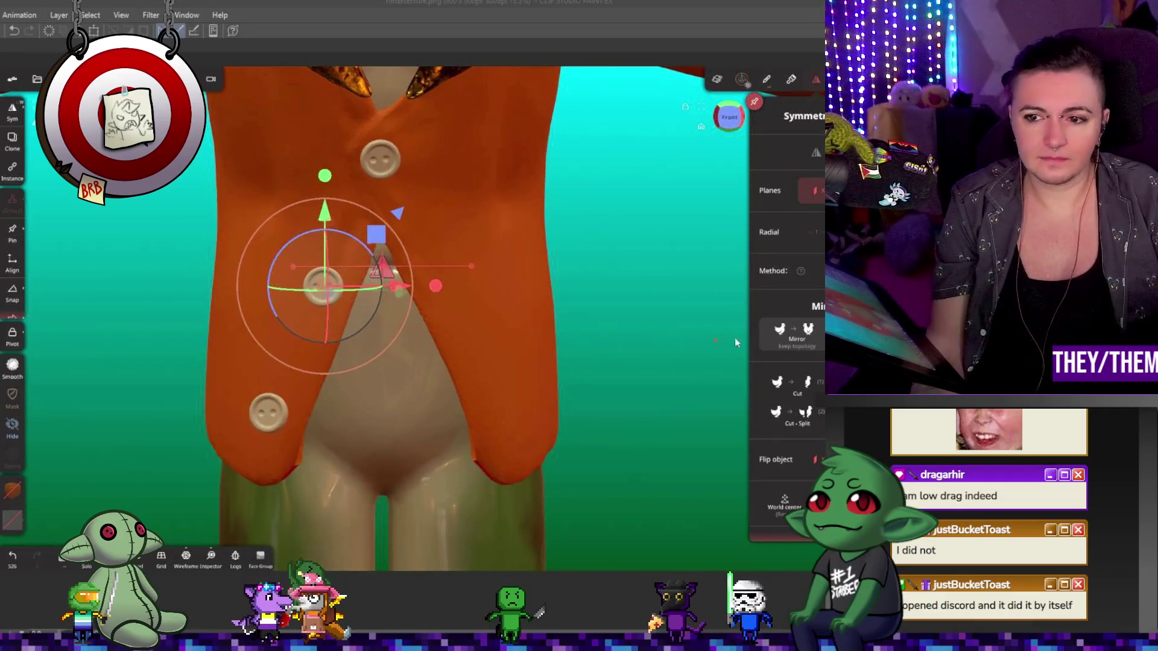
- Paint the jacket buttons yellow by shifting the material hue from orange
left_click(742, 79)
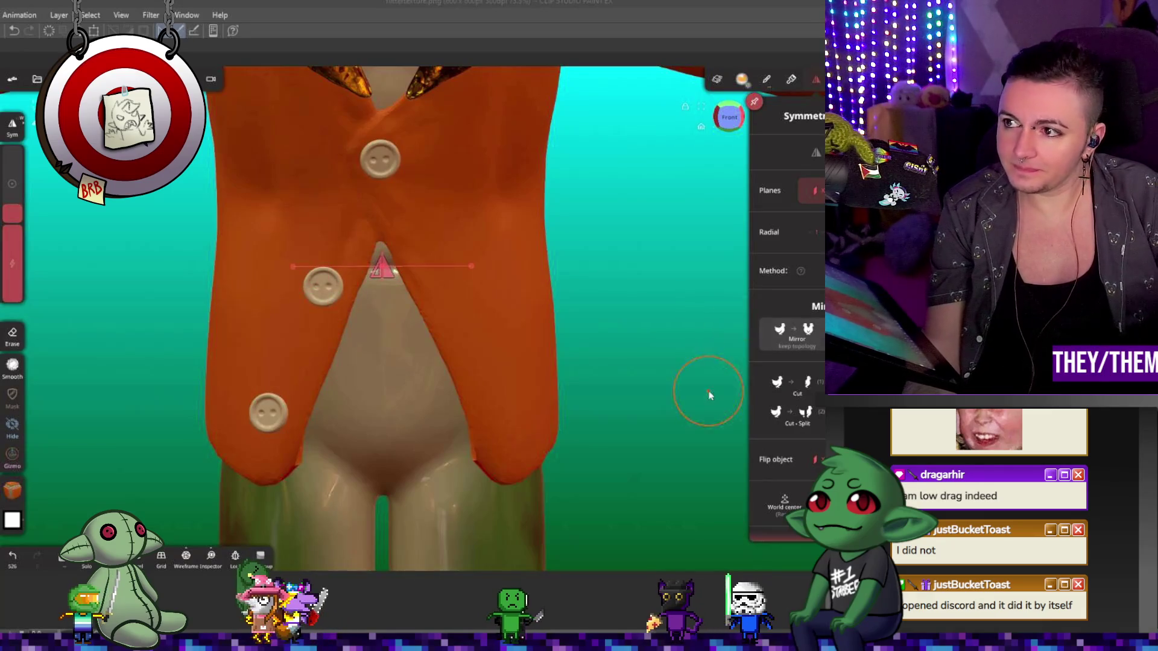
left_click(13, 489)
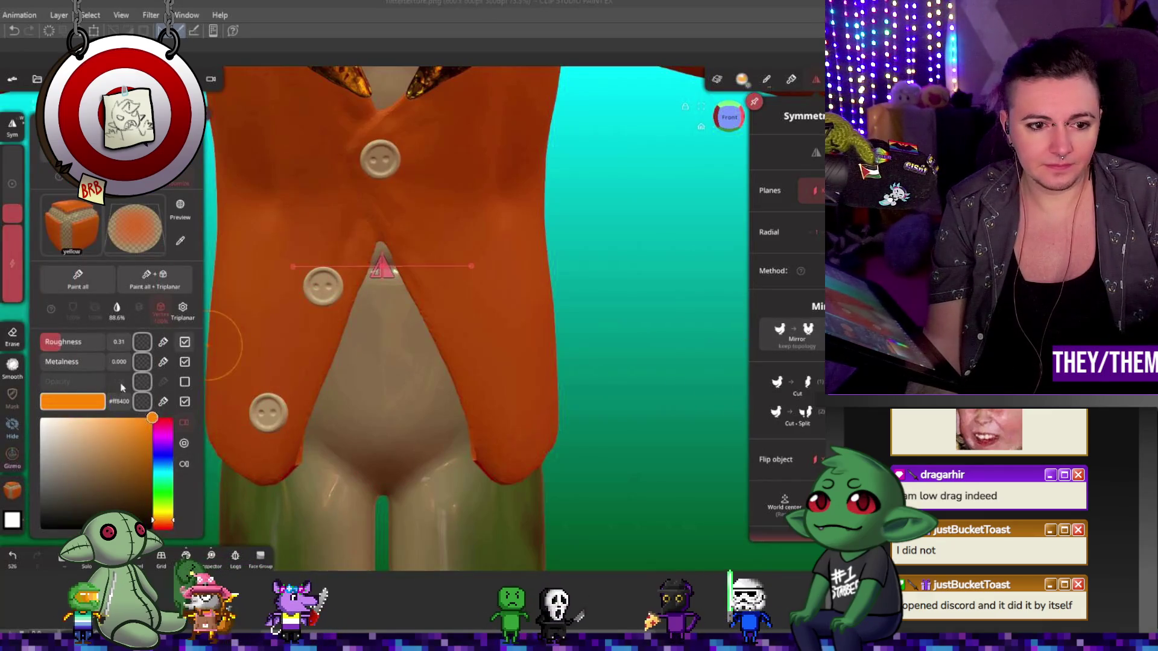
left_click_drag(167, 520, 169, 523)
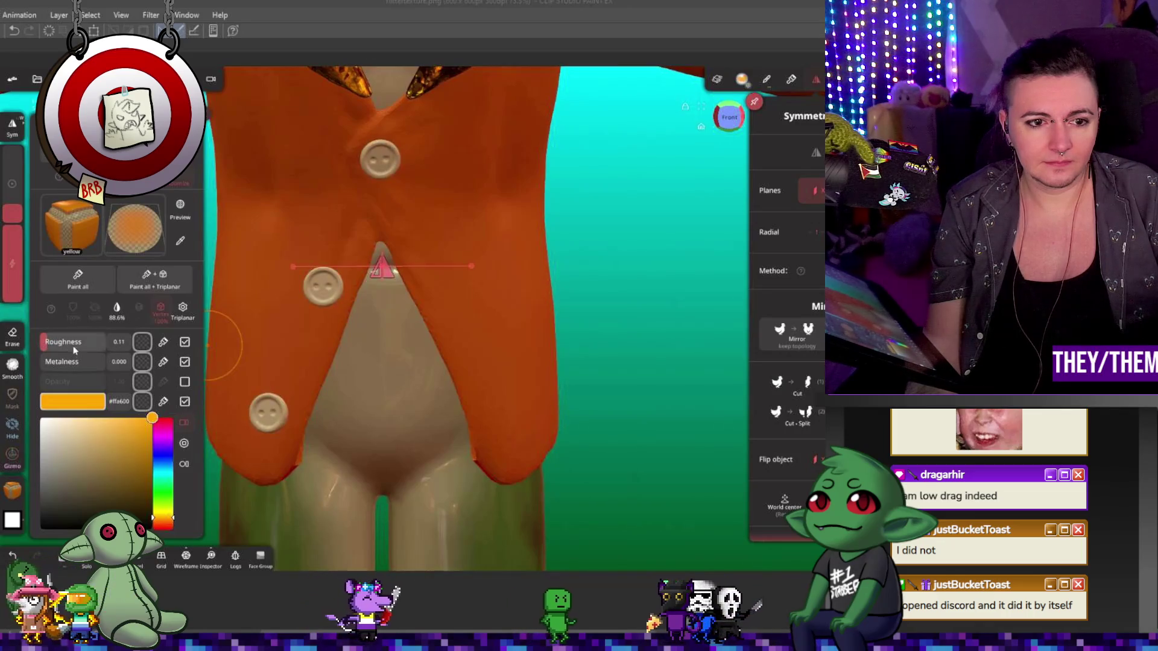
scroll(406, 406, "down", 3)
scroll(407, 406, "down", 3)
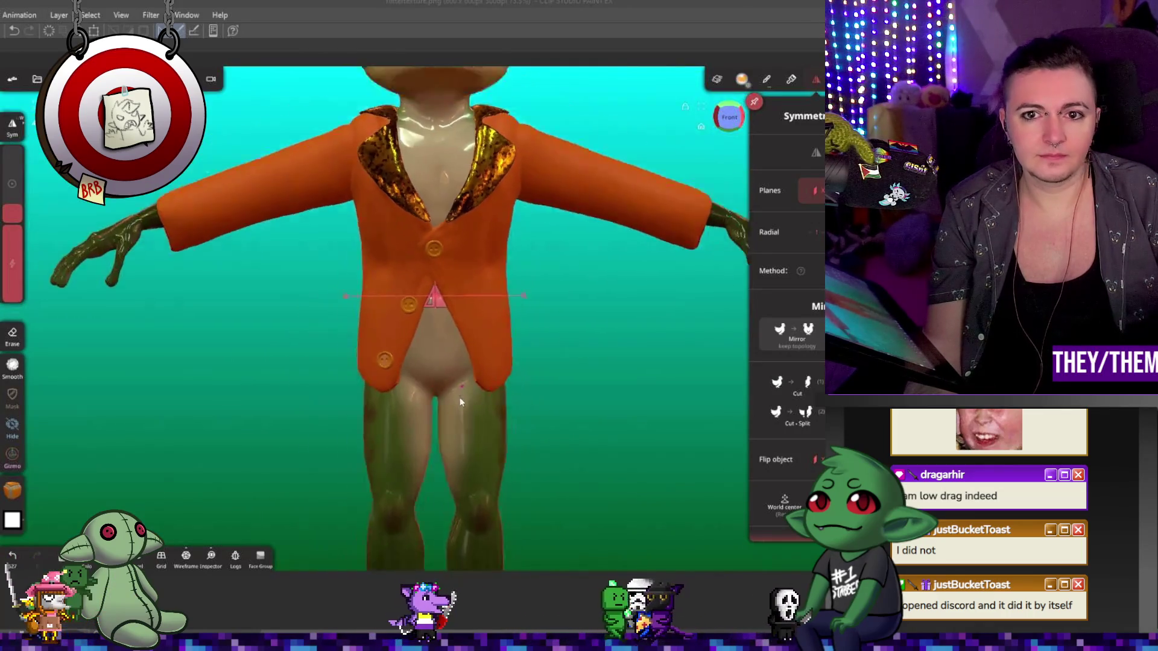
scroll(412, 443, "down", 3)
scroll(417, 470, "down", 2)
- Hide the interface via Settings to show the frog in its jacket alone
mouse_move(456, 497)
left_mouse_down()
mouse_move(161, 480)
mouse_move(438, 473)
mouse_move(492, 460)
mouse_move(512, 491)
mouse_move(649, 486)
mouse_move(285, 479)
mouse_move(472, 483)
left_mouse_up()
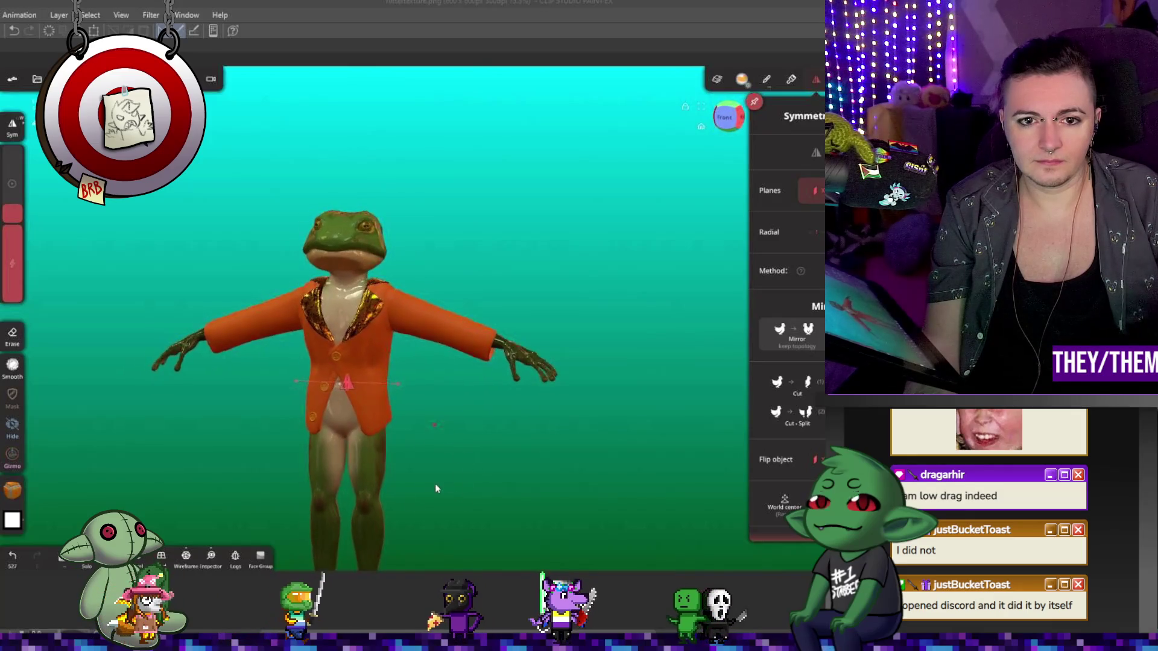
left_click(12, 79)
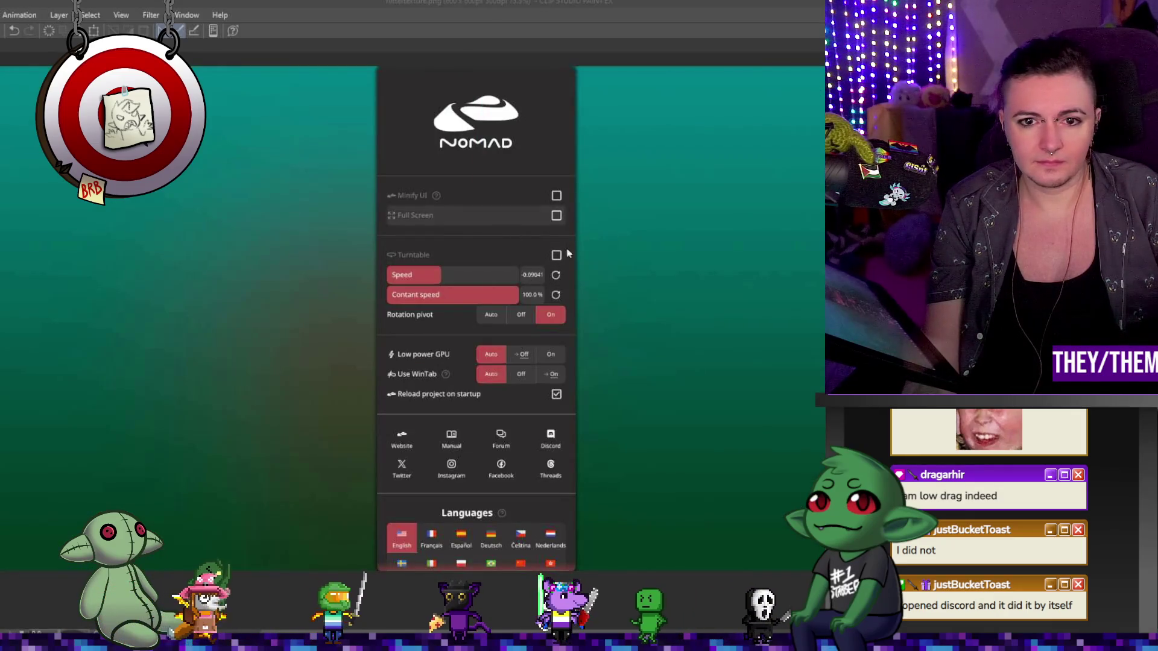
left_click(557, 255)
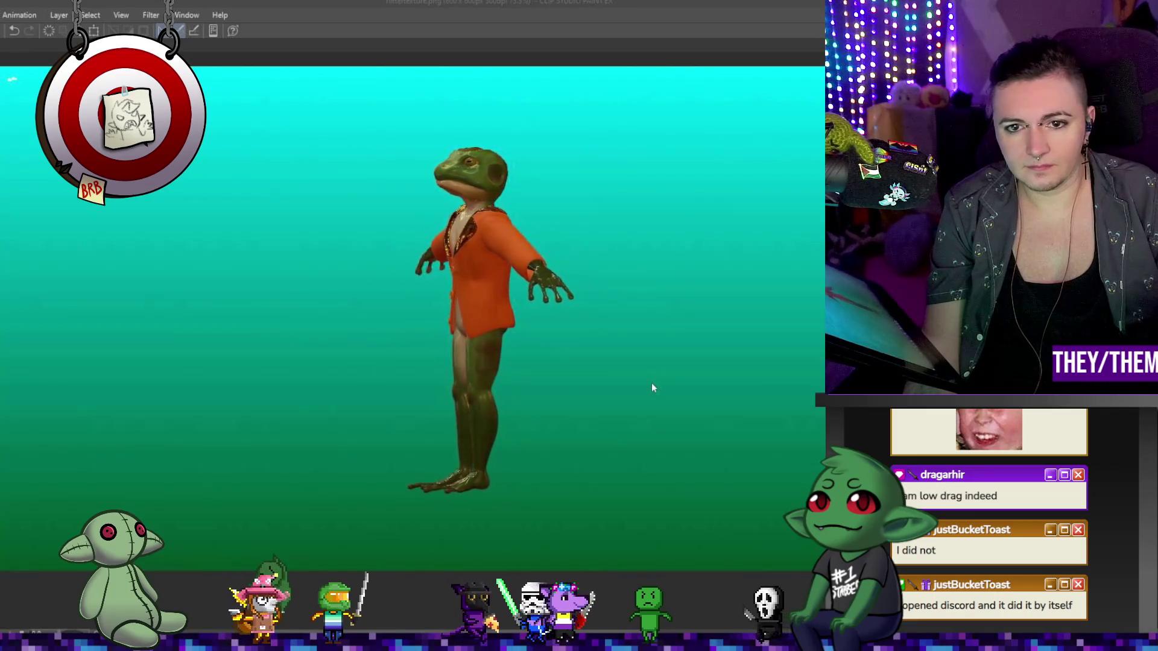